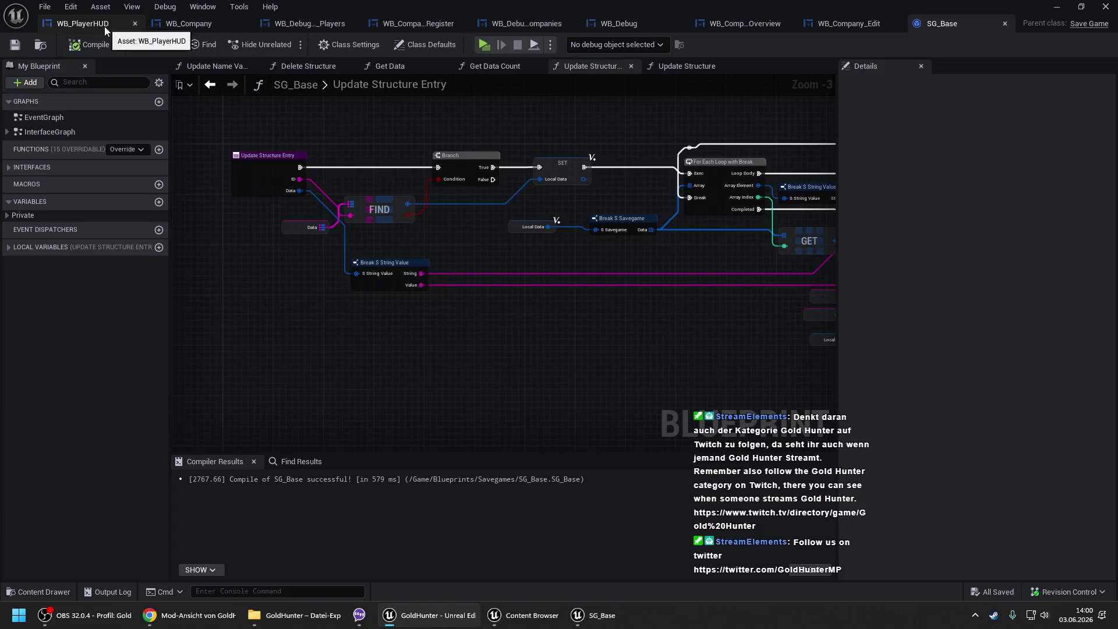
# - In WB_Company, review the Get Company Name function graph, then return to the EventGraph
pyautogui.click(104, 26)
pyautogui.click(176, 23)
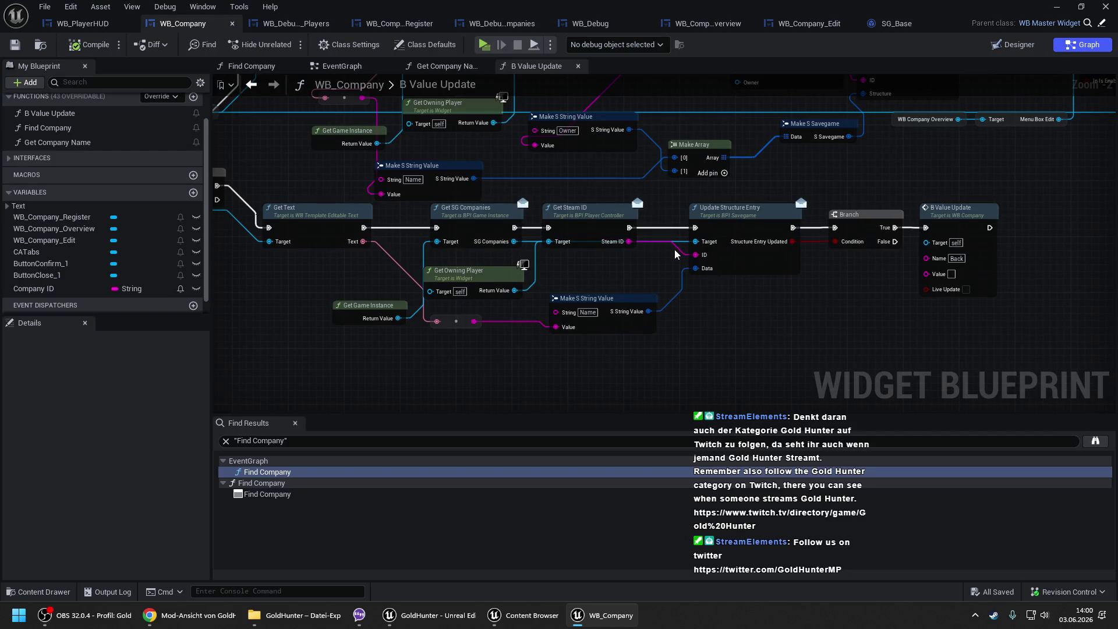
pyautogui.scroll(-1, 505, 165)
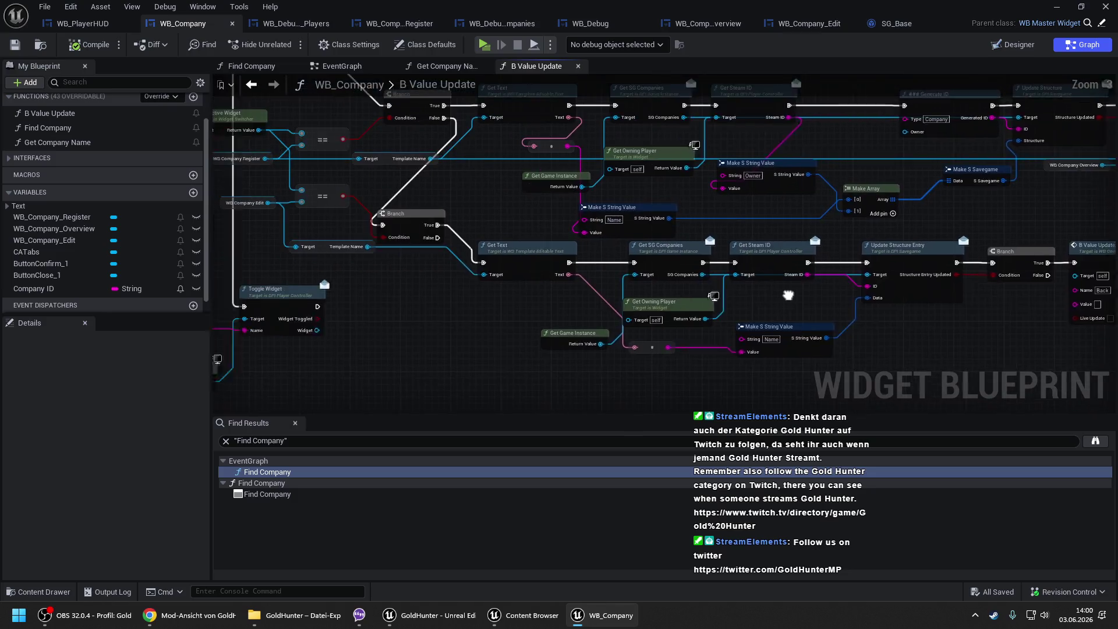
pyautogui.moveTo(506, 166); pyautogui.dragTo(546, 304)
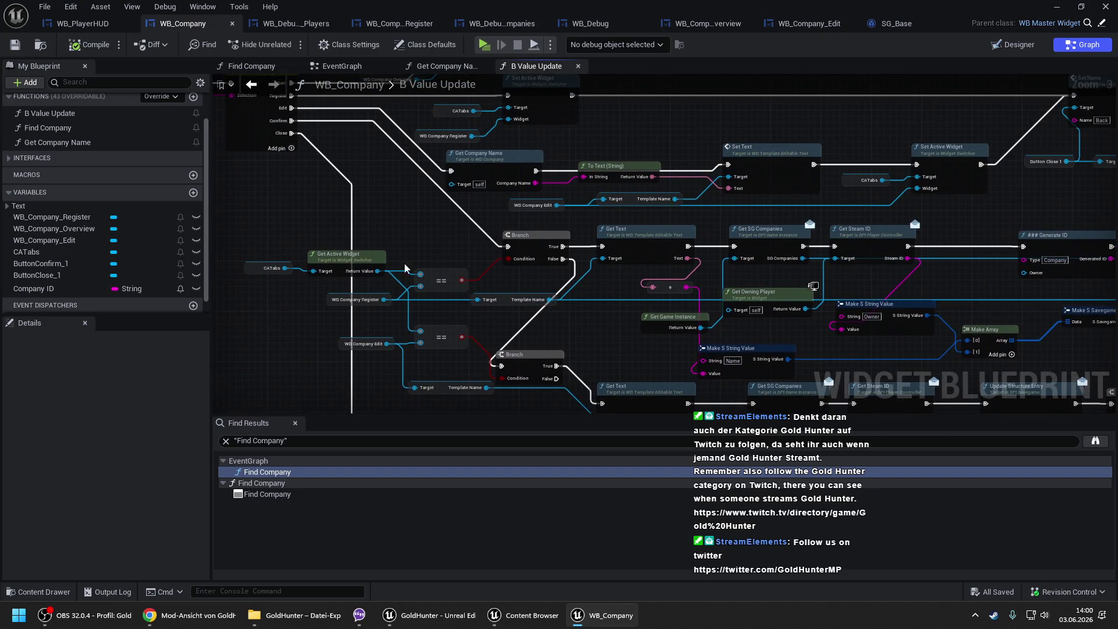
pyautogui.moveTo(556, 366); pyautogui.dragTo(602, 403)
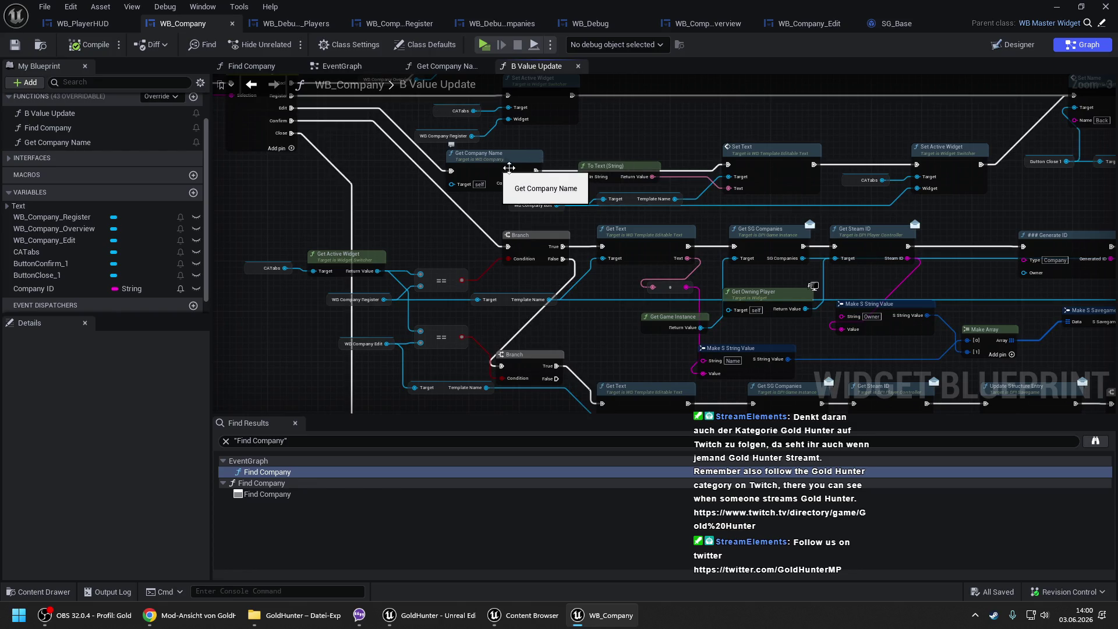
pyautogui.moveTo(499, 167); pyautogui.dragTo(469, 167)
pyautogui.doubleClick(331, 180)
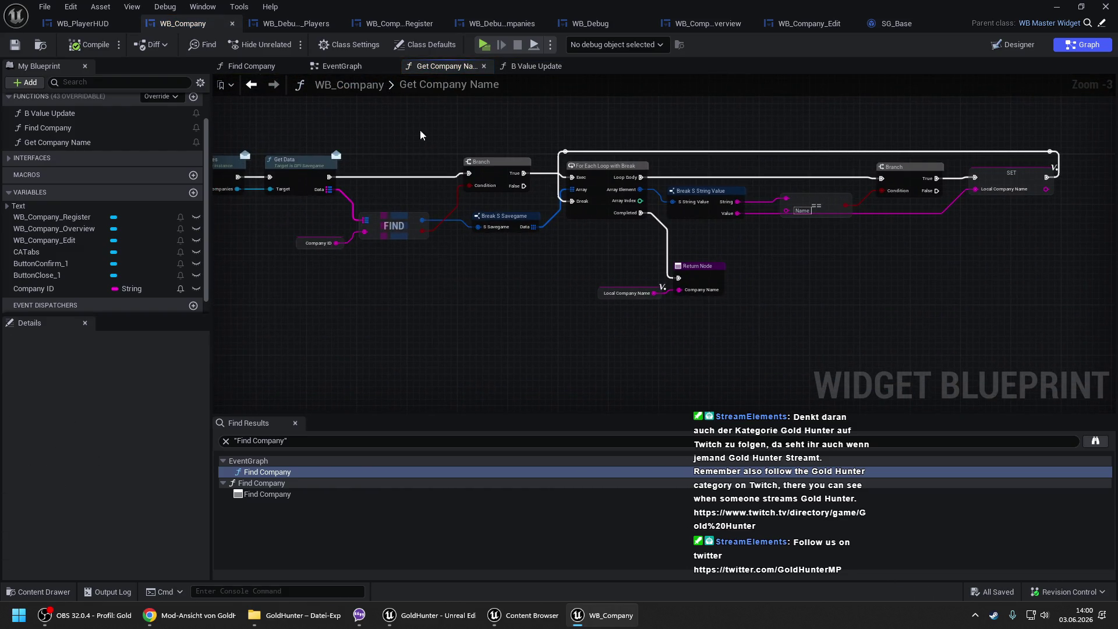
pyautogui.click(354, 71)
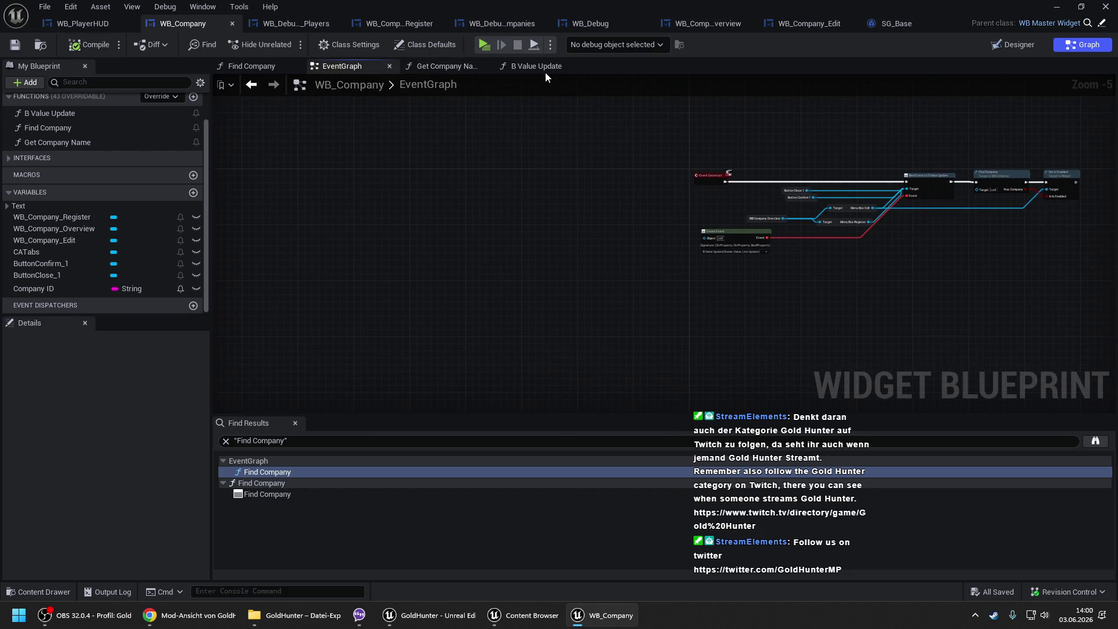
# - In B Value Update, replace Get Steam ID with a Company ID getter and wire SG Companies into Update Structure Entry
pyautogui.click(545, 69)
pyautogui.scroll(4, 658, 244)
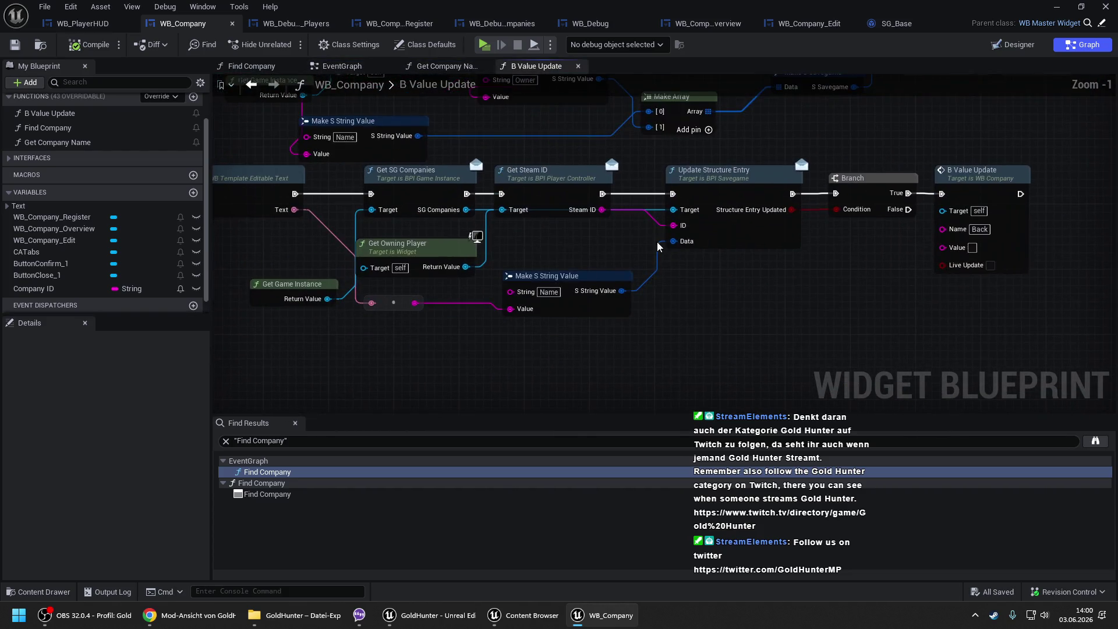
pyautogui.moveTo(35, 288)
pyautogui.mouseDown()
pyautogui.moveTo(645, 271)
pyautogui.moveTo(674, 229)
pyautogui.mouseUp()
pyautogui.press('Delete')
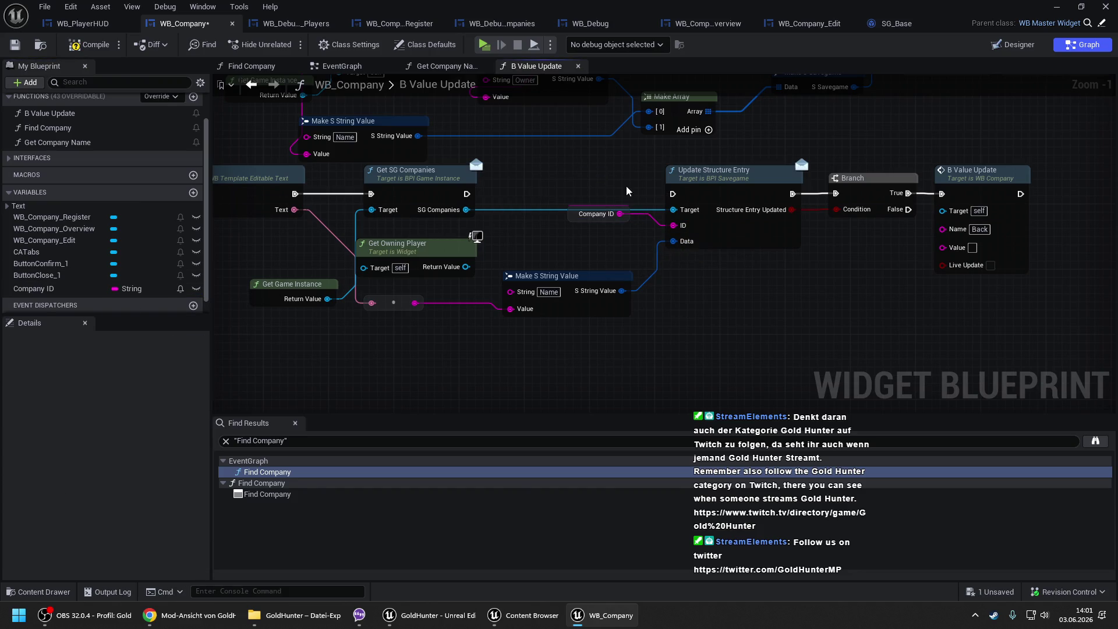
pyautogui.moveTo(467, 193)
pyautogui.mouseDown()
pyautogui.moveTo(673, 194)
pyautogui.moveTo(673, 210)
pyautogui.mouseUp()
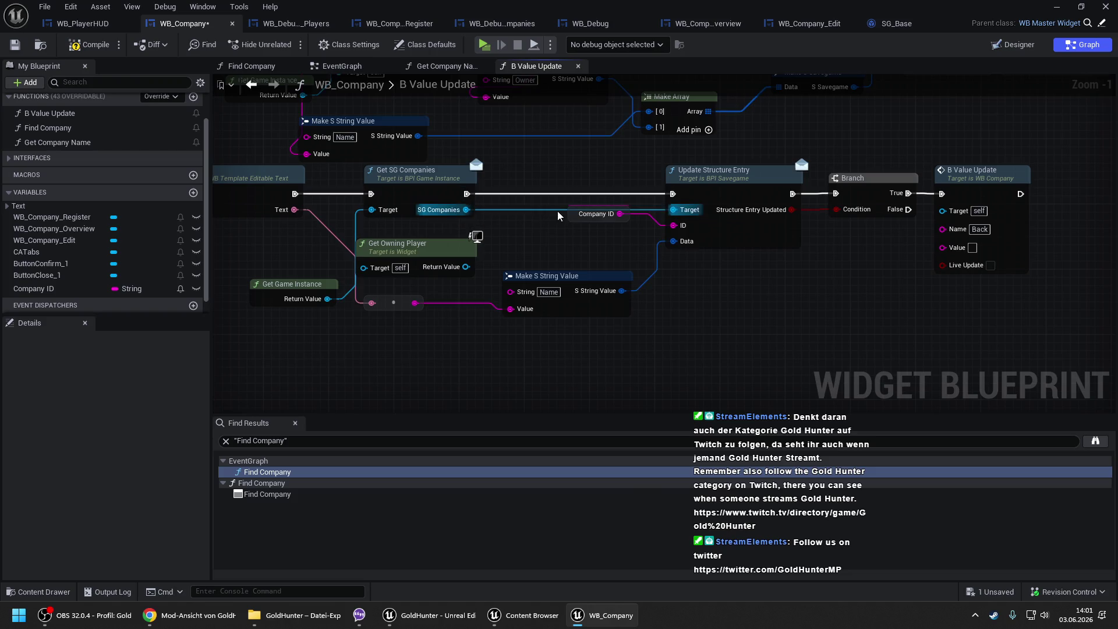
pyautogui.moveTo(571, 214); pyautogui.dragTo(565, 247)
pyautogui.click(531, 245)
# - Compile and save WB_Company, then minimize the blueprint editor
pyautogui.click(84, 51)
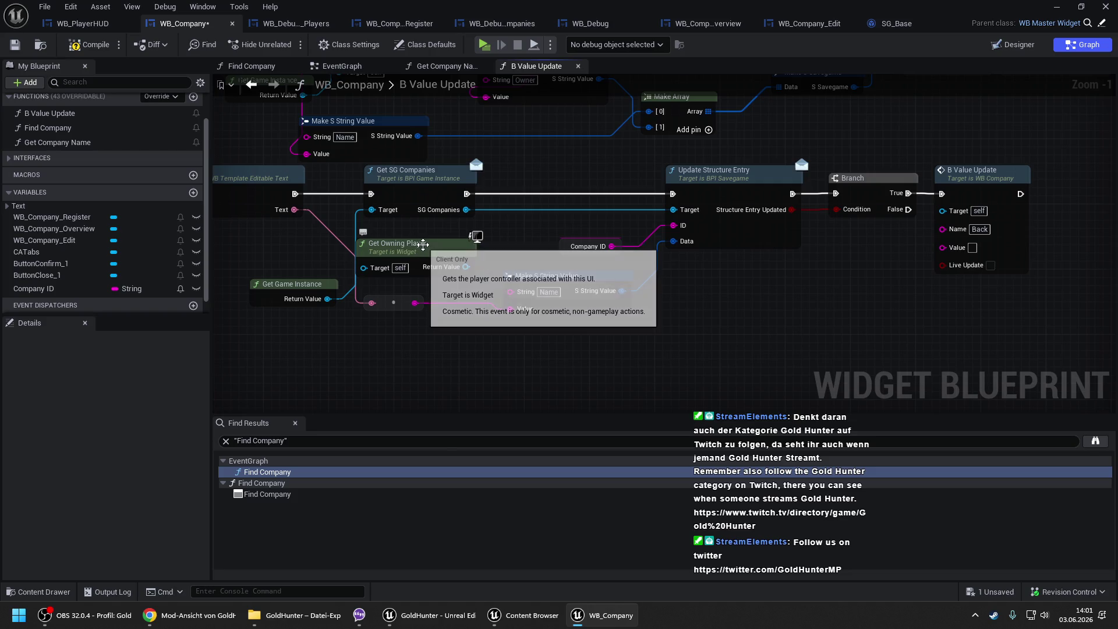
pyautogui.click(87, 45)
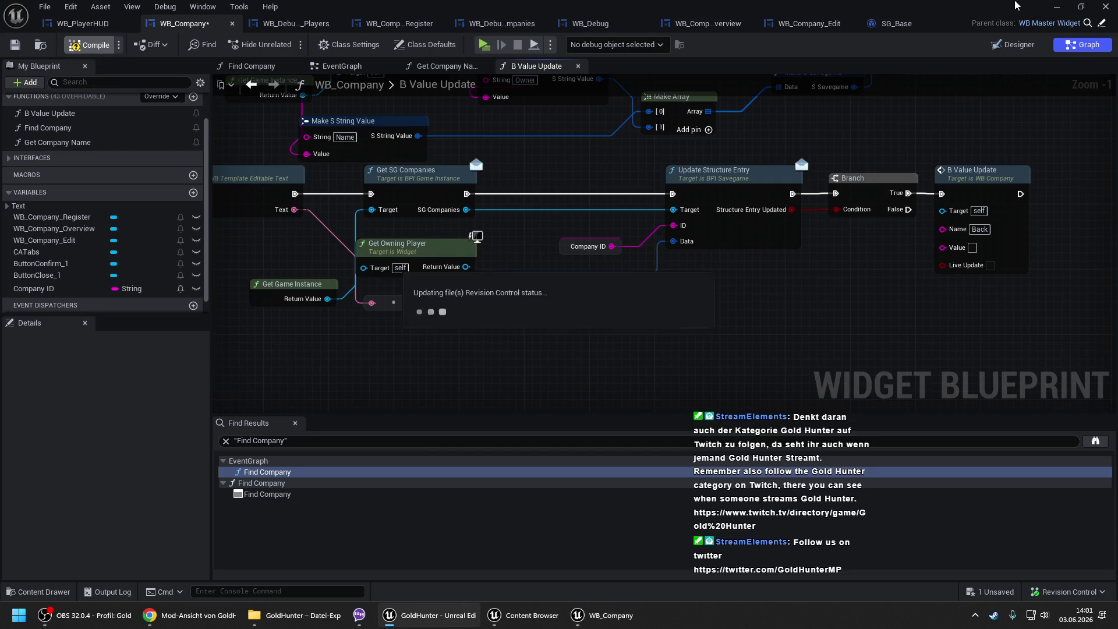
pyautogui.click(1057, 7)
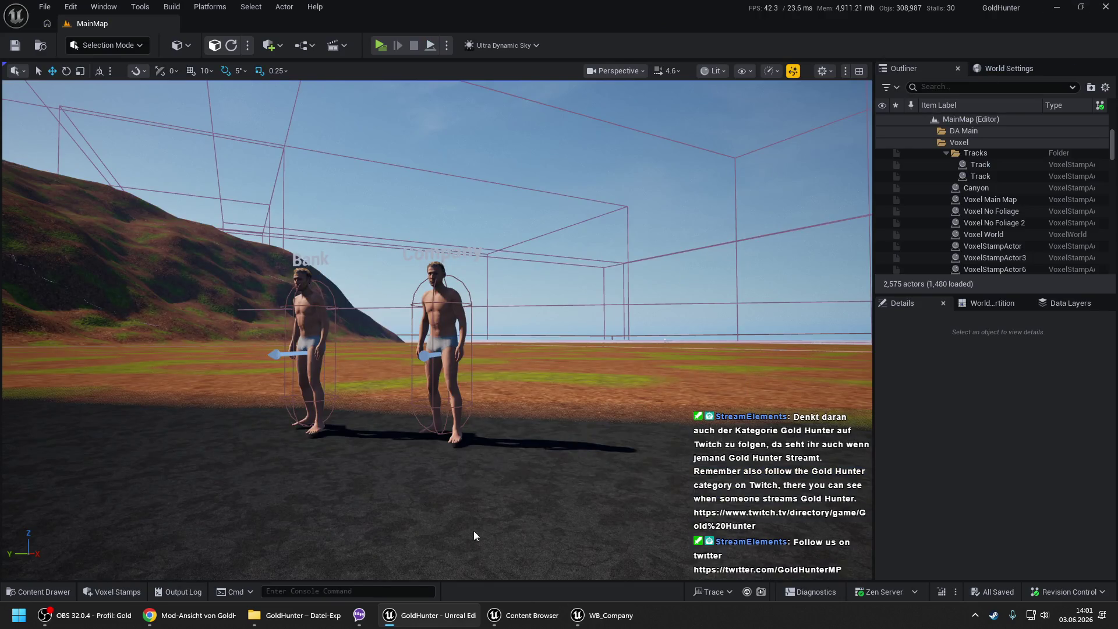
# - Start Play In Editor, talk to the Company NPC and register a company named 'sdfgh'
pyautogui.rightClick(467, 534)
pyautogui.click(491, 523)
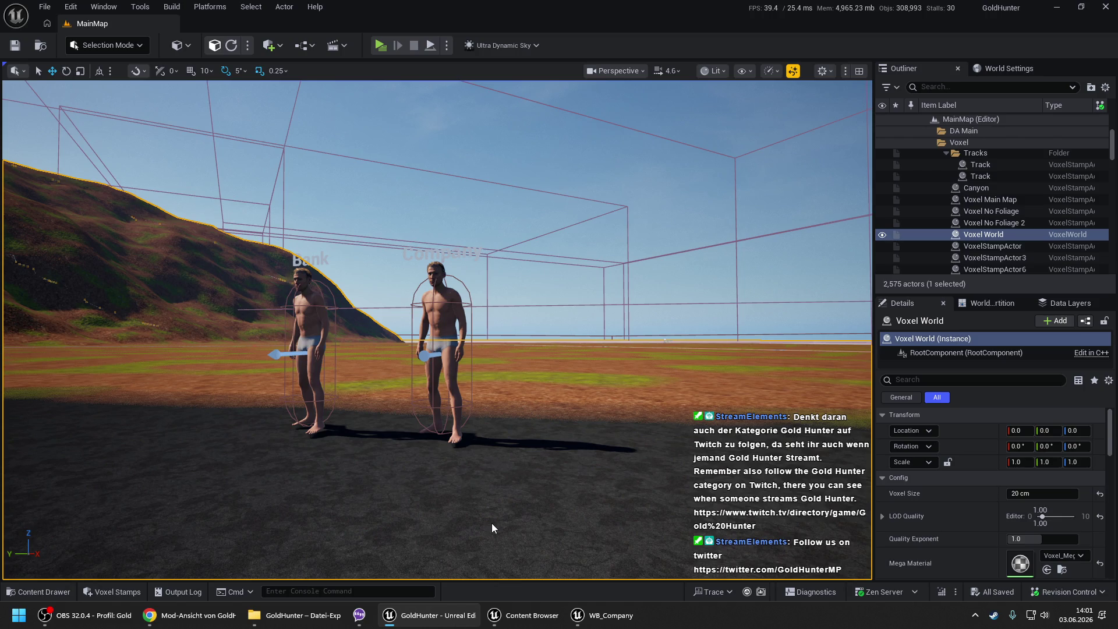
pyautogui.hotkey('alt', 'p')
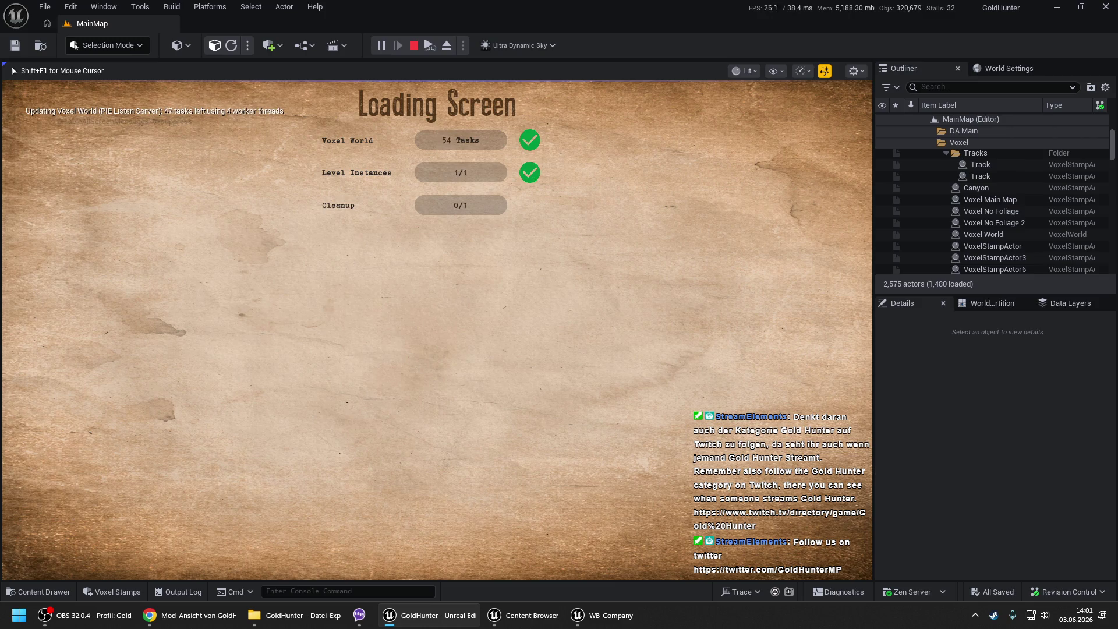
pyautogui.press('Return')
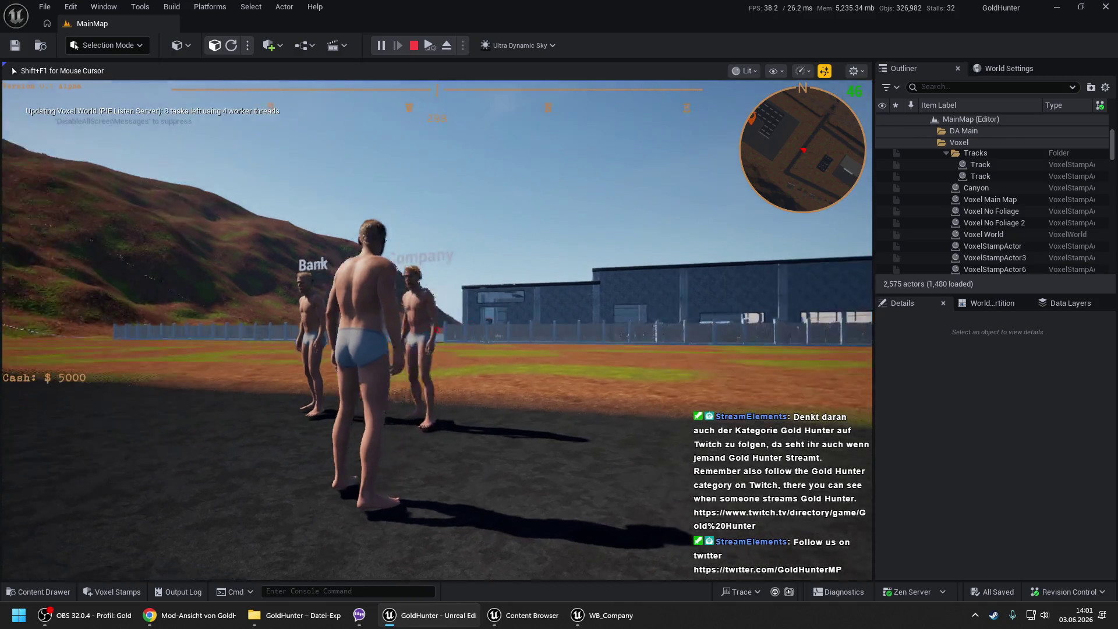
pyautogui.press('e')
pyautogui.click(351, 331)
pyautogui.click(452, 297)
pyautogui.write('sdfgh')
pyautogui.click(458, 447)
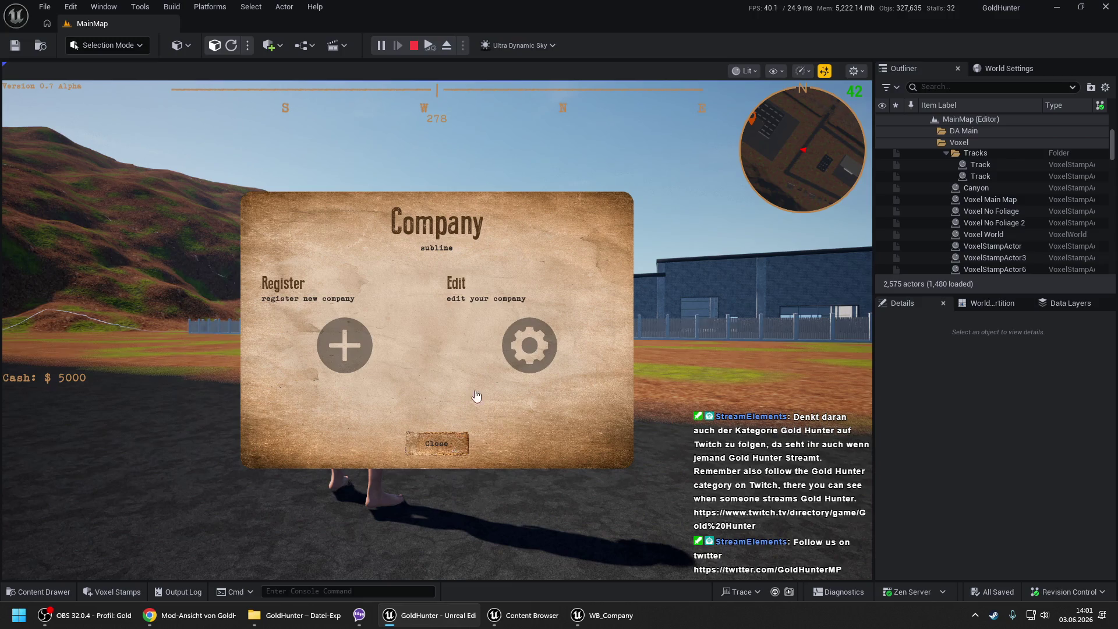
# - Edit the company name by appending '234', check the change, and close the Company dialog
pyautogui.click(495, 352)
pyautogui.write('234')
pyautogui.click(469, 445)
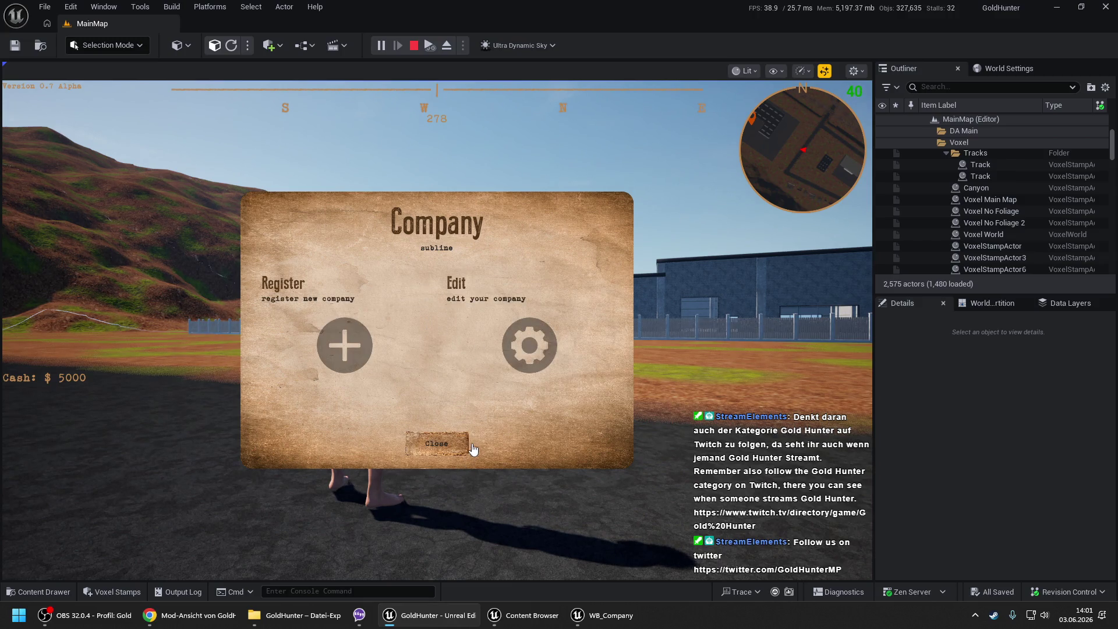
pyautogui.click(495, 355)
pyautogui.click(425, 446)
pyautogui.click(424, 447)
# - List the saved companies in the F1 debug panel, then stop the play session
pyautogui.press('F1')
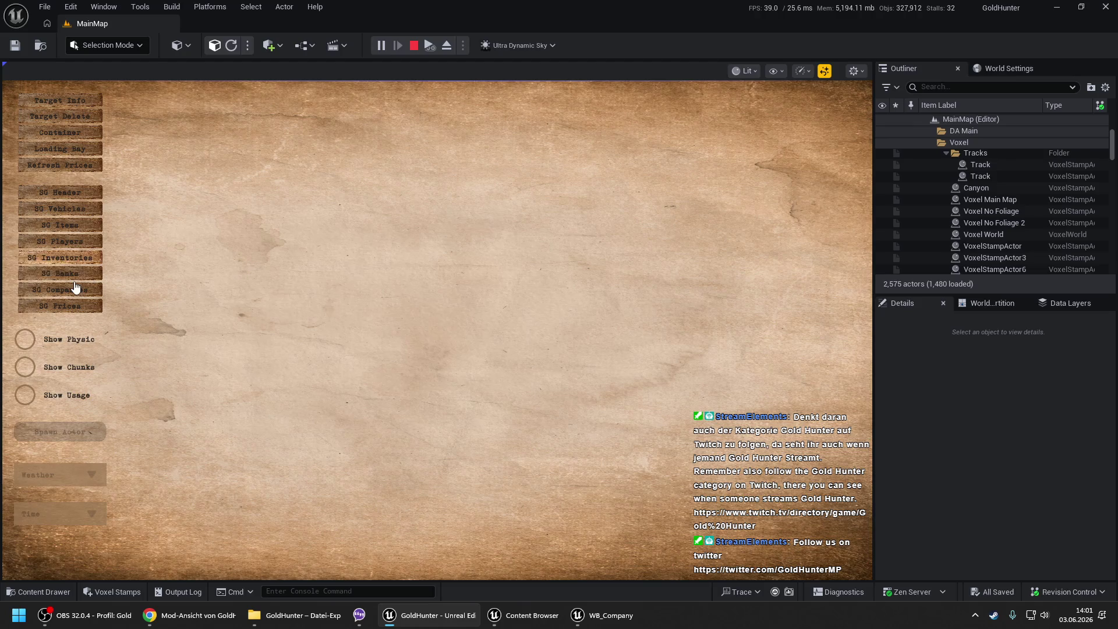
pyautogui.click(76, 288)
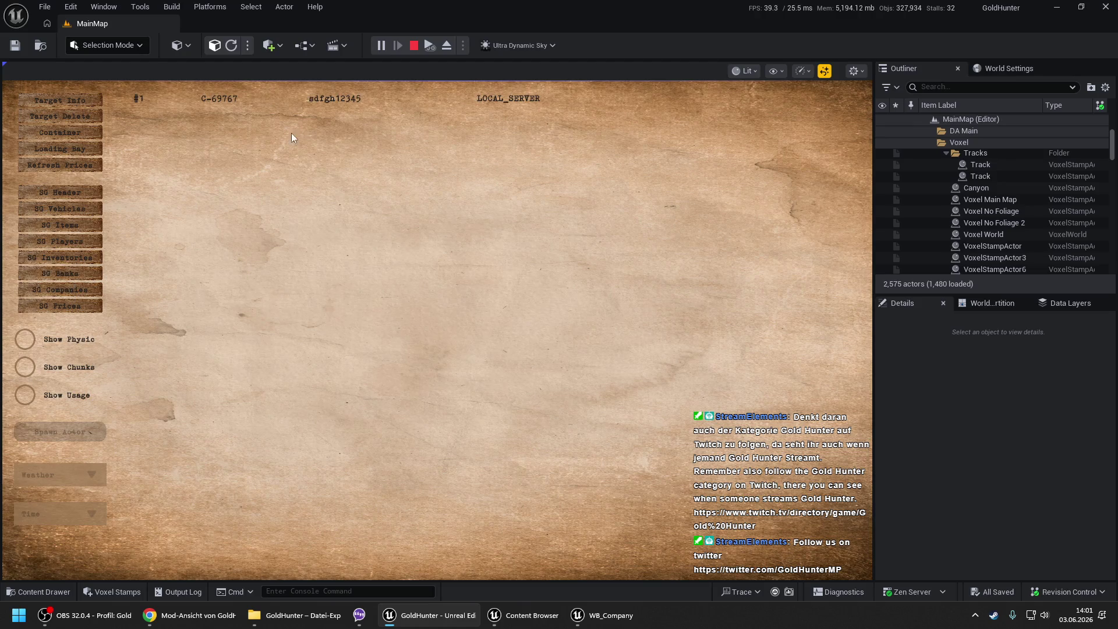
pyautogui.press('F1')
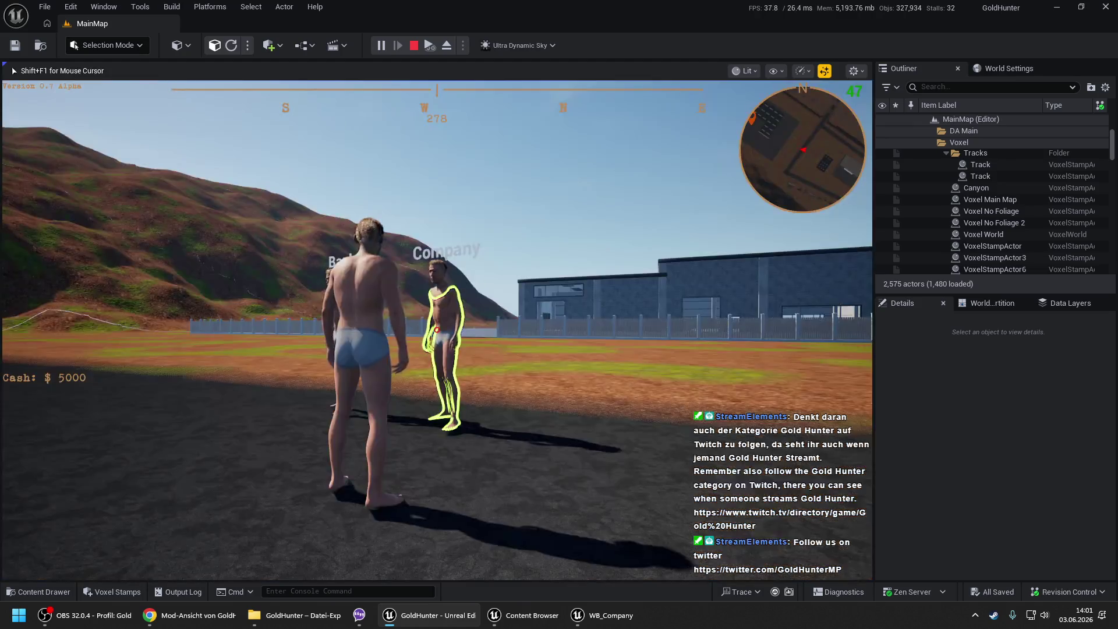
pyautogui.click(552, 407)
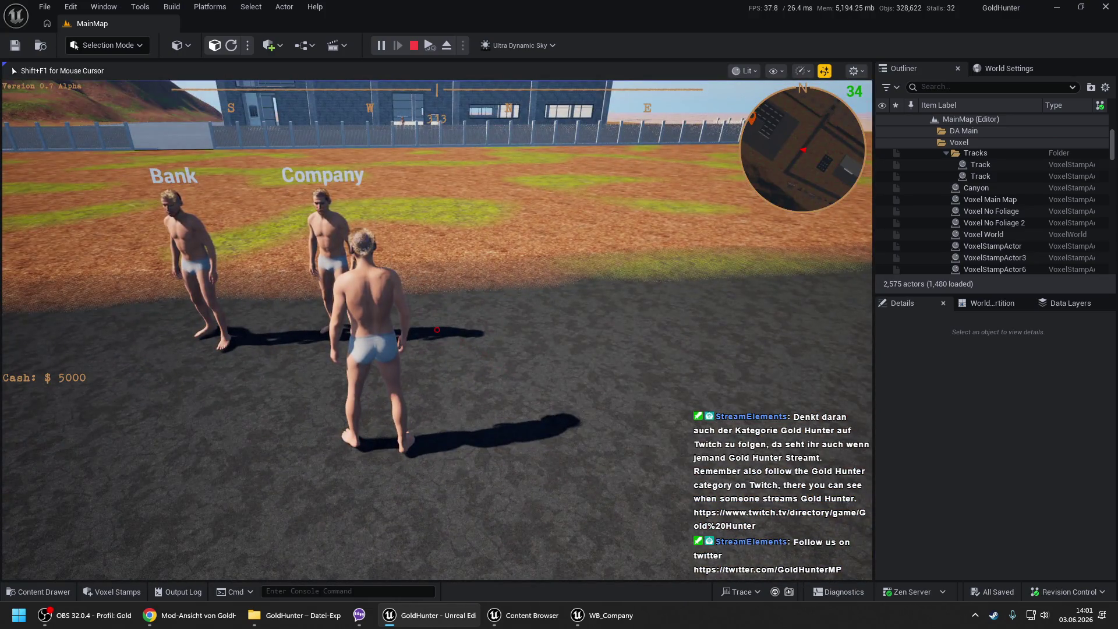
pyautogui.hotkey('shift', 'F1')
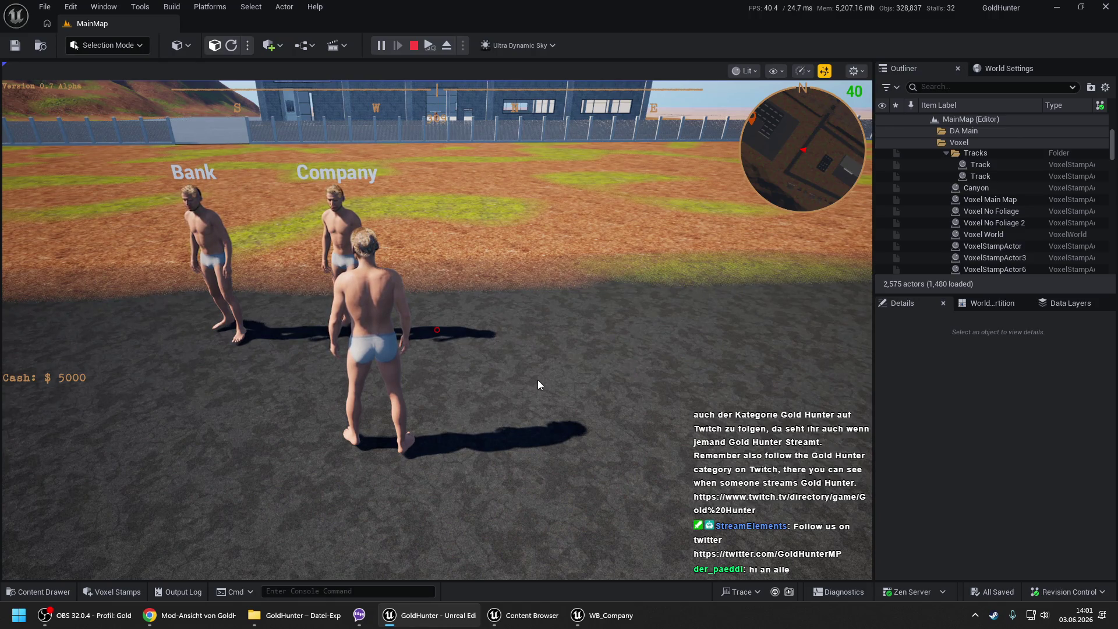
pyautogui.press('Escape')
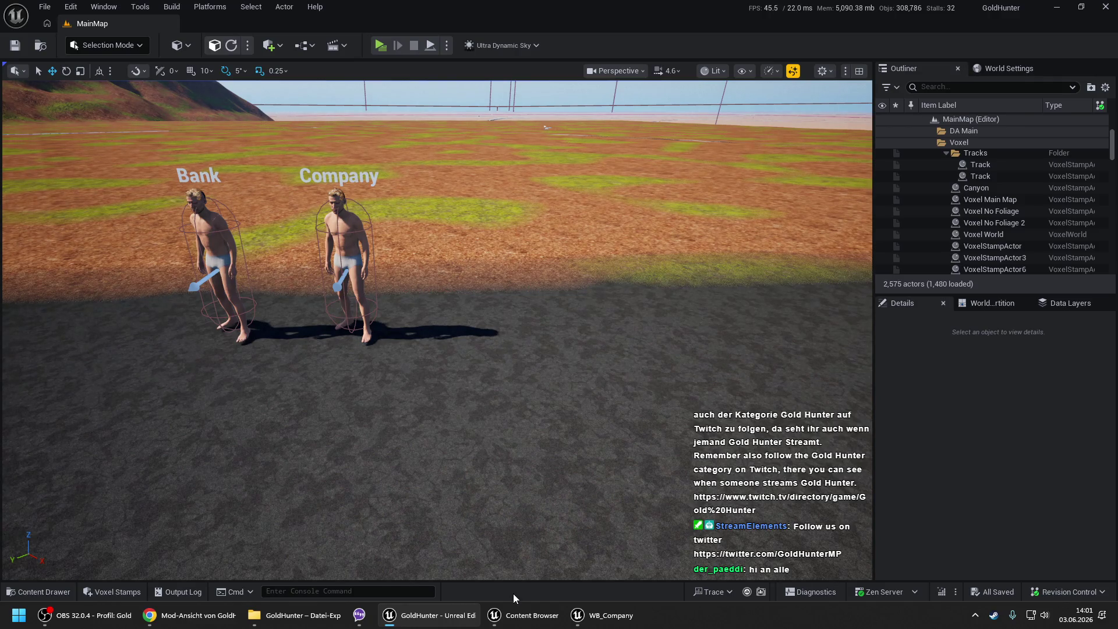
# - Relaunch the game, stop it during loading with Esc, and restore the WB_Company editor
pyautogui.rightClick(473, 508)
pyautogui.click(516, 502)
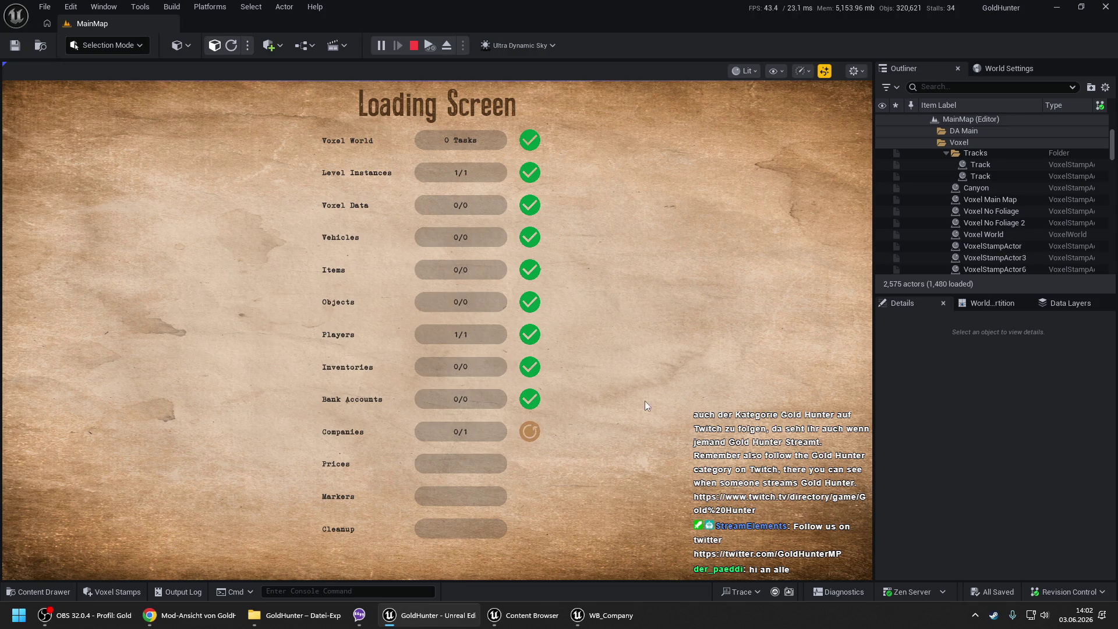
pyautogui.press('Escape')
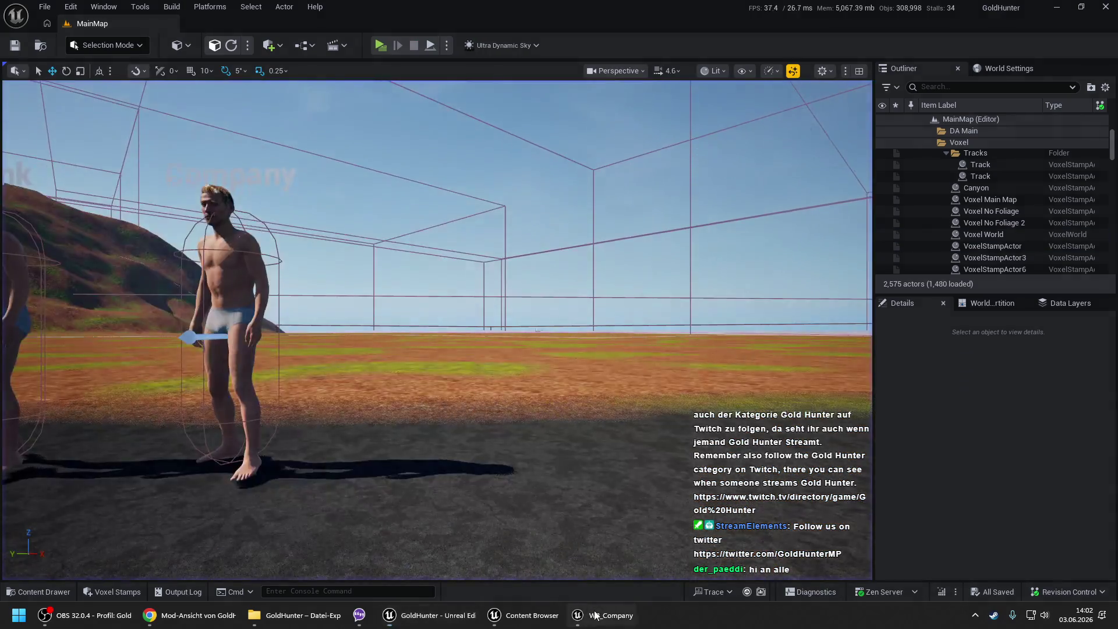
pyautogui.click(595, 615)
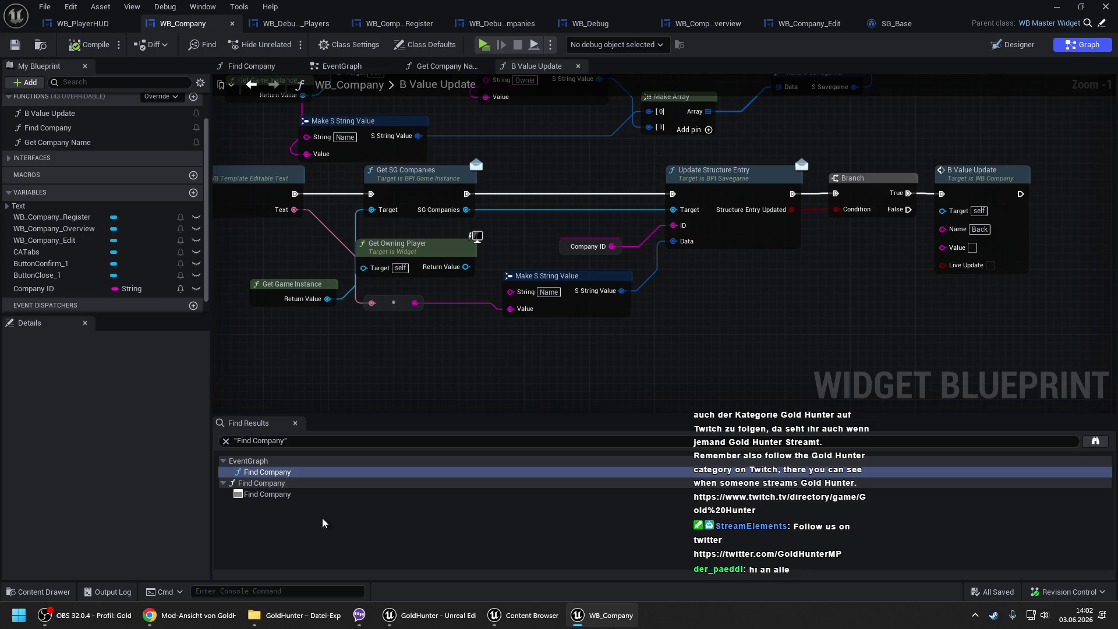
# - Open WB_LoadingScreen from the Widgets > LoadingScreen folder in the Content Browser
pyautogui.click(524, 615)
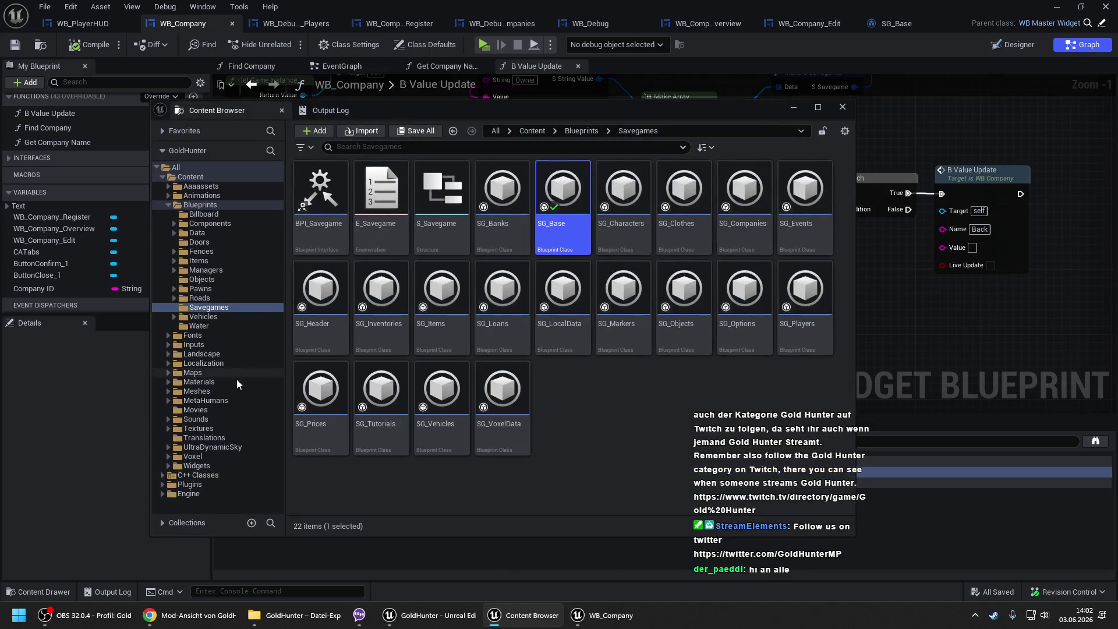
pyautogui.doubleClick(208, 464)
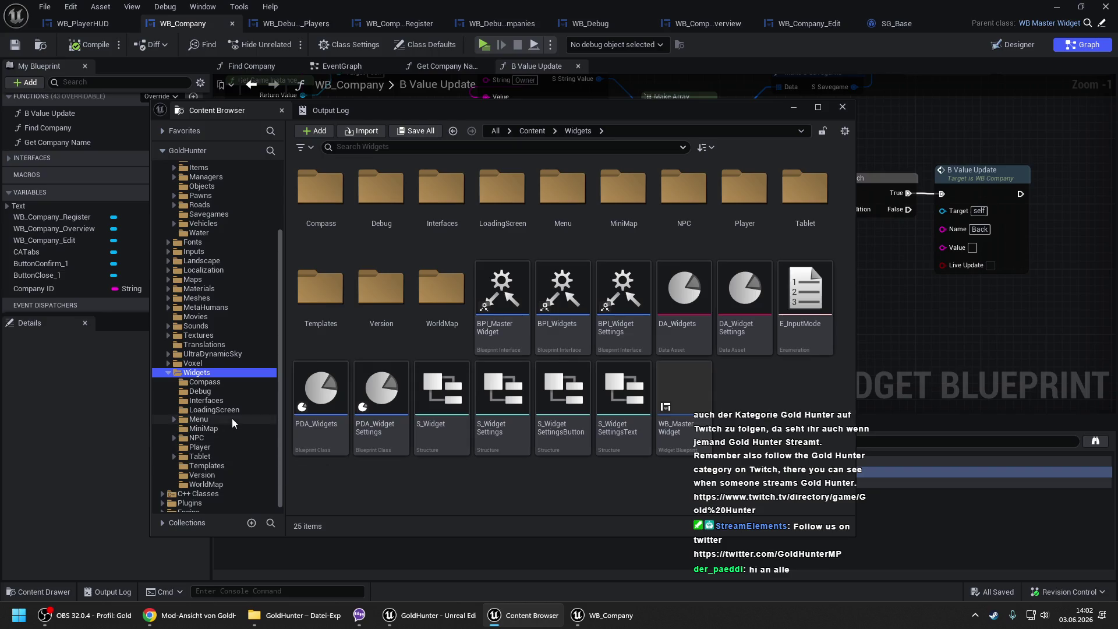
pyautogui.click(233, 412)
pyautogui.doubleClick(312, 218)
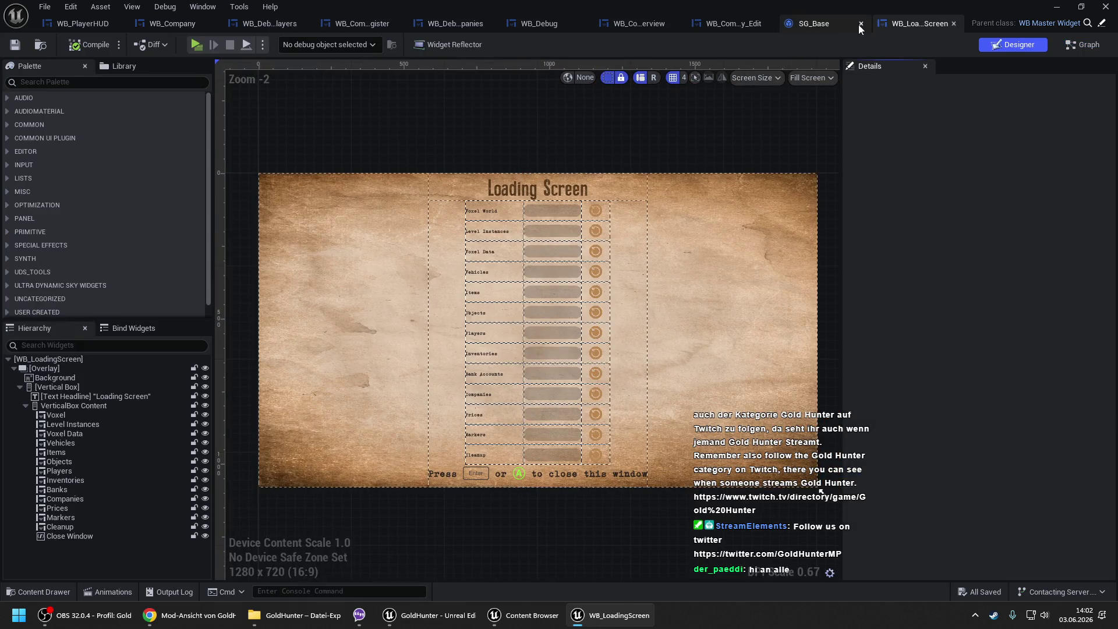
# - Close the SG_Base, WB_Company_Edit, Debug Companies, Register and Debug_SG_Players tabs
pyautogui.click(861, 25)
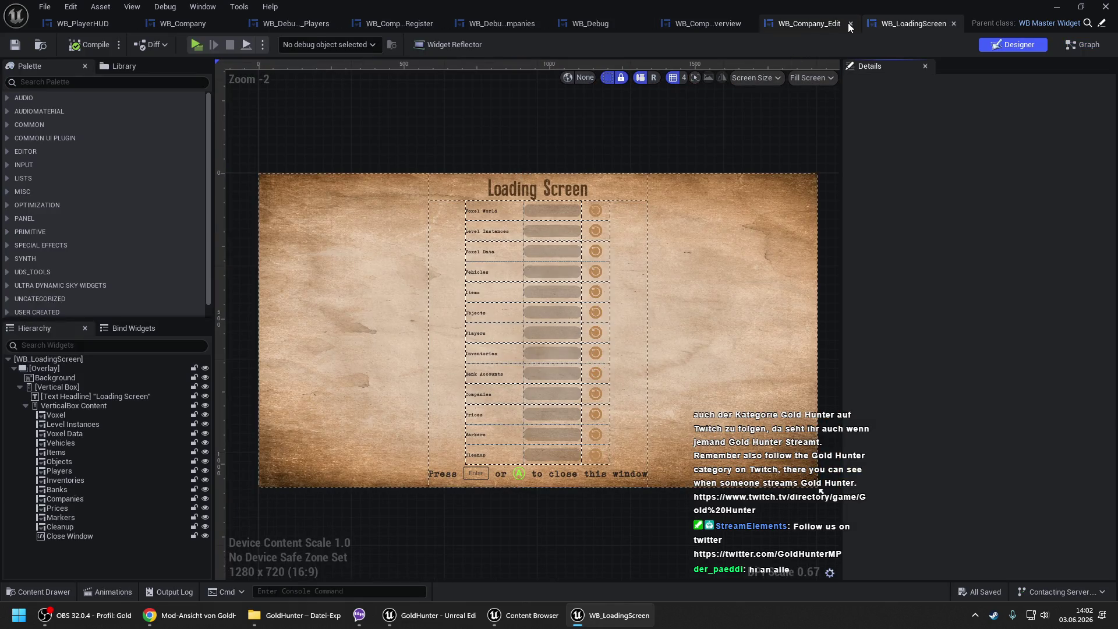
pyautogui.click(849, 23)
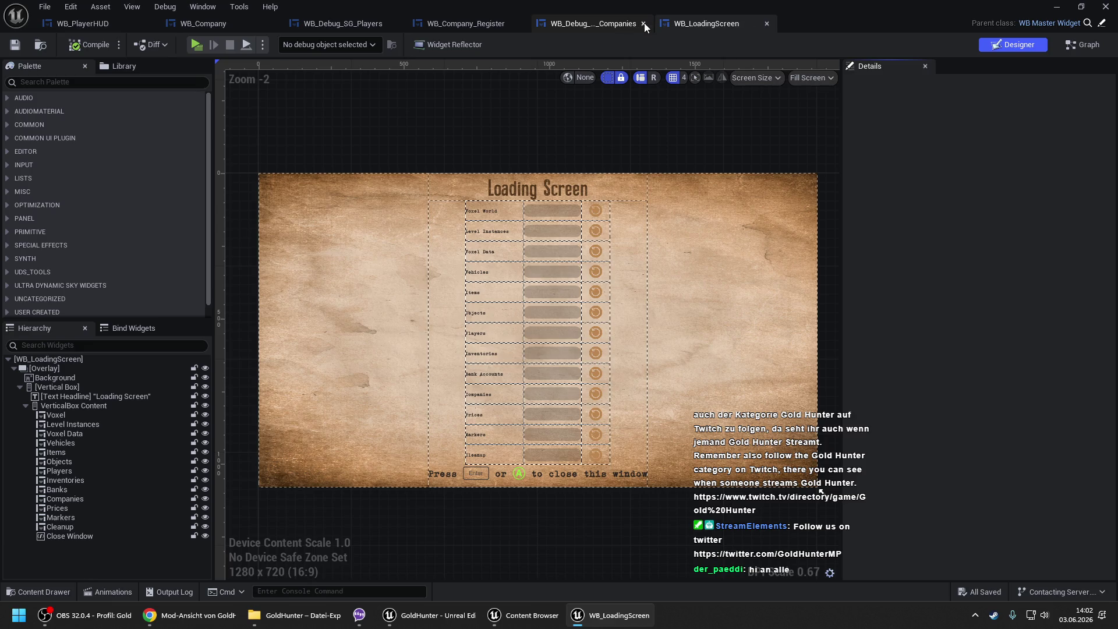
pyautogui.click(521, 23)
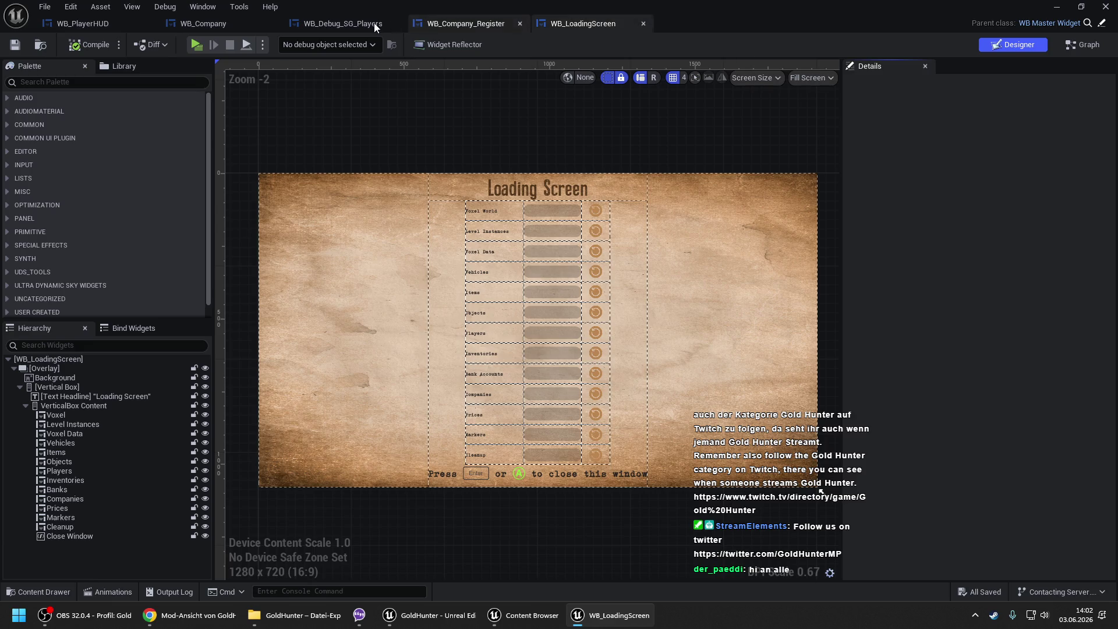
pyautogui.click(374, 23)
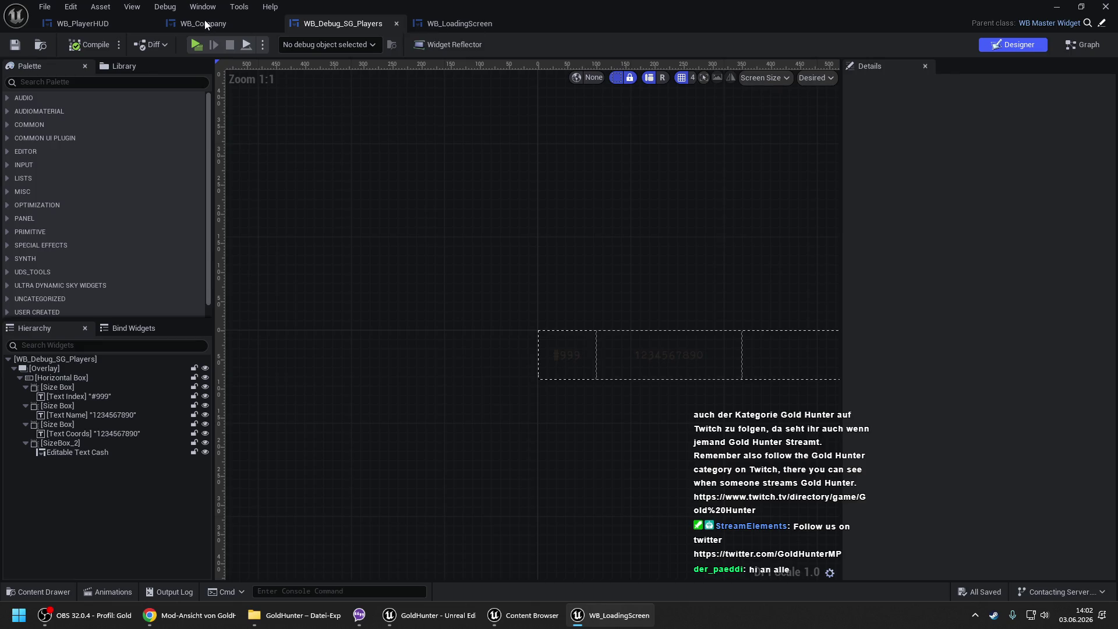
pyautogui.click(397, 24)
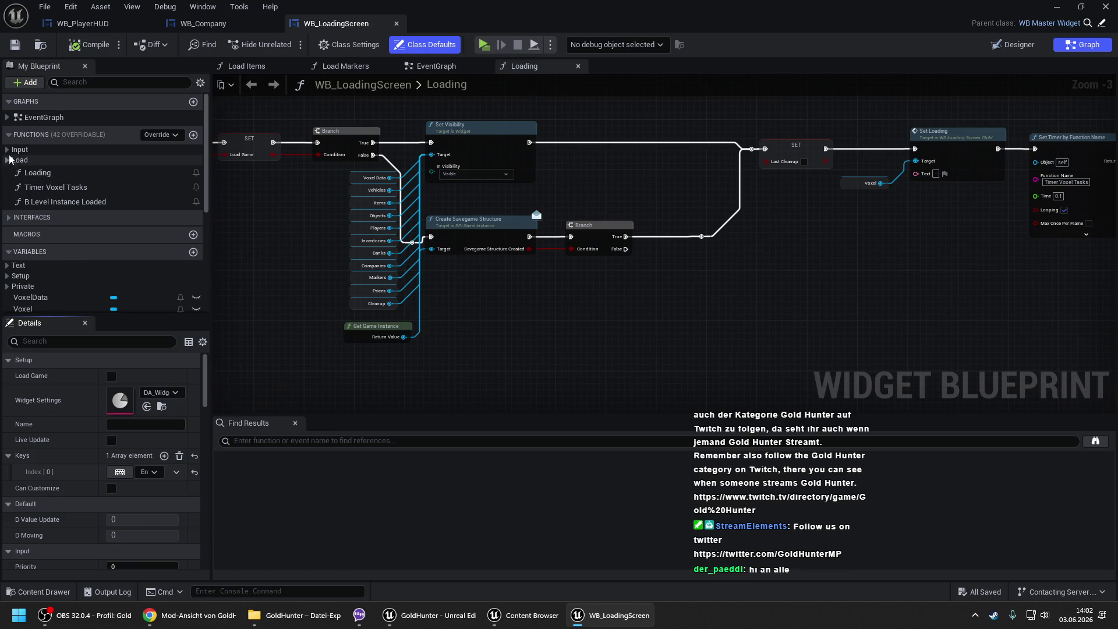
# - Open WB_LoadingScreen's Load Companies function graph and view its full node chain
pyautogui.click(8, 160)
pyautogui.doubleClick(57, 289)
pyautogui.scroll(3, 695, 191)
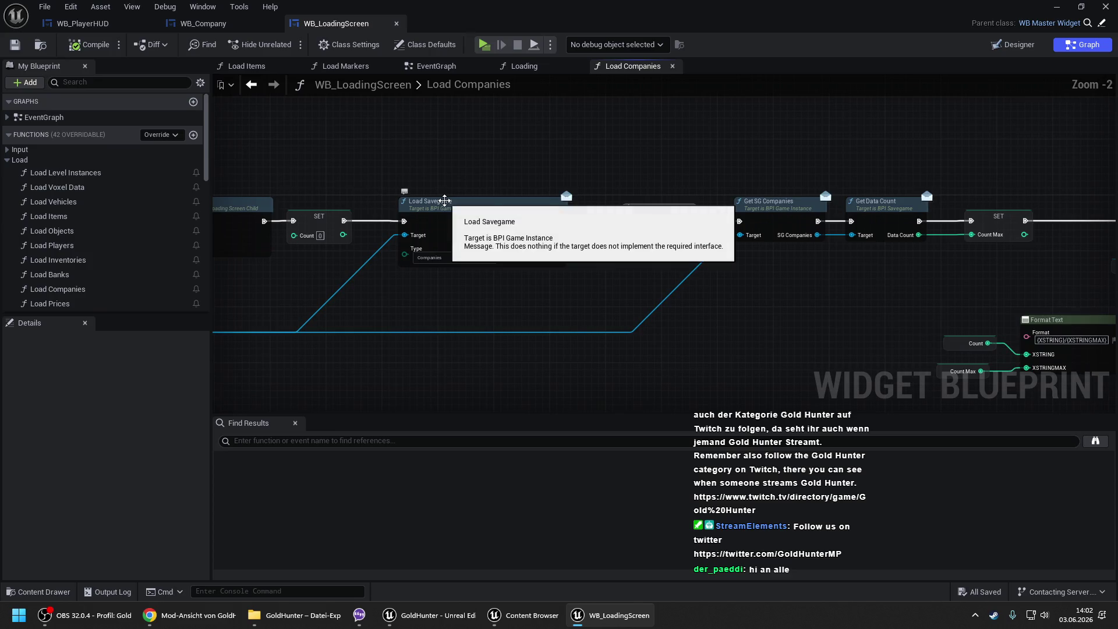
pyautogui.moveTo(701, 170); pyautogui.dragTo(236, 166)
pyautogui.moveTo(531, 217); pyautogui.dragTo(308, 200)
pyautogui.scroll(-2, 309, 201)
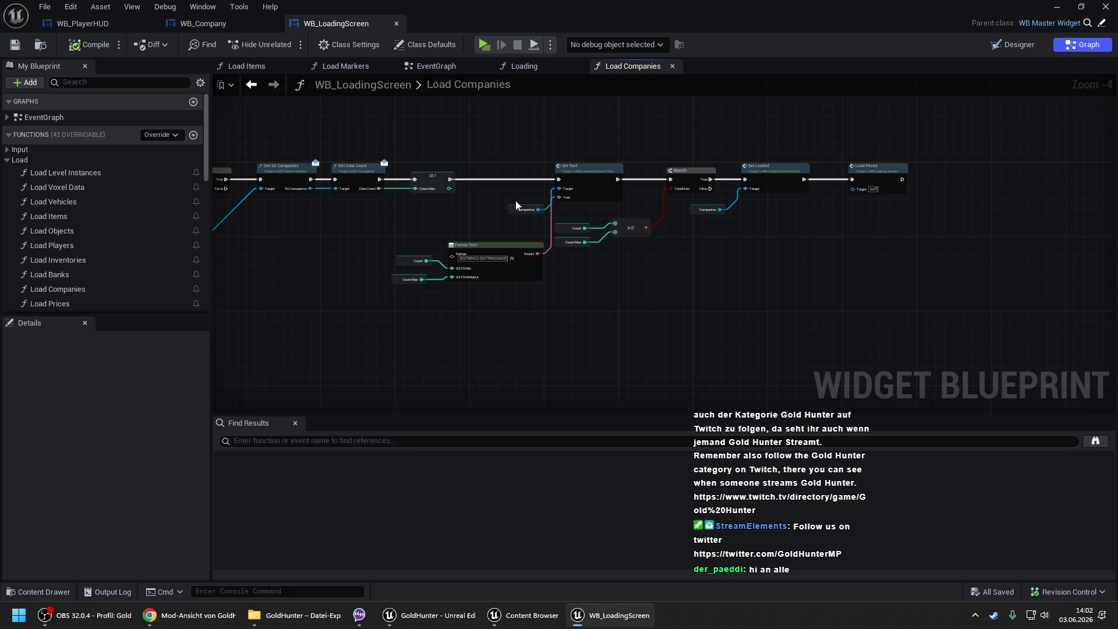
pyautogui.scroll(1, 504, 206)
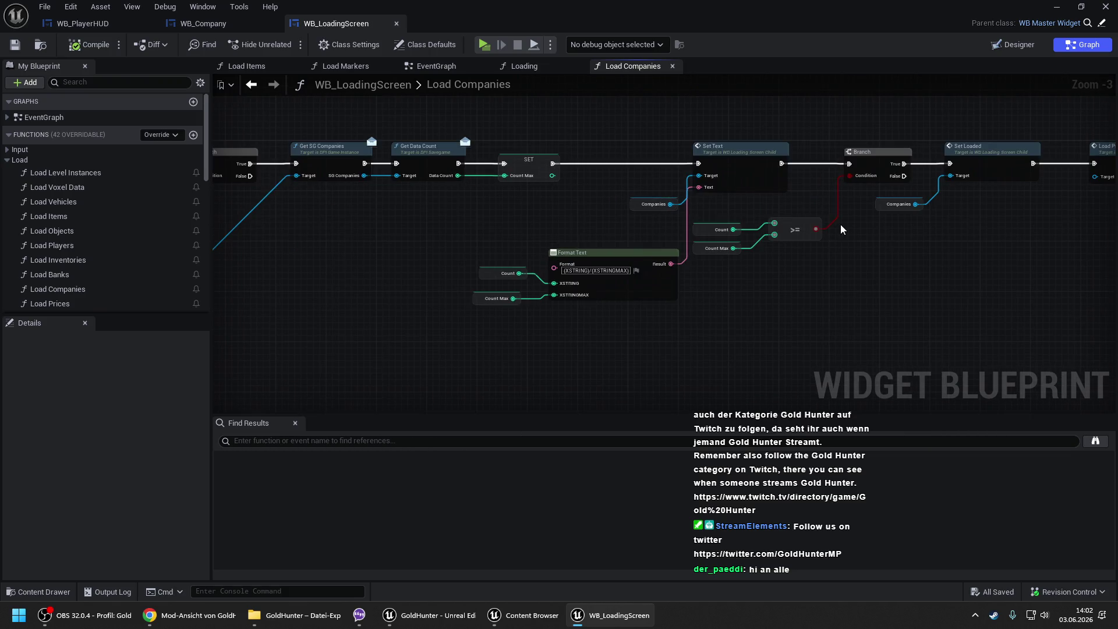
pyautogui.scroll(-1, 736, 201)
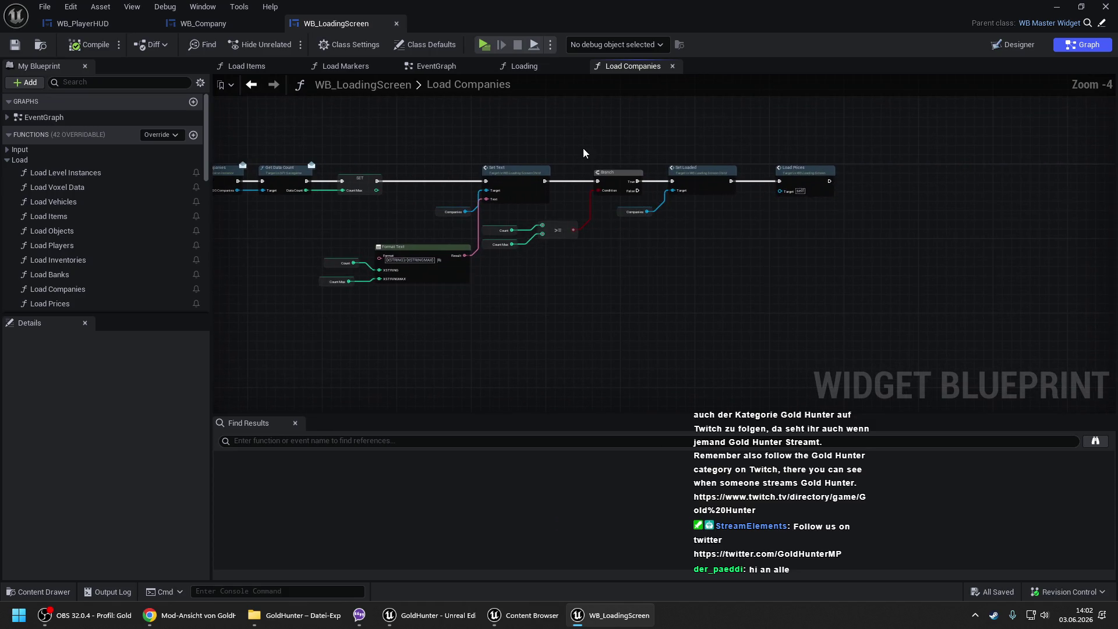
# - Shift the Branch through Load Prices nodes and the Set Text group right to make room
pyautogui.moveTo(562, 163); pyautogui.dragTo(881, 317)
pyautogui.scroll(1, 551, 227)
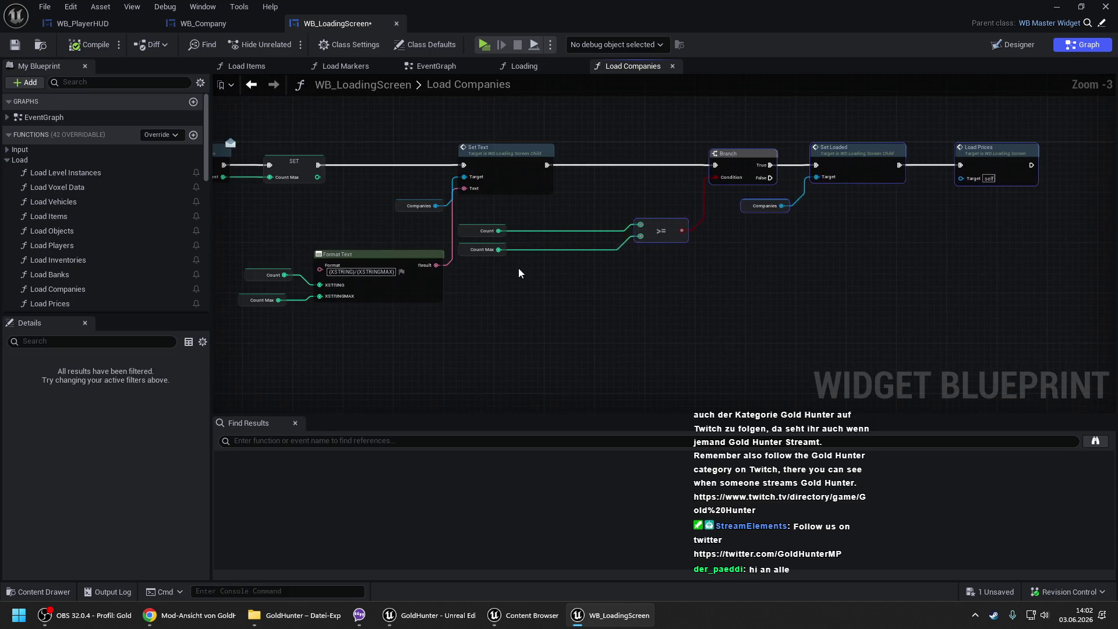
pyautogui.press('f')
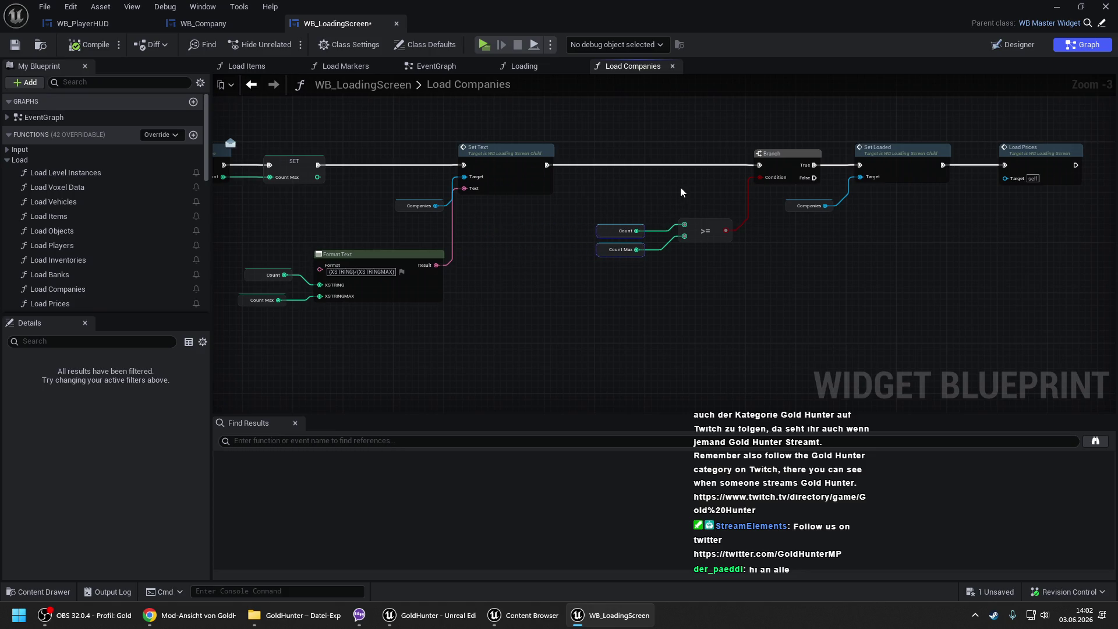
pyautogui.click(680, 187)
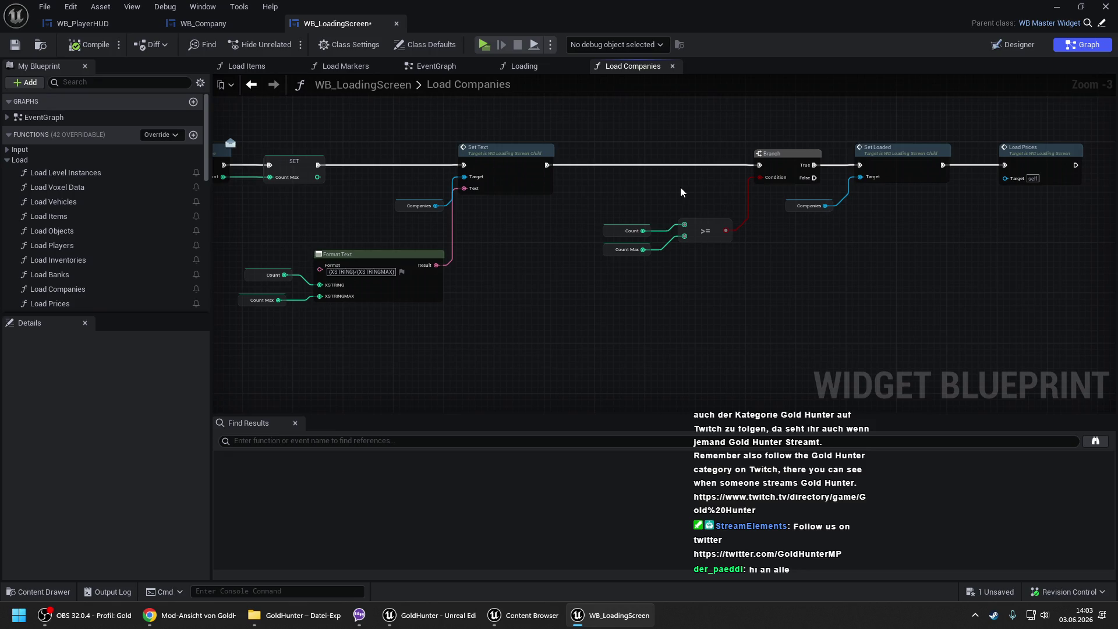
pyautogui.moveTo(384, 140)
pyautogui.mouseDown()
pyautogui.moveTo(506, 294)
pyautogui.moveTo(514, 226)
pyautogui.moveTo(524, 227)
pyautogui.mouseUp()
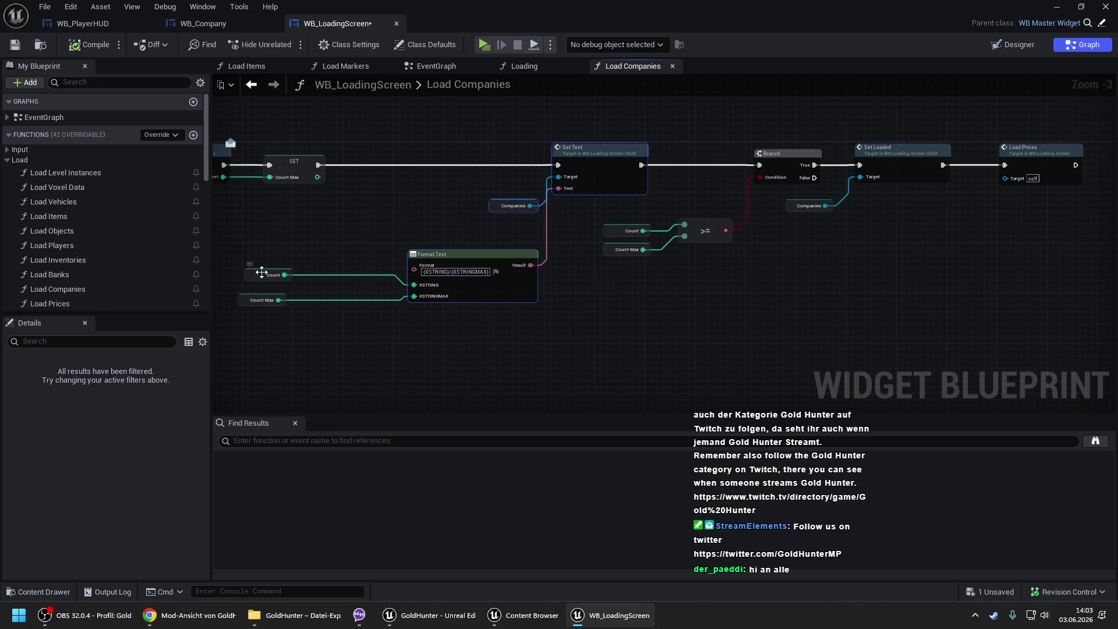
# - Add a Set Count node after the Count Max assignment and compile the blueprint
pyautogui.rightClick(298, 201)
pyautogui.write('set co')
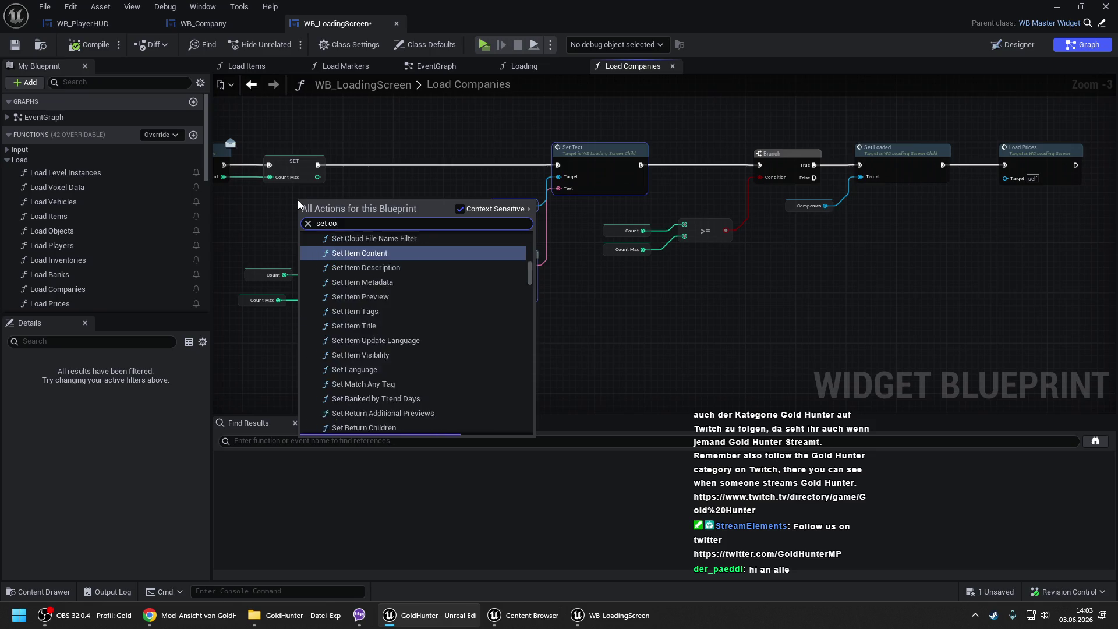
pyautogui.write('unt')
pyautogui.press('Return')
pyautogui.moveTo(326, 203)
pyautogui.mouseDown()
pyautogui.moveTo(387, 167)
pyautogui.moveTo(312, 166)
pyautogui.moveTo(351, 182)
pyautogui.moveTo(578, 165)
pyautogui.mouseUp()
pyautogui.scroll(1, 384, 169)
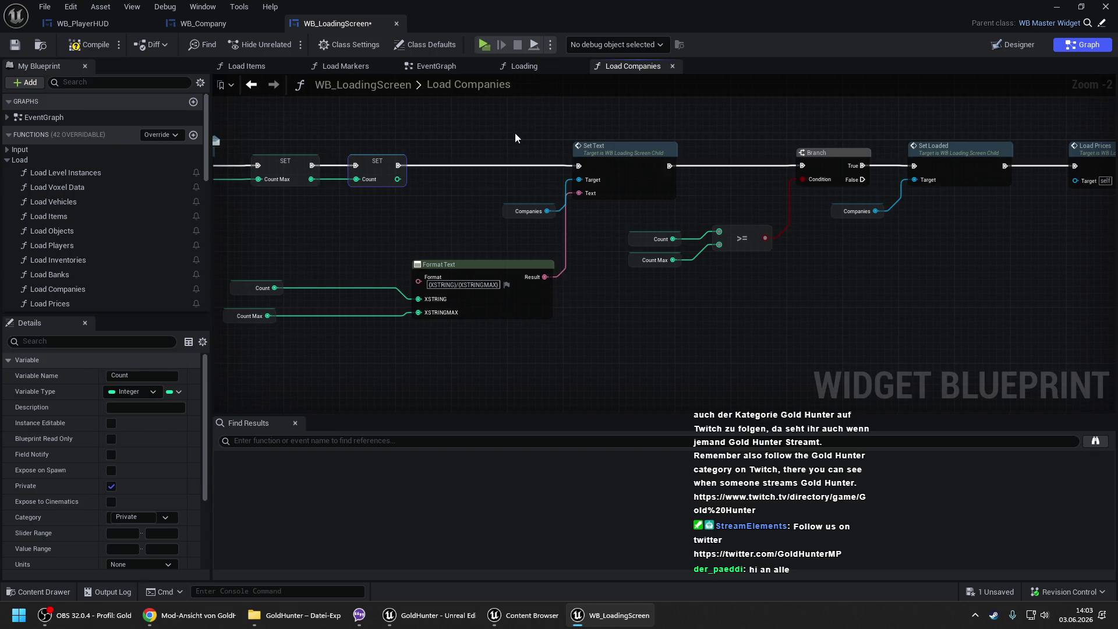
pyautogui.click(515, 134)
pyautogui.click(103, 46)
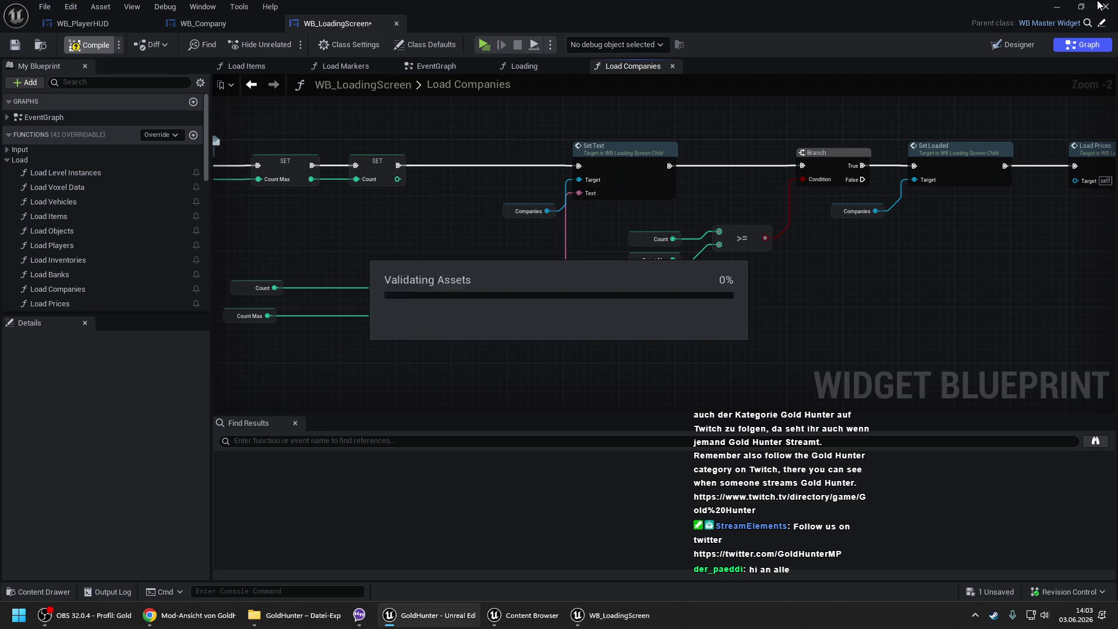
pyautogui.click(1057, 6)
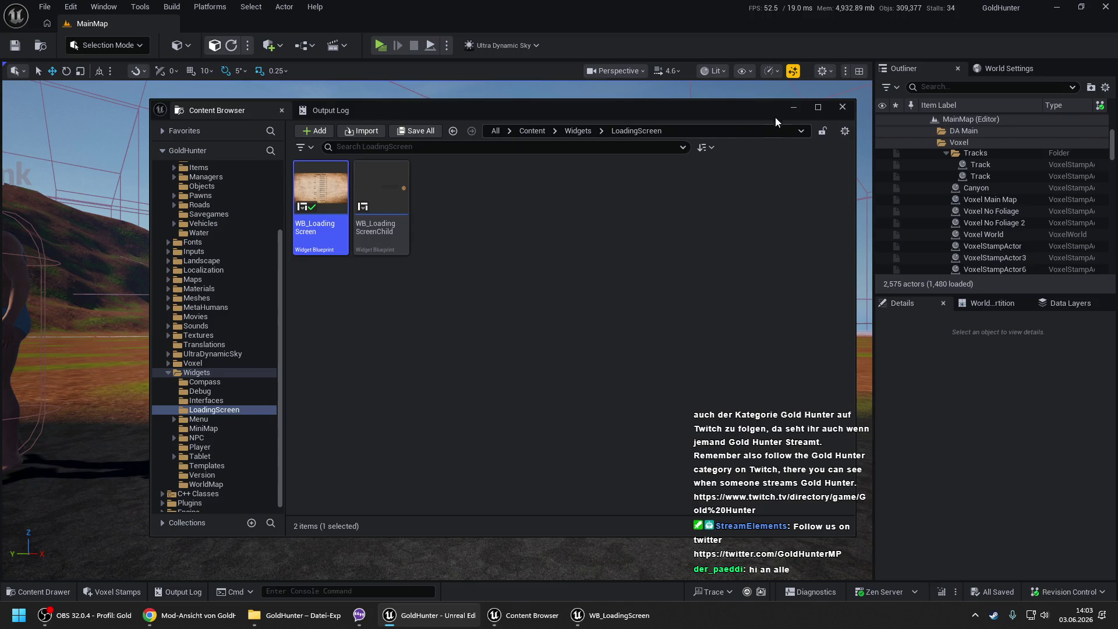
pyautogui.click(792, 108)
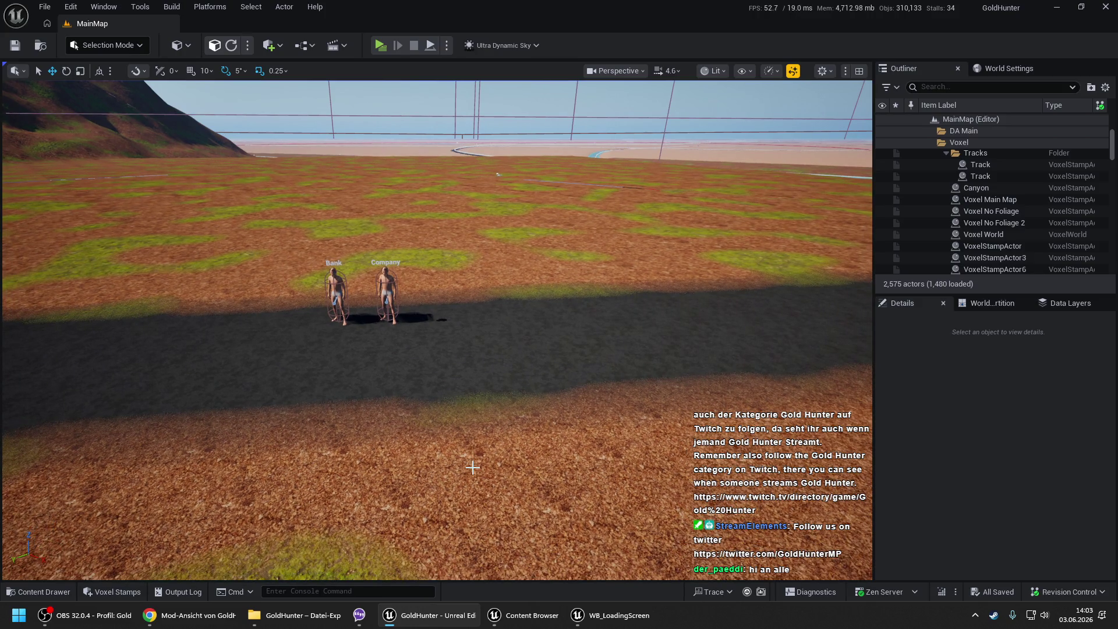
pyautogui.rightClick(437, 502)
pyautogui.click(462, 492)
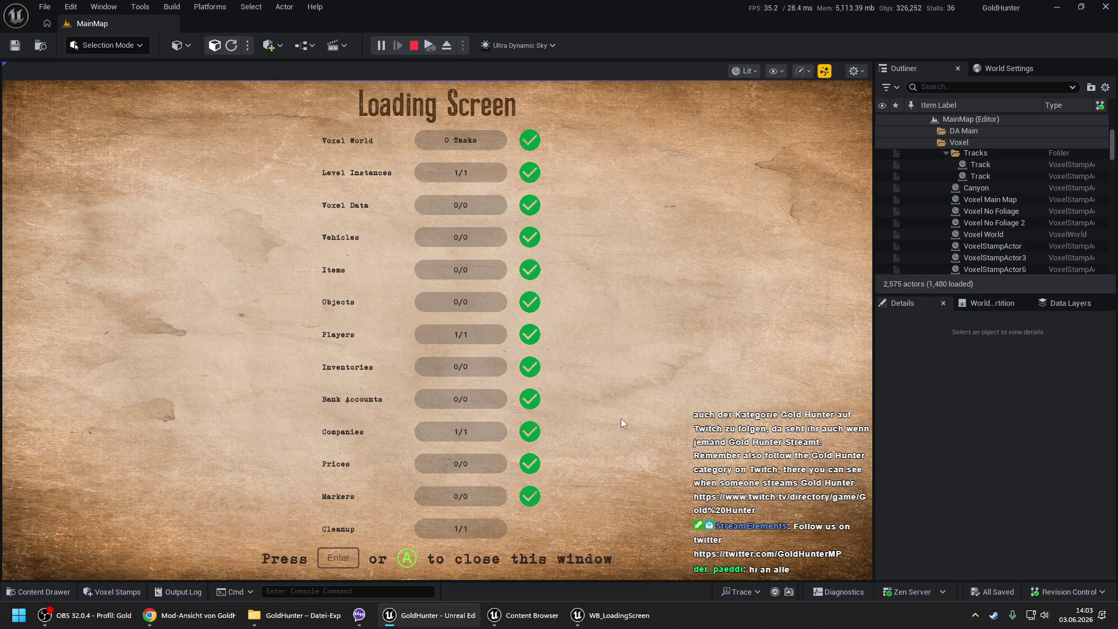
pyautogui.press('Return')
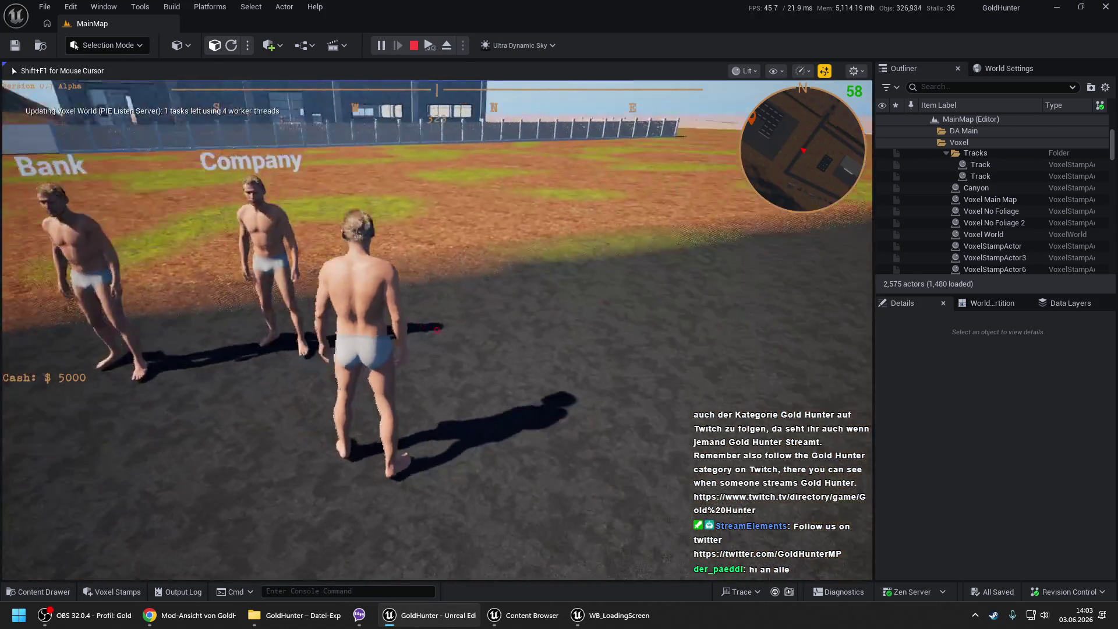
pyautogui.press('Tab')
pyautogui.click(74, 292)
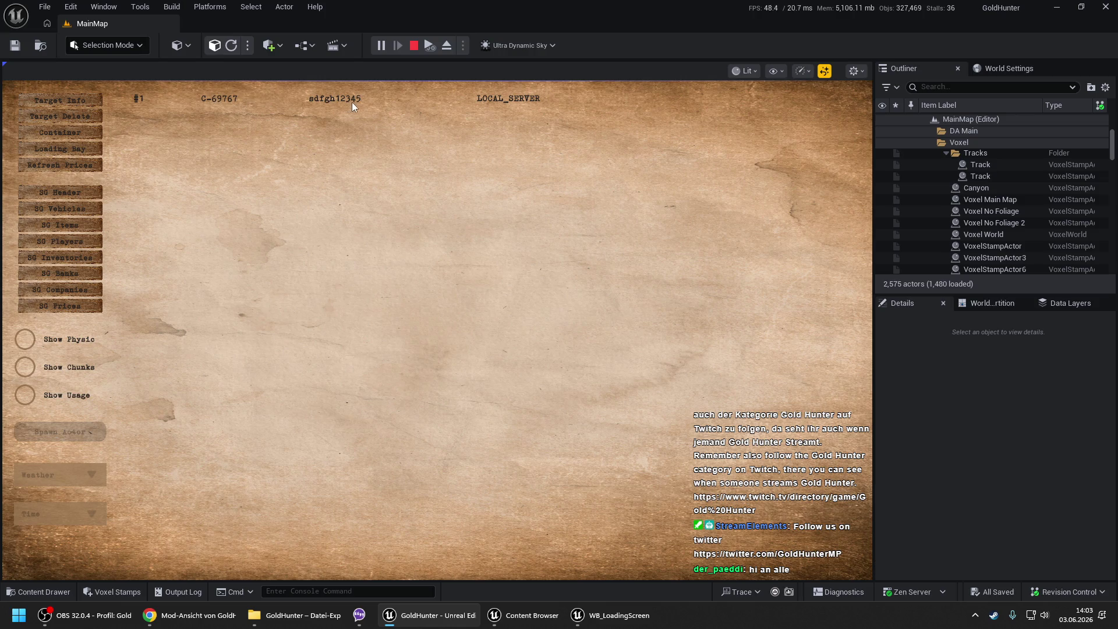
pyautogui.press('Tab')
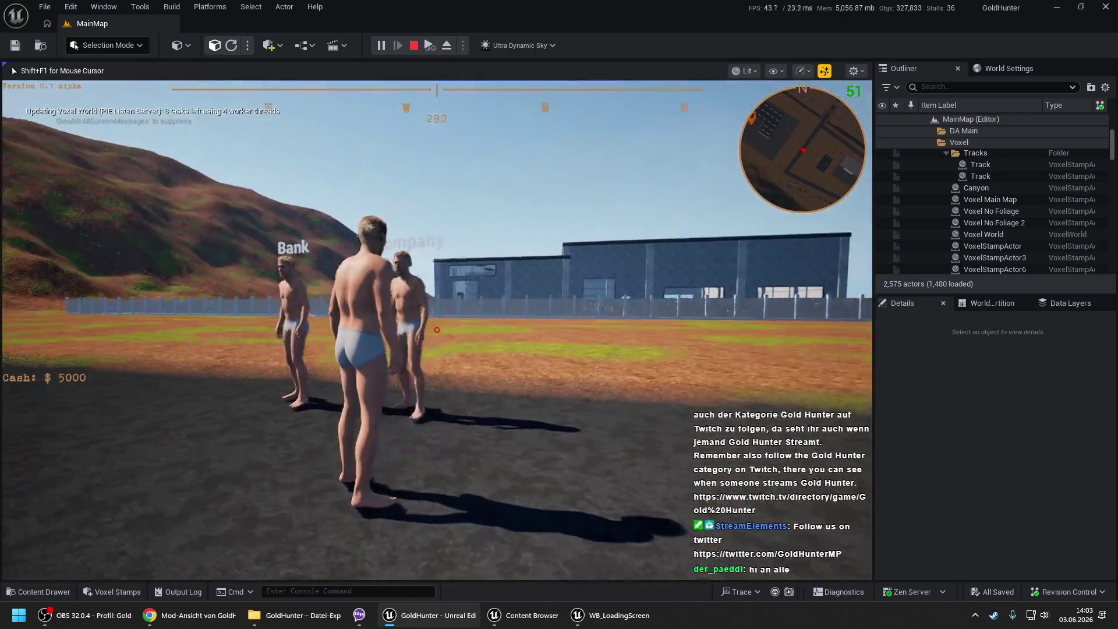
pyautogui.press('e')
pyautogui.click(279, 365)
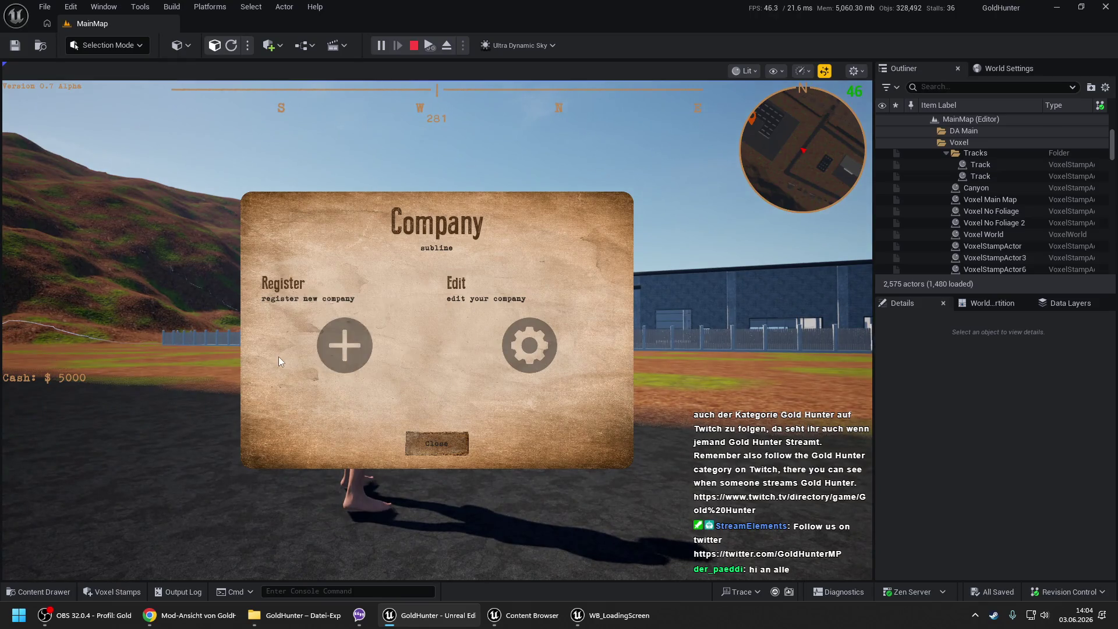
pyautogui.click(390, 441)
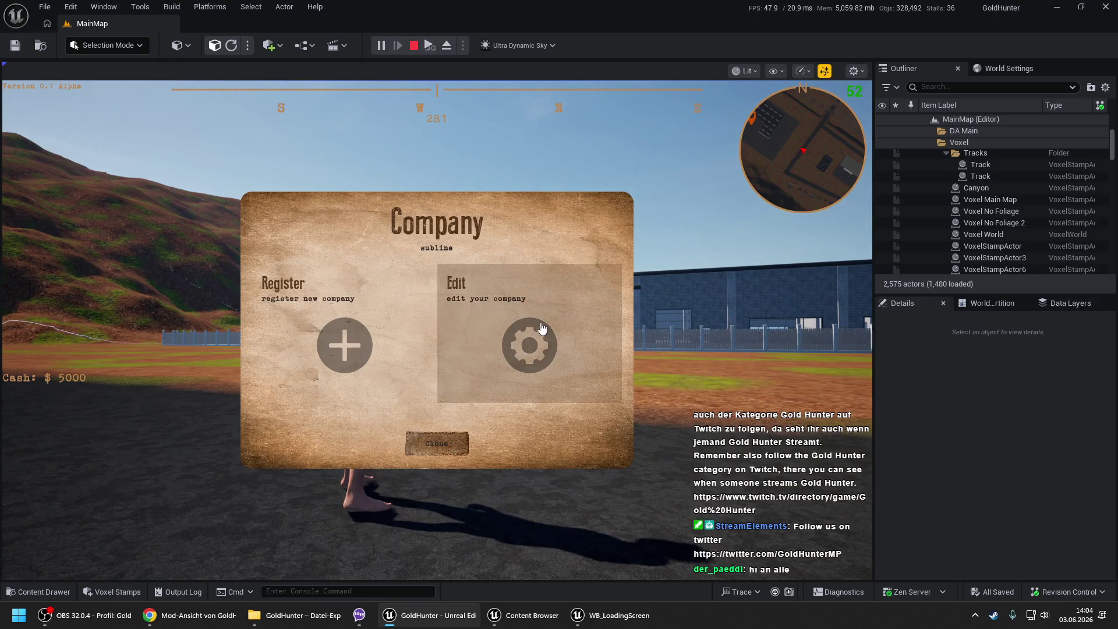
pyautogui.click(541, 323)
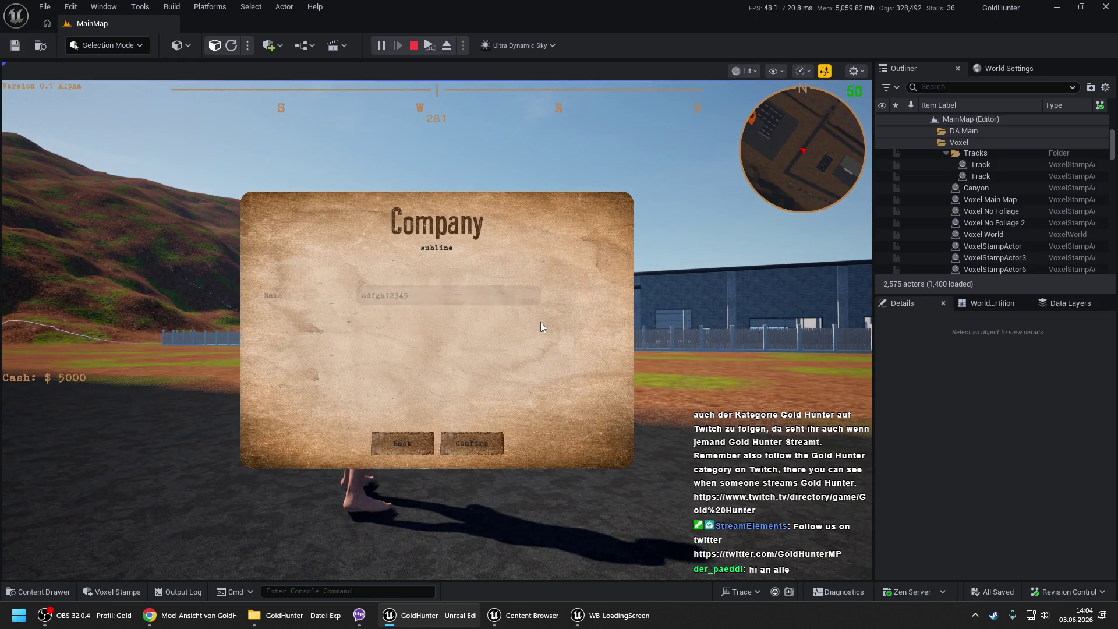
pyautogui.click(414, 443)
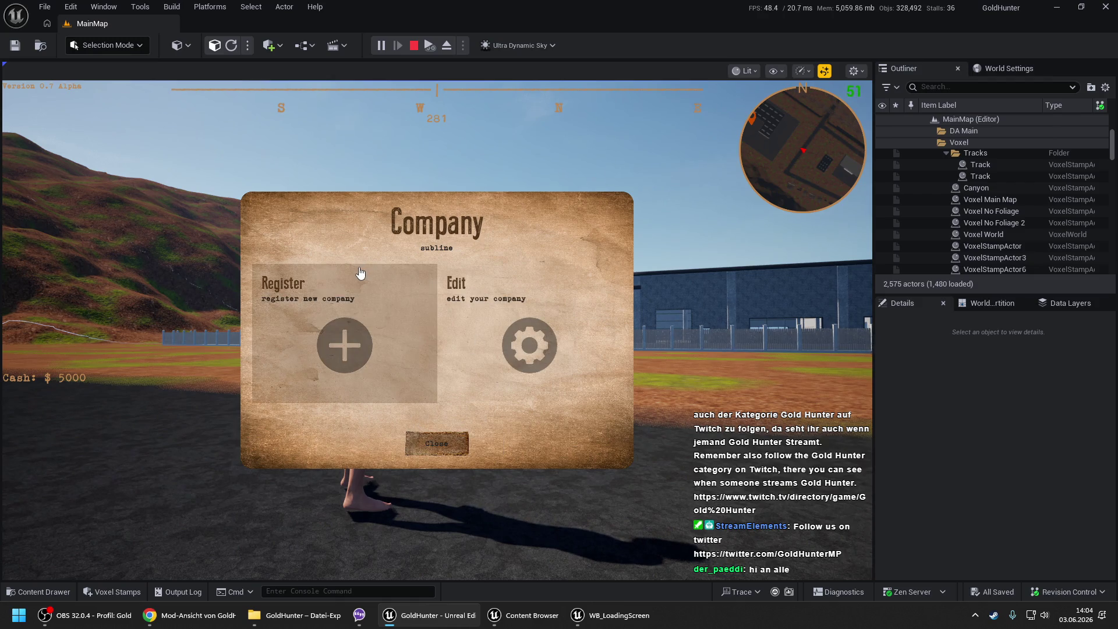
pyautogui.click(444, 444)
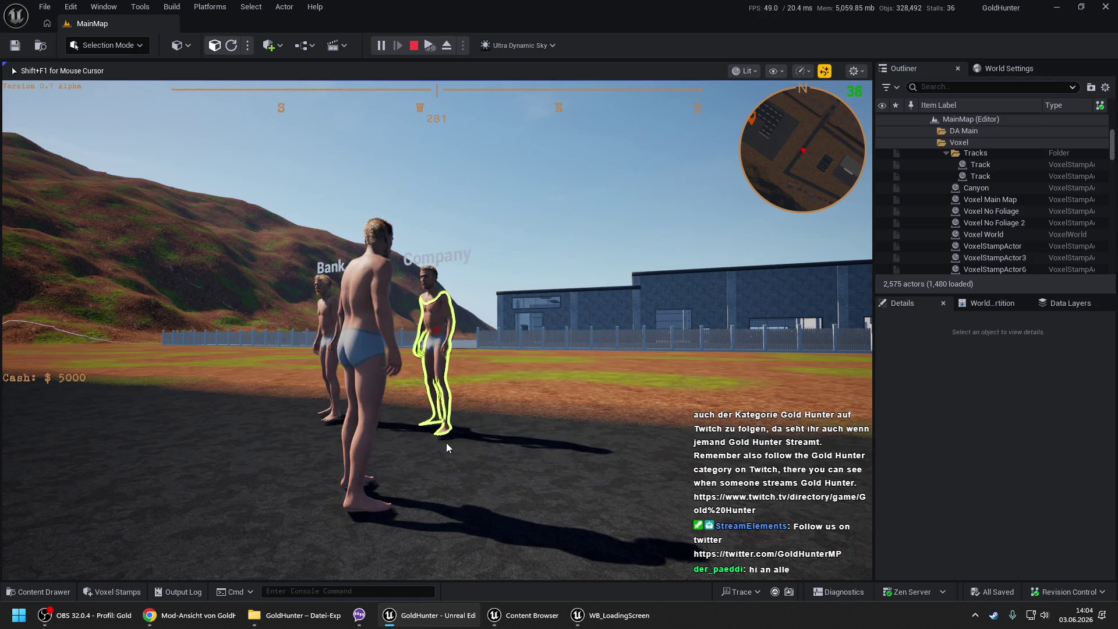
pyautogui.press('Escape')
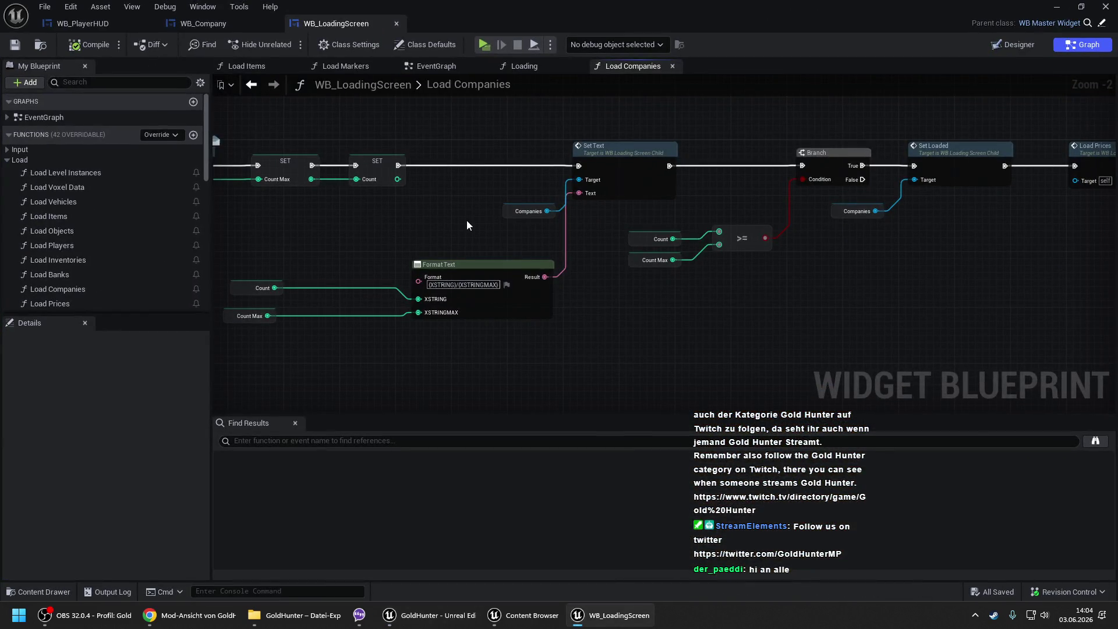
# - In WB_Company's EventGraph, add a Set Is Enabled node targeting Menu Box Register
pyautogui.click(197, 24)
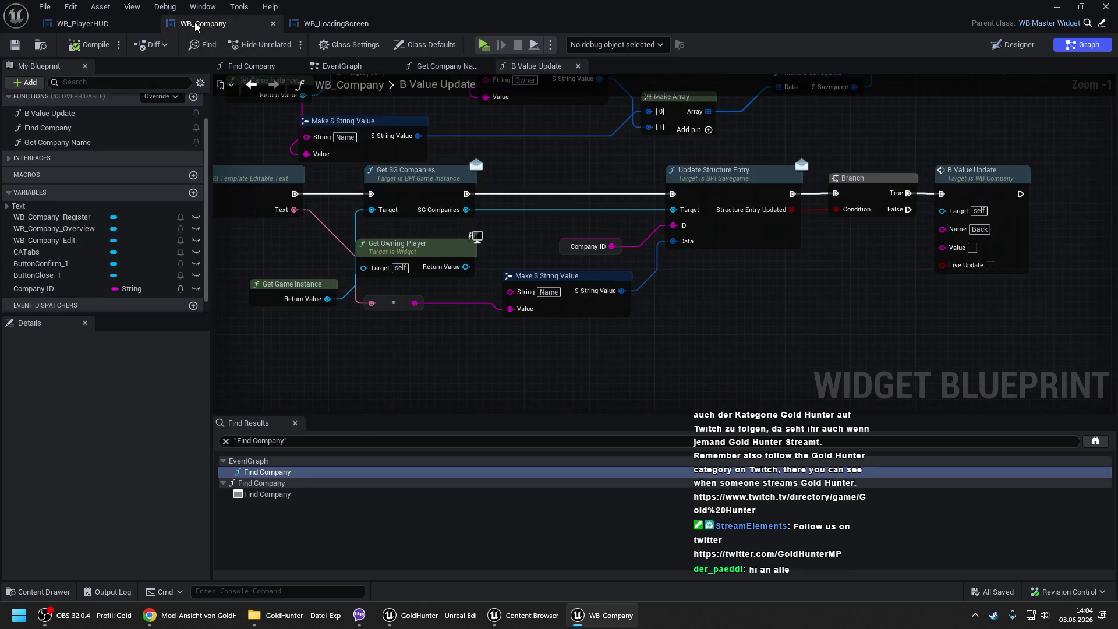
pyautogui.moveTo(523, 149); pyautogui.dragTo(671, 213)
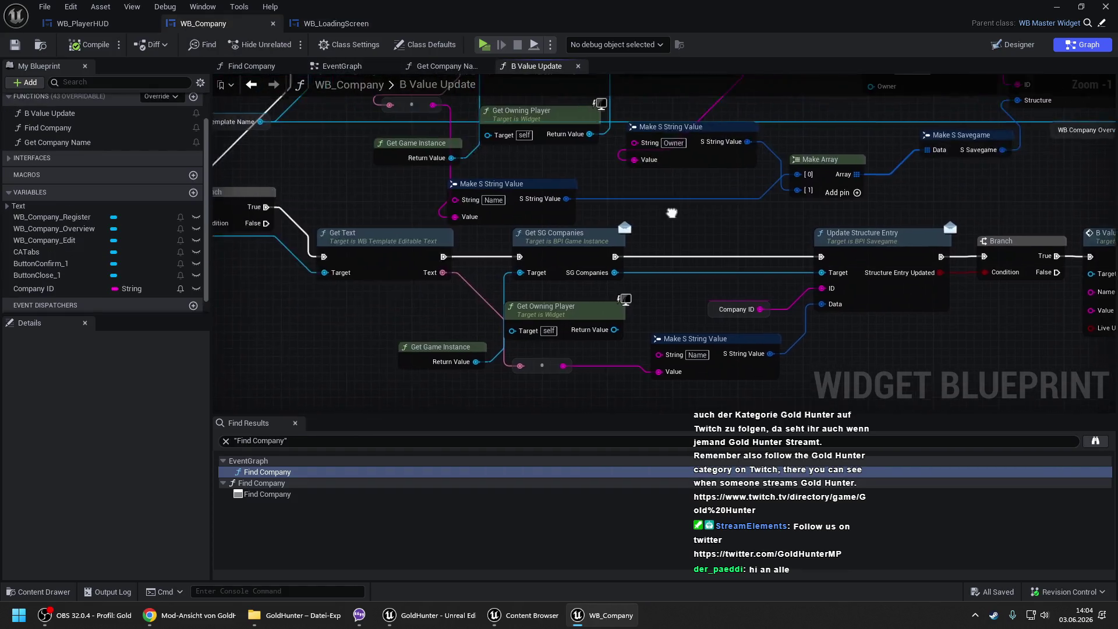
pyautogui.scroll(-2, 555, 183)
pyautogui.scroll(-1, 513, 179)
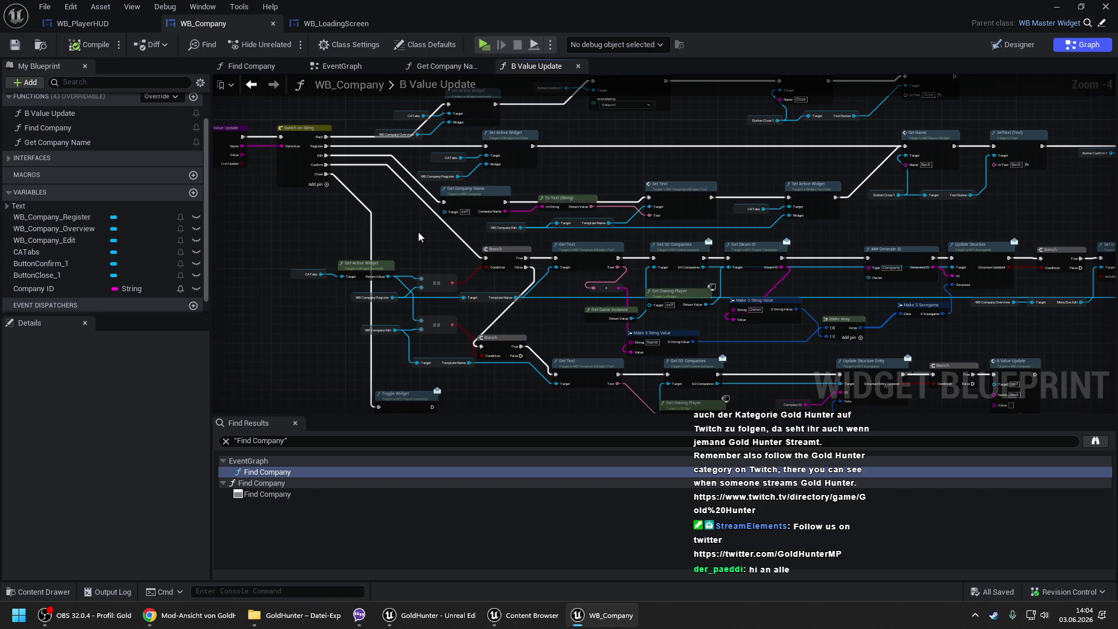
pyautogui.click(359, 67)
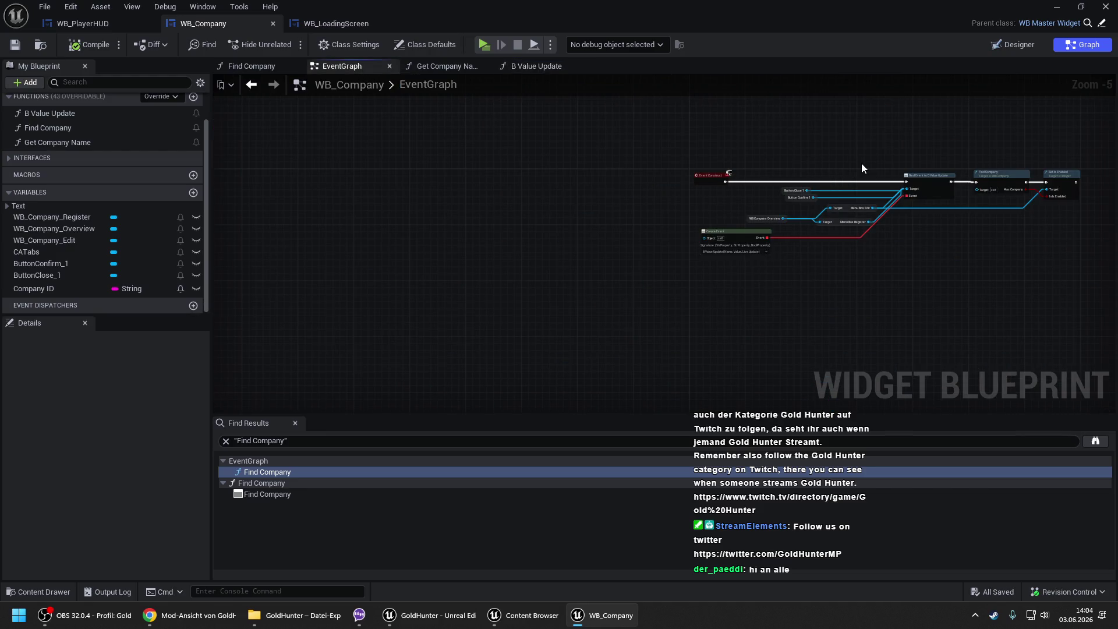
pyautogui.scroll(2, 862, 163)
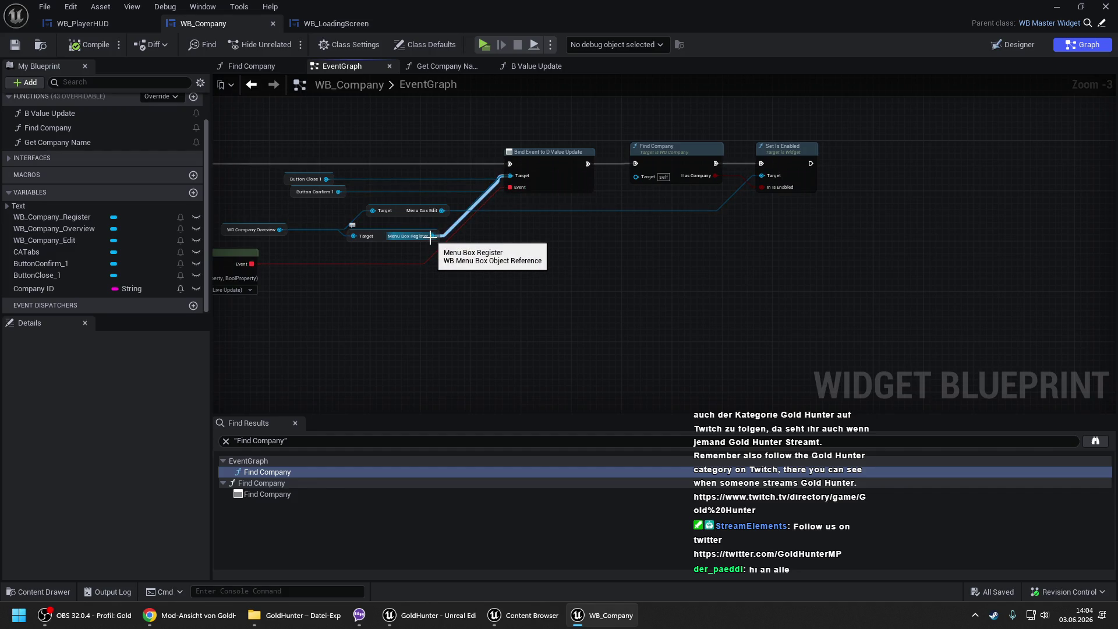
pyautogui.moveTo(431, 236)
pyautogui.mouseDown()
pyautogui.moveTo(618, 232)
pyautogui.moveTo(880, 152)
pyautogui.moveTo(795, 168)
pyautogui.moveTo(810, 164)
pyautogui.mouseUp()
pyautogui.write('set is ena')
pyautogui.press('Return')
pyautogui.click(833, 137)
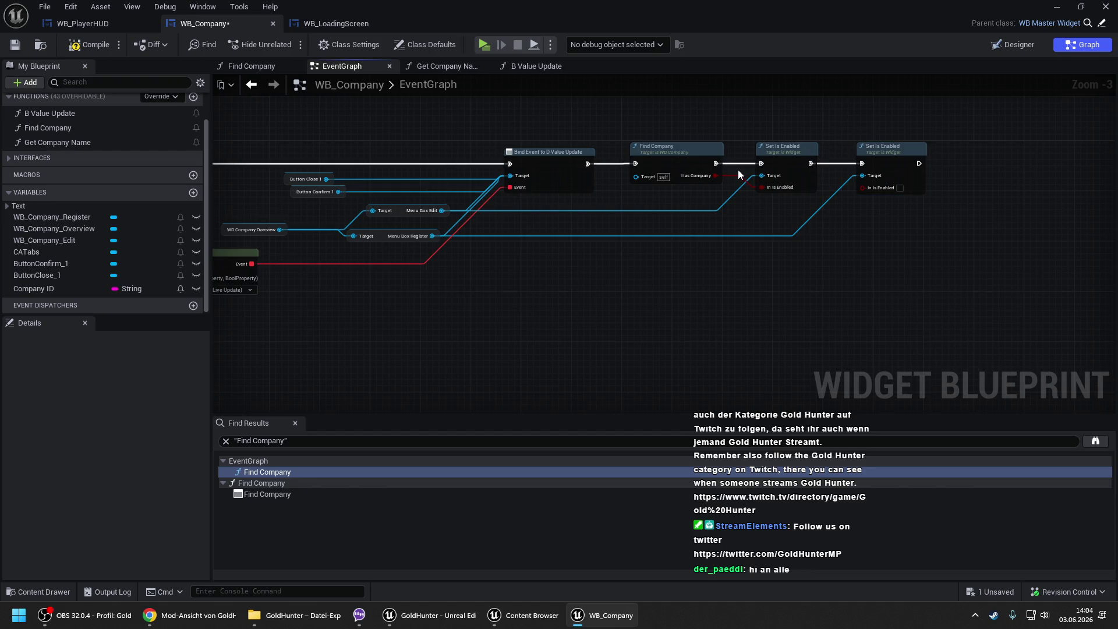
# - Feed Has Company through a NOT node into the new In Is Enabled, then compile
pyautogui.scroll(2, 719, 177)
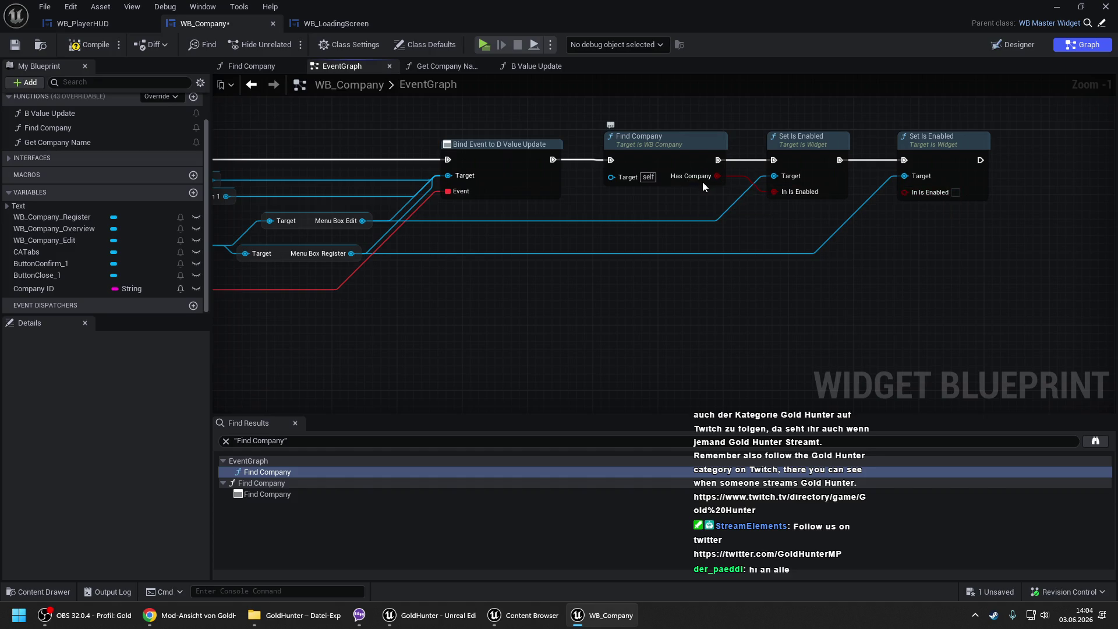
pyautogui.moveTo(714, 181); pyautogui.dragTo(737, 229)
pyautogui.write('not bo')
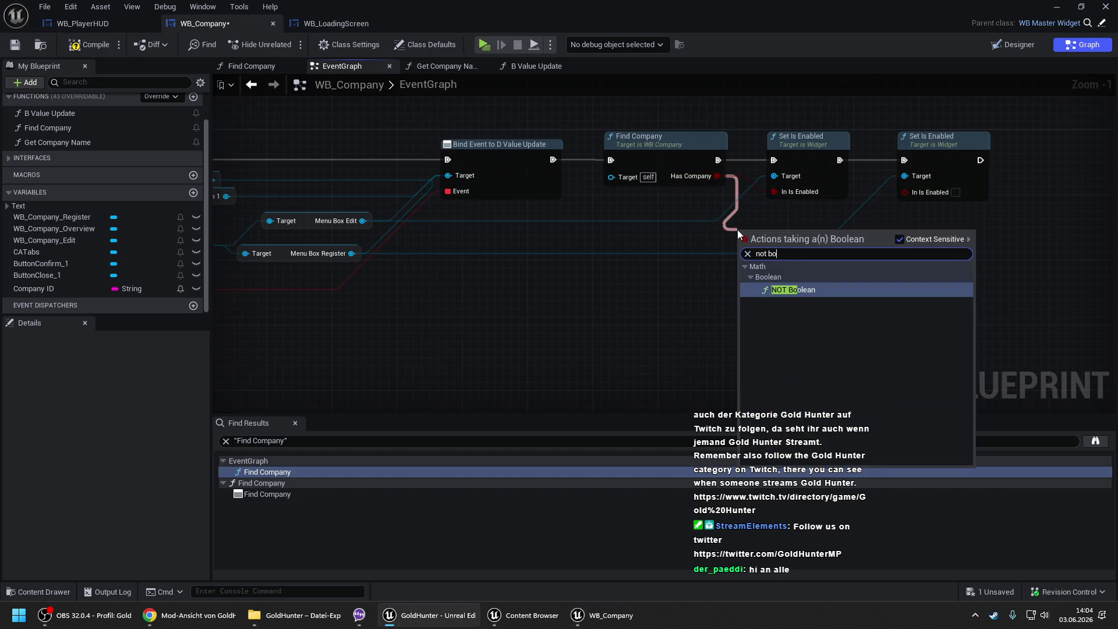
pyautogui.press('Return')
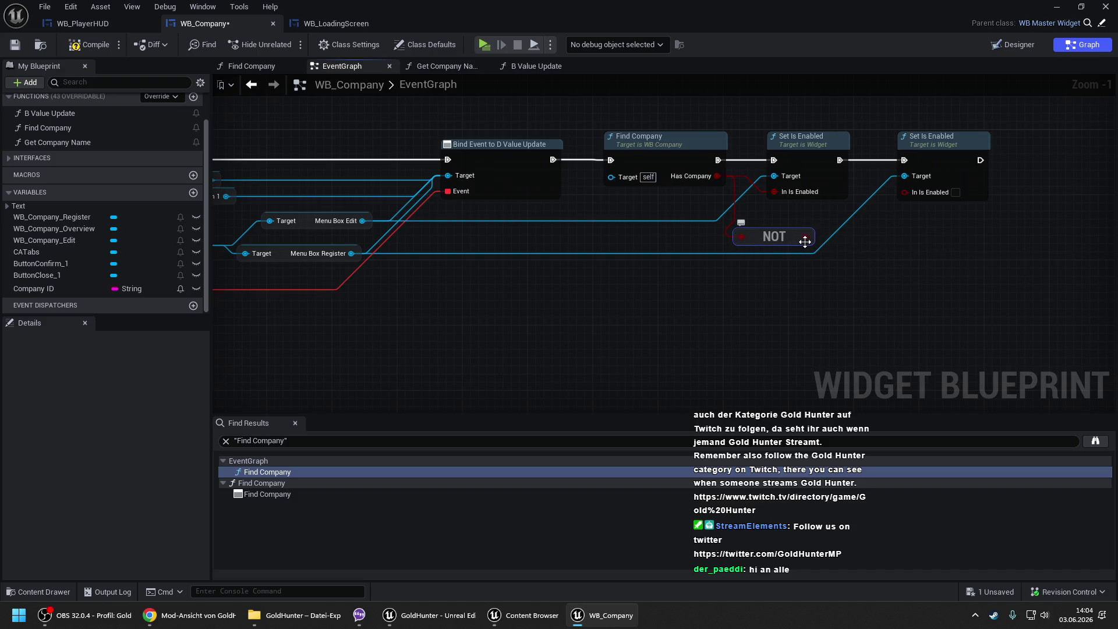
pyautogui.moveTo(813, 242); pyautogui.dragTo(912, 195)
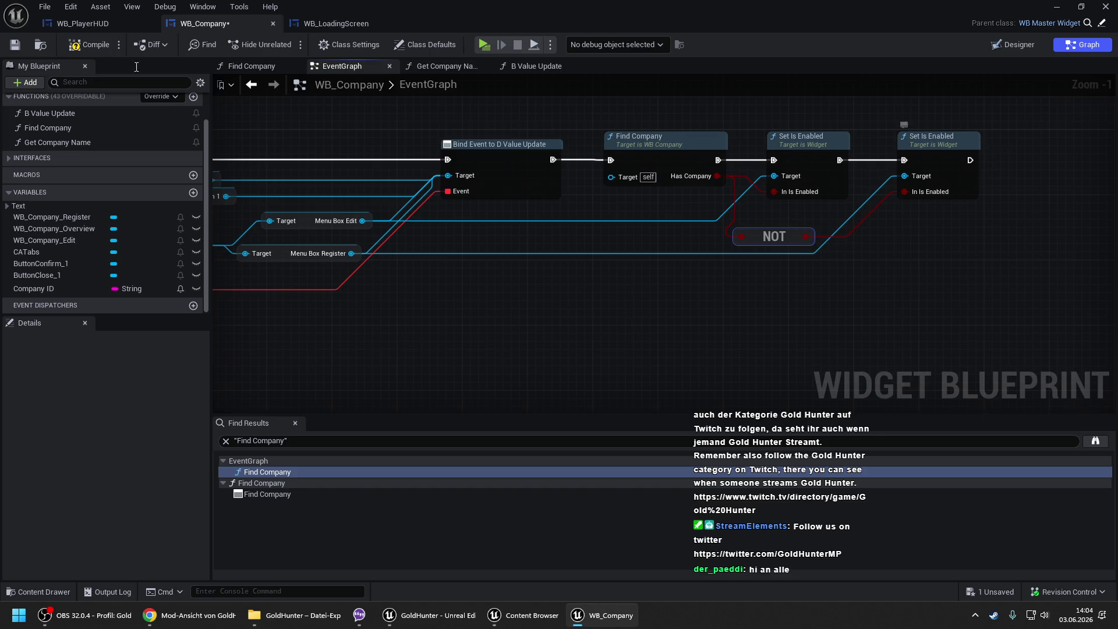
pyautogui.click(101, 41)
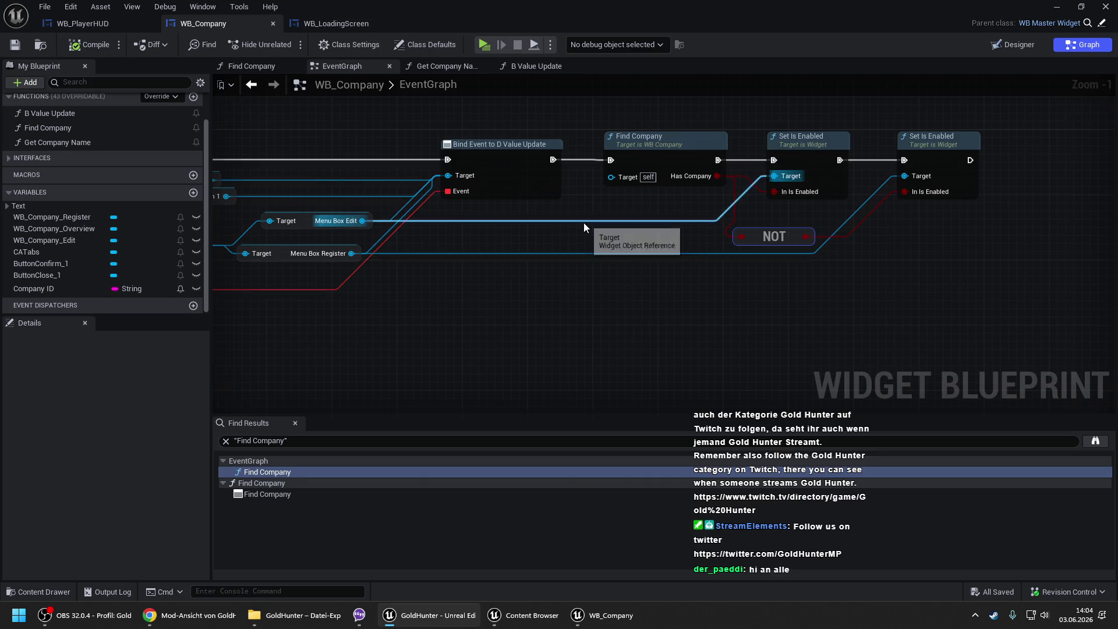
pyautogui.scroll(-2, 784, 196)
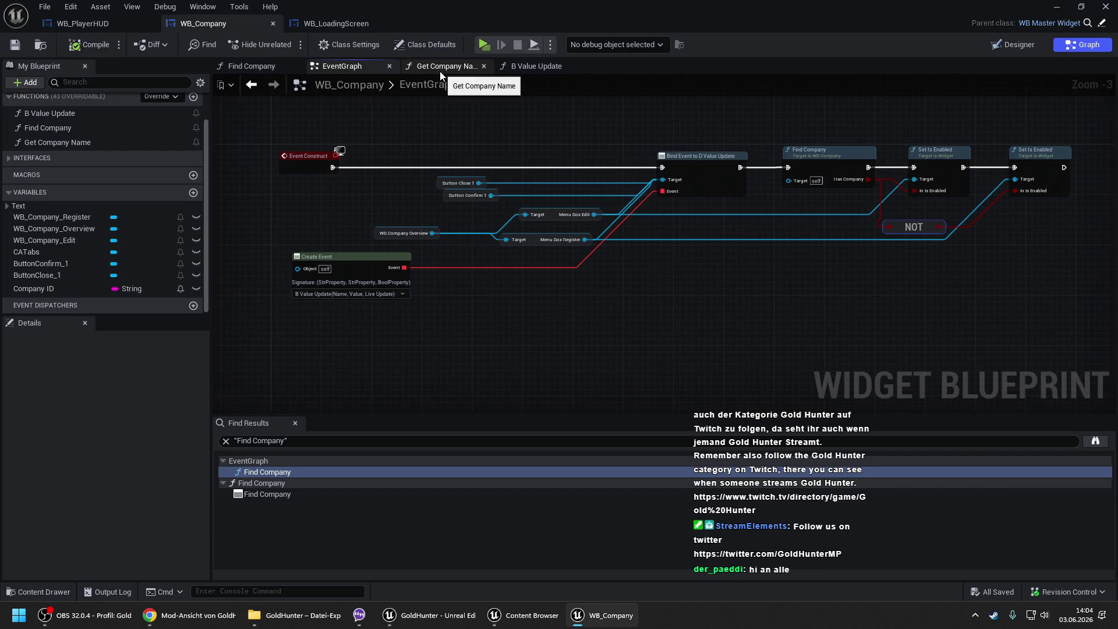
# - In B Value Update, box-select Set Text, Find Company, Branch and B Value Update and shift them right
pyautogui.click(545, 67)
pyautogui.scroll(2, 402, 193)
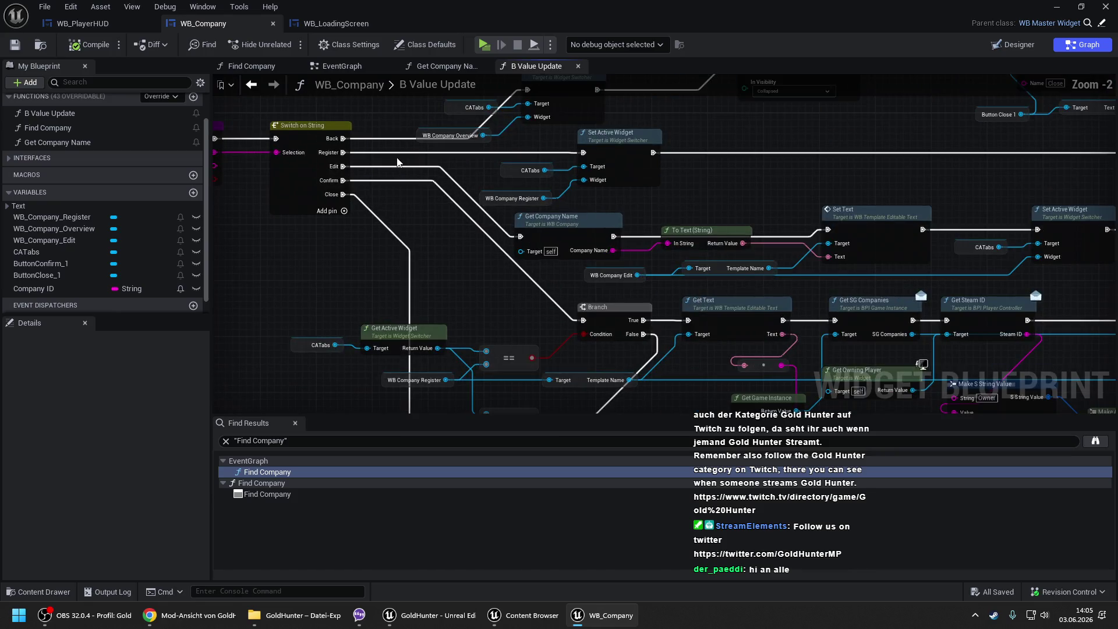
pyautogui.moveTo(397, 162)
pyautogui.mouseDown()
pyautogui.moveTo(338, 178)
pyautogui.moveTo(966, 155)
pyautogui.mouseUp()
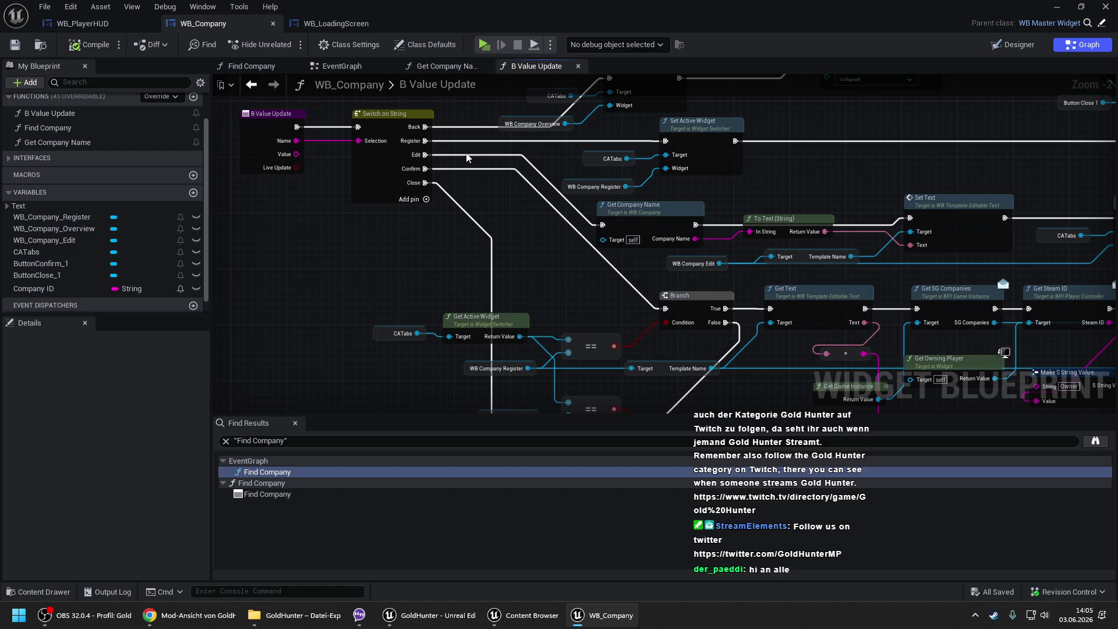
pyautogui.moveTo(571, 327); pyautogui.dragTo(408, 217)
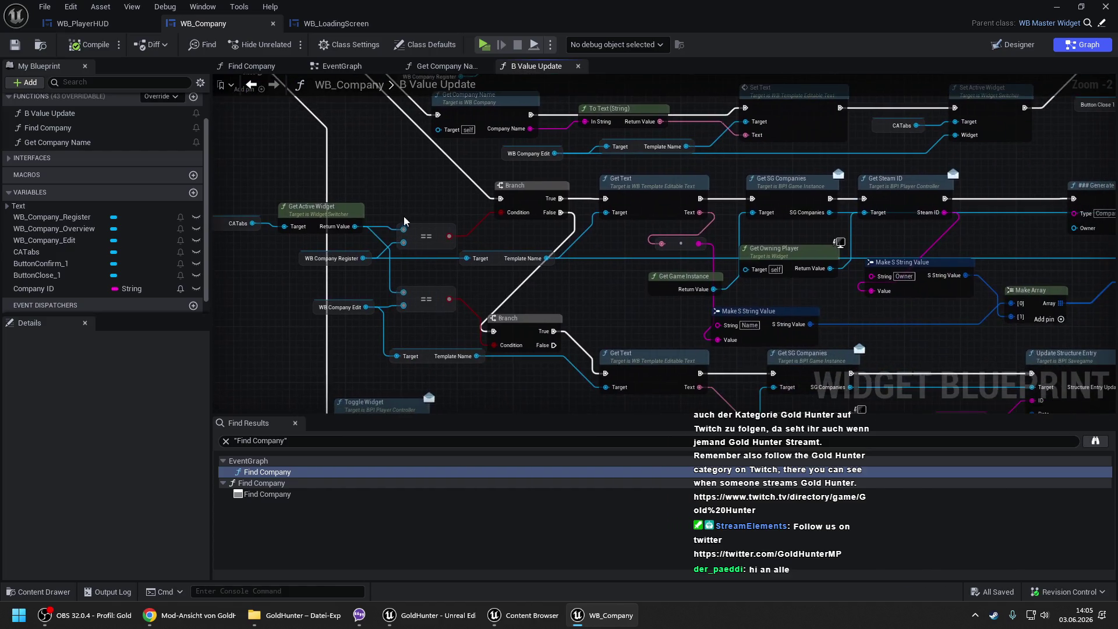
pyautogui.moveTo(917, 195); pyautogui.dragTo(247, 192)
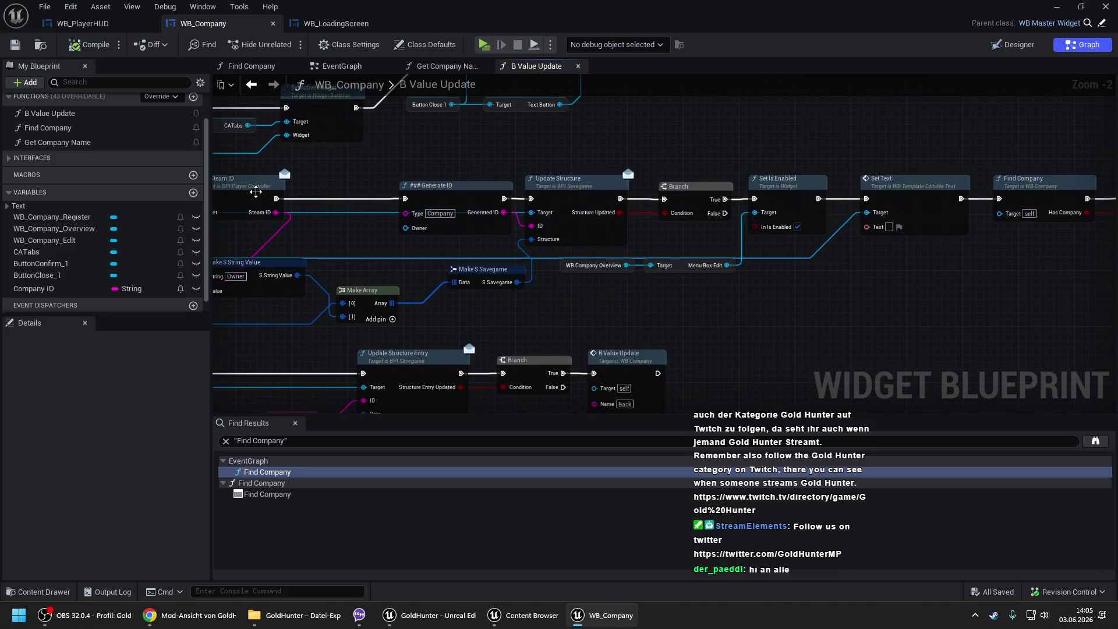
pyautogui.moveTo(729, 203); pyautogui.dragTo(487, 205)
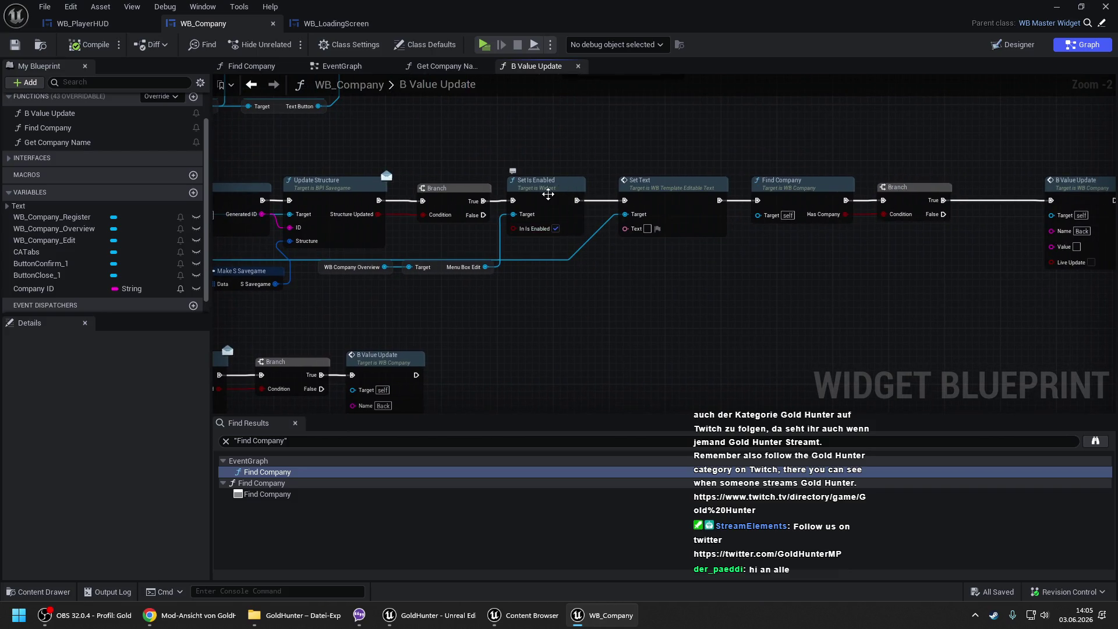
pyautogui.moveTo(642, 155); pyautogui.dragTo(751, 262)
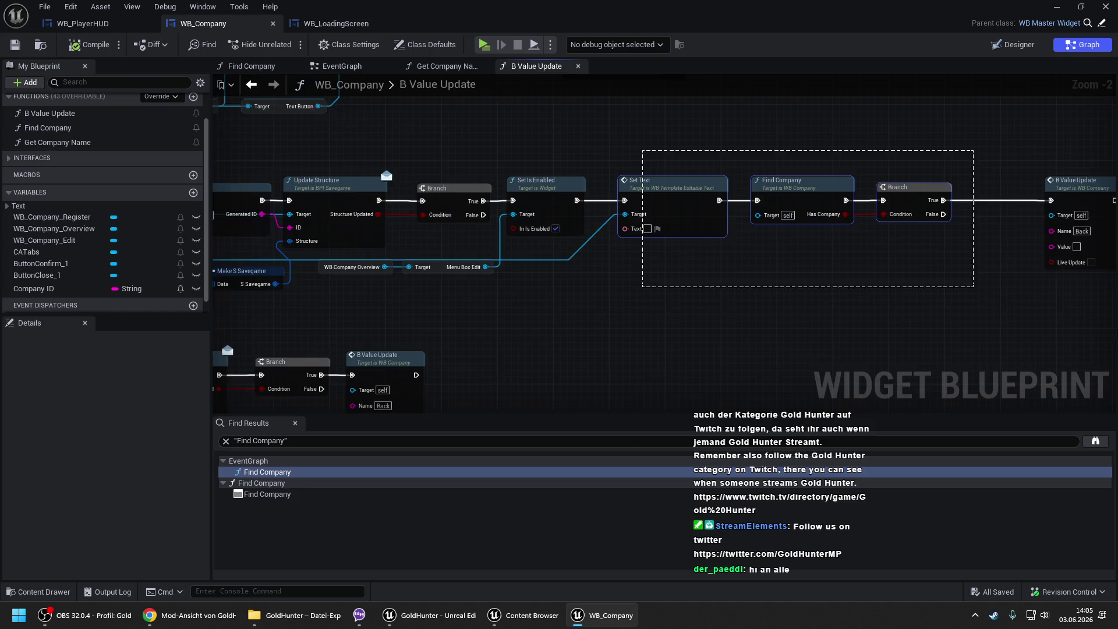
pyautogui.moveTo(558, 178); pyautogui.dragTo(663, 179)
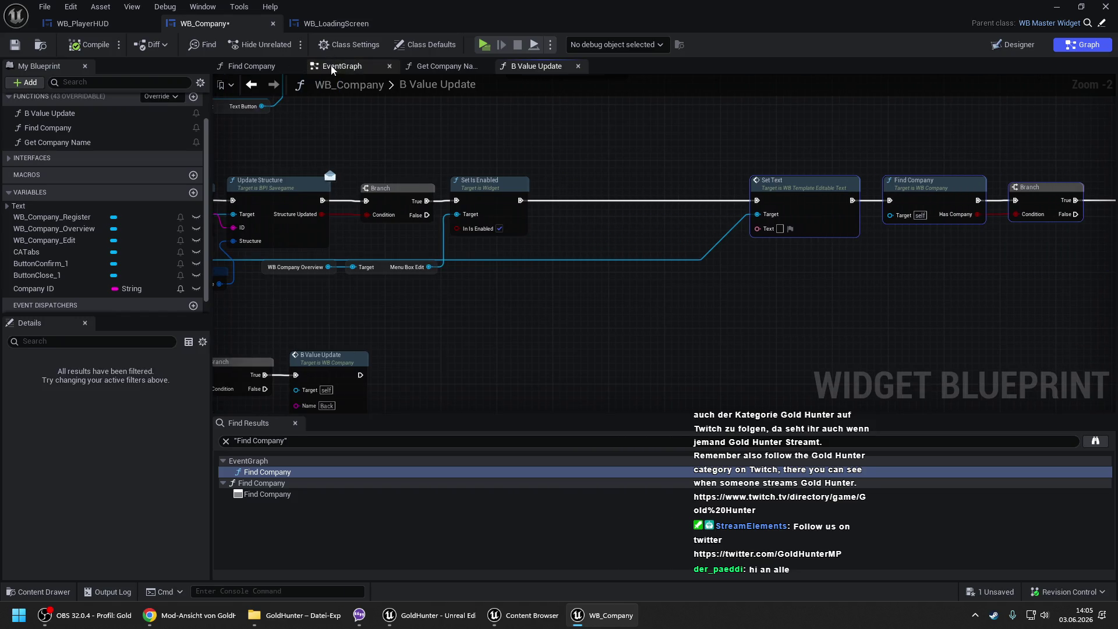
pyautogui.click(332, 66)
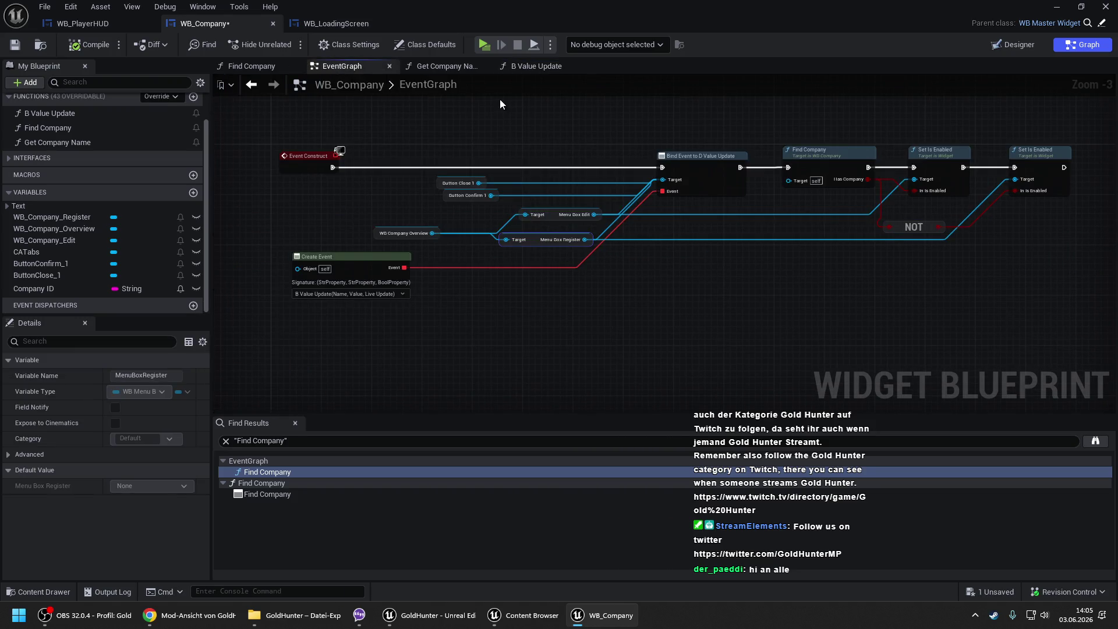
# - Duplicate Set Is Enabled for Menu Box Register, set it to false, and chain it after the first
pyautogui.click(533, 66)
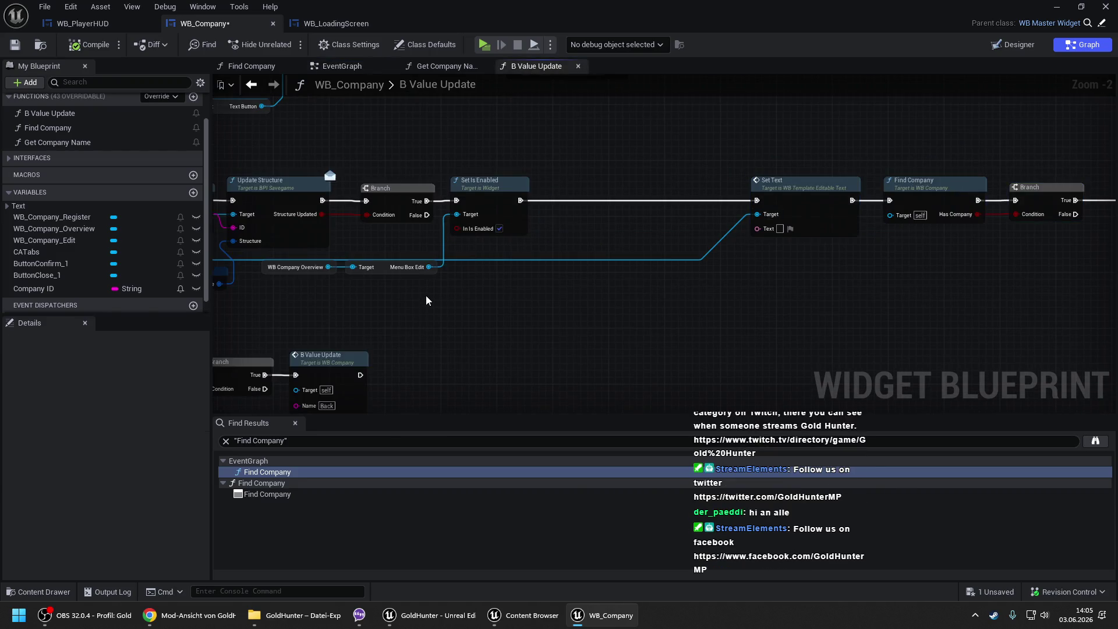
pyautogui.hotkey('ctrl', 'v')
pyautogui.moveTo(328, 267)
pyautogui.mouseDown()
pyautogui.moveTo(428, 318)
pyautogui.moveTo(429, 303)
pyautogui.mouseUp()
pyautogui.click(483, 184)
pyautogui.hotkey('ctrl', 'd')
pyautogui.moveTo(582, 222); pyautogui.dragTo(519, 304)
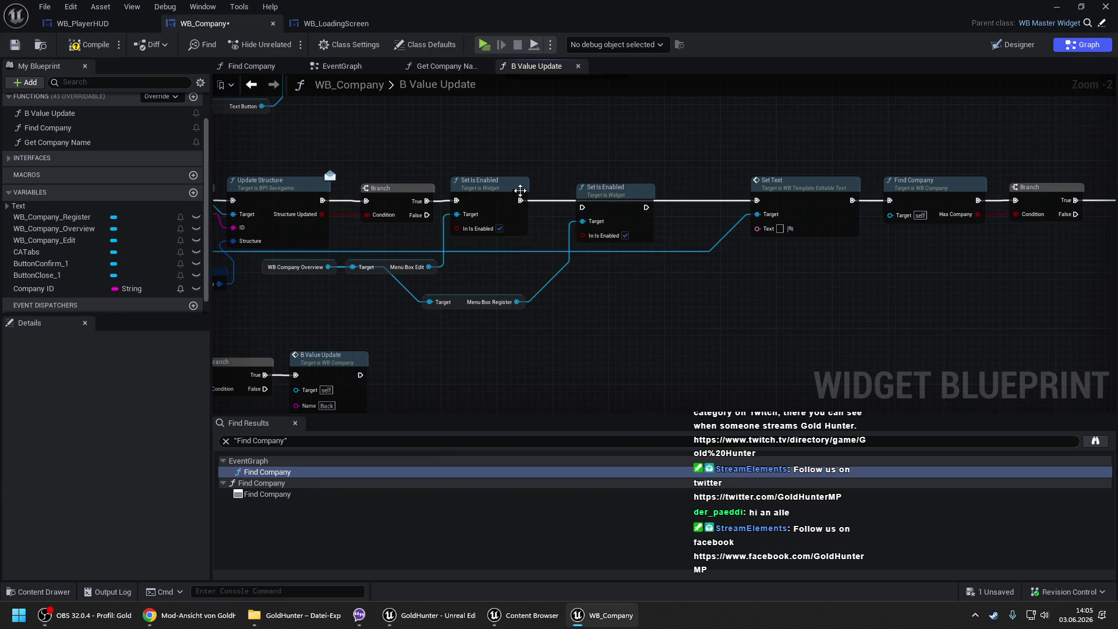
pyautogui.moveTo(520, 200)
pyautogui.mouseDown()
pyautogui.moveTo(582, 207)
pyautogui.moveTo(588, 192)
pyautogui.moveTo(761, 202)
pyautogui.mouseUp()
pyautogui.click(611, 229)
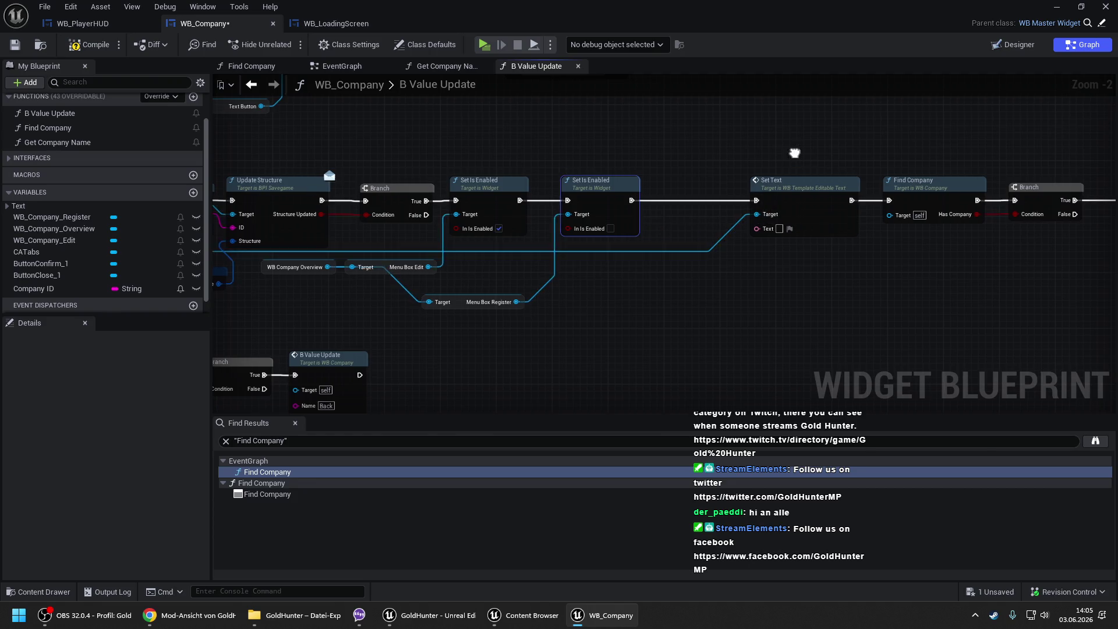
# - Tidy Set Text, Find Company, Branch and B Value Update closer together, then return to the level editor
pyautogui.scroll(1, 578, 163)
pyautogui.moveTo(577, 163); pyautogui.dragTo(1023, 310)
pyautogui.scroll(1, 614, 208)
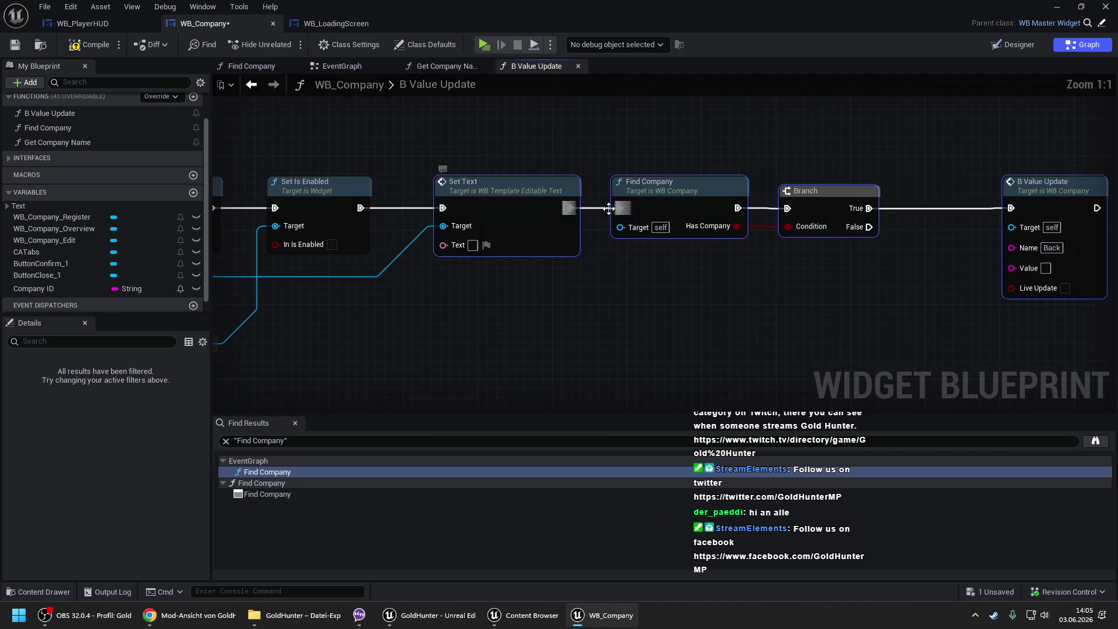
pyautogui.moveTo(871, 167); pyautogui.dragTo(749, 165)
pyautogui.click(759, 156)
pyautogui.moveTo(886, 198); pyautogui.dragTo(791, 198)
pyautogui.click(532, 142)
pyautogui.scroll(-5, 531, 141)
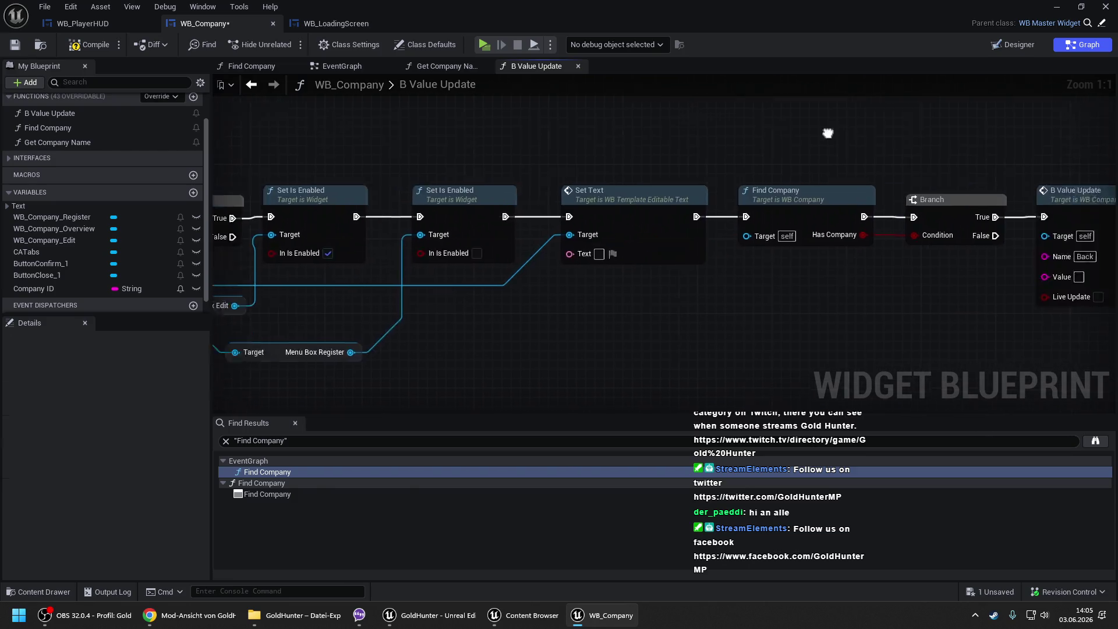
pyautogui.hotkey('alt', 'Tab')
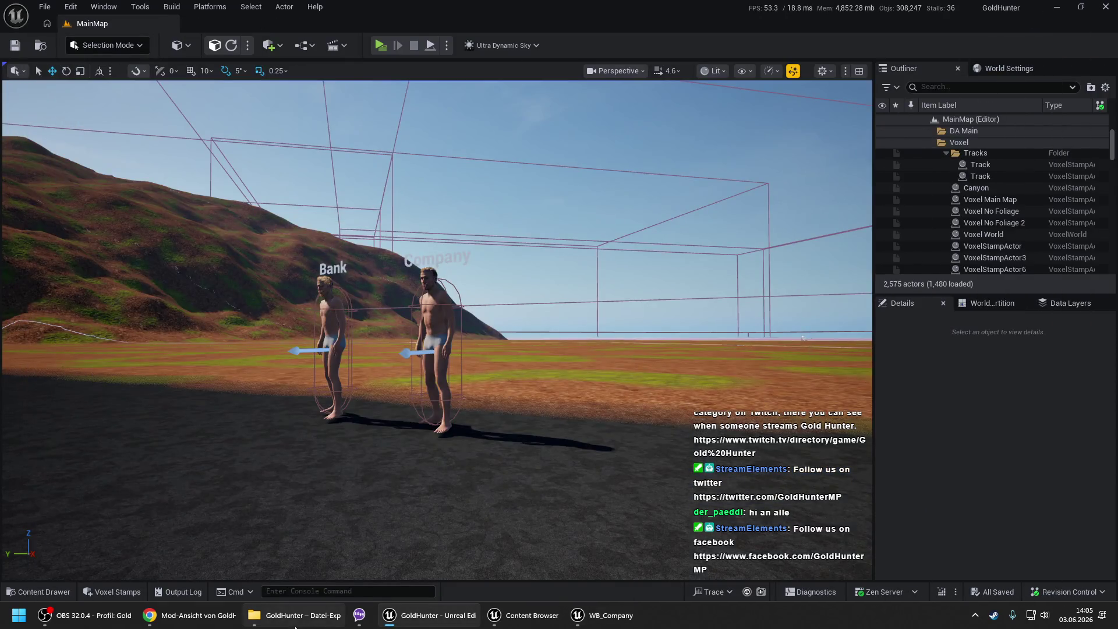
# - Delete the Default save from GoldHunter\Saved\SaveGames and minimize the Explorer window
pyautogui.click(294, 615)
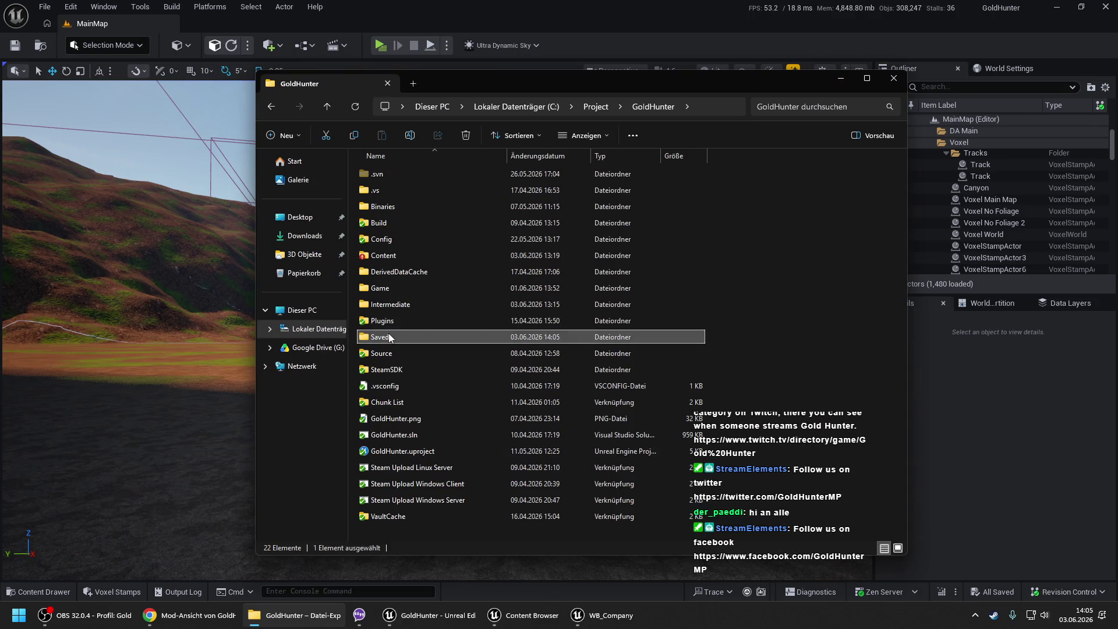
pyautogui.doubleClick(389, 333)
pyautogui.click(396, 306)
pyautogui.doubleClick(397, 305)
pyautogui.click(393, 176)
pyautogui.press('Delete')
pyautogui.press('Return')
pyautogui.click(503, 107)
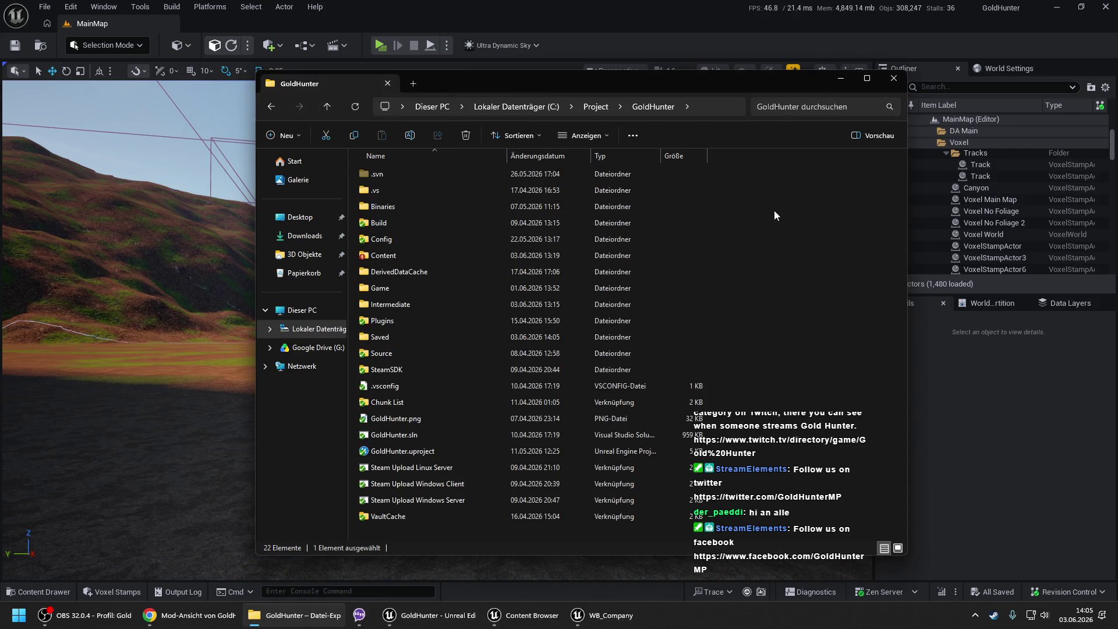
pyautogui.click(840, 78)
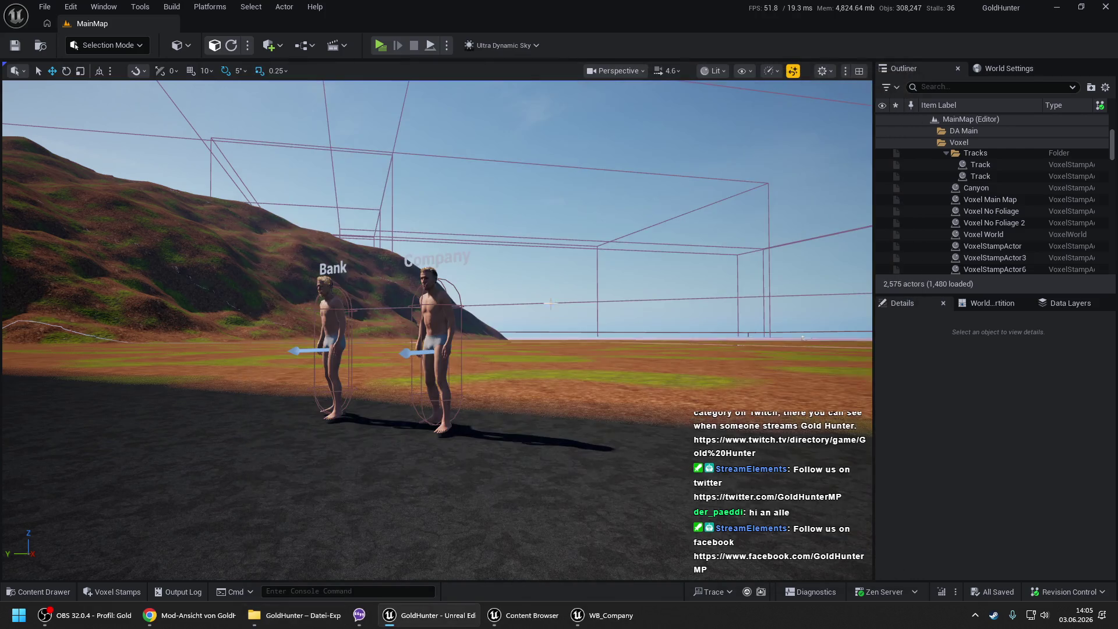
pyautogui.rightClick(247, 524)
# - Start a play session and open the Company NPC's dialog
pyautogui.press('Escape')
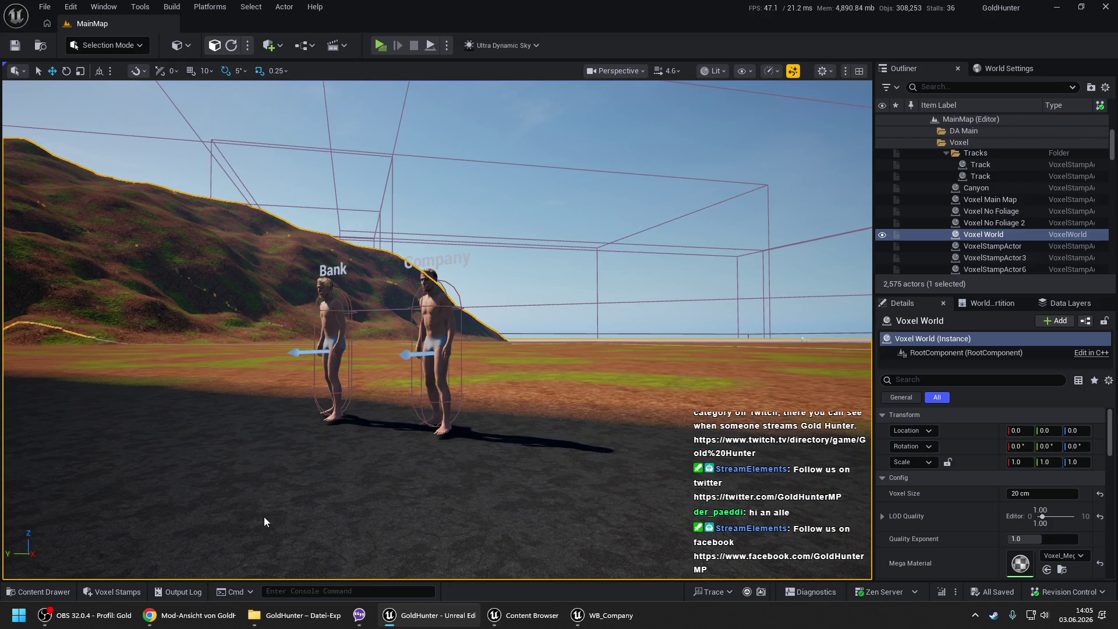
pyautogui.hotkey('alt', 'p')
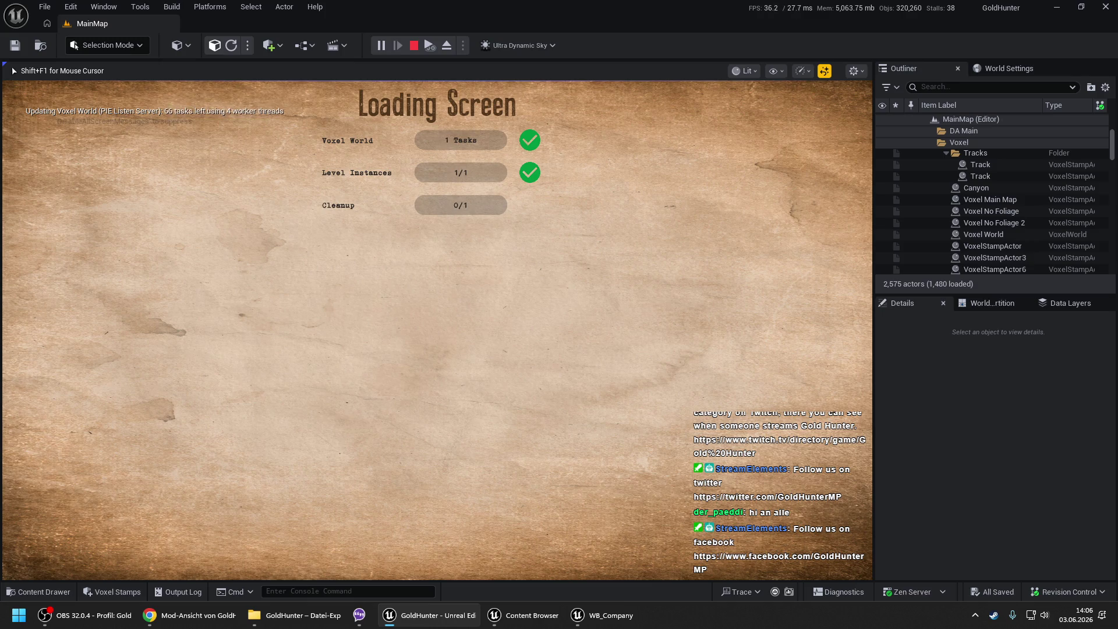
pyautogui.click(287, 418)
pyautogui.click(308, 436)
pyautogui.press('w')
pyautogui.press('e')
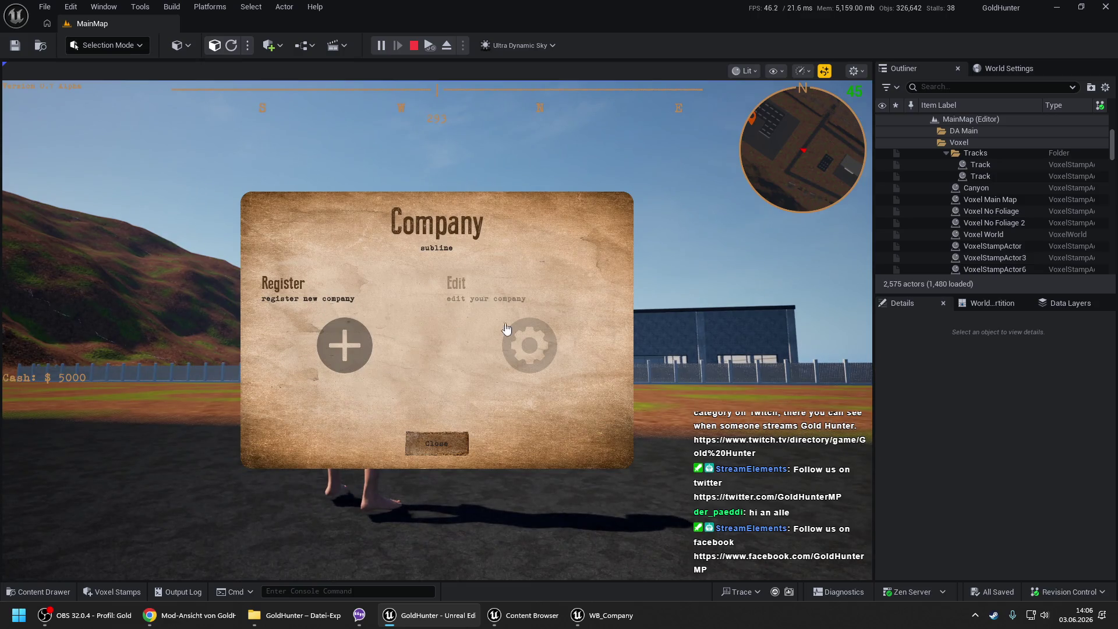
# - Register a new company named 'sadfg'
pyautogui.click(278, 313)
pyautogui.click(419, 297)
pyautogui.write('sadfg')
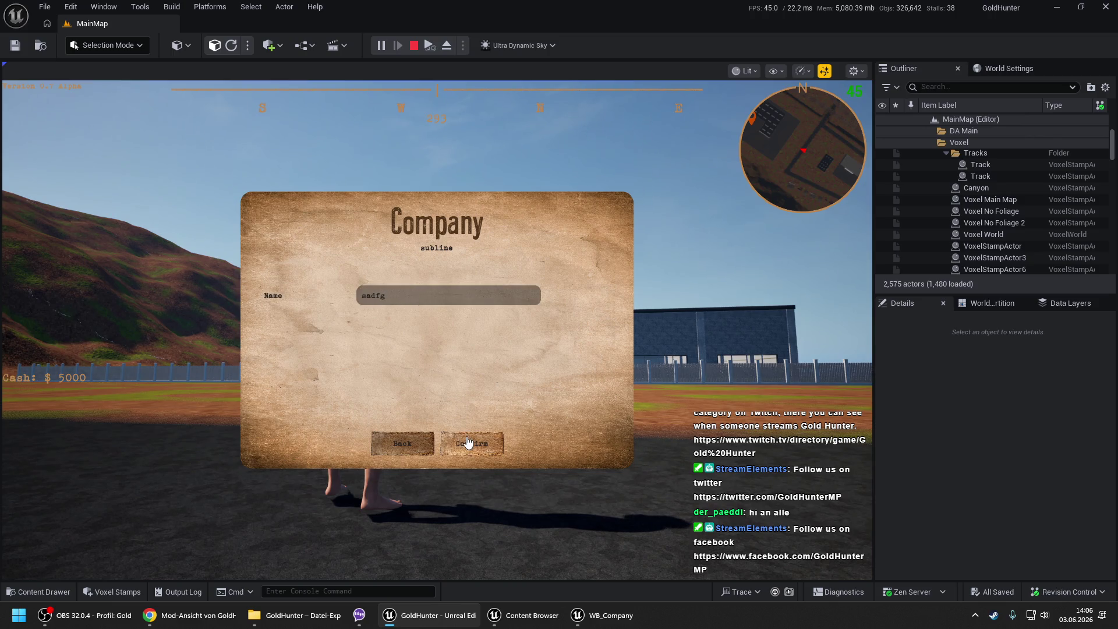
pyautogui.click(468, 443)
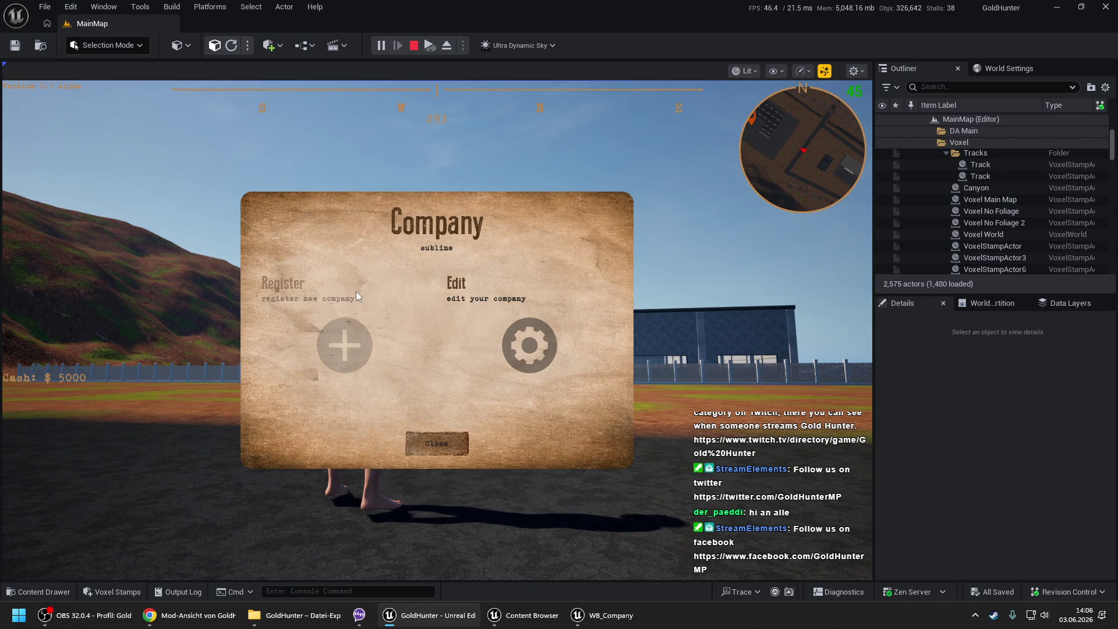
# - Edit the company name to 'sad12', confirm, and close the Company dialog
pyautogui.click(510, 303)
pyautogui.click(457, 294)
pyautogui.write('12345')
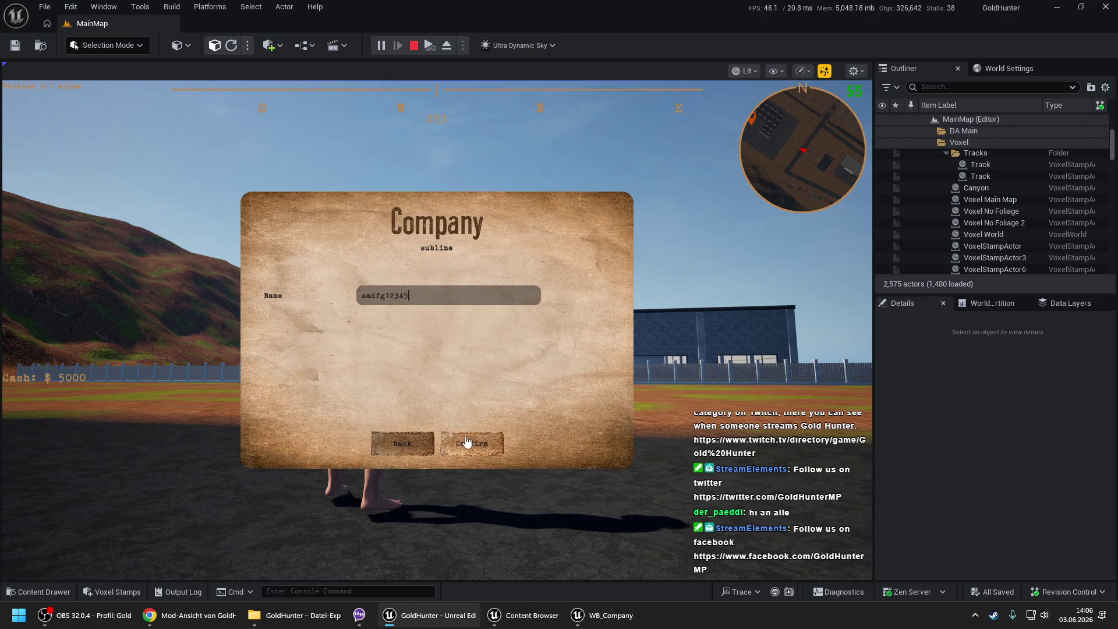
pyautogui.click(469, 444)
pyautogui.click(438, 443)
pyautogui.press('e')
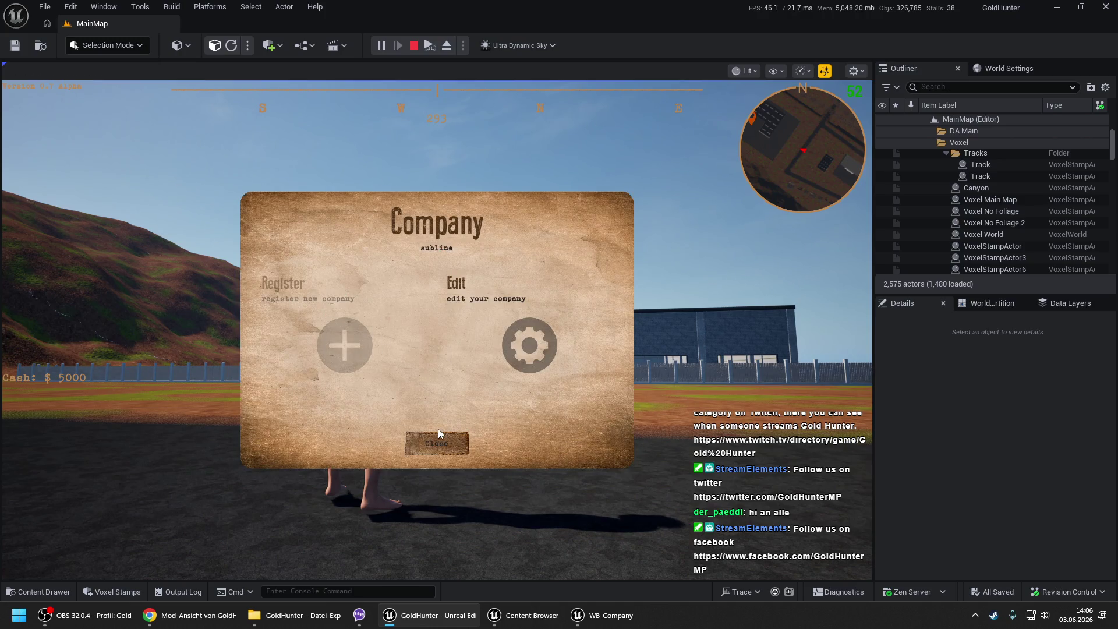
pyautogui.click(439, 431)
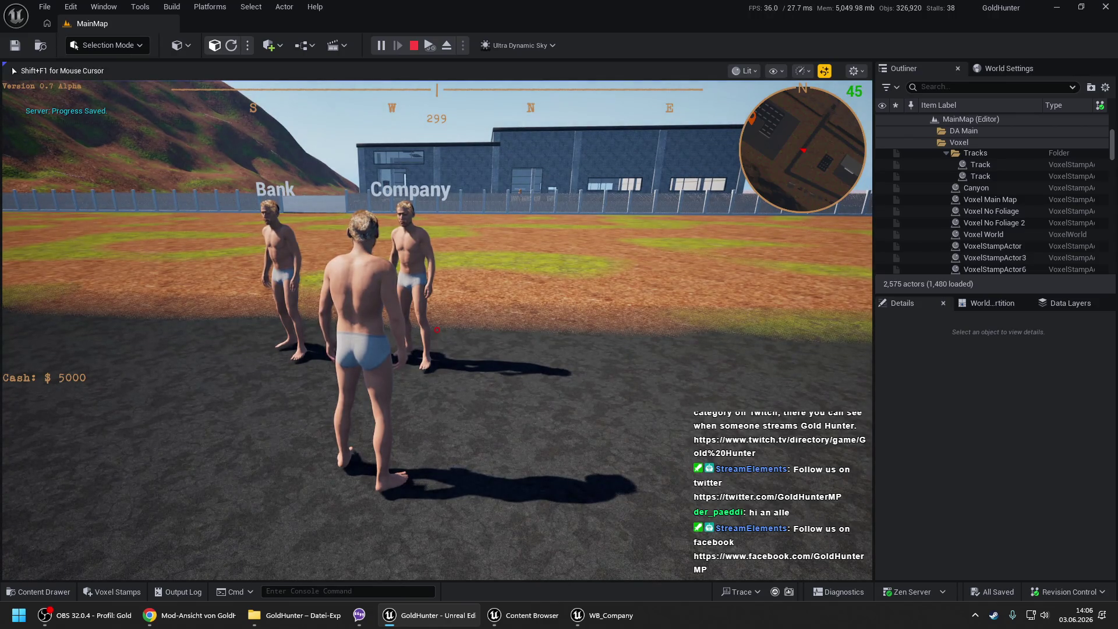
# - End the play session and dismiss the viewport context menu
pyautogui.press('Escape')
pyautogui.click(464, 554)
pyautogui.rightClick(466, 553)
pyautogui.press('Escape')
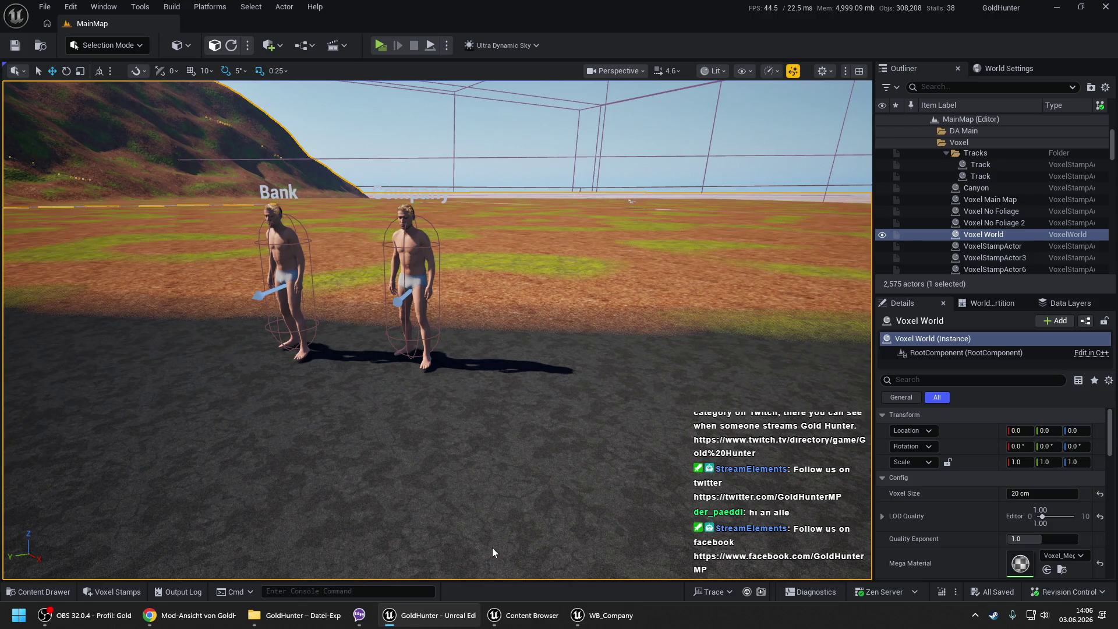
# - Replay the level and open the company edit form to check the saved name
pyautogui.hotkey('alt', 'p')
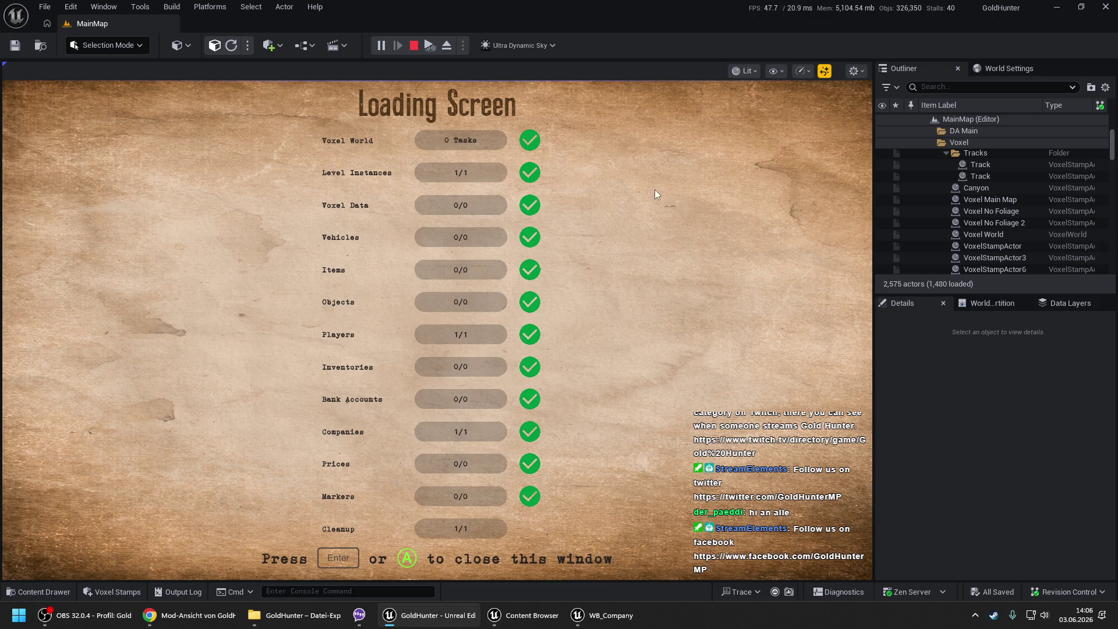
pyautogui.press('Return')
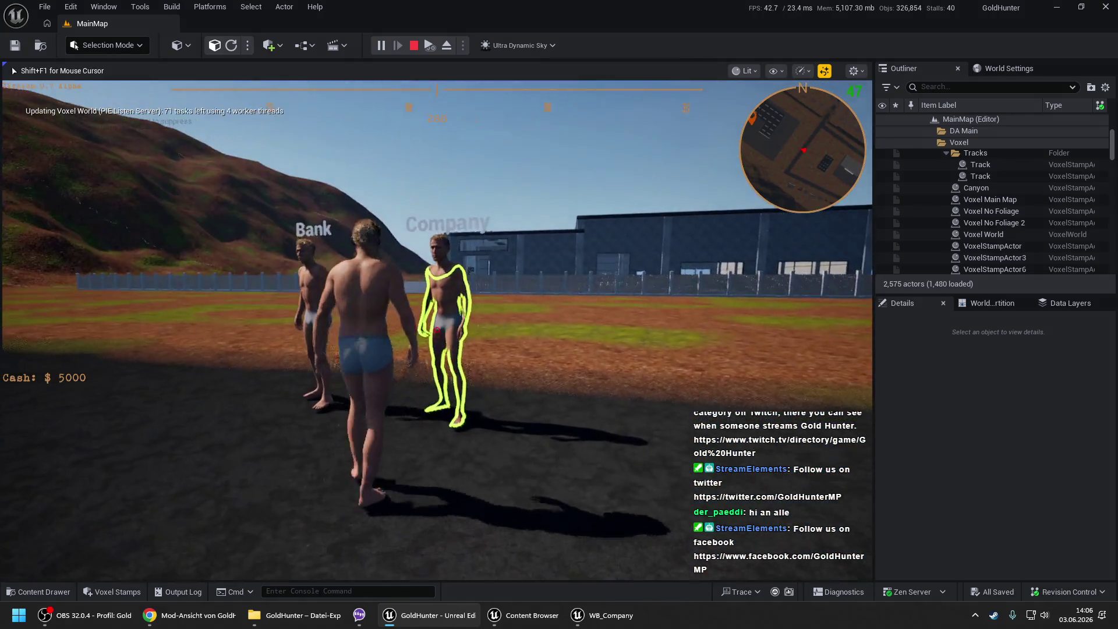
pyautogui.press('e')
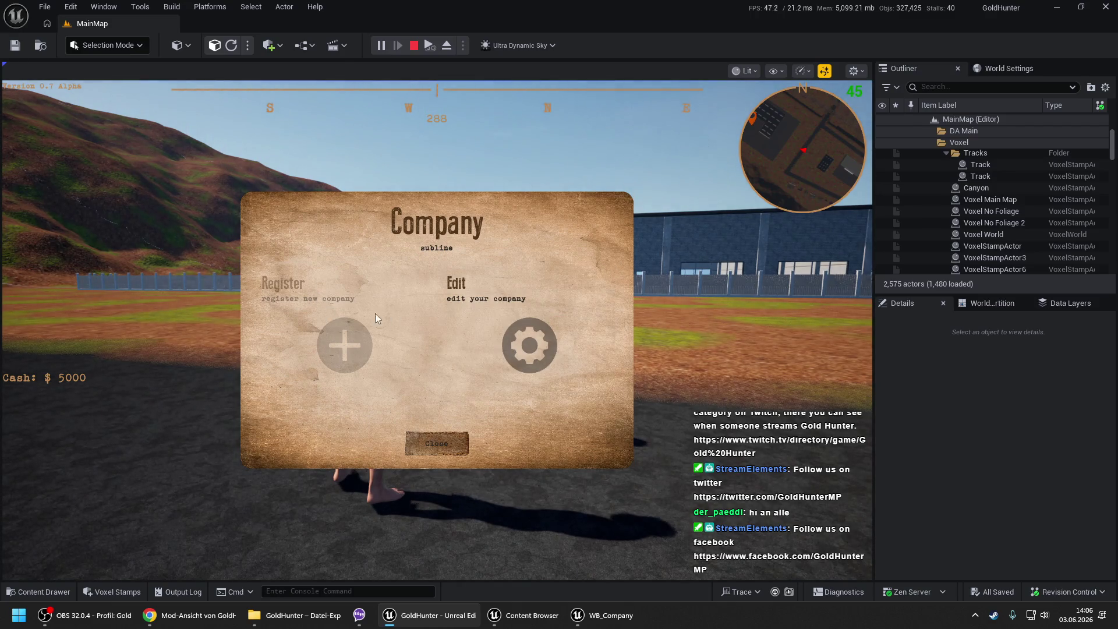
pyautogui.click(509, 327)
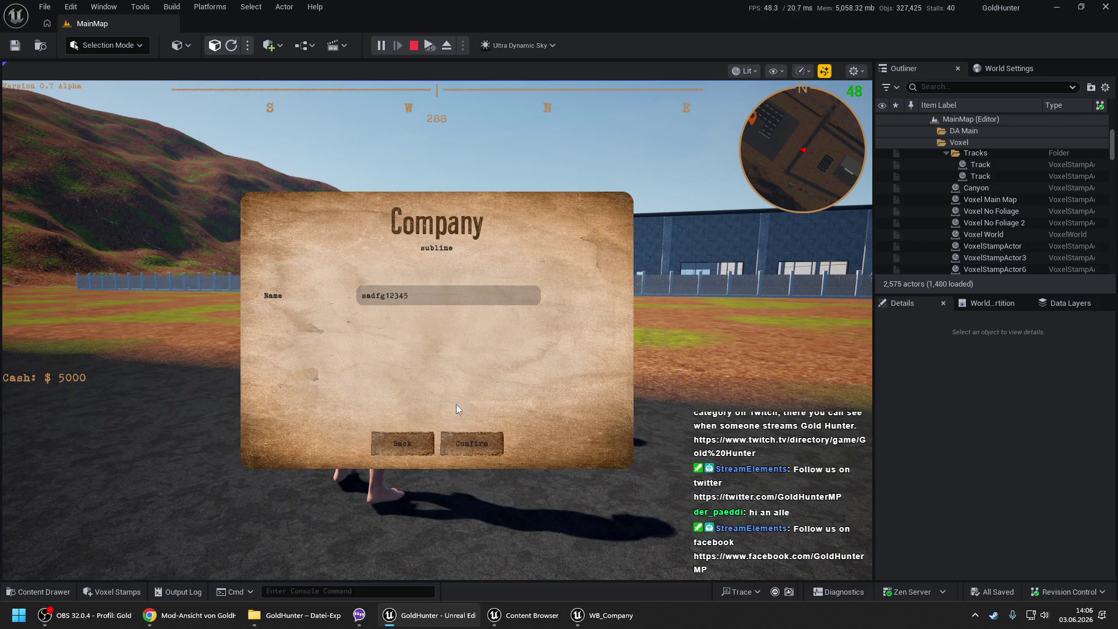
pyautogui.click(391, 444)
pyautogui.click(437, 444)
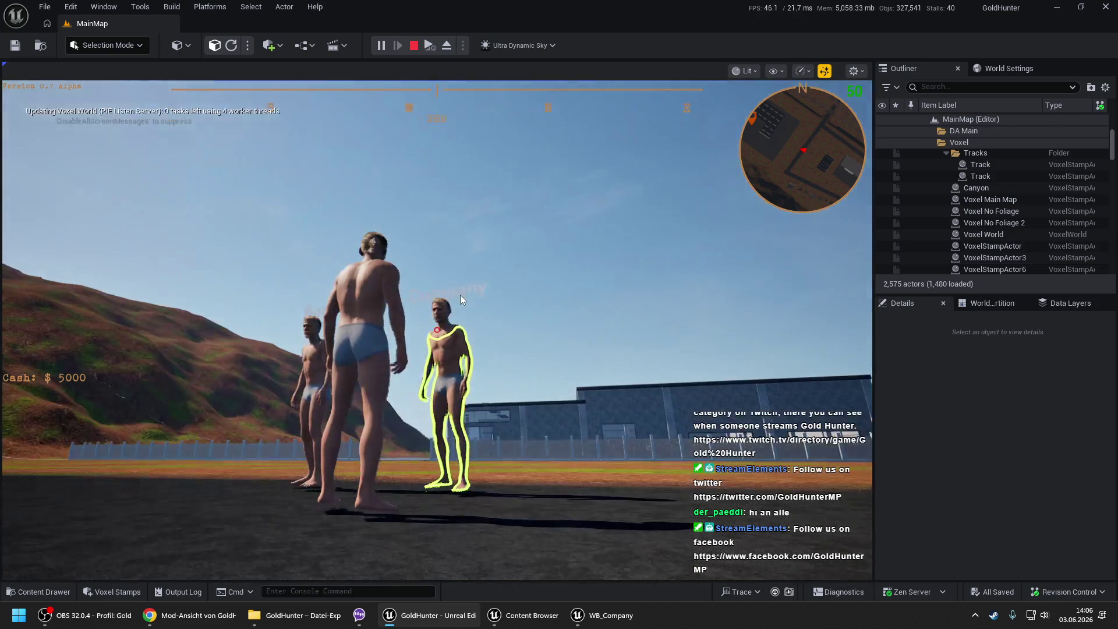
# - Free input from the game view and stop the play session
pyautogui.click(460, 295)
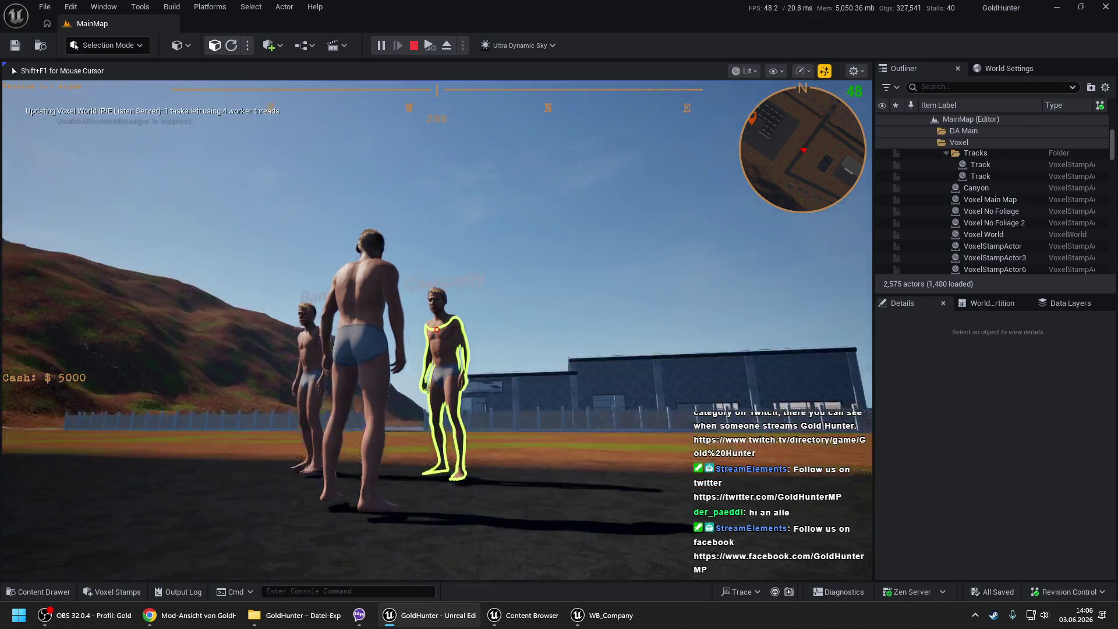
pyautogui.hotkey('shift', 'F1')
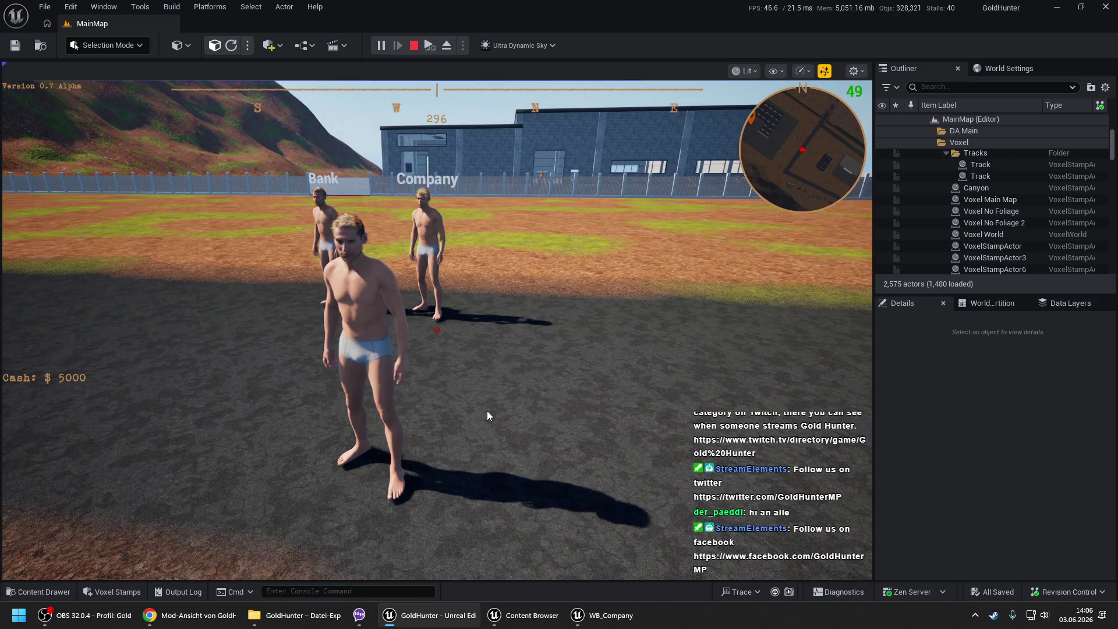
pyautogui.press('Escape')
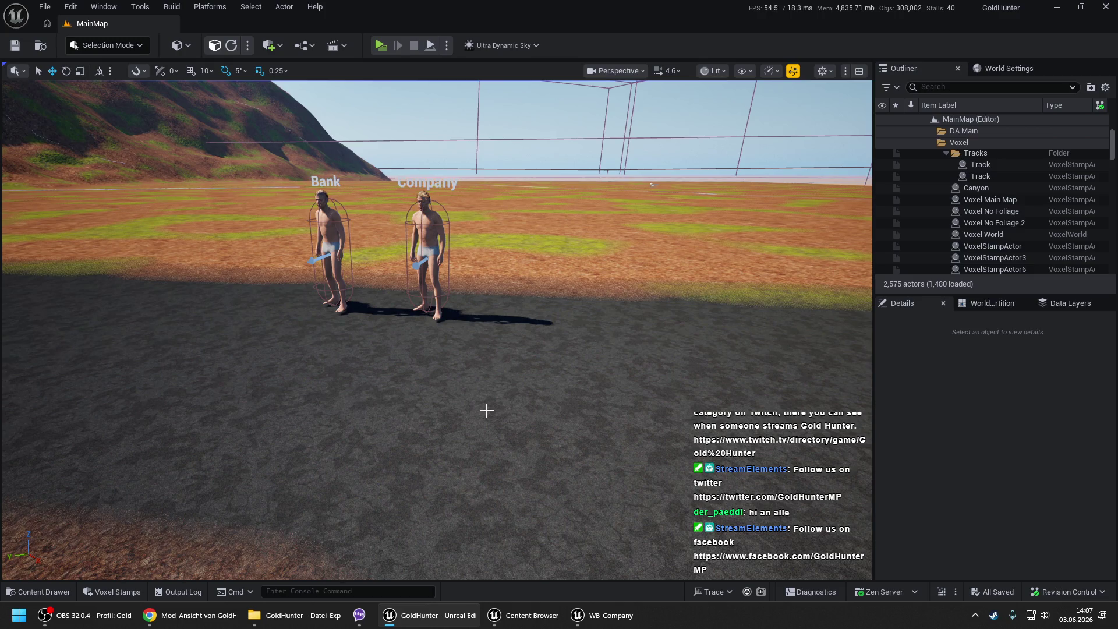
# - Zoom around the Bank and Company NPCs, then show the Widgets/LoadingScreen folder
pyautogui.scroll(-5, 470, 402)
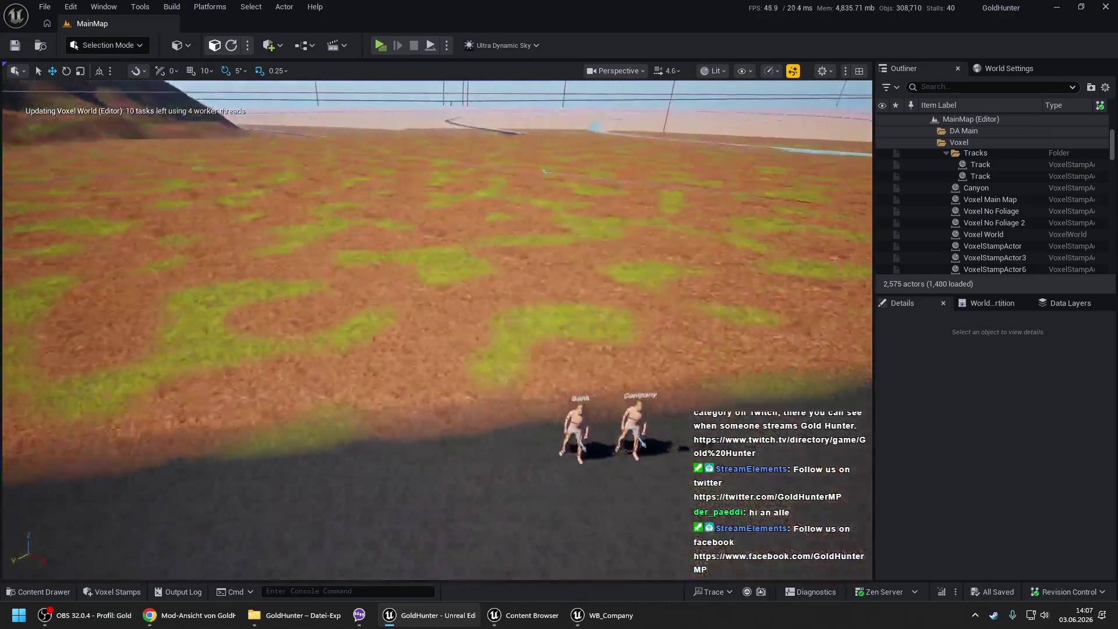
pyautogui.scroll(5, 470, 402)
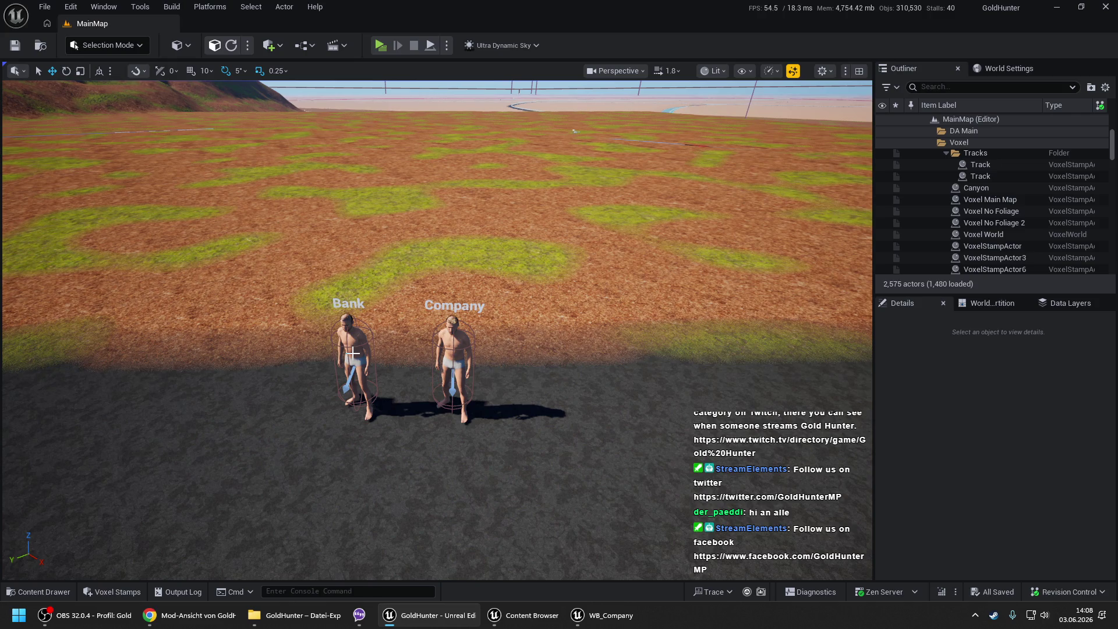
pyautogui.click(527, 615)
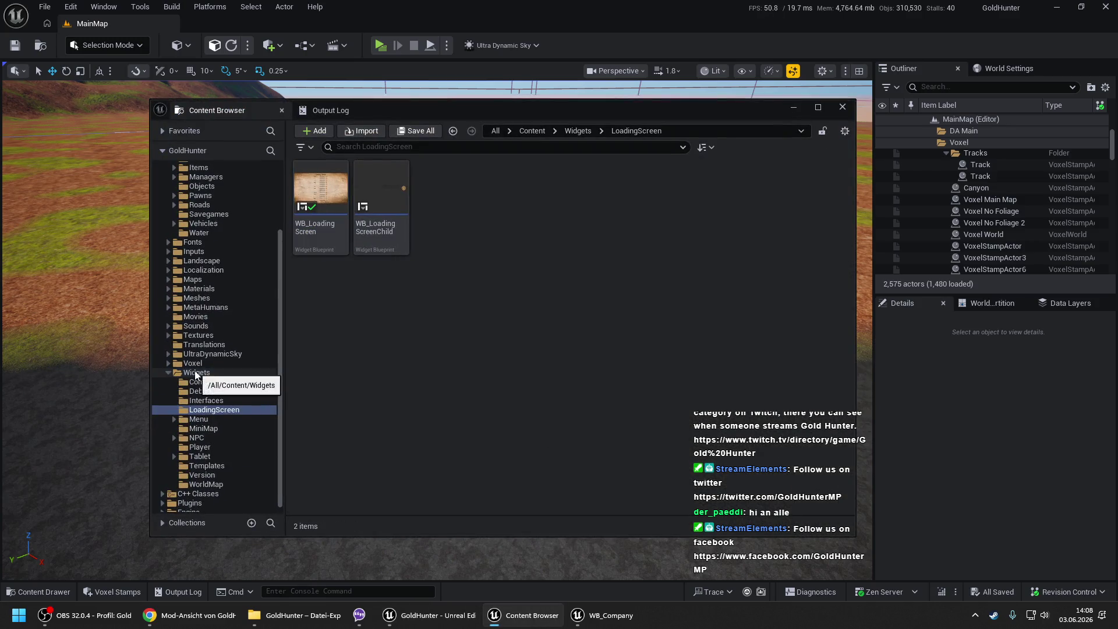
# - Open the Load Banks function graph in WB_LoadingScreen
pyautogui.click(606, 615)
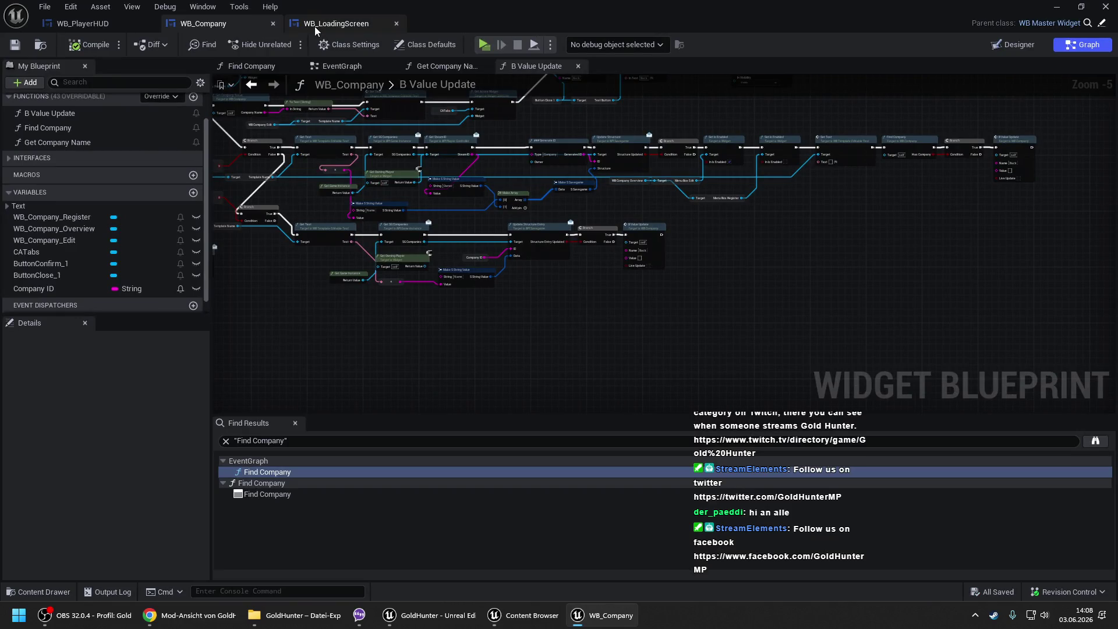
pyautogui.click(368, 24)
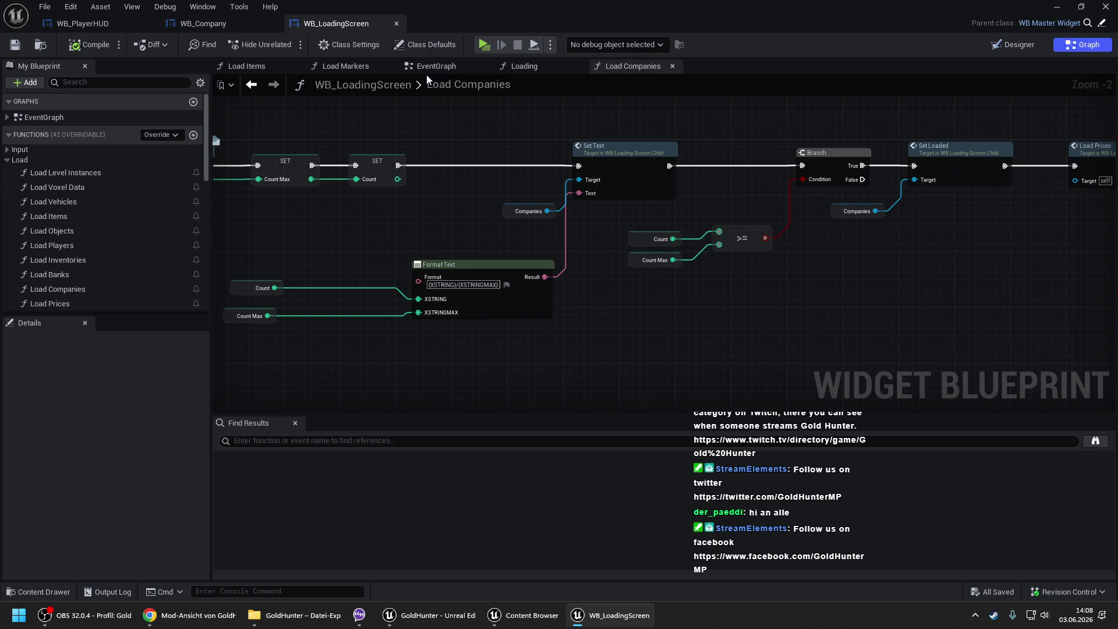
pyautogui.click(59, 278)
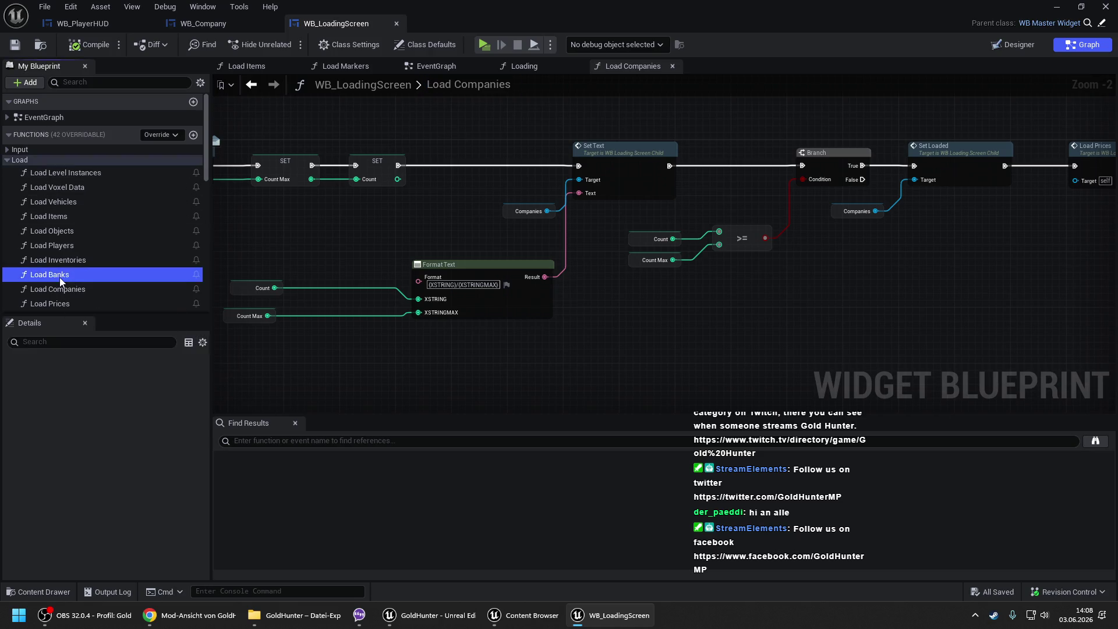
pyautogui.doubleClick(59, 277)
# - Add a SET Count node wired between SET Count Max and Set Text
pyautogui.moveTo(538, 183); pyautogui.dragTo(1018, 349)
pyautogui.scroll(2, 548, 244)
pyautogui.moveTo(559, 232); pyautogui.dragTo(687, 232)
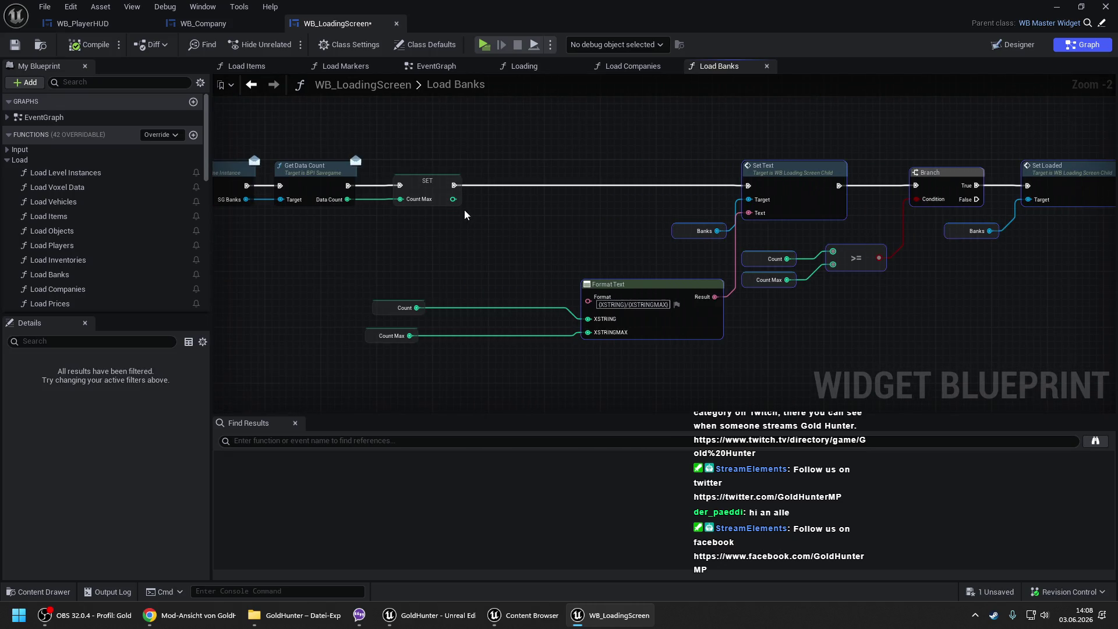
pyautogui.rightClick(483, 236)
pyautogui.write('set coun')
pyautogui.press('Return')
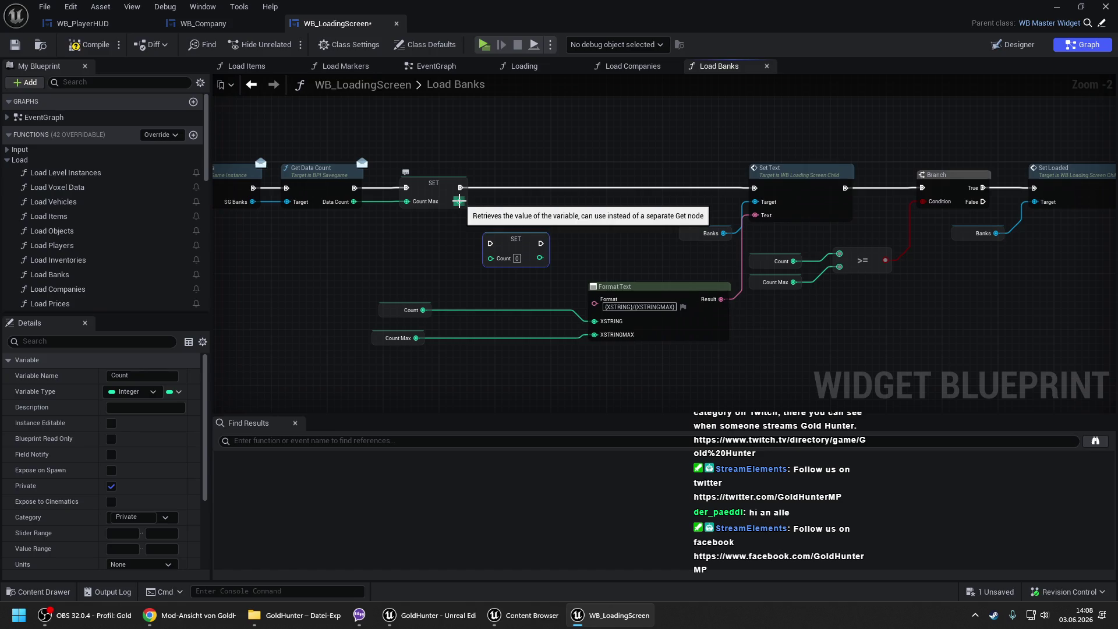
pyautogui.moveTo(460, 202)
pyautogui.mouseDown()
pyautogui.moveTo(489, 260)
pyautogui.moveTo(460, 188)
pyautogui.mouseUp()
pyautogui.moveTo(532, 243)
pyautogui.mouseDown()
pyautogui.moveTo(750, 173)
pyautogui.moveTo(754, 188)
pyautogui.mouseUp()
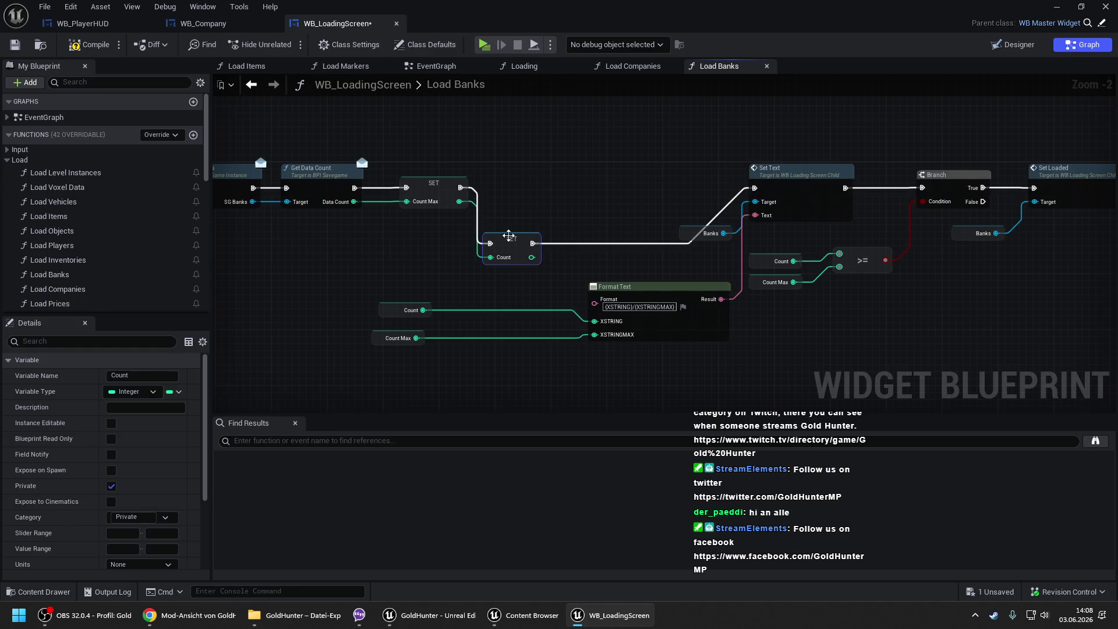
pyautogui.moveTo(514, 240); pyautogui.dragTo(531, 192)
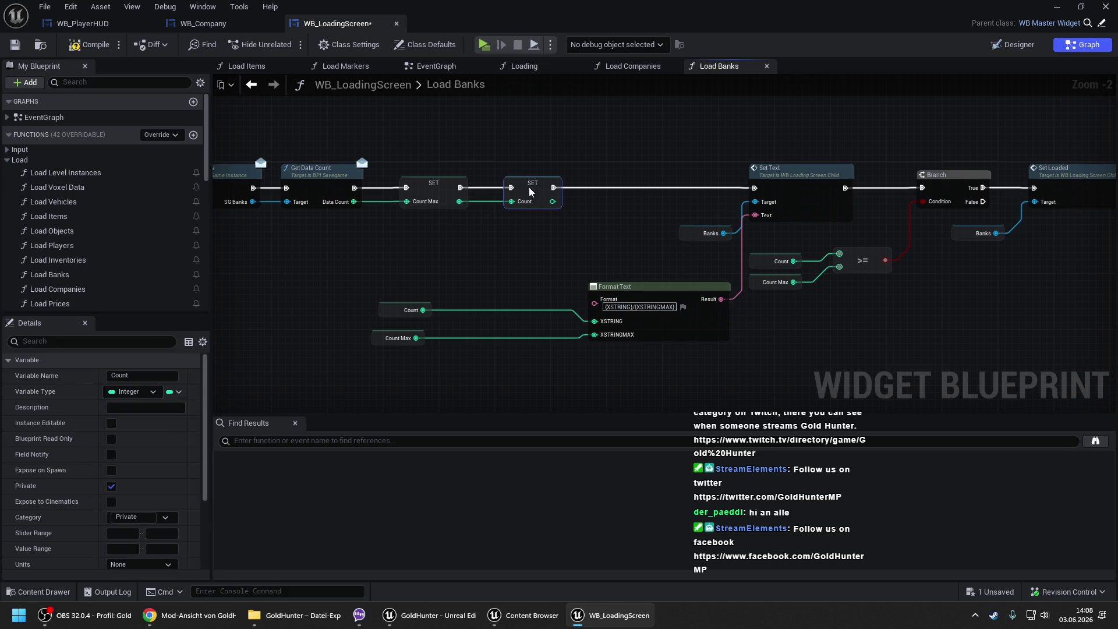
pyautogui.click(532, 171)
# - Compile WB_LoadingScreen, close it, and return to WB_Company
pyautogui.click(90, 47)
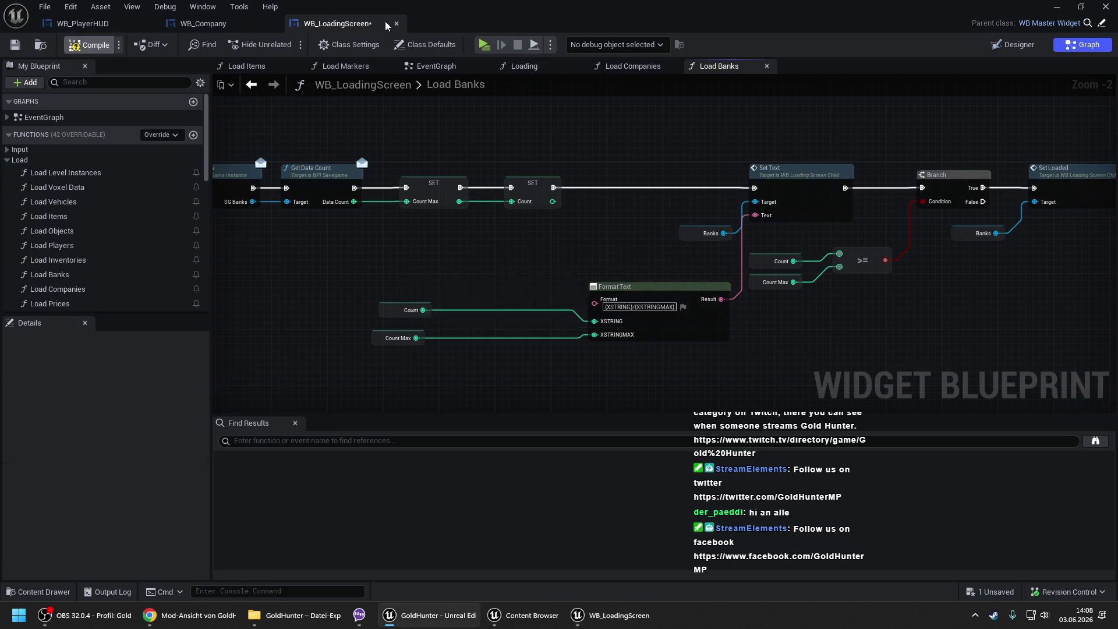
pyautogui.click(396, 24)
pyautogui.click(85, 24)
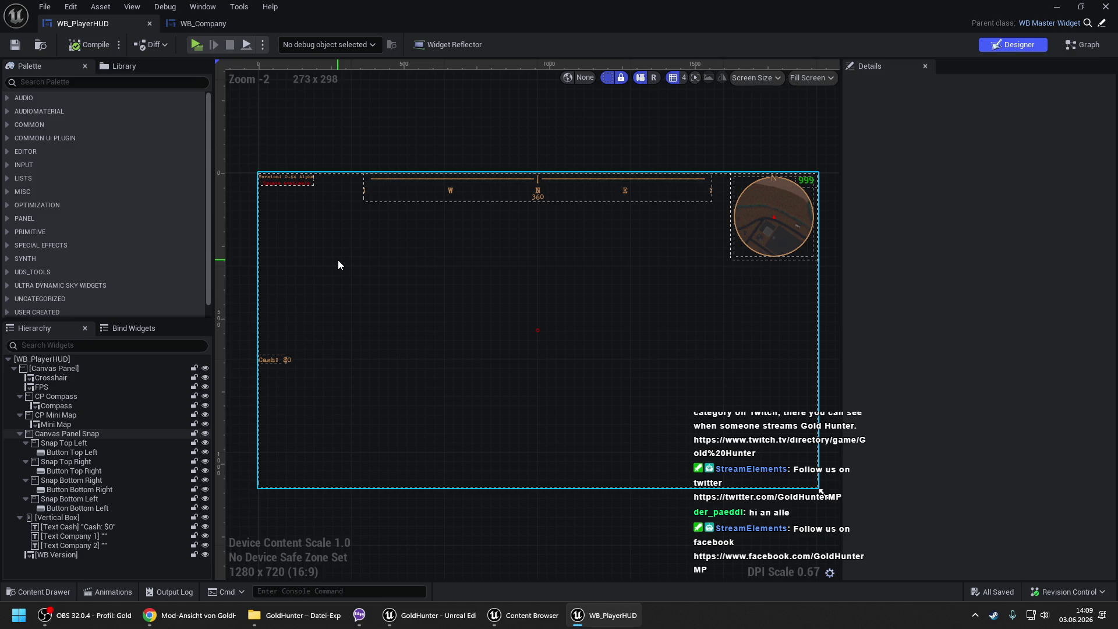
pyautogui.click(210, 30)
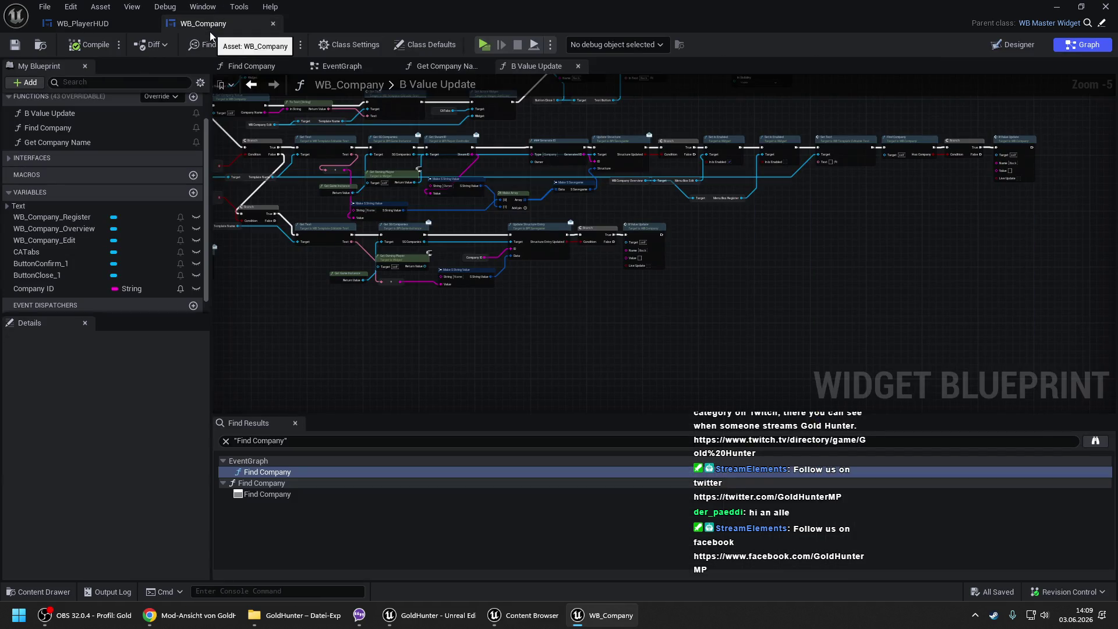
# - Pan the WB_Company graph to the B Value Update logic, then switch to Designer
pyautogui.moveTo(417, 188)
pyautogui.mouseDown()
pyautogui.moveTo(794, 247)
pyautogui.moveTo(820, 281)
pyautogui.moveTo(601, 300)
pyautogui.mouseUp()
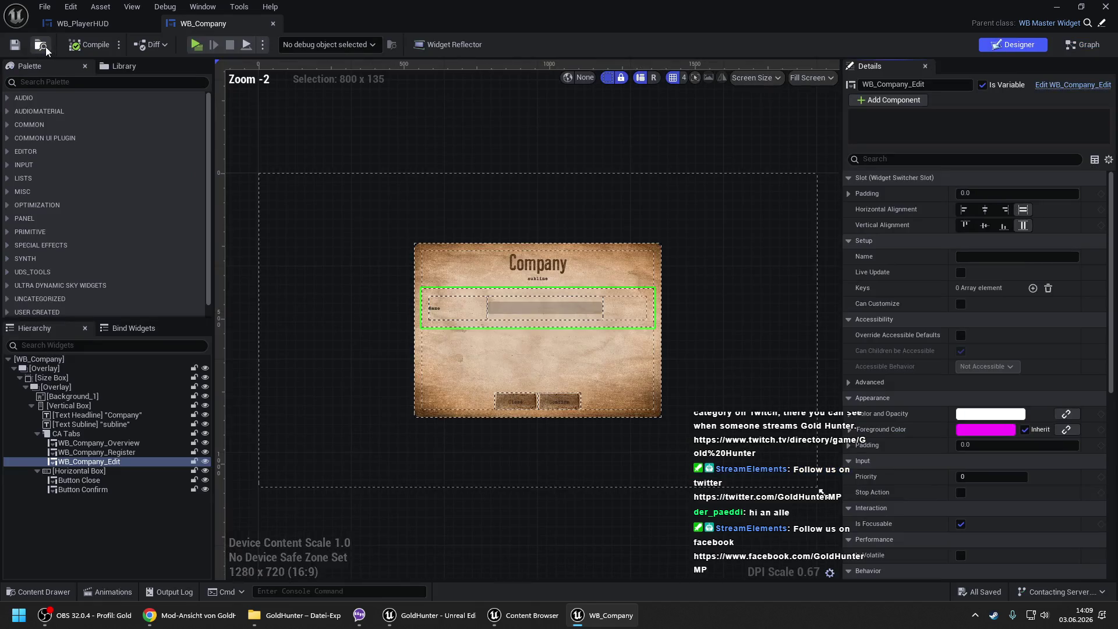
pyautogui.click(42, 46)
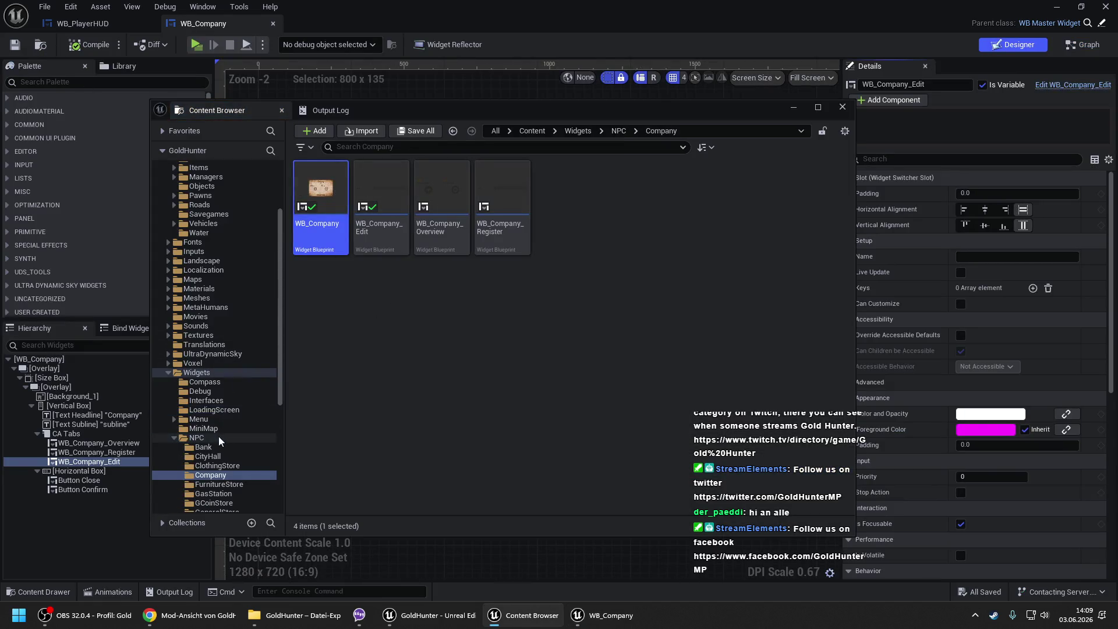
# - Open WB_Bank from the NPC/Bank folder, then return to WB_Company
pyautogui.click(200, 449)
pyautogui.doubleClick(324, 225)
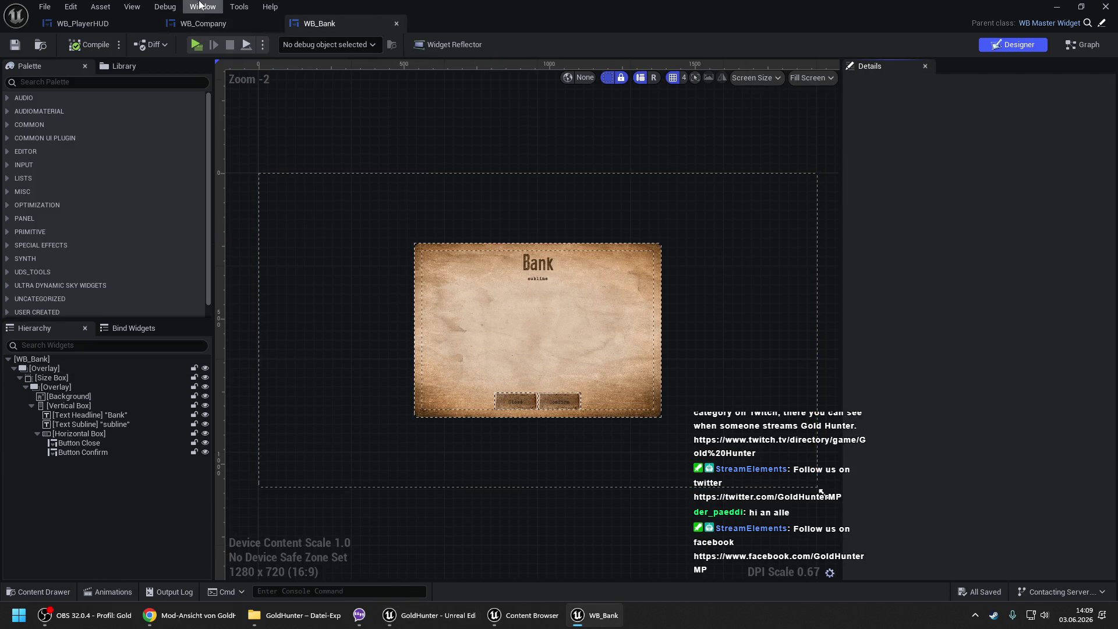
pyautogui.click(204, 23)
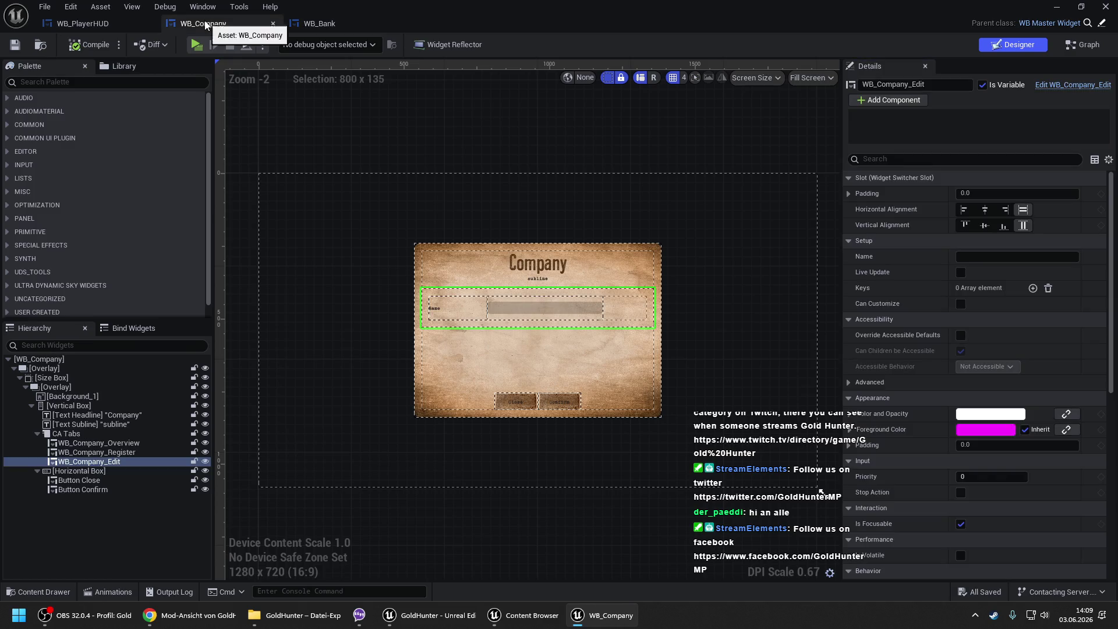
# - Select WB_Company_Overview under CA Tabs and edit it in its own editor
pyautogui.click(93, 434)
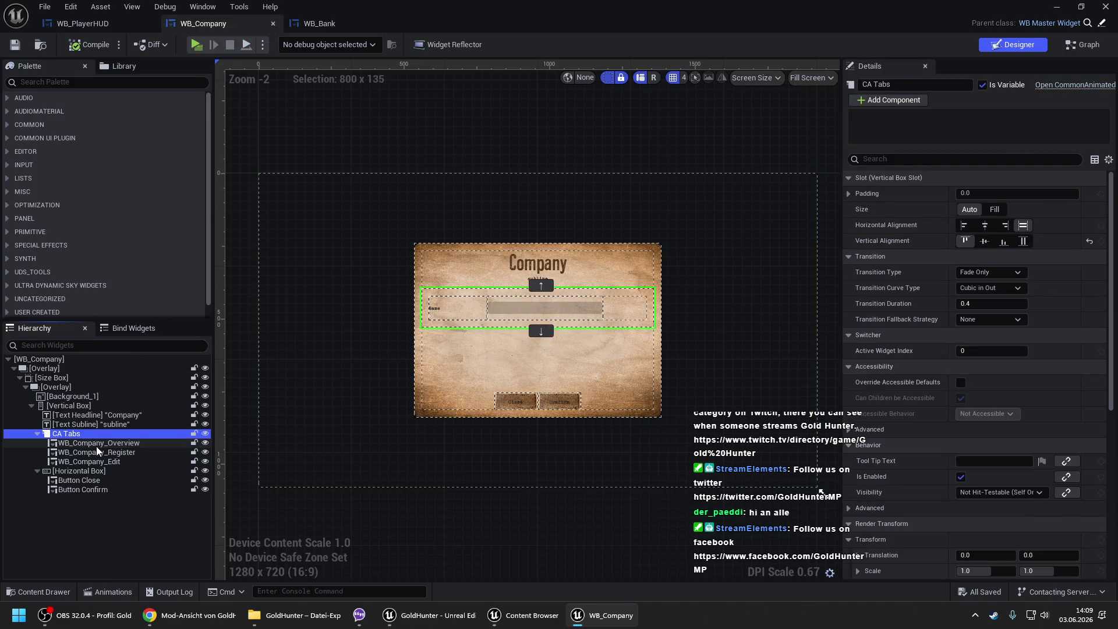
pyautogui.click(97, 446)
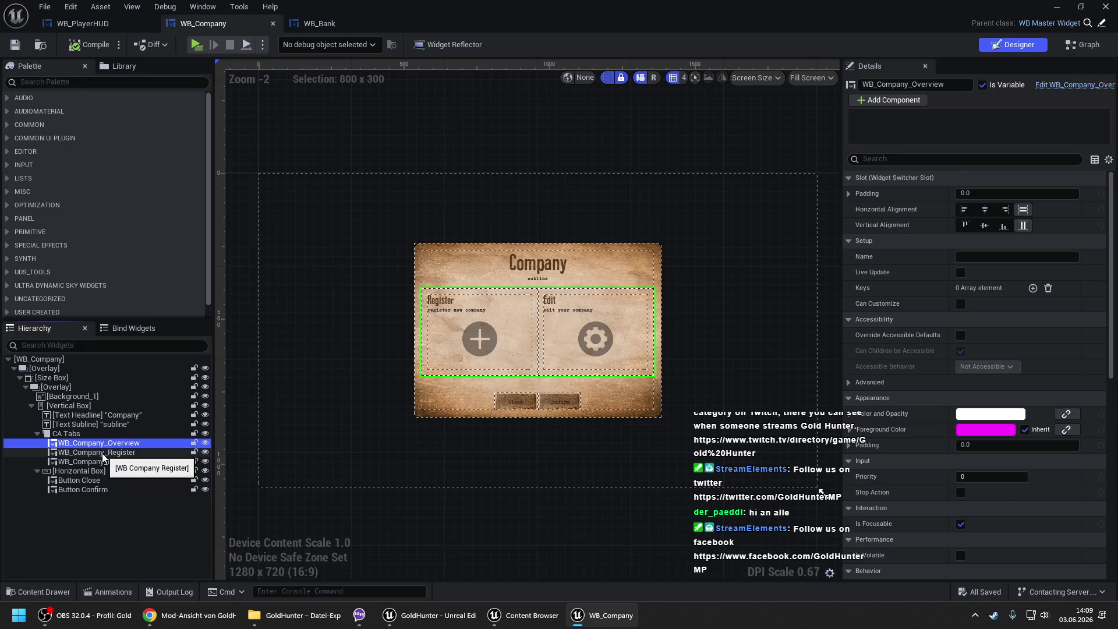
pyautogui.click(1092, 97)
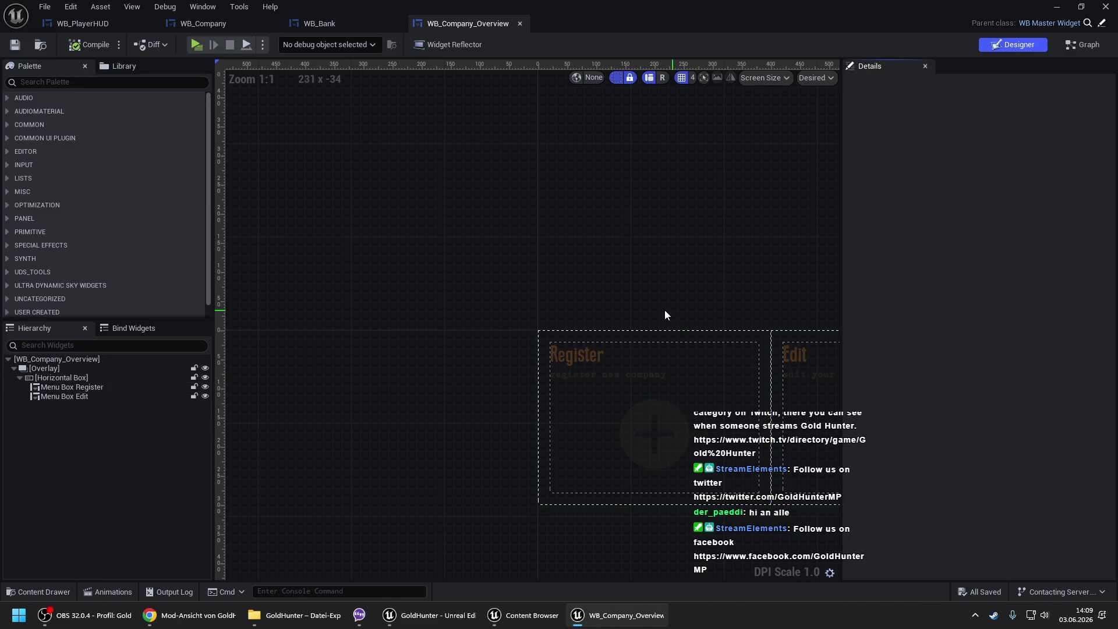
# - Center the Register and Edit boxes, revisit WB_Bank and WB_Company, then open the Content Browser
pyautogui.moveTo(655, 305); pyautogui.dragTo(428, 253)
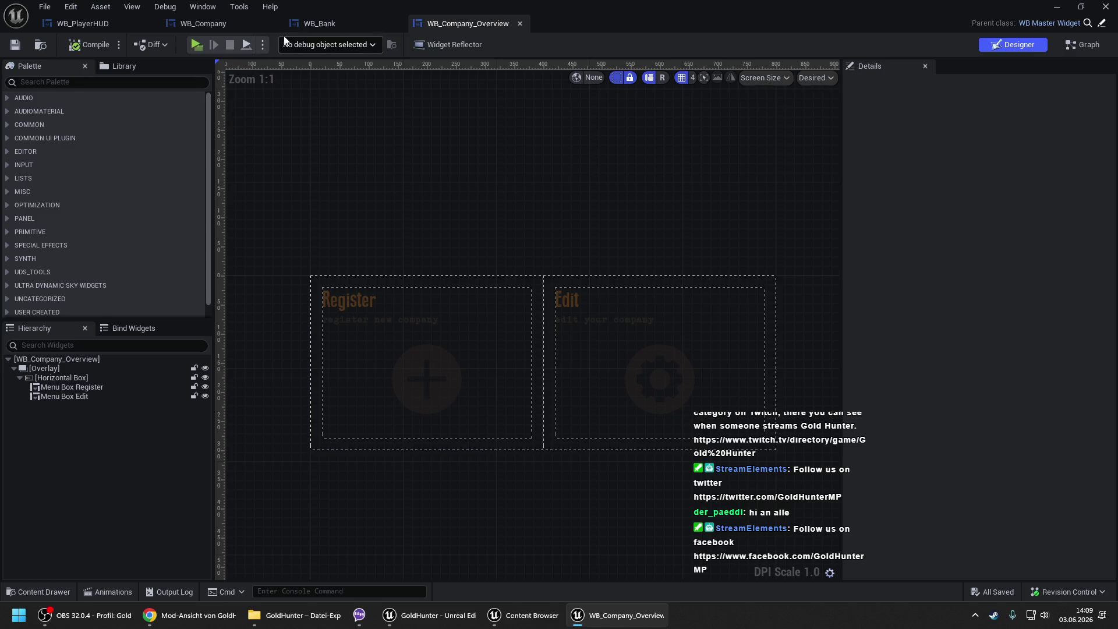
pyautogui.click(309, 24)
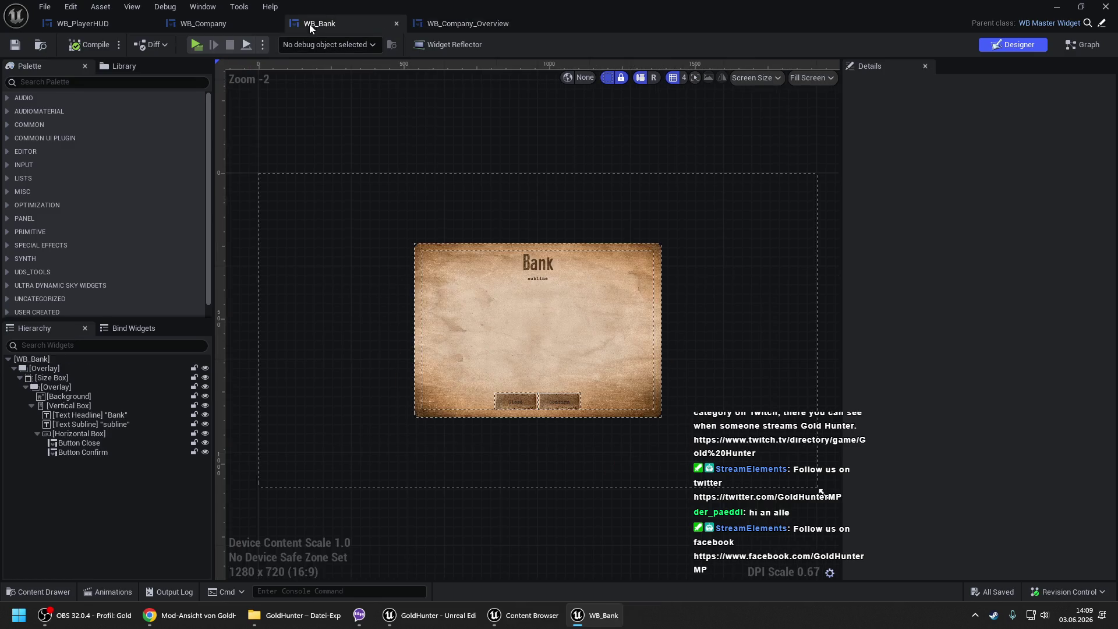
pyautogui.click(208, 23)
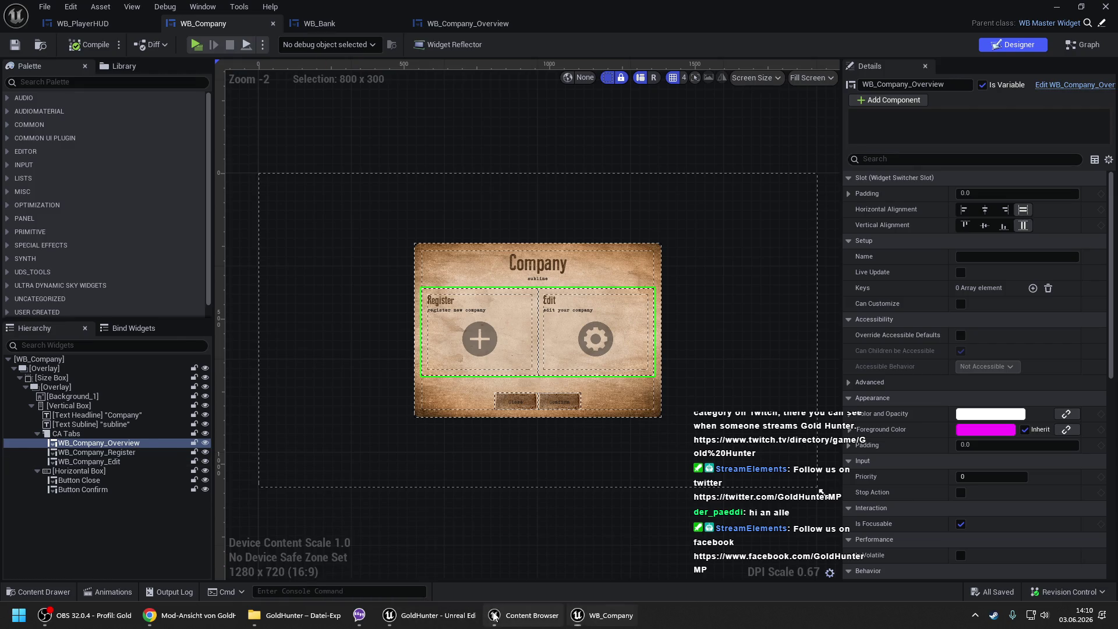
pyautogui.click(527, 615)
# - Open WB_Company_Edit from the Company folder, then close it to return to Overview
pyautogui.click(210, 473)
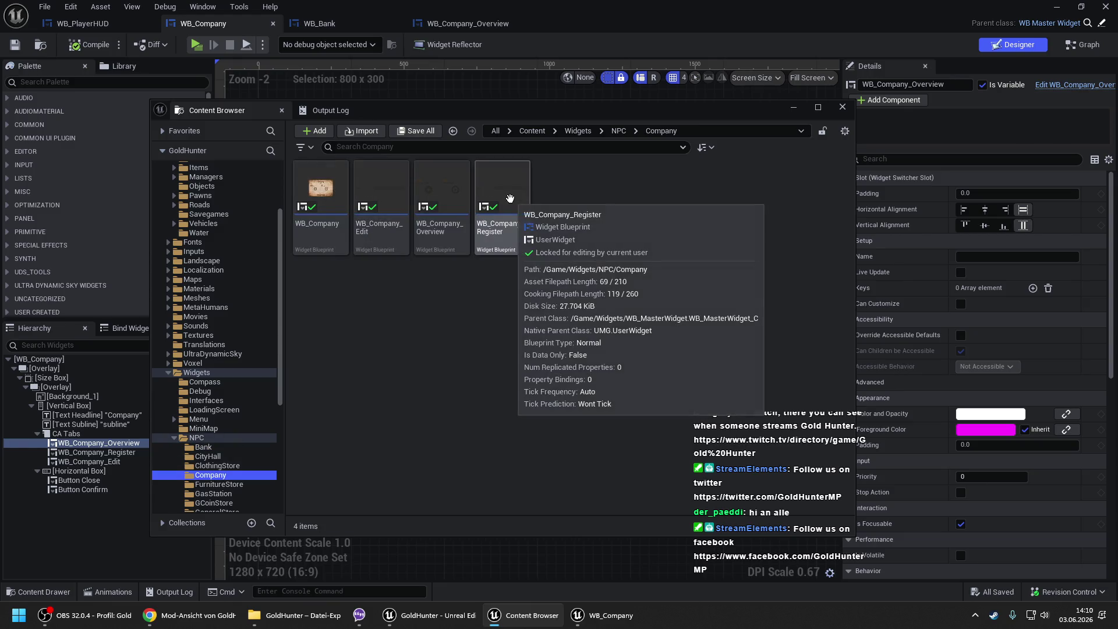
pyautogui.doubleClick(393, 201)
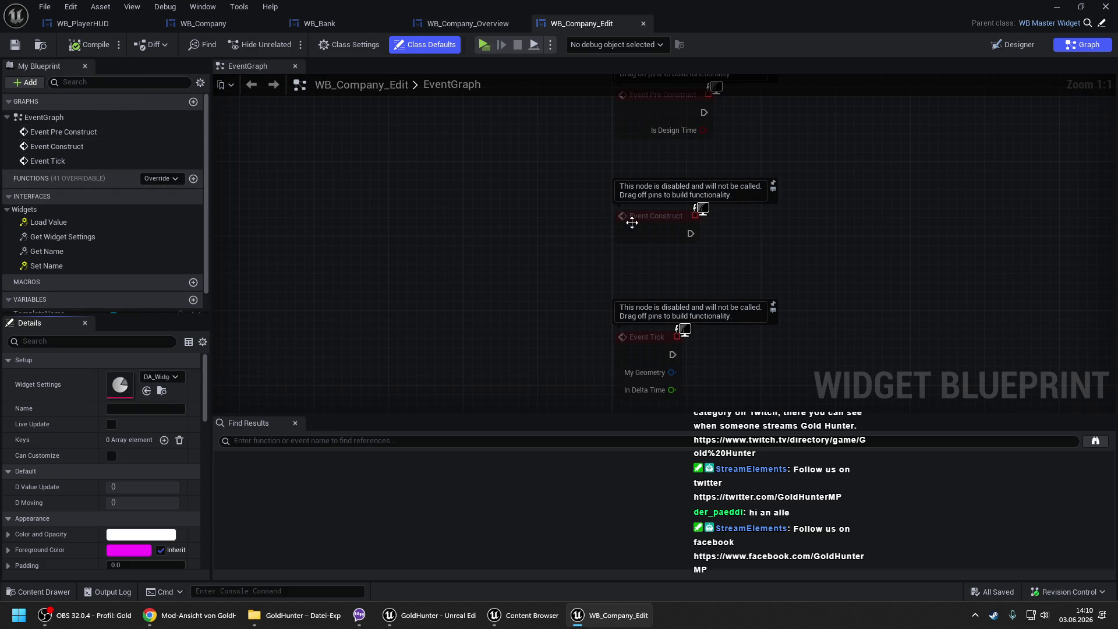
pyautogui.click(644, 24)
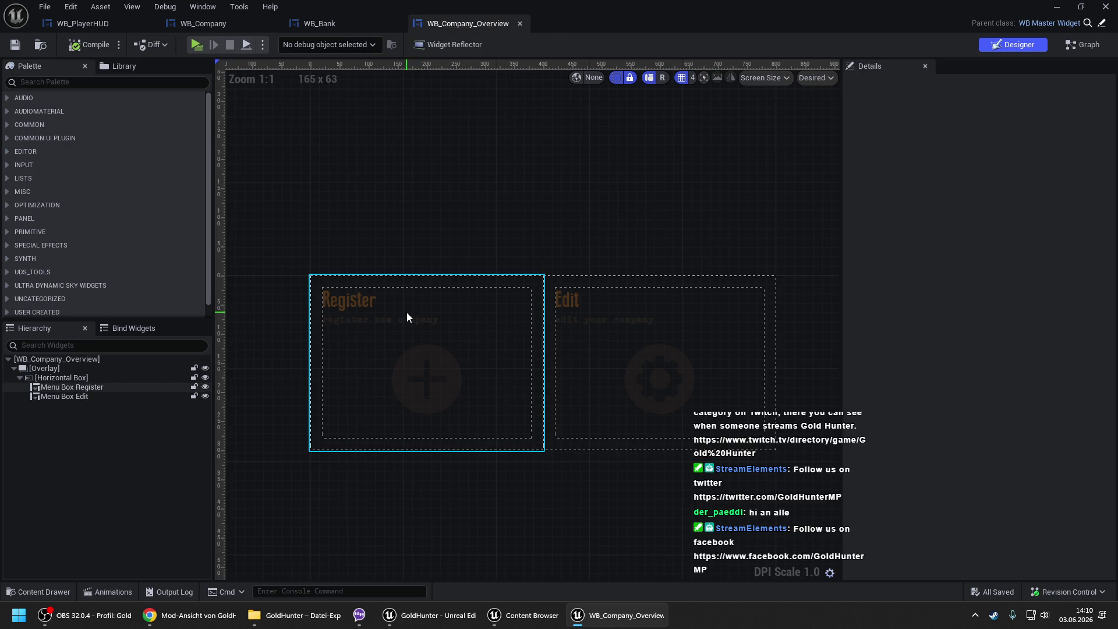
# - Inspect Menu Box Register and Menu Box Edit, comparing against WB_Bank
pyautogui.click(573, 313)
pyautogui.click(593, 310)
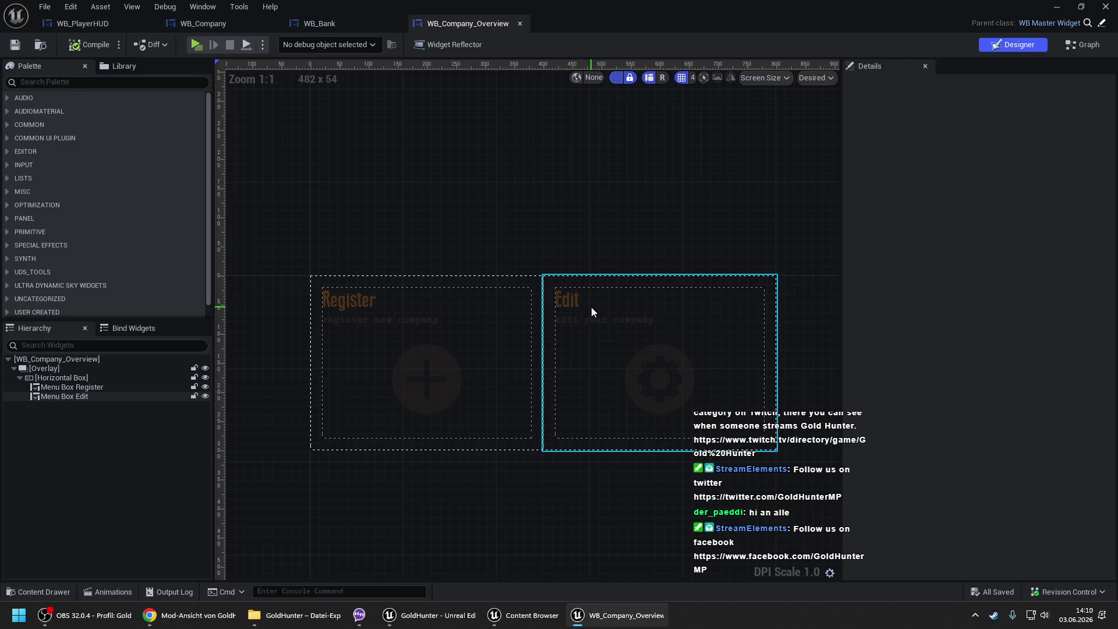
pyautogui.click(592, 309)
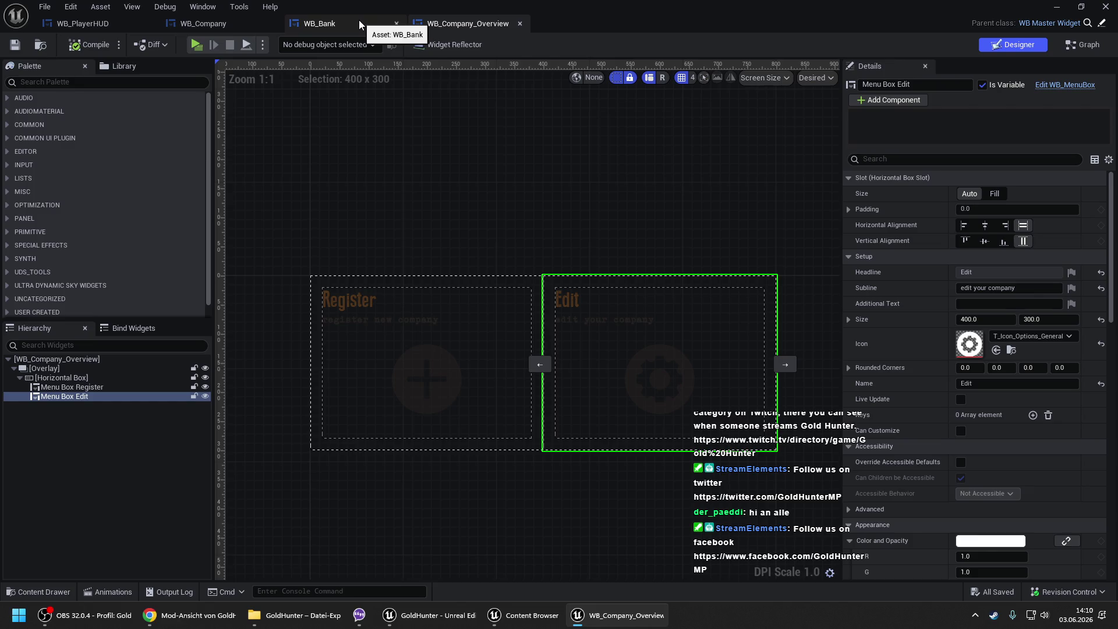
pyautogui.click(359, 20)
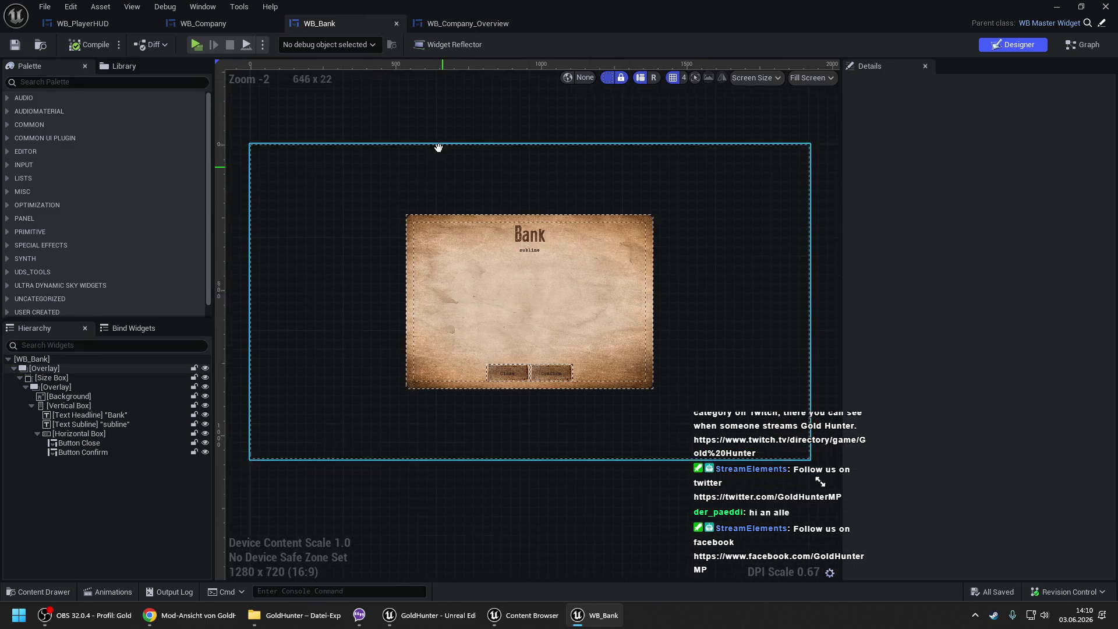
pyautogui.click(454, 28)
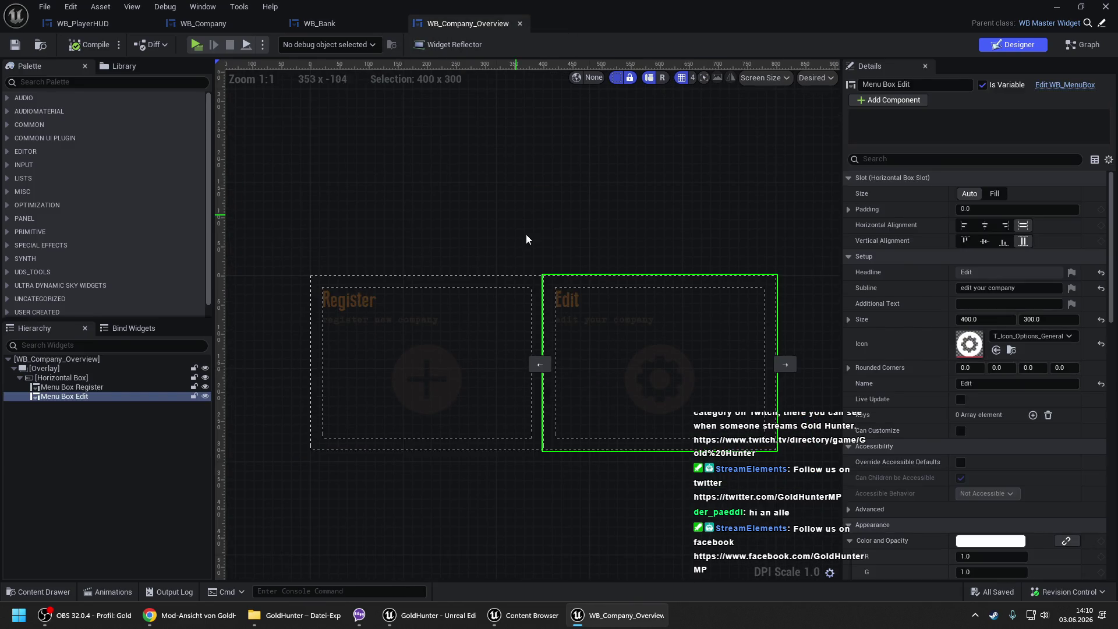
# - Reselect and center Menu Box Register, compare with WB_Bank, then open Widgets/NPC/Company
pyautogui.scroll(2, 500, 176)
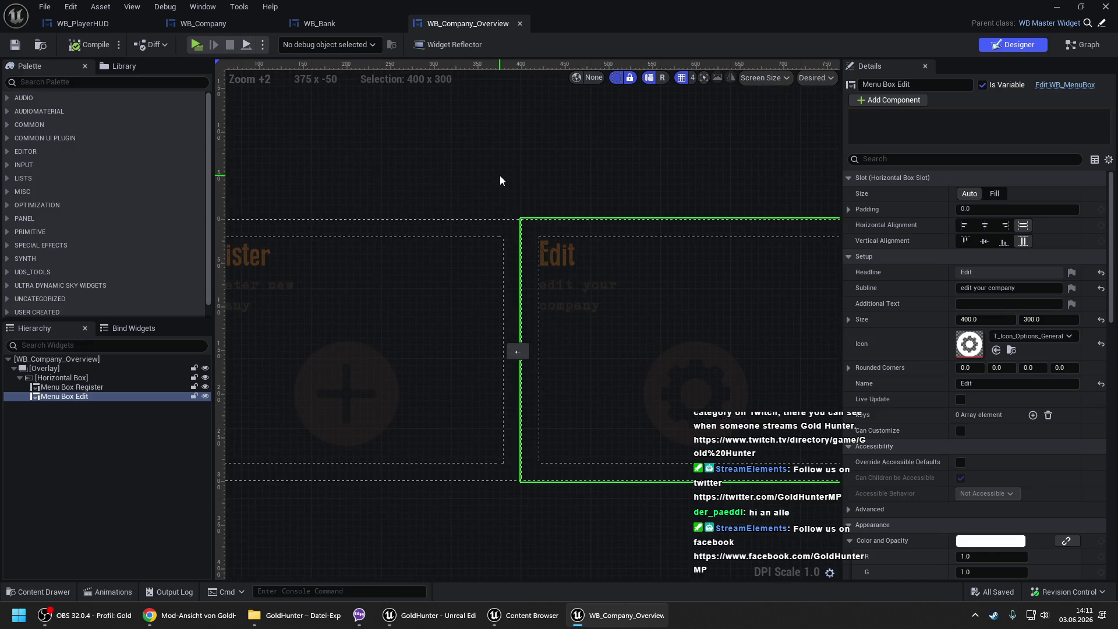
pyautogui.click(414, 340)
pyautogui.moveTo(461, 168); pyautogui.dragTo(648, 135)
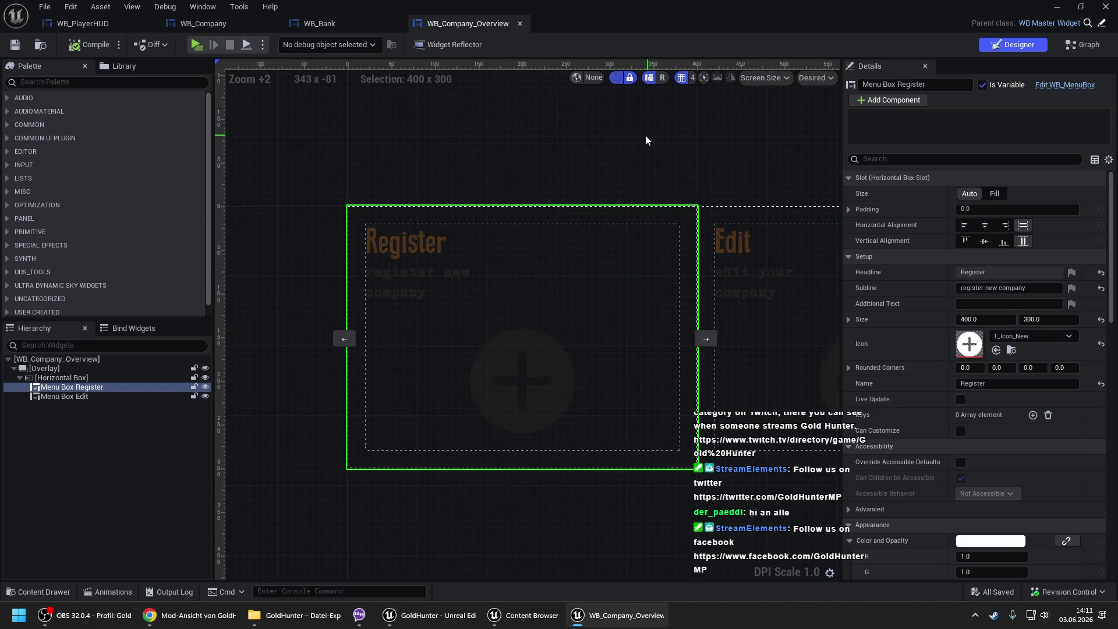
pyautogui.click(362, 29)
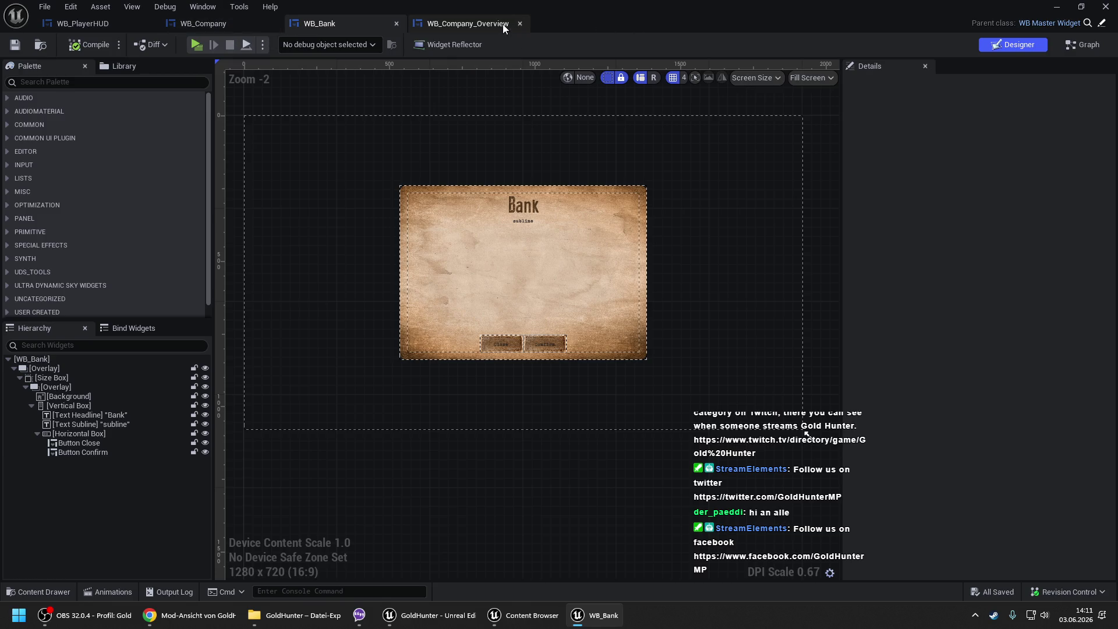
pyautogui.click(486, 23)
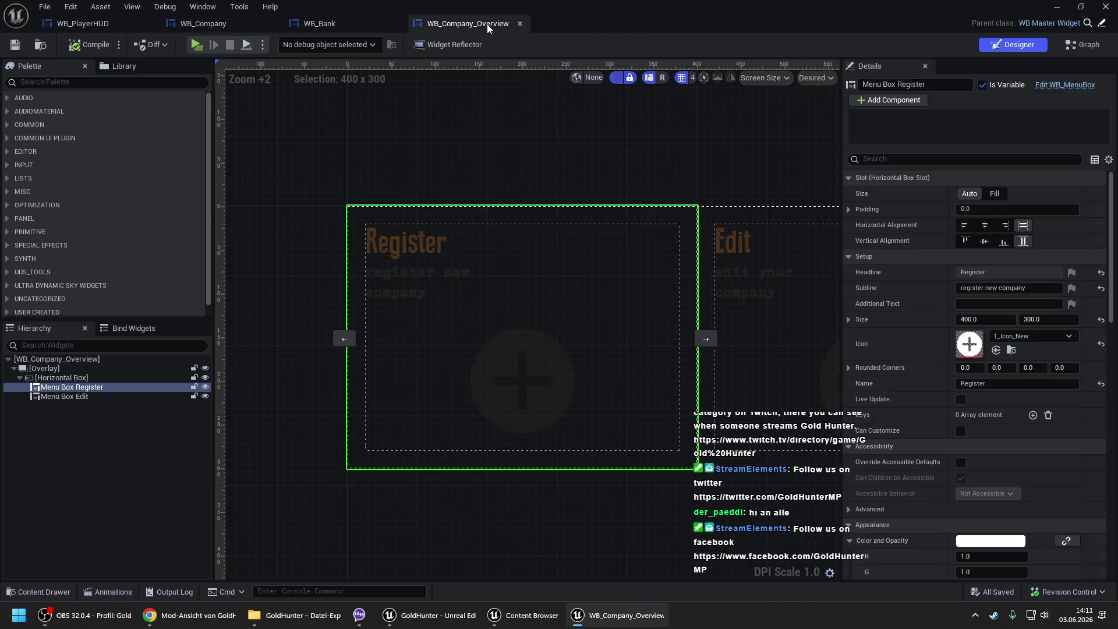
pyautogui.click(51, 47)
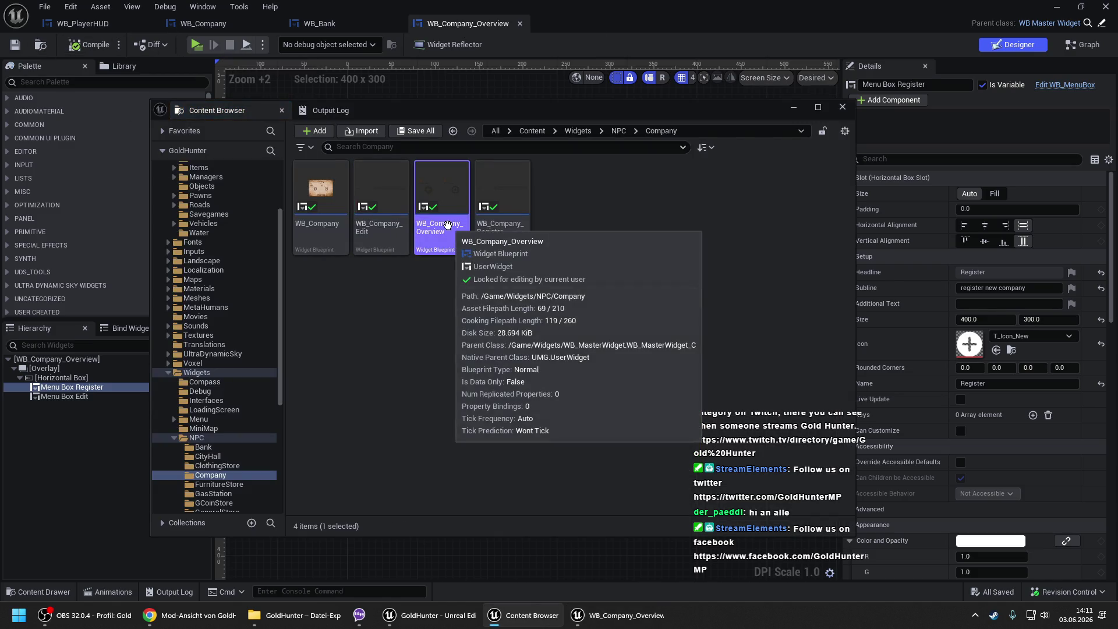
# - Copy WB_Company_Overview into the Bank folder and select the copy
pyautogui.moveTo(446, 206)
pyautogui.mouseDown()
pyautogui.moveTo(208, 465)
pyautogui.moveTo(220, 460)
pyautogui.mouseUp()
pyautogui.click(234, 487)
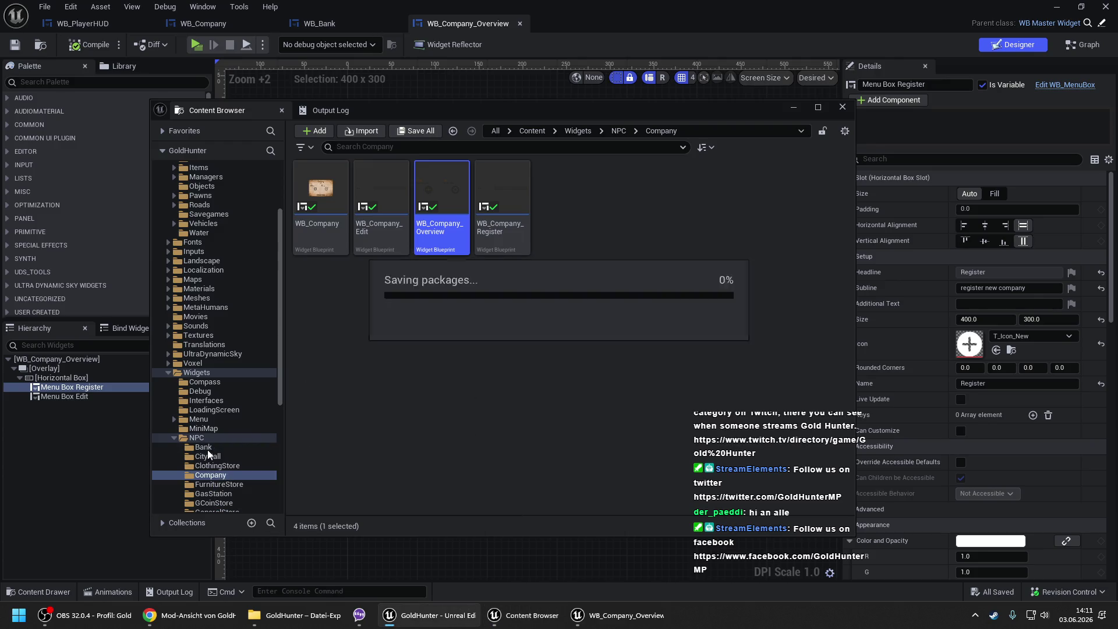
pyautogui.click(207, 448)
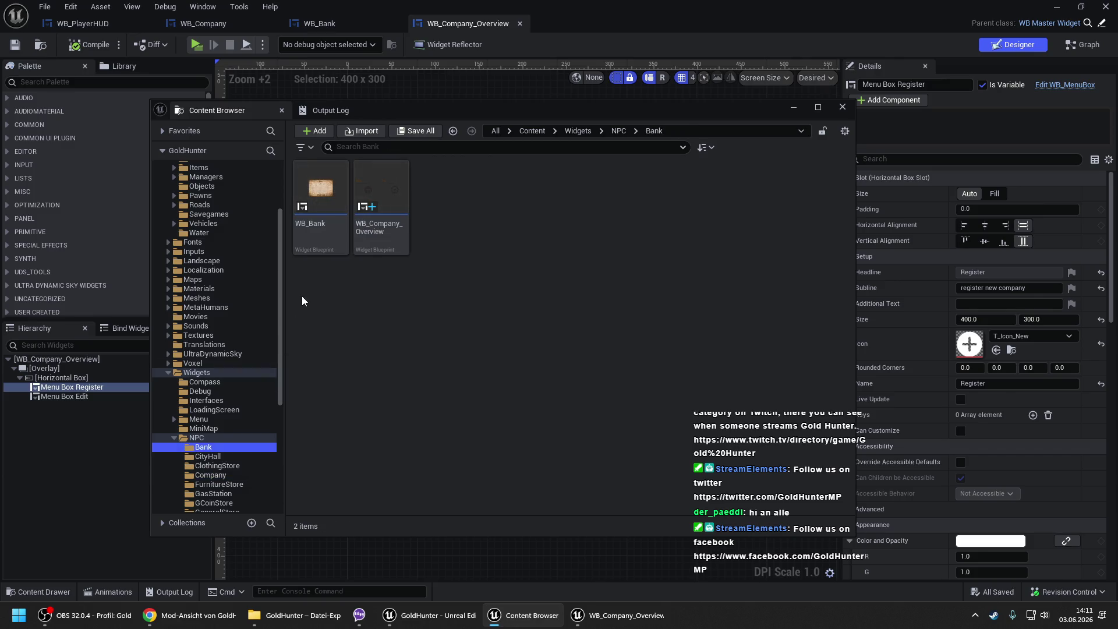
pyautogui.click(361, 229)
# - Rename the copy to WB_Bank_Overview, then return to the Company folder
pyautogui.click(362, 228)
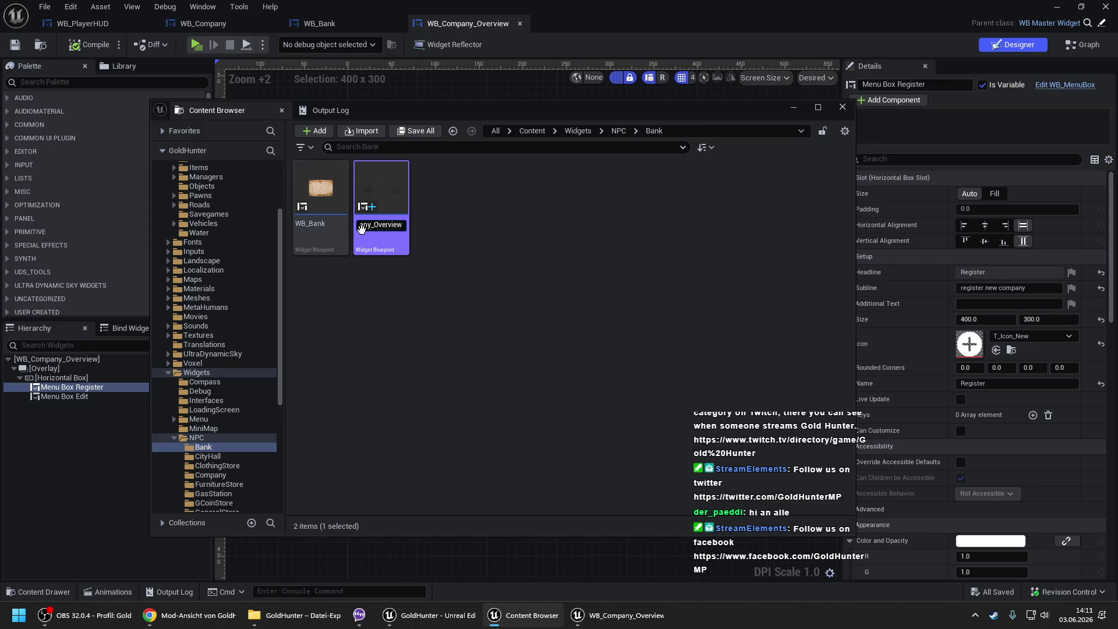
pyautogui.press('Delete')
pyautogui.press('BackSpace')
pyautogui.press('BackSpace')
pyautogui.press('BackSpace')
pyautogui.write('B')
pyautogui.press('Return')
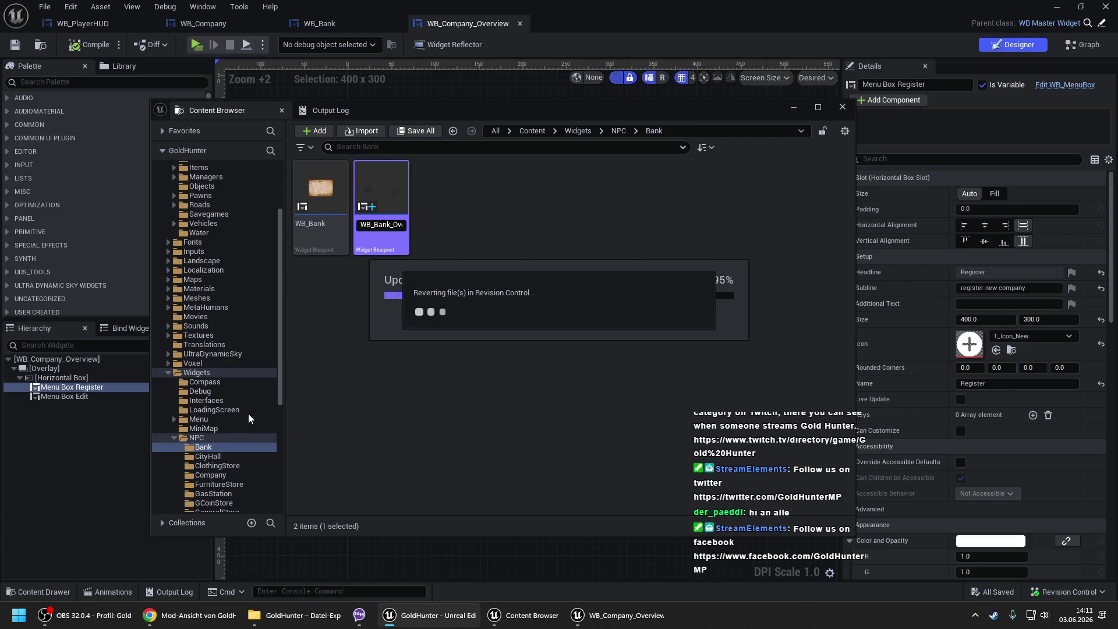
pyautogui.click(221, 475)
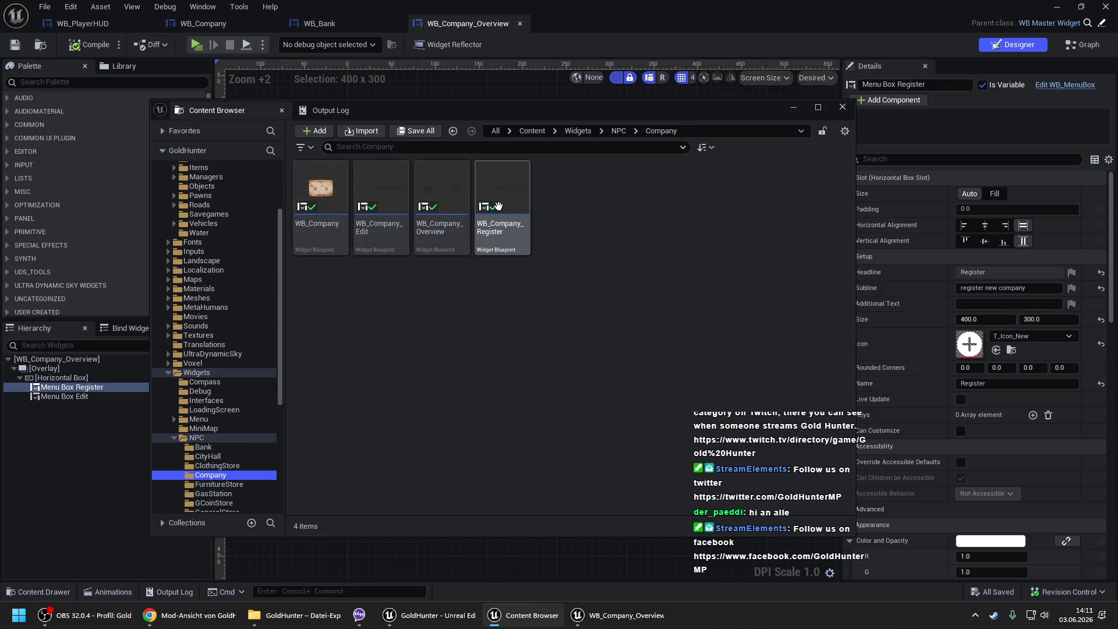
# - Copy WB_Company_Register into the Bank folder and rename the copy WB_Bank_Register
pyautogui.moveTo(502, 196)
pyautogui.mouseDown()
pyautogui.moveTo(299, 441)
pyautogui.moveTo(273, 453)
pyautogui.moveTo(227, 449)
pyautogui.mouseUp()
pyautogui.click(251, 486)
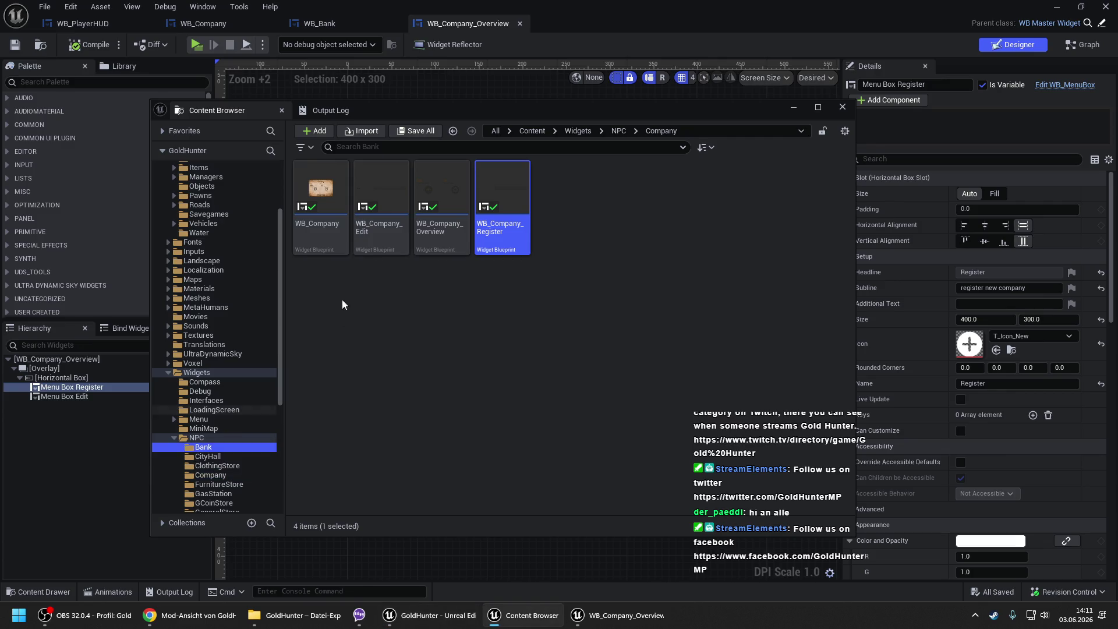
pyautogui.click(208, 448)
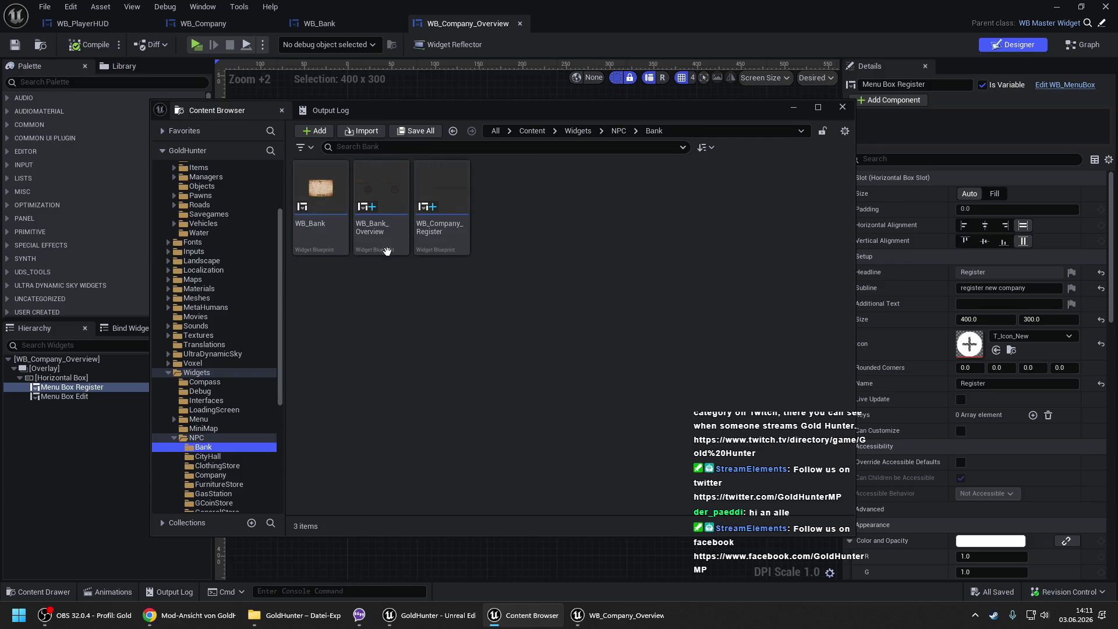
pyautogui.click(431, 233)
pyautogui.click(431, 234)
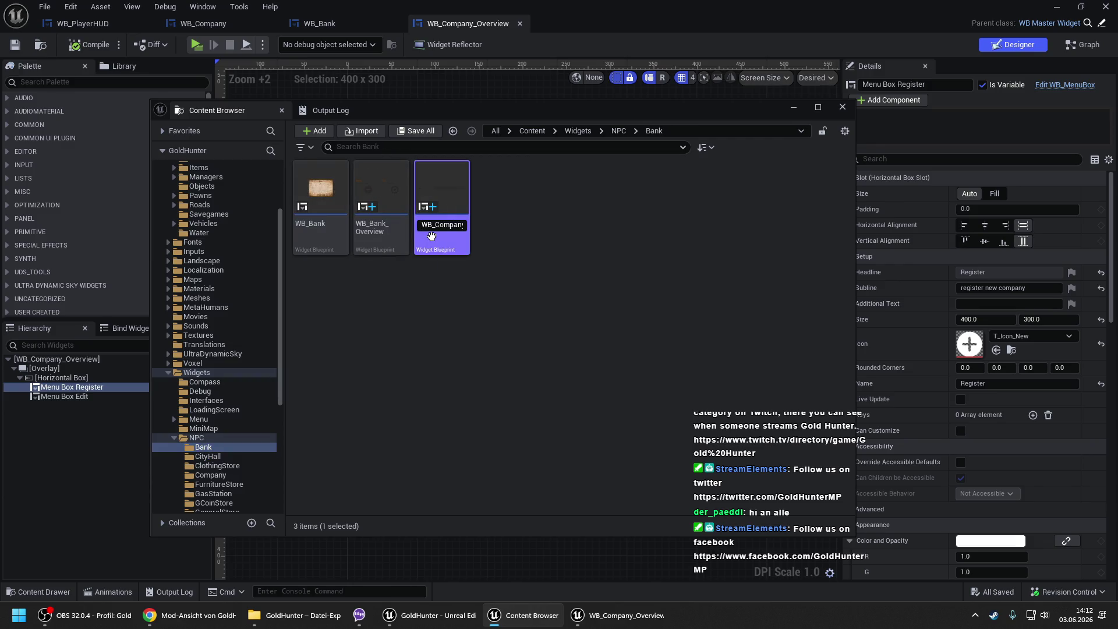
pyautogui.press('Delete')
pyautogui.press('Delete')
pyautogui.press('Delete')
pyautogui.write('Bank_Register')
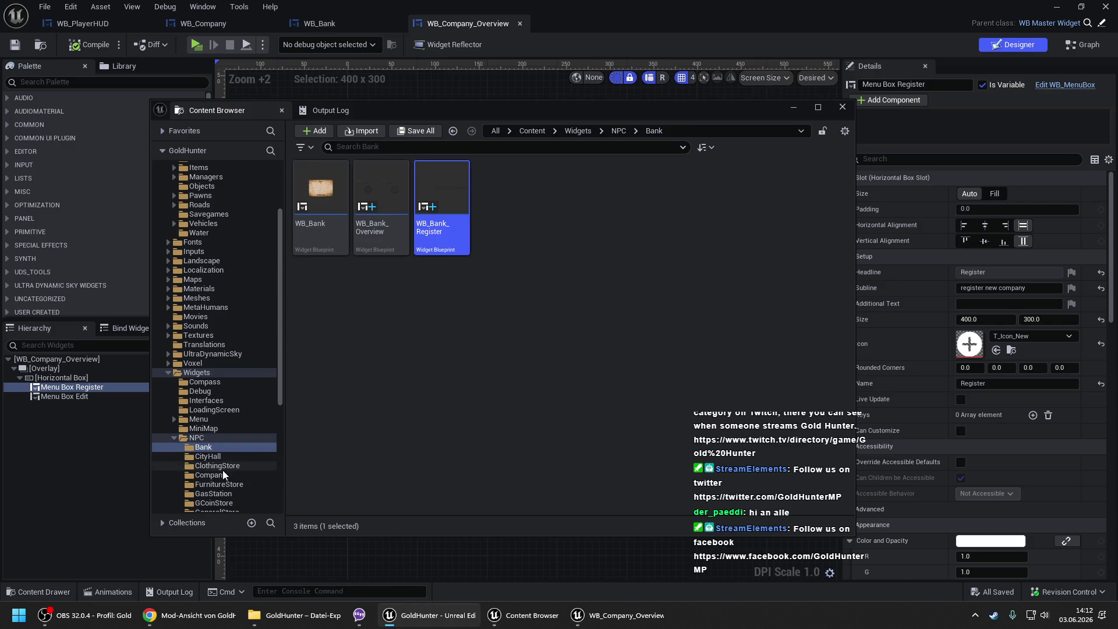
# - Copy WB_Company_Overview into the Bank folder as well
pyautogui.click(217, 477)
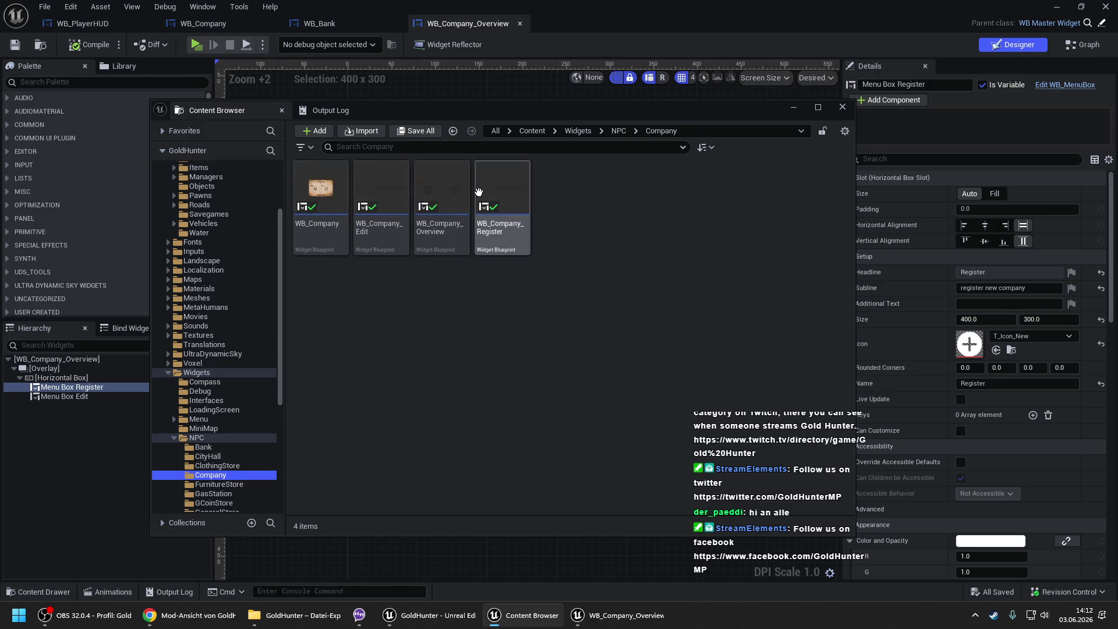
pyautogui.moveTo(461, 207)
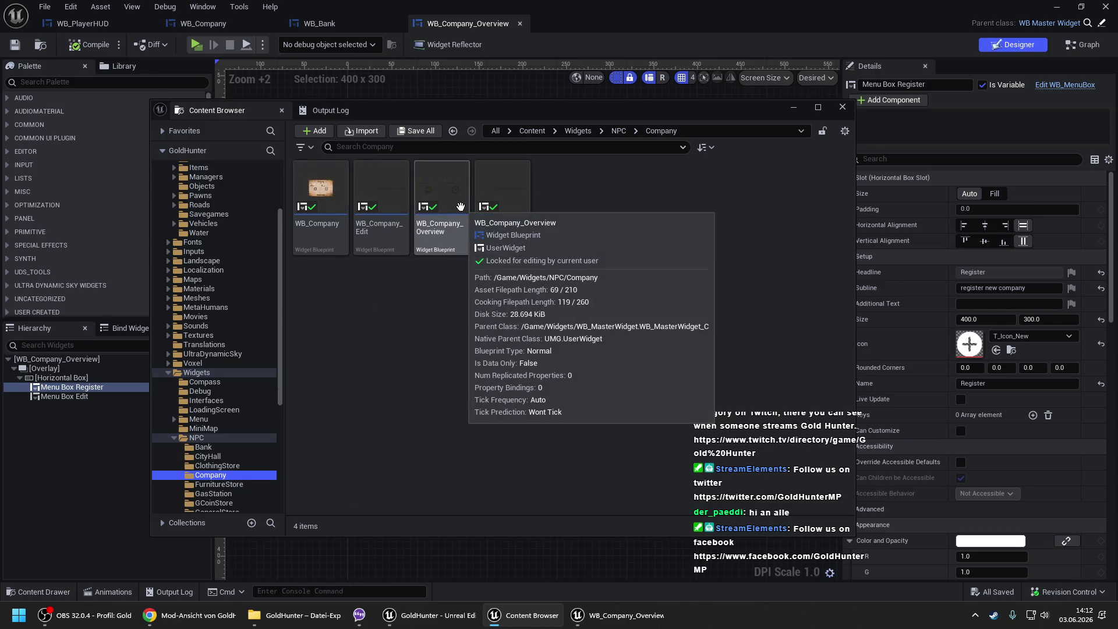
pyautogui.moveTo(450, 207)
pyautogui.mouseDown()
pyautogui.moveTo(208, 479)
pyautogui.moveTo(213, 449)
pyautogui.mouseUp()
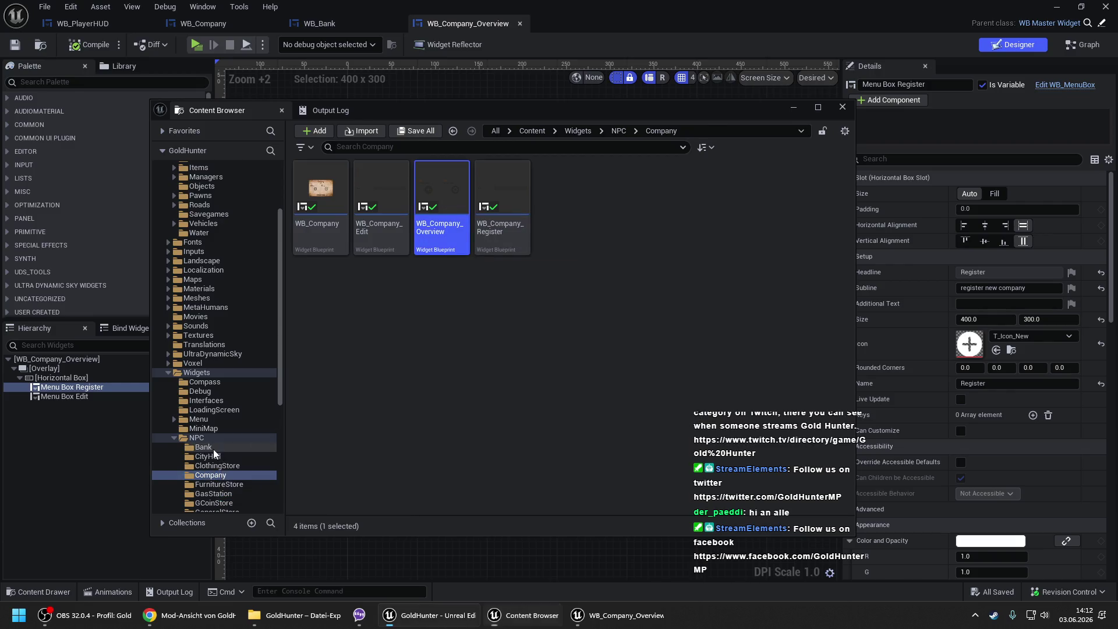
pyautogui.click(236, 486)
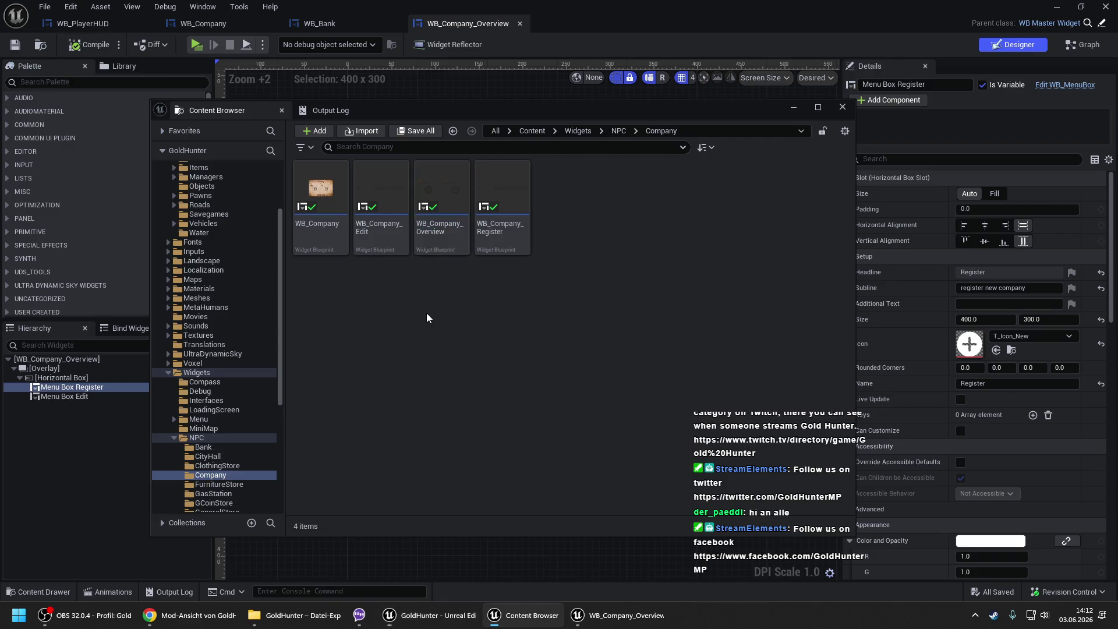
pyautogui.click(222, 446)
pyautogui.click(218, 477)
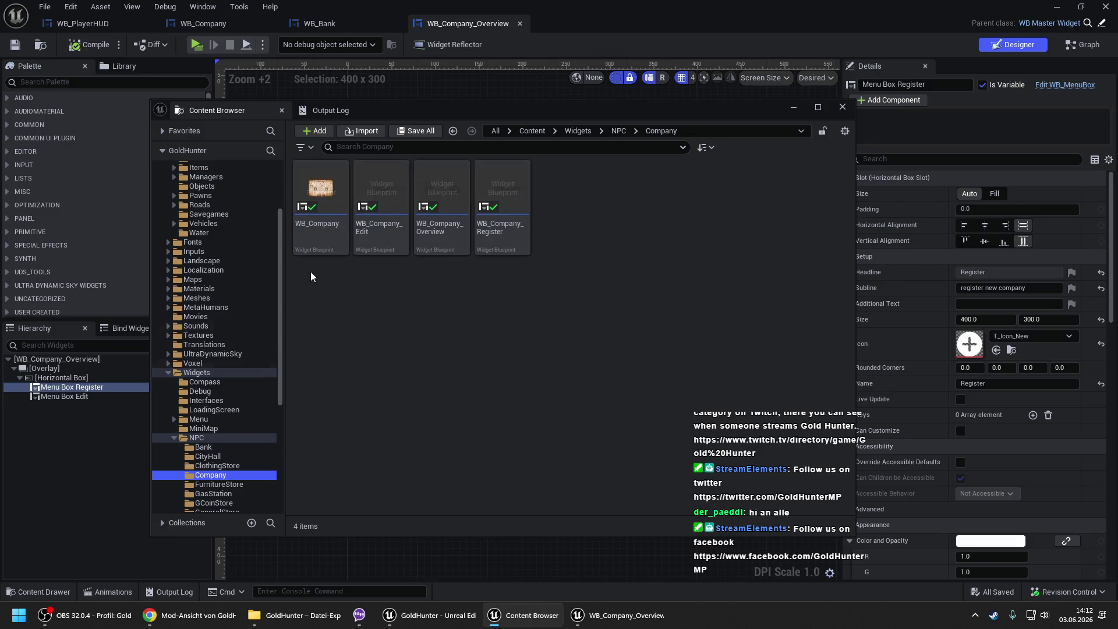
# - Copy WB_Company_Edit into the Bank folder, rename it WB_Bank_Edit, and return to WB_Bank
pyautogui.moveTo(373, 220)
pyautogui.mouseDown()
pyautogui.moveTo(275, 364)
pyautogui.moveTo(241, 455)
pyautogui.moveTo(205, 446)
pyautogui.mouseUp()
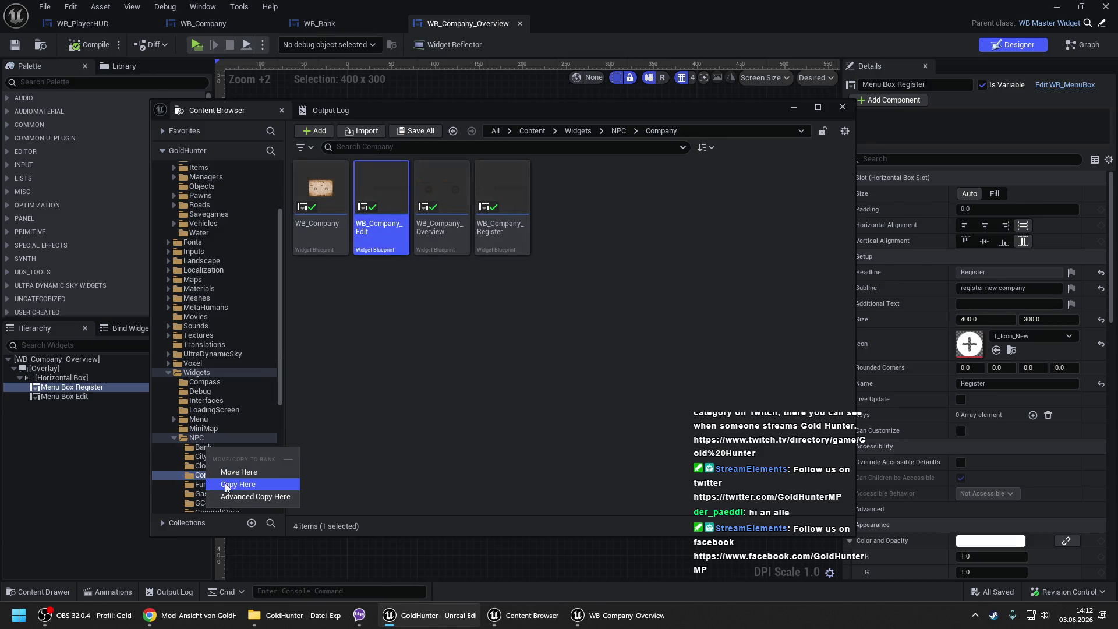
pyautogui.click(228, 485)
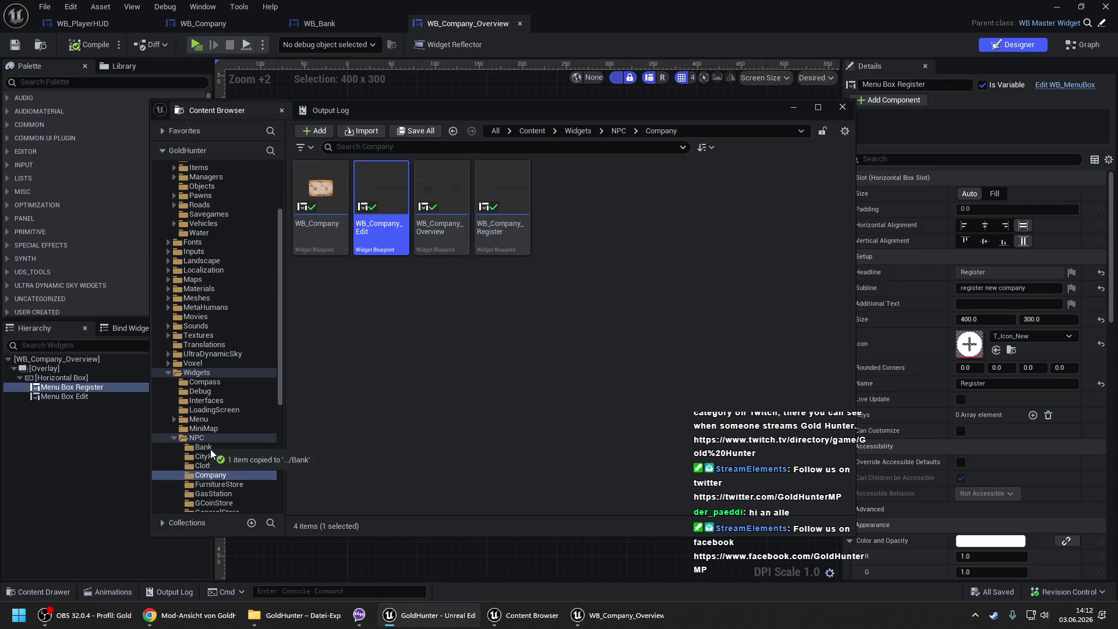
pyautogui.click(211, 449)
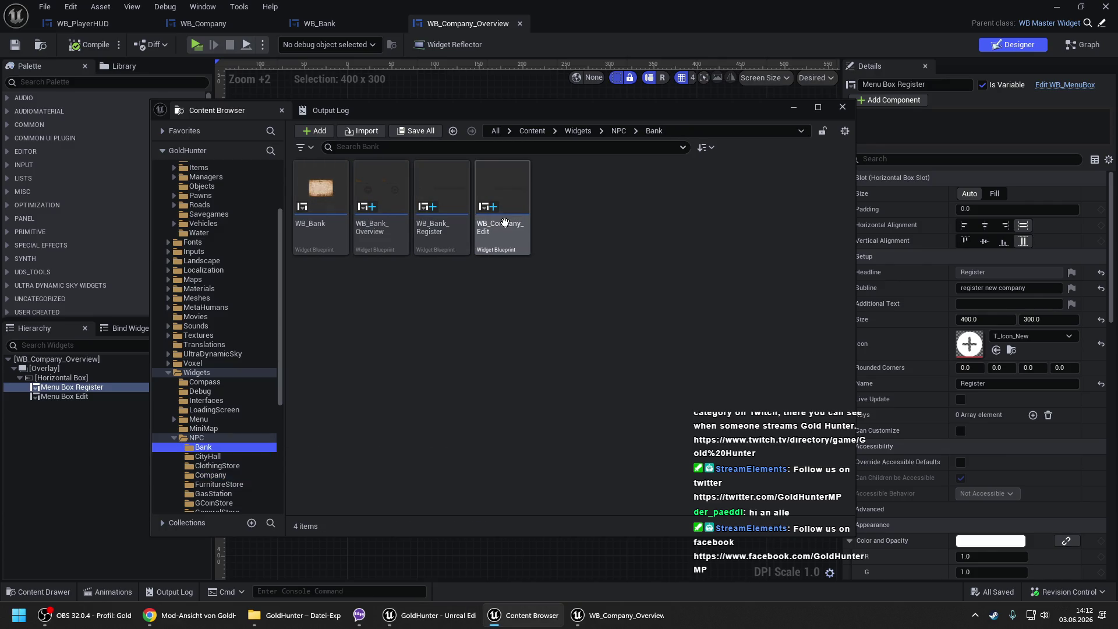
pyautogui.click(444, 235)
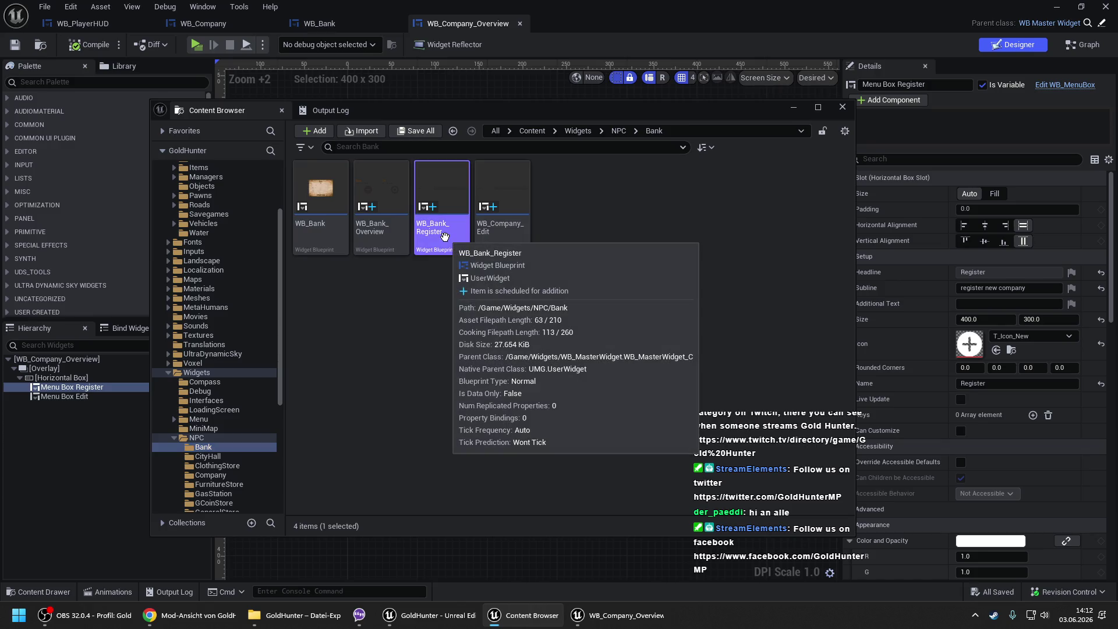
pyautogui.click(495, 227)
pyautogui.press('F2')
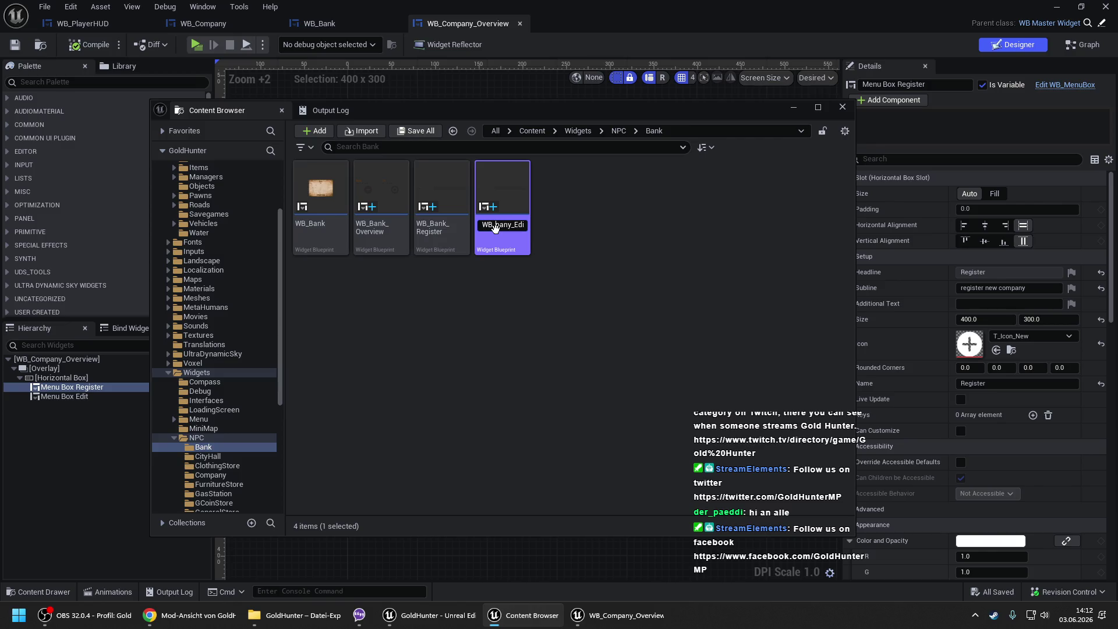
pyautogui.write('Bank')
pyautogui.press('Return')
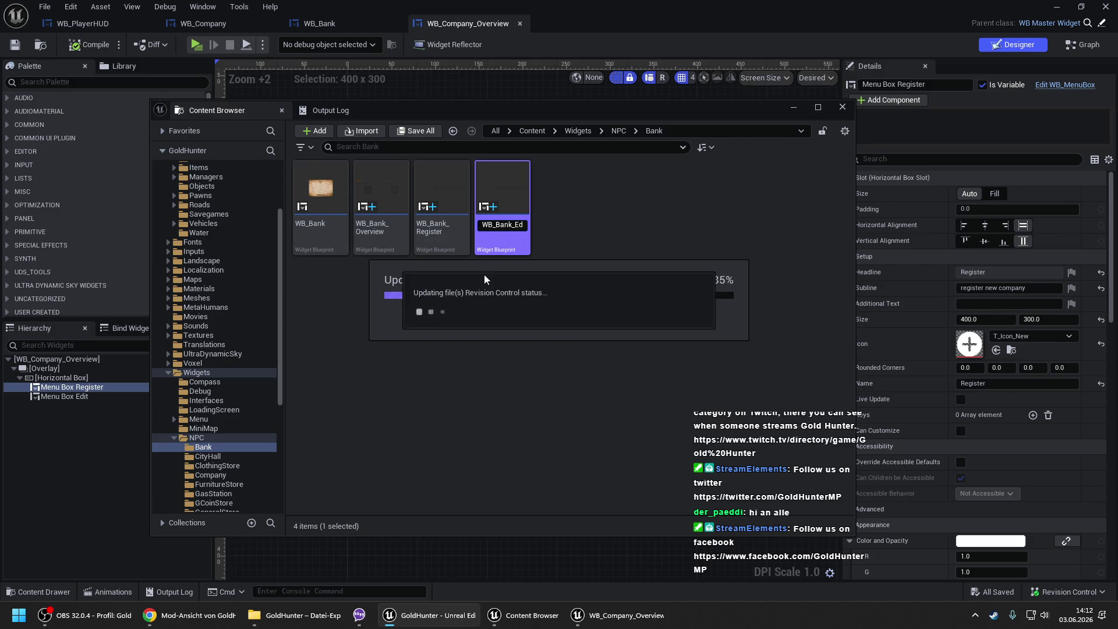
pyautogui.click(331, 30)
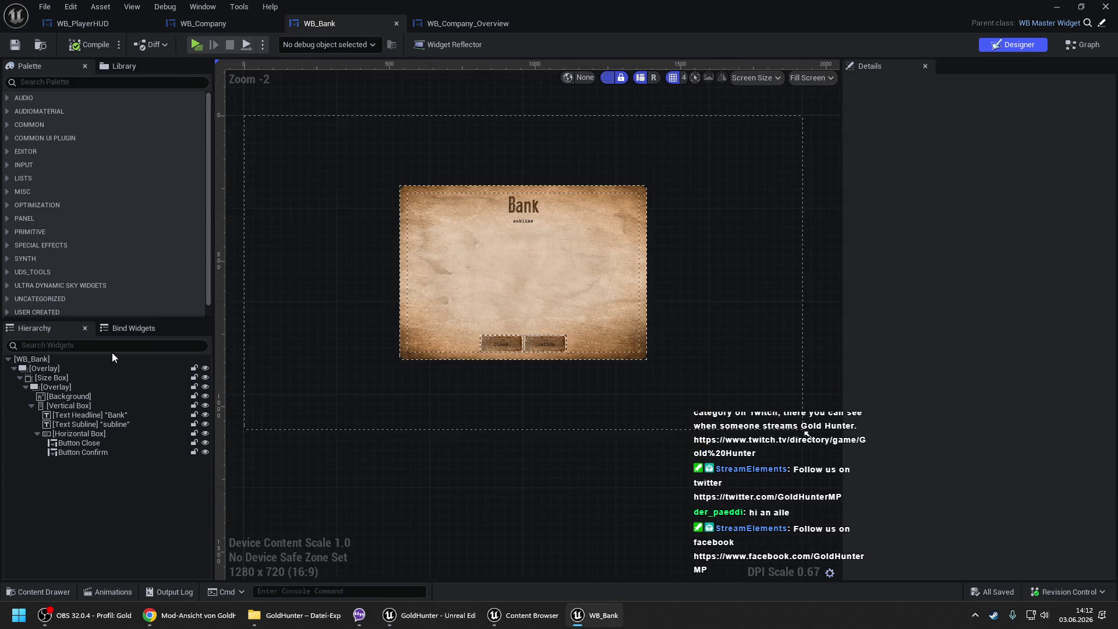
# - Copy CA Tabs from WB_Company into WB_Bank's Vertical Box, above the Close and Confirm buttons
pyautogui.click(198, 30)
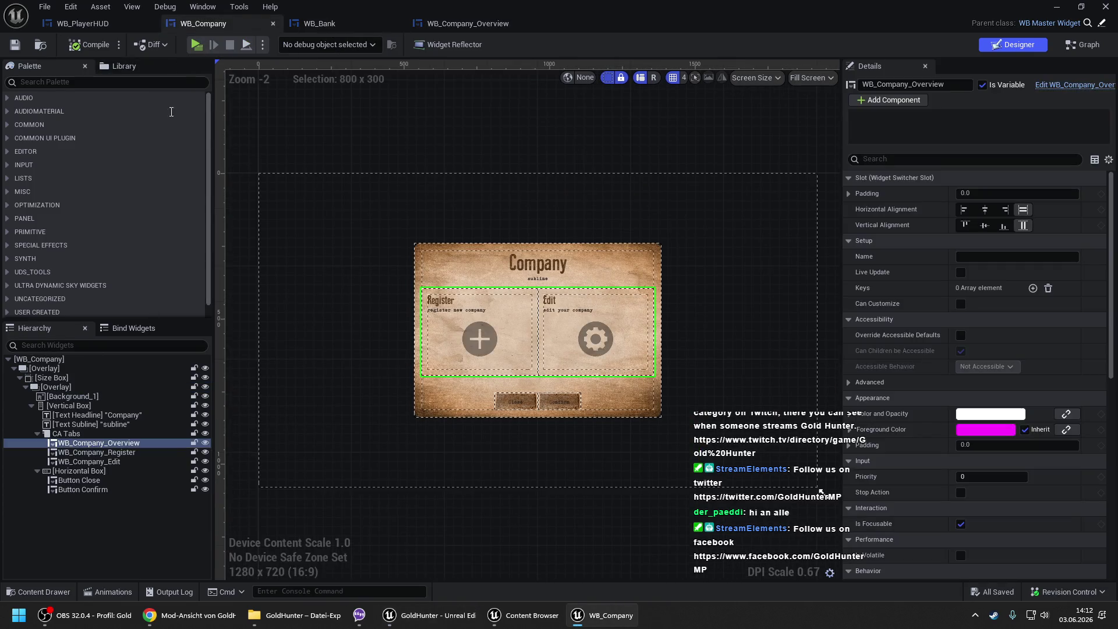
pyautogui.click(75, 435)
pyautogui.rightClick(75, 435)
pyautogui.click(39, 503)
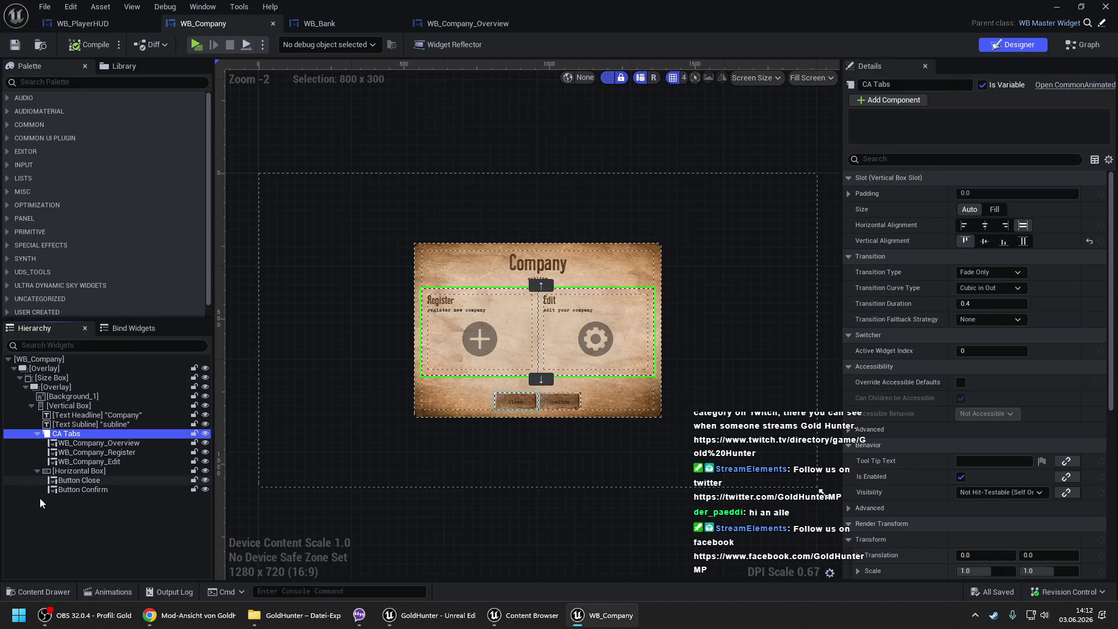
pyautogui.click(323, 24)
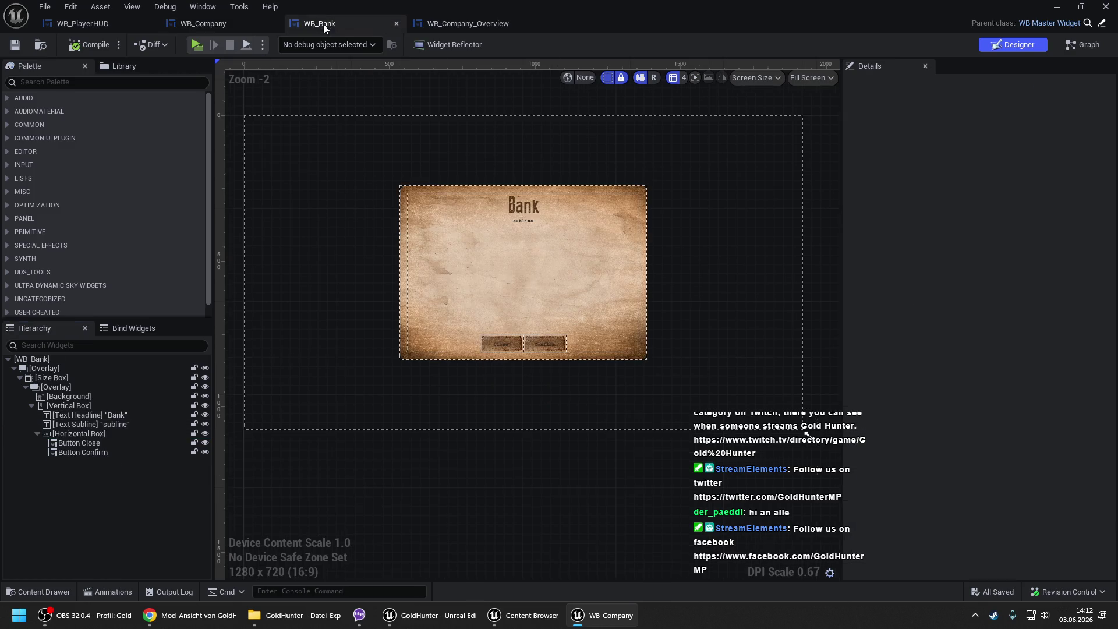
pyautogui.rightClick(57, 405)
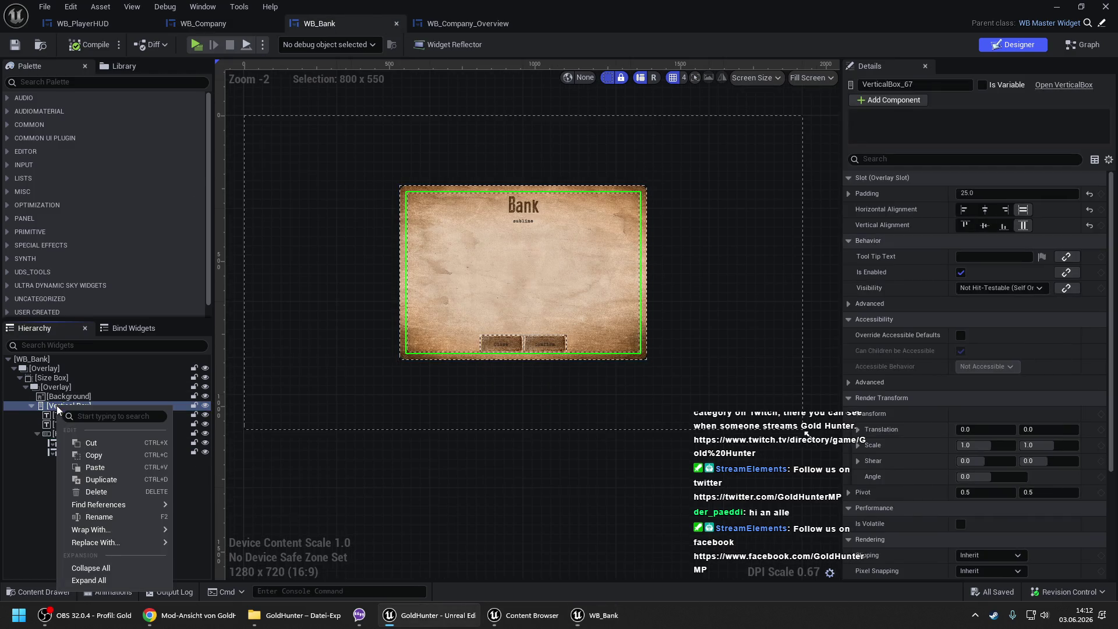
pyautogui.click(89, 469)
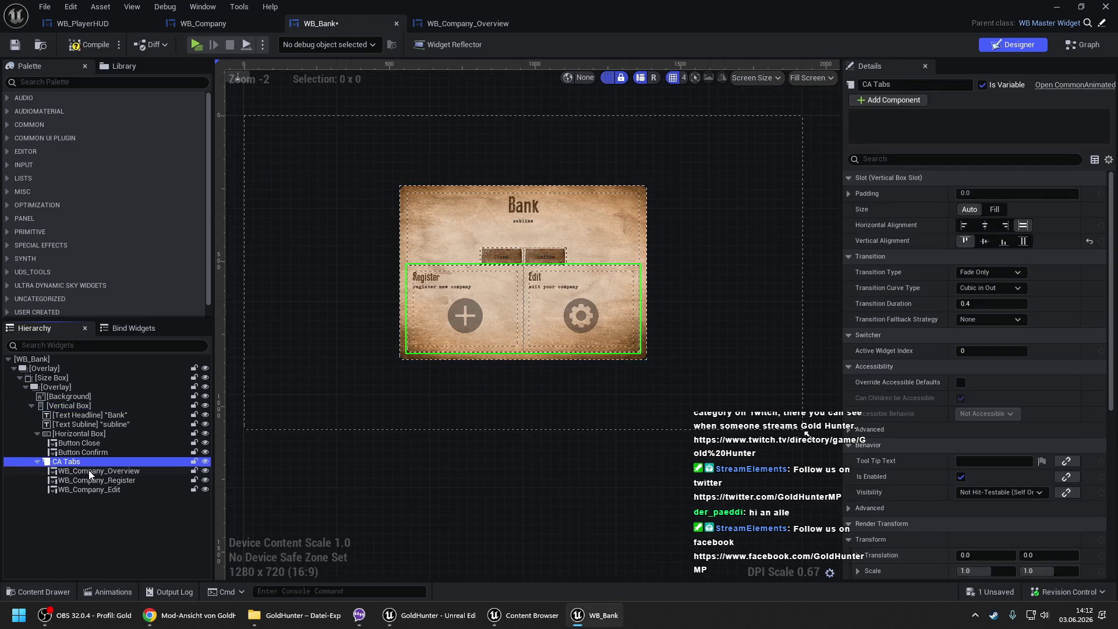
pyautogui.click(526, 262)
pyautogui.scroll(2, 478, 236)
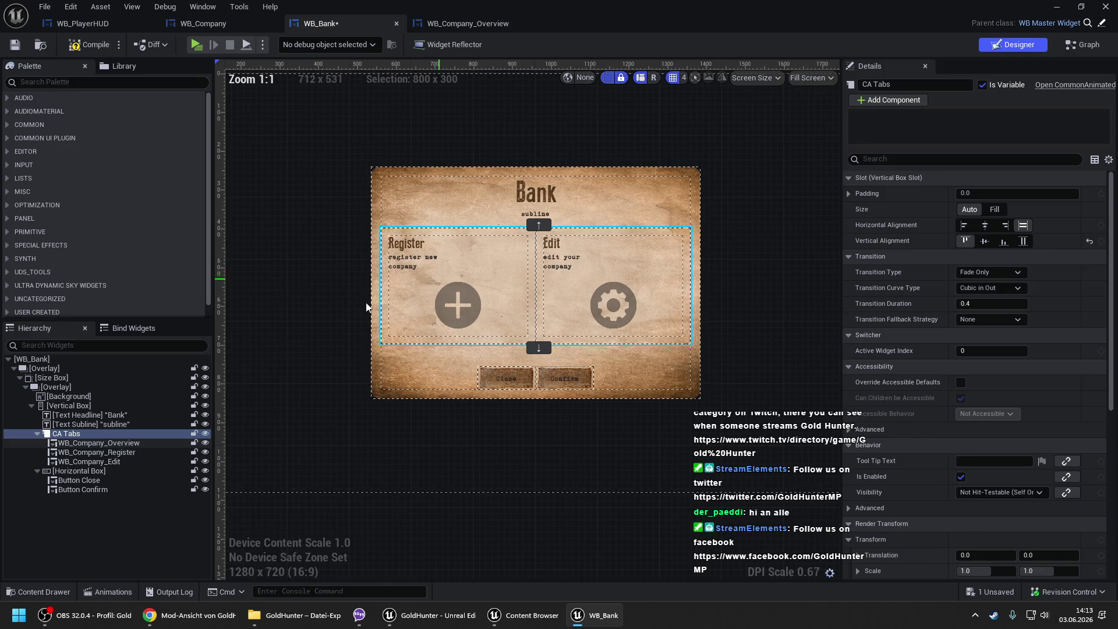
# - Replace the Company Overview page in CA Tabs with WB_Bank_Overview, found via a 'wb bank' palette search
pyautogui.click(96, 442)
pyautogui.moveTo(524, 615)
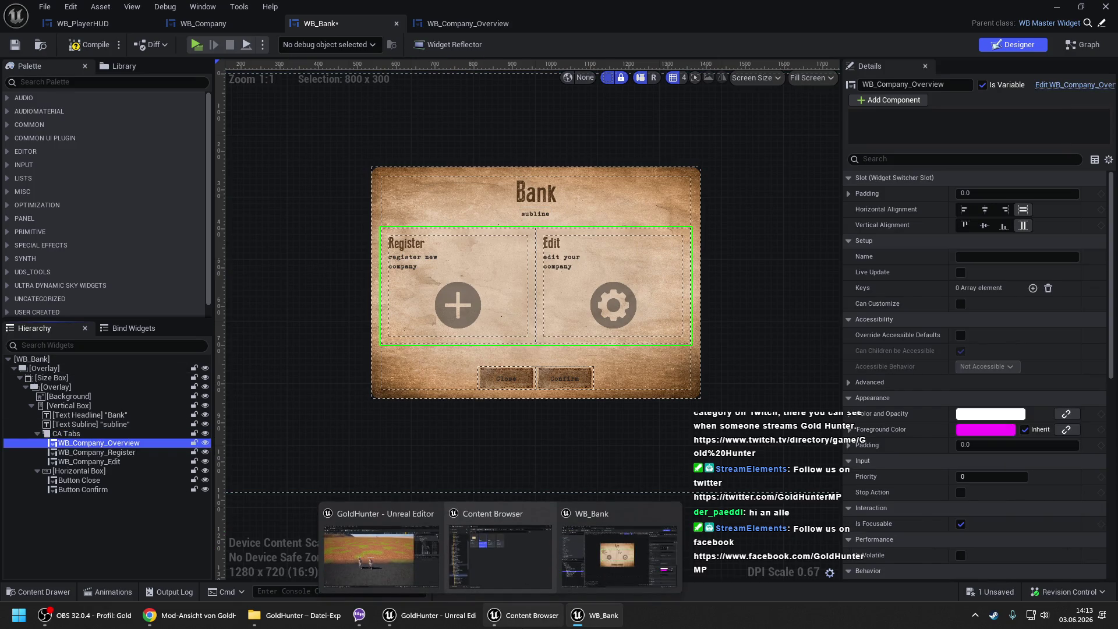
pyautogui.click(499, 553)
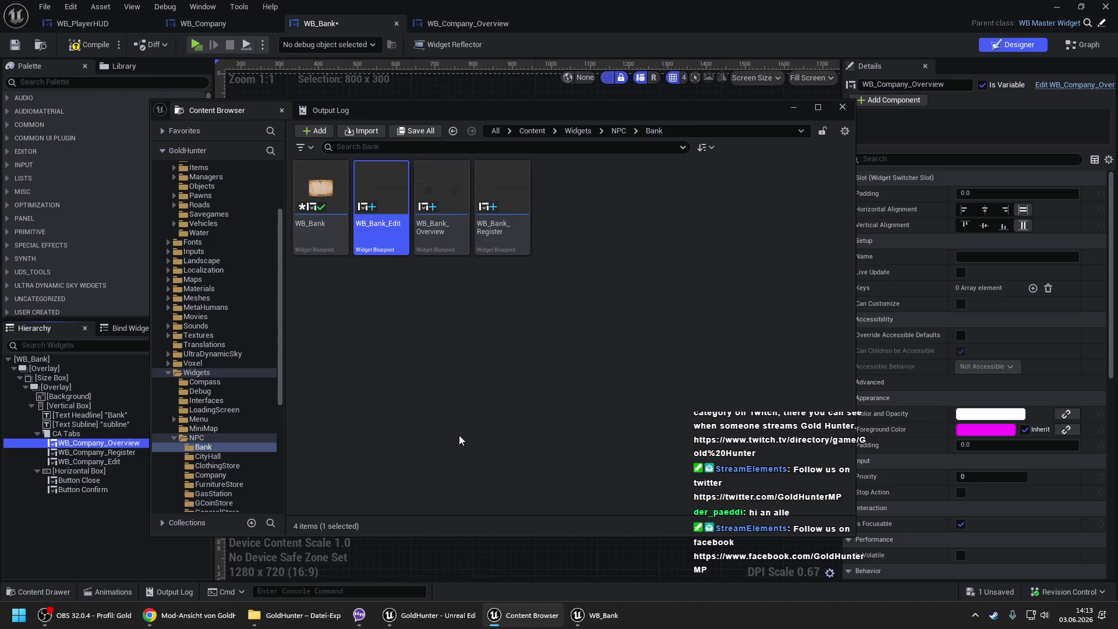
pyautogui.click(441, 198)
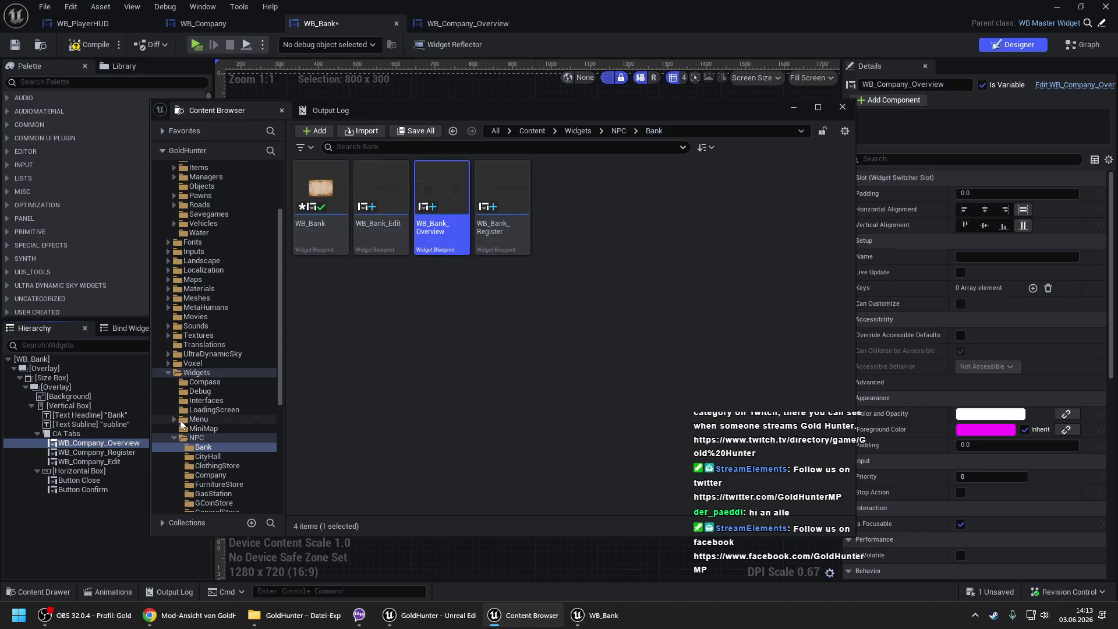
pyautogui.rightClick(122, 442)
pyautogui.moveTo(210, 389)
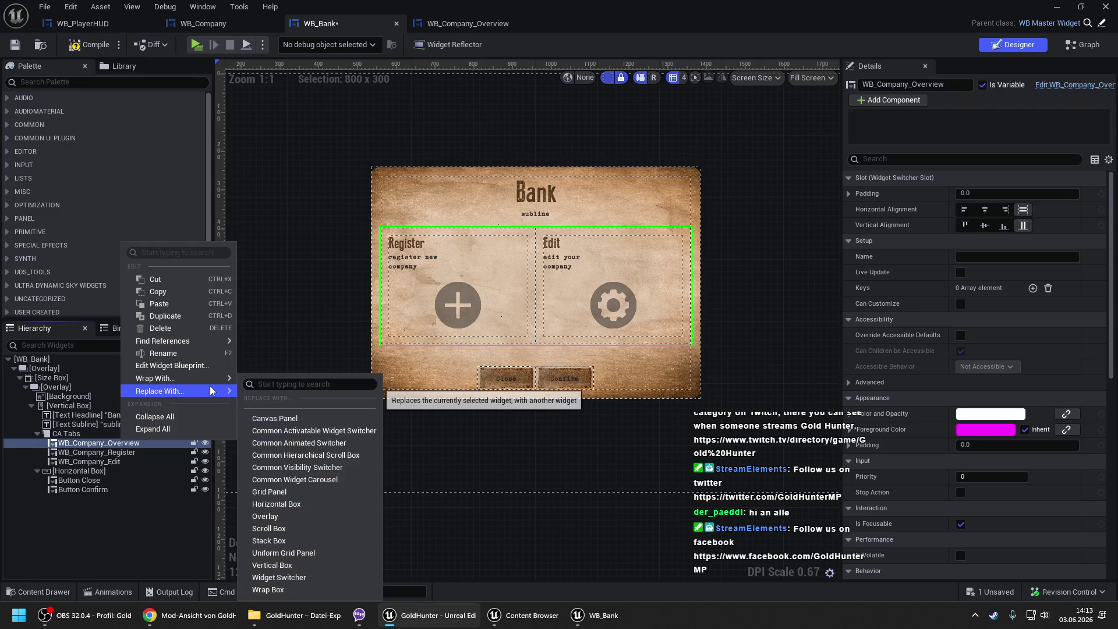
pyautogui.click(521, 615)
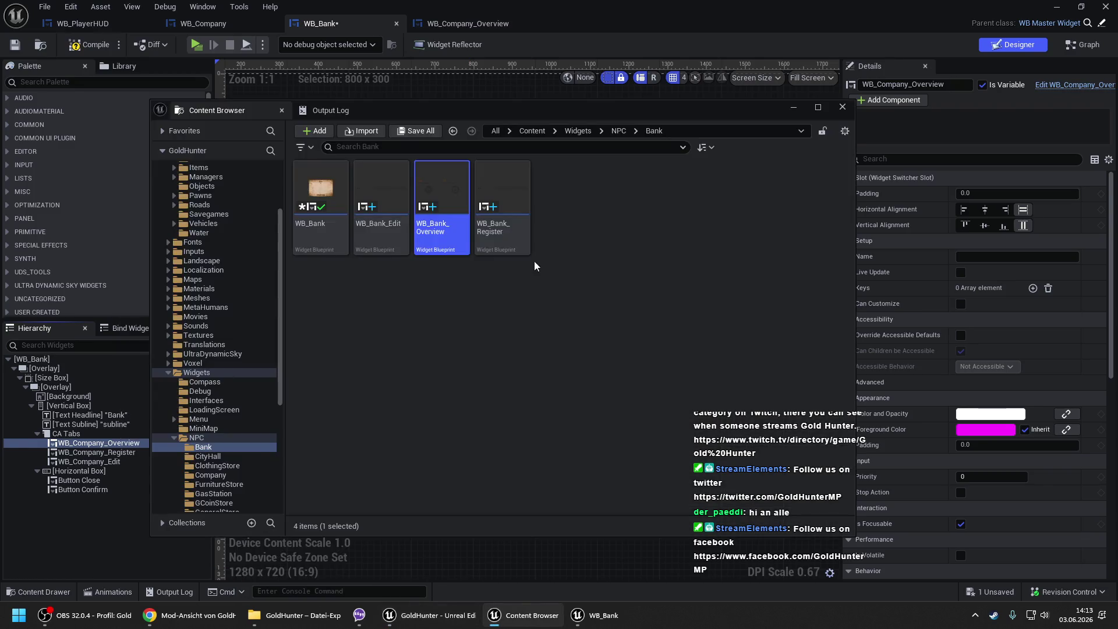
pyautogui.click(65, 82)
pyautogui.write('wb bank')
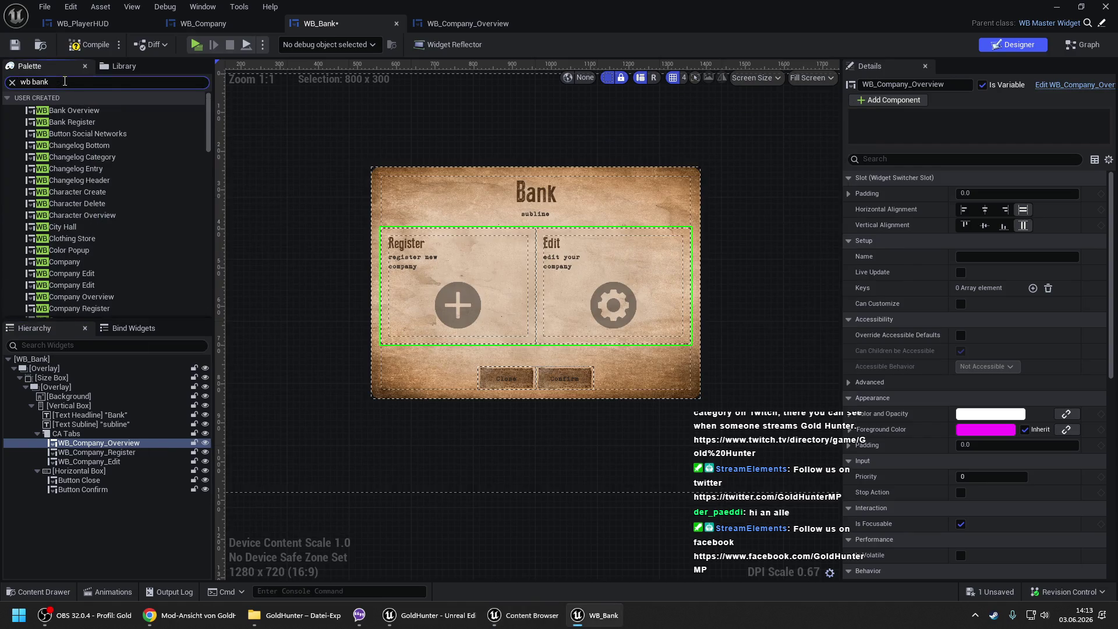
pyautogui.click(68, 110)
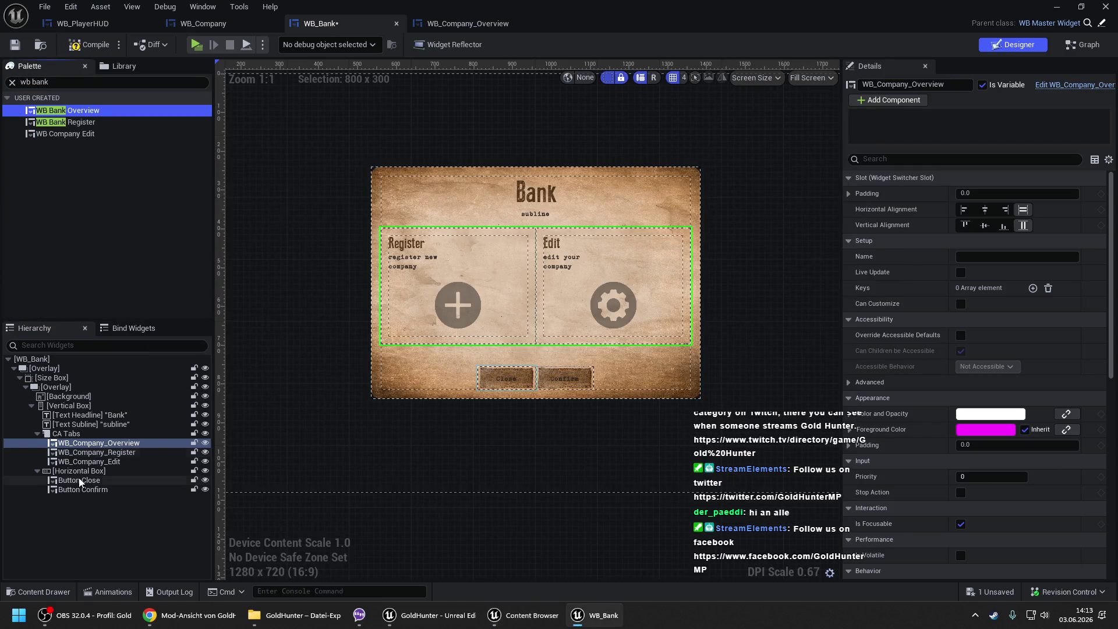
pyautogui.rightClick(93, 446)
pyautogui.moveTo(183, 401)
pyautogui.click(260, 398)
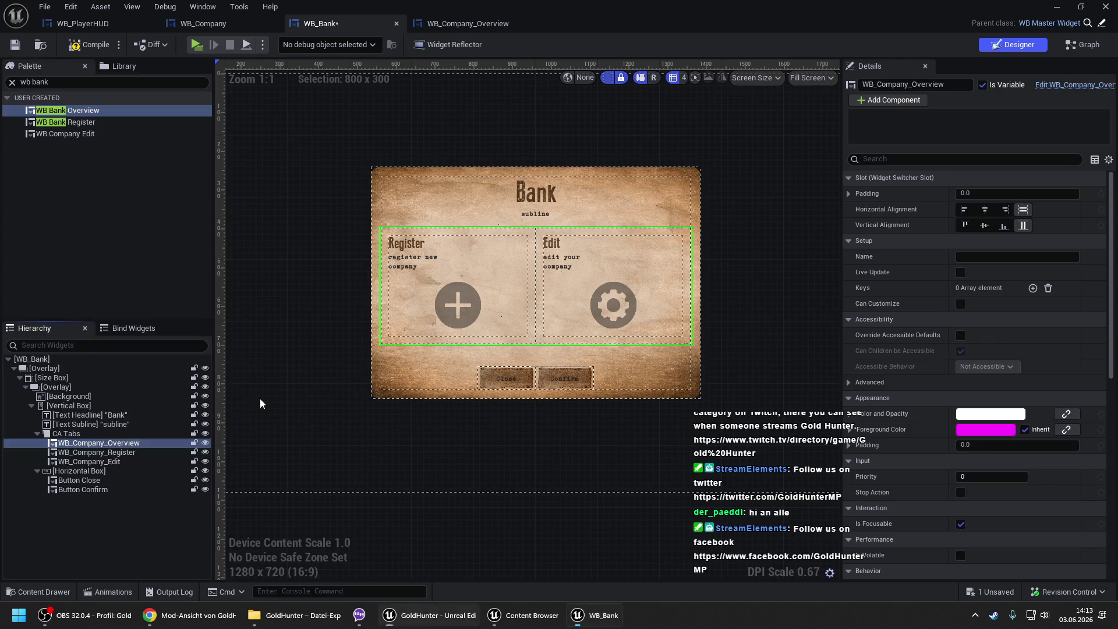
# - Replace the Company Register page with WB_Bank_Register
pyautogui.click(90, 123)
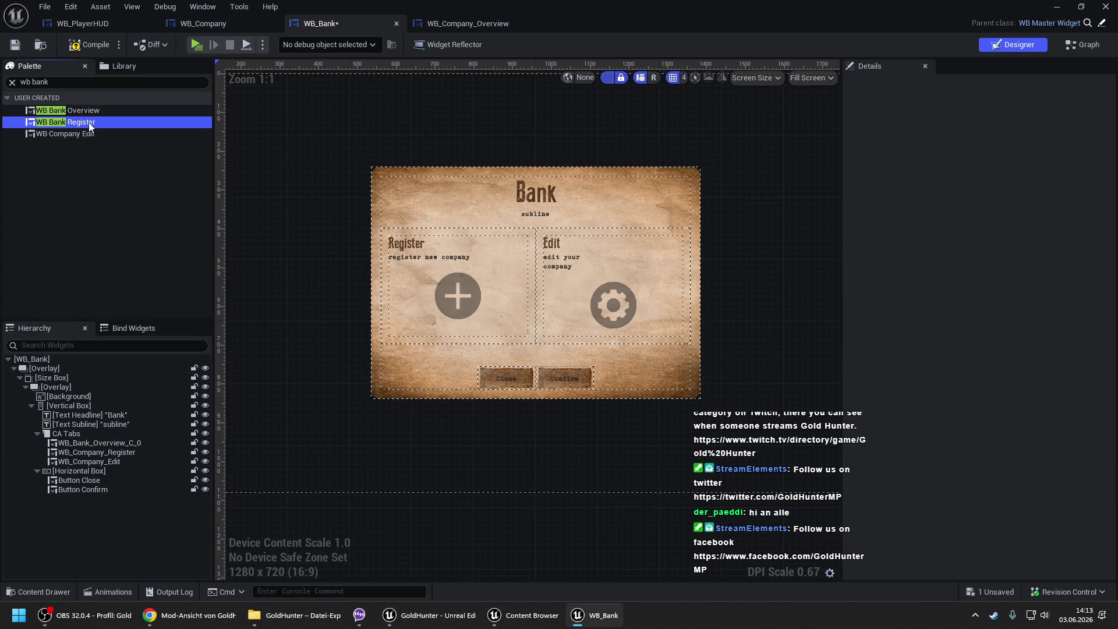
pyautogui.click(105, 453)
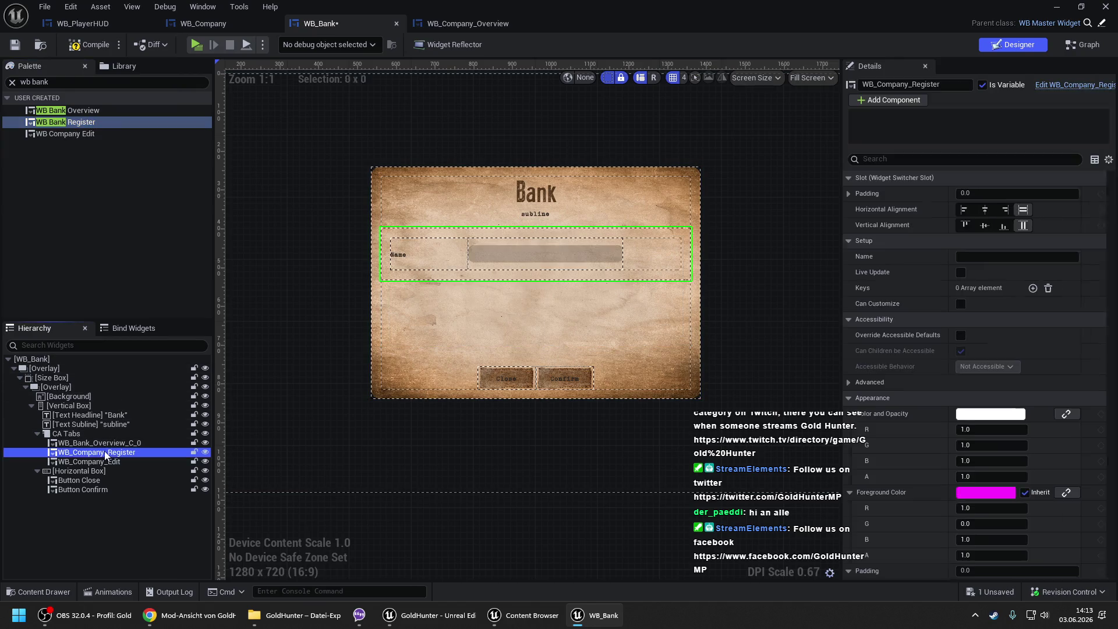
pyautogui.rightClick(103, 451)
pyautogui.moveTo(196, 404)
pyautogui.click(268, 399)
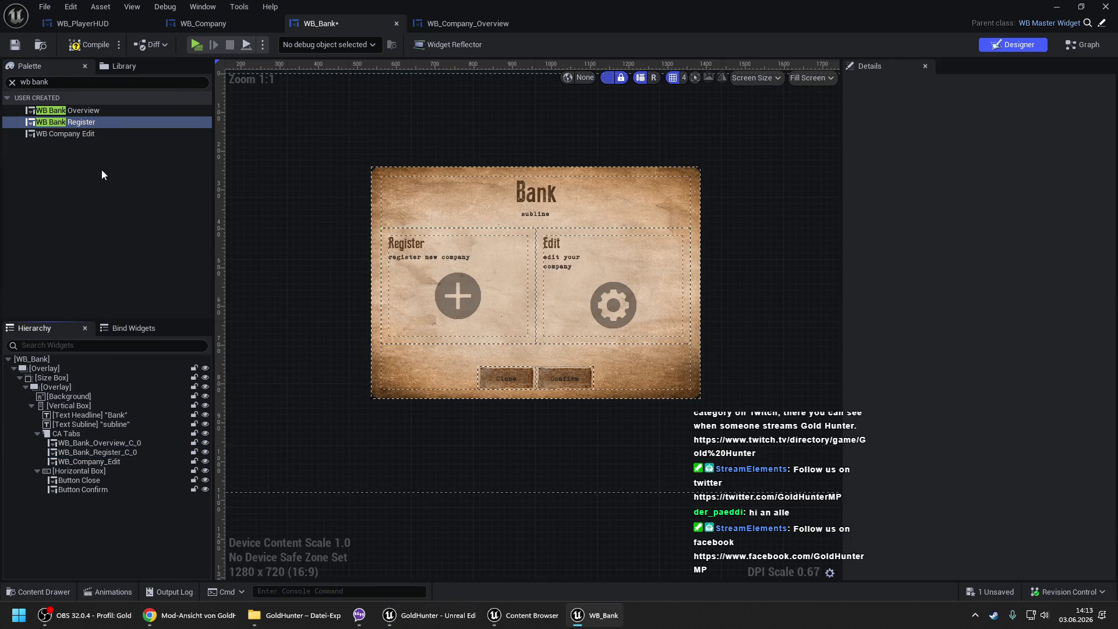
# - Replace the Company Edit page with WB_Bank_Edit, then compile and save WB_Bank
pyautogui.click(89, 133)
pyautogui.click(110, 462)
pyautogui.rightClick(110, 461)
pyautogui.moveTo(217, 412)
pyautogui.click(281, 400)
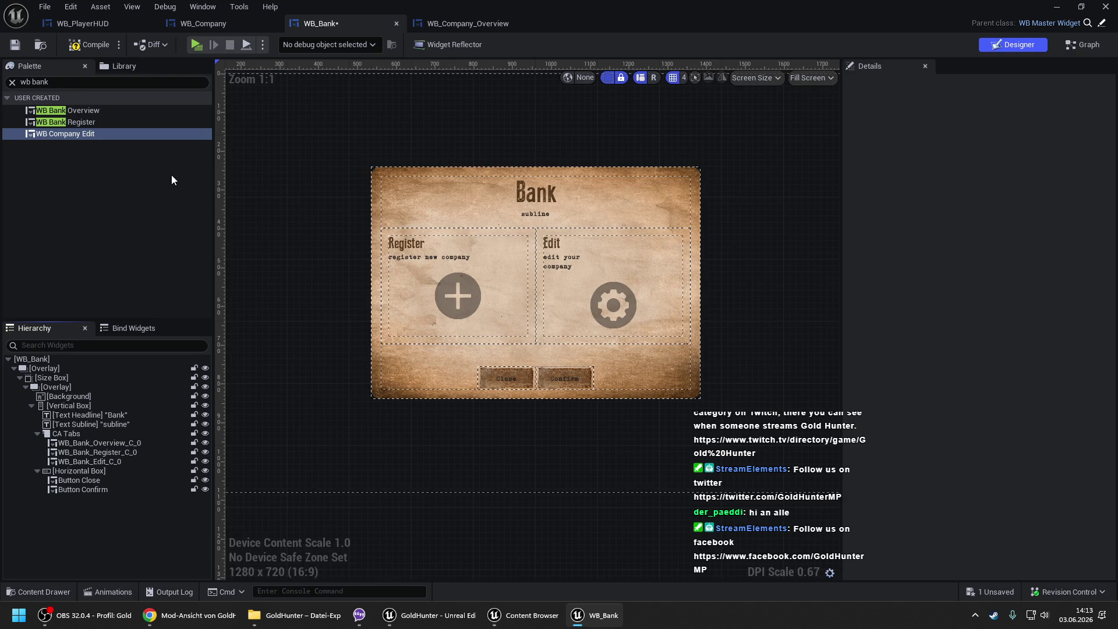
pyautogui.click(93, 48)
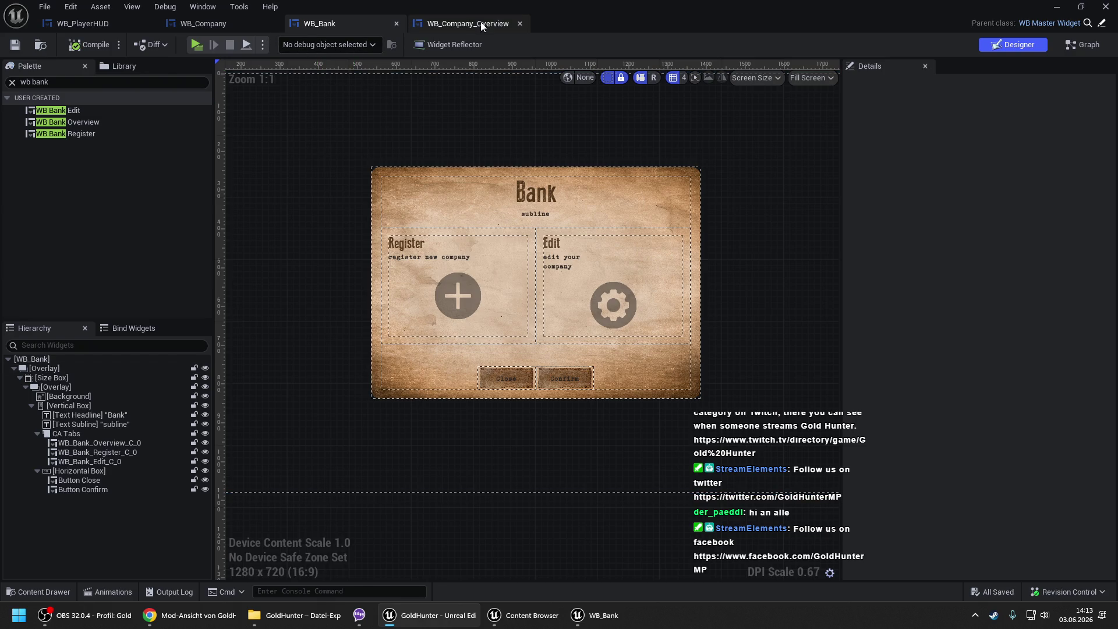
# - Open the WB_Bank_Overview page widget for editing from the CA Tabs switcher
pyautogui.click(519, 24)
pyautogui.click(132, 444)
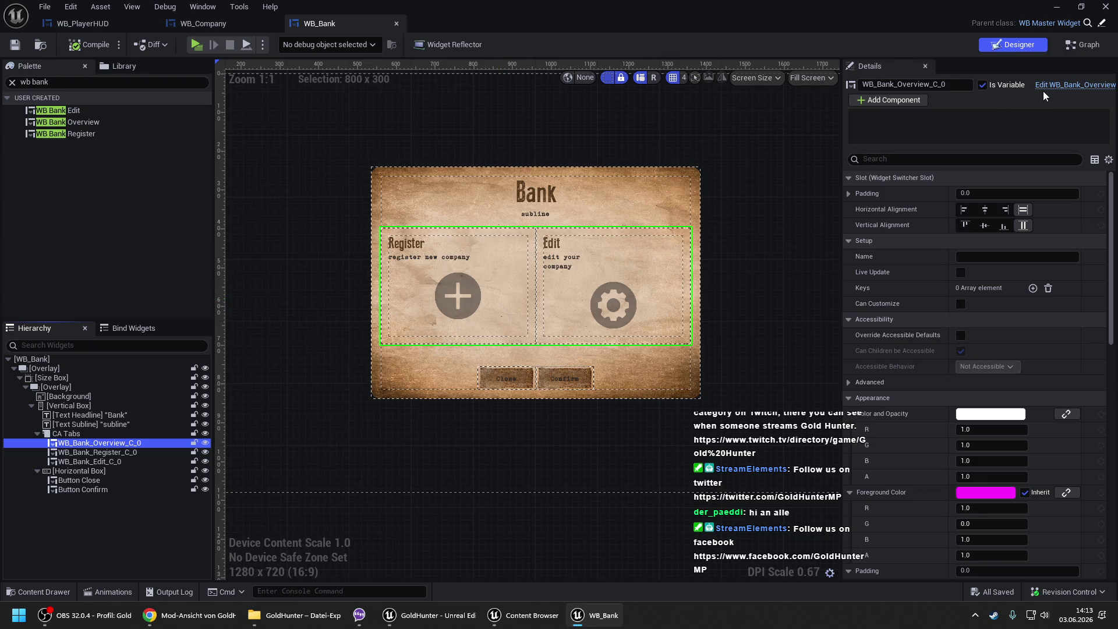
pyautogui.click(1051, 87)
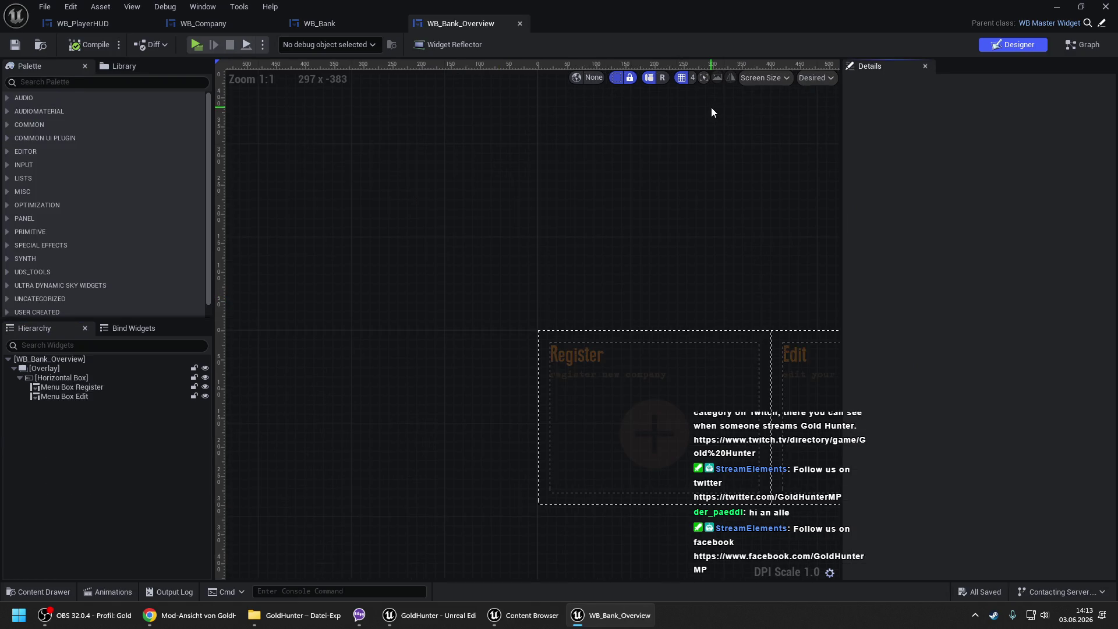
pyautogui.moveTo(694, 219); pyautogui.dragTo(492, 160)
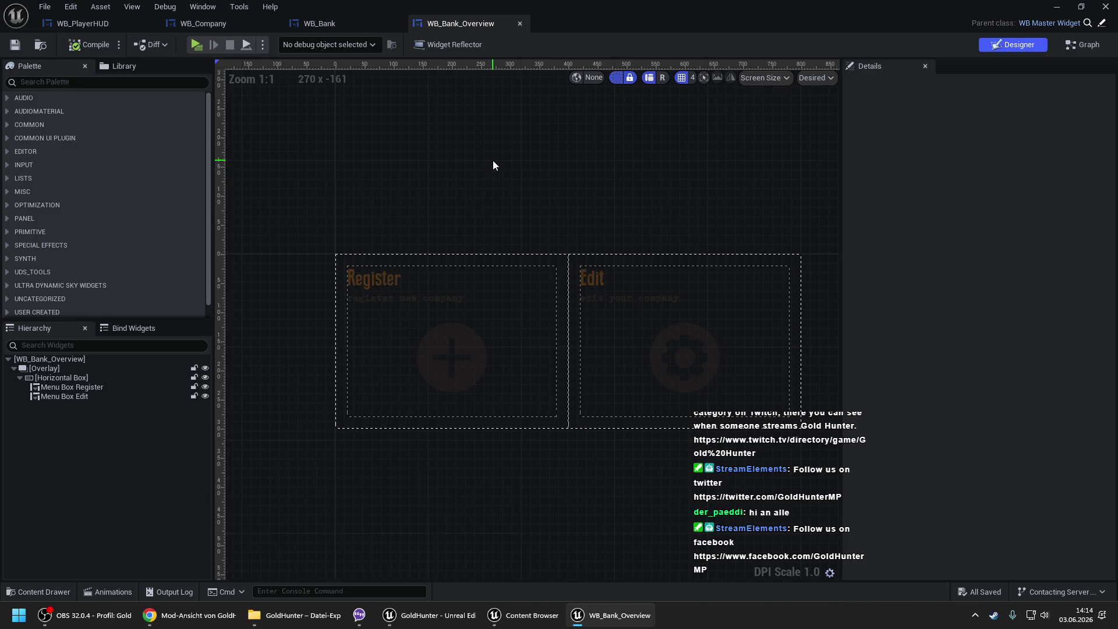
# - Back in WB_Bank, preview the Edit and Register pages, then open WB_Bank_Register for editing
pyautogui.click(330, 24)
pyautogui.click(126, 459)
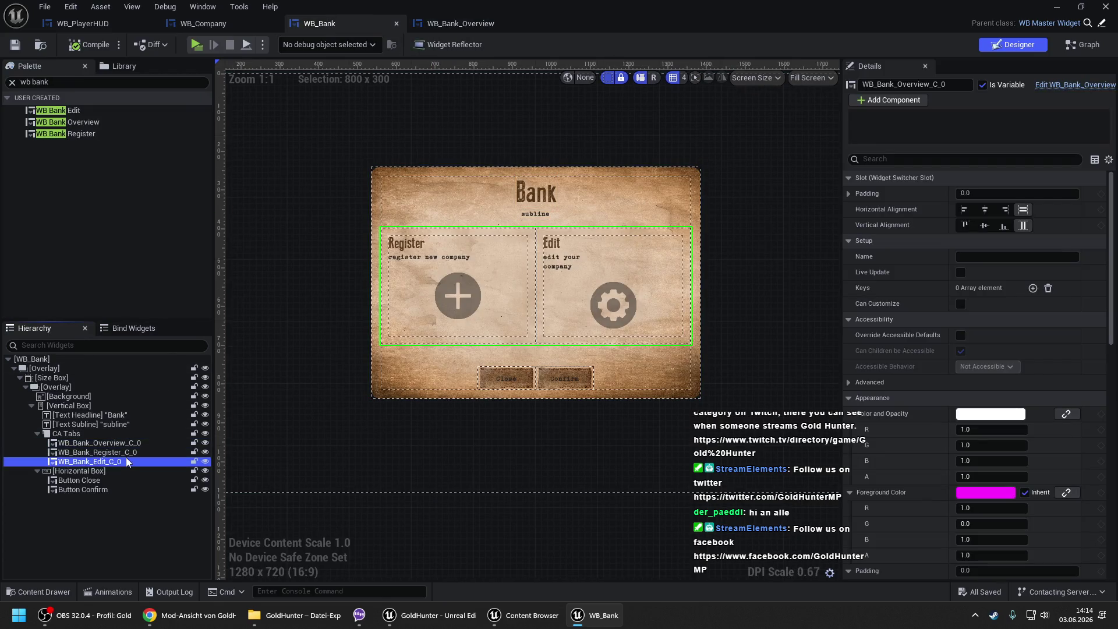
pyautogui.click(132, 454)
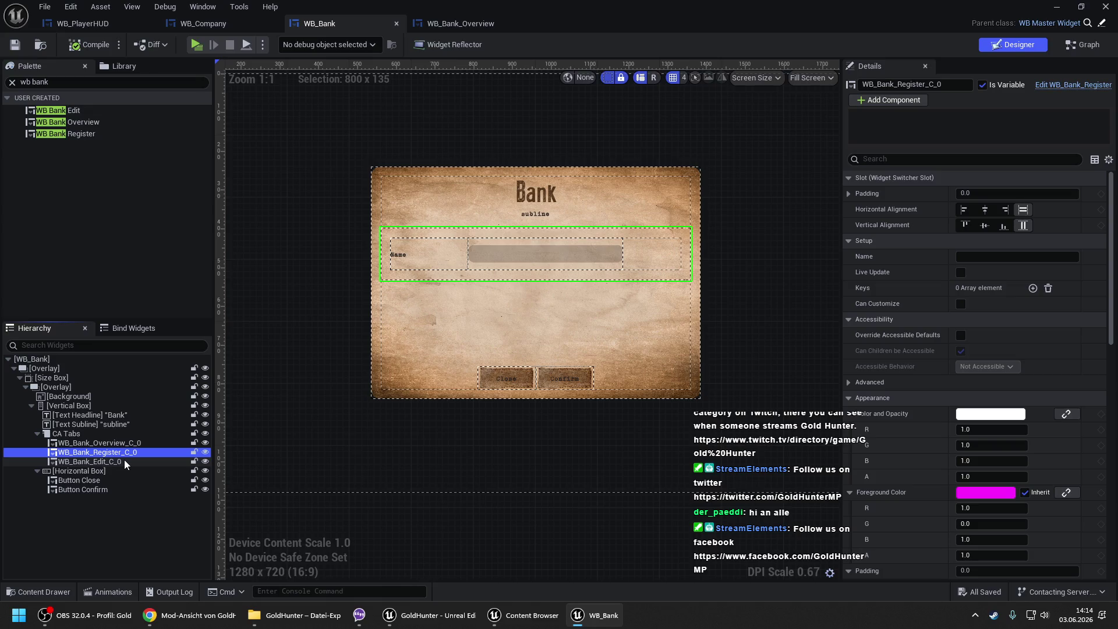
pyautogui.click(124, 460)
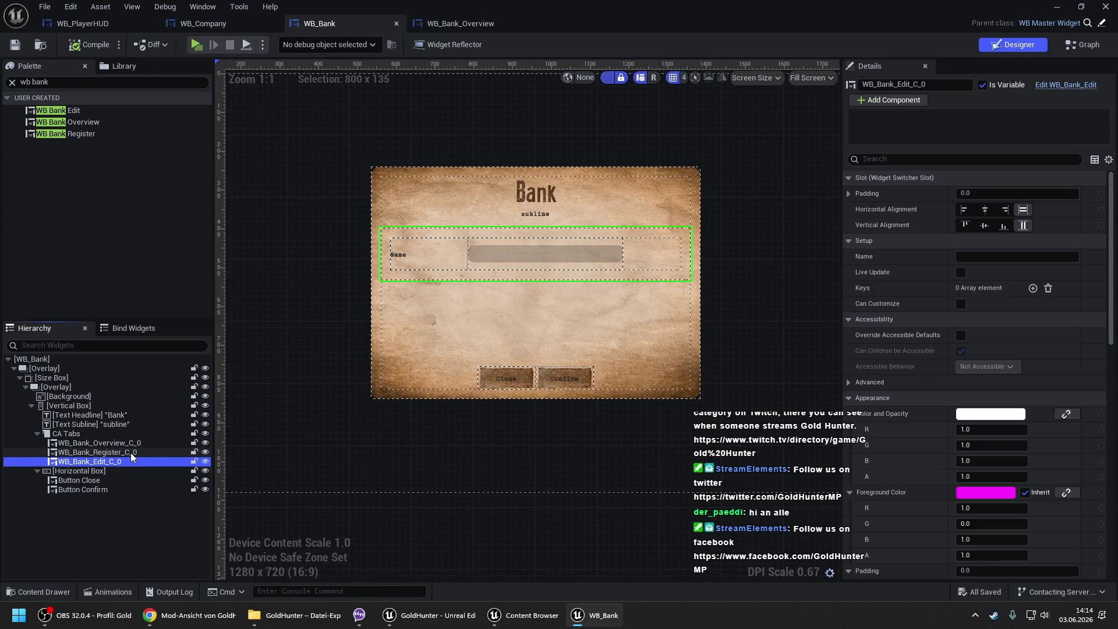
pyautogui.click(131, 453)
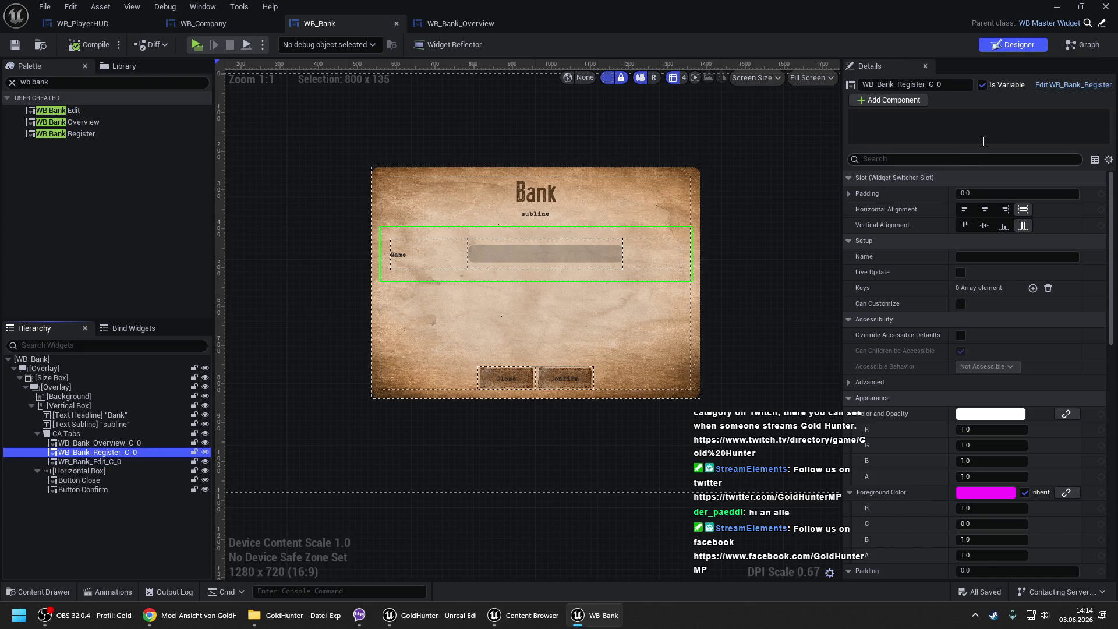
pyautogui.click(1054, 86)
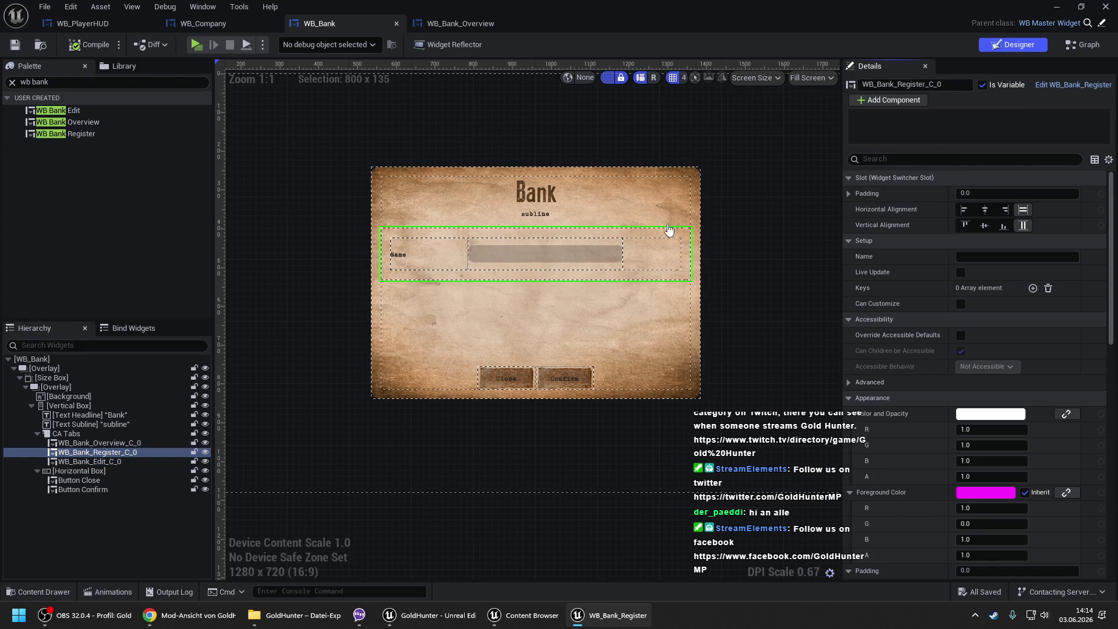
pyautogui.click(149, 82)
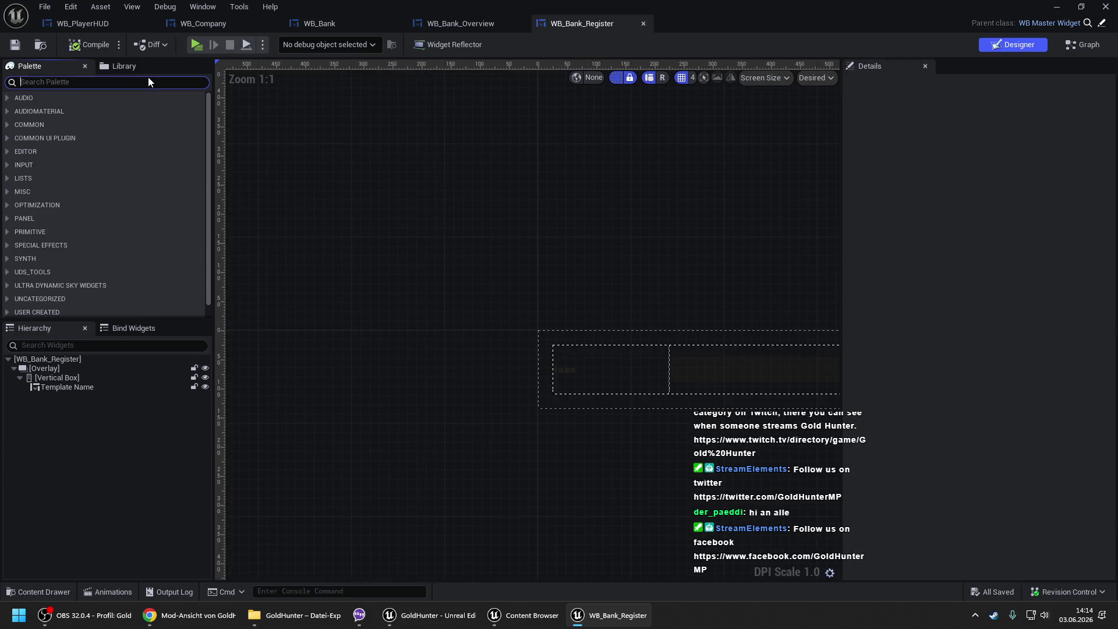
# - Add a WB Template Dropdown from a 'wb tem' palette search below Template Name
pyautogui.write('wb tem')
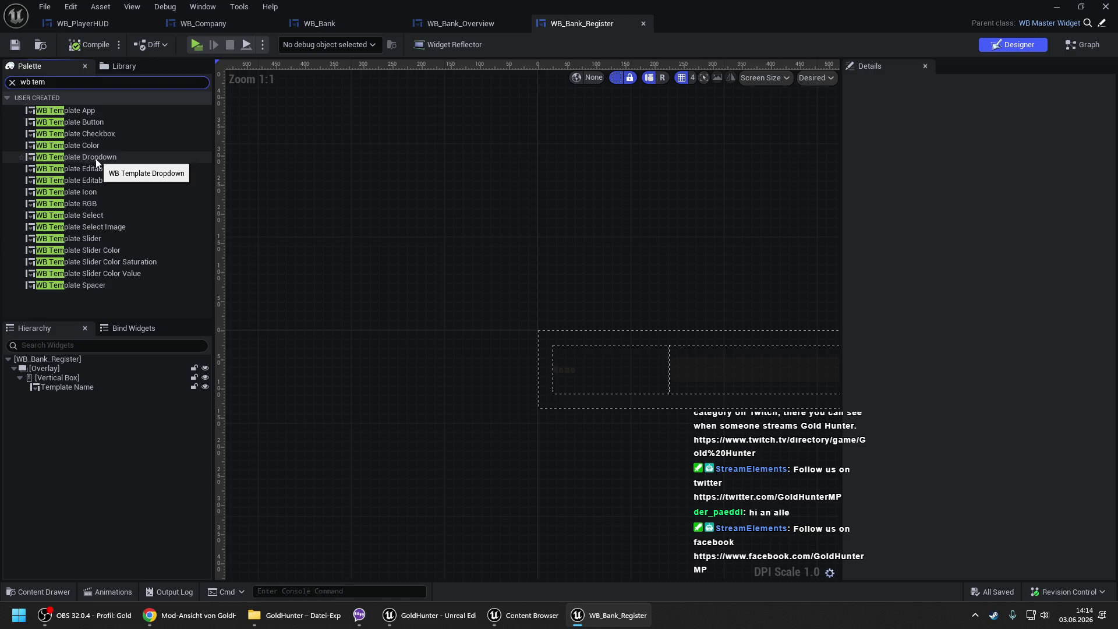
pyautogui.moveTo(86, 158); pyautogui.dragTo(65, 398)
pyautogui.moveTo(436, 309)
pyautogui.mouseDown()
pyautogui.moveTo(110, 216)
pyautogui.moveTo(186, 219)
pyautogui.mouseUp()
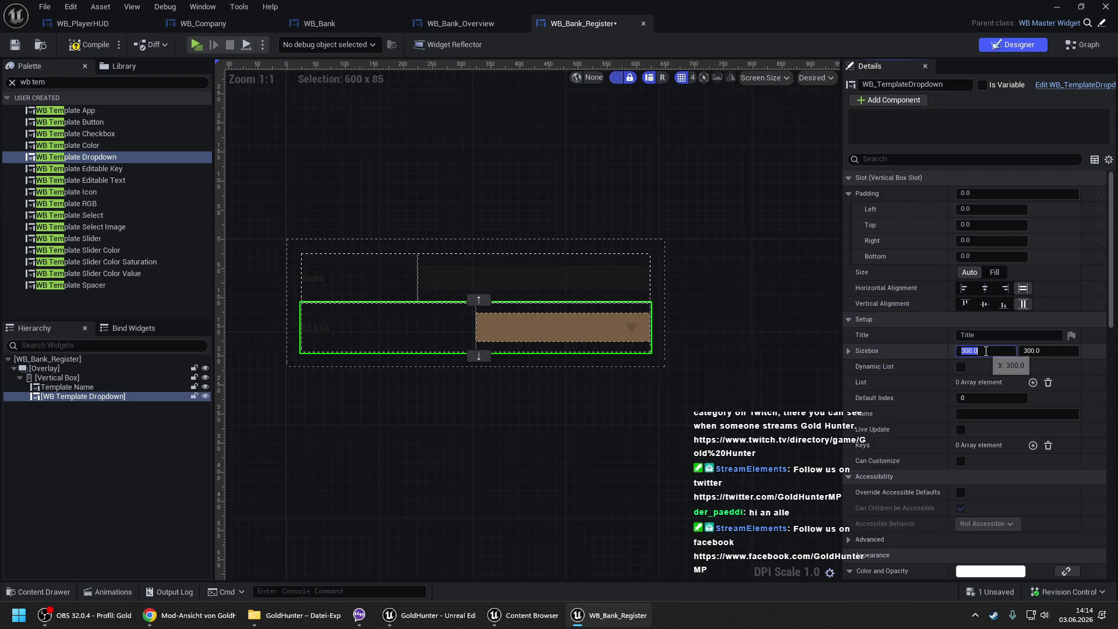
# - Size the dropdown's Sizebox to 200 by 400 and compare it with Template Name
pyautogui.click(984, 351)
pyautogui.write('2')
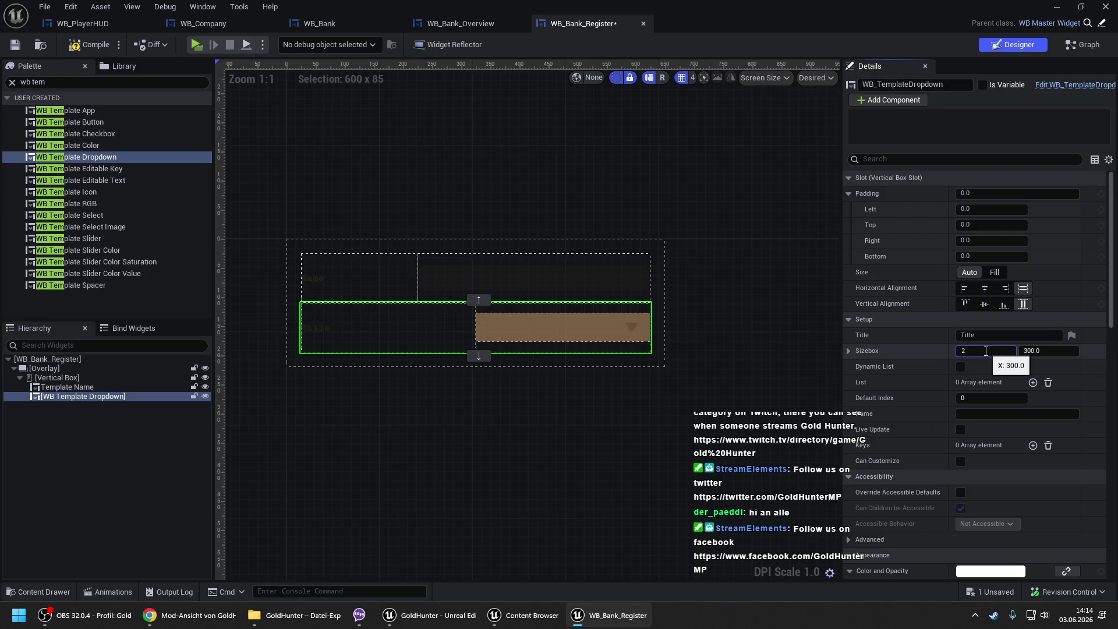
pyautogui.write('00.0')
pyautogui.press('Return')
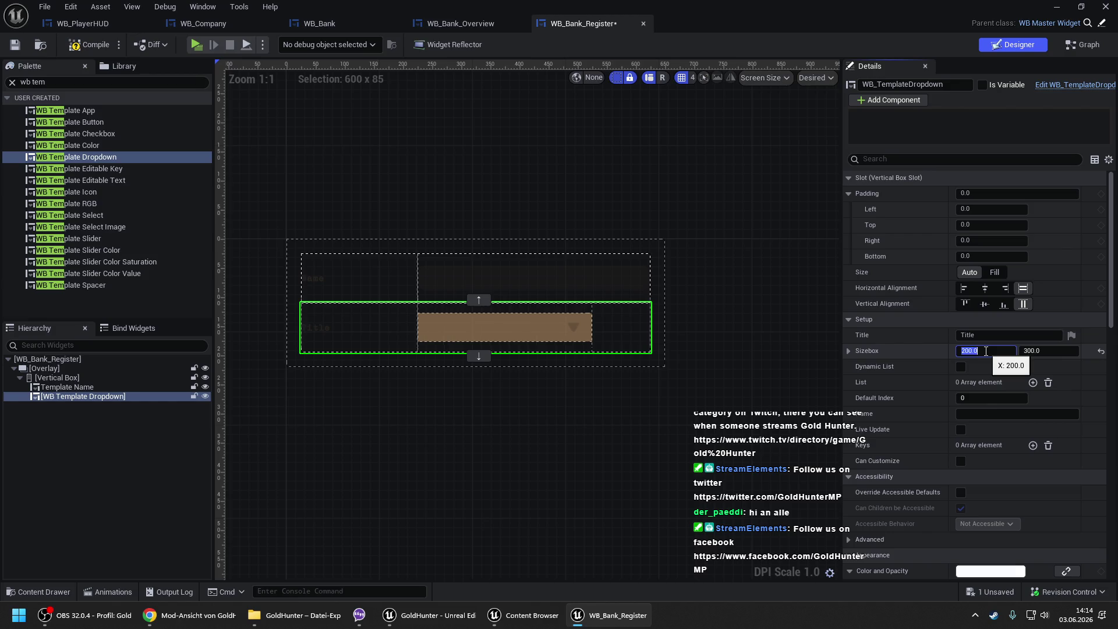
pyautogui.click(1045, 351)
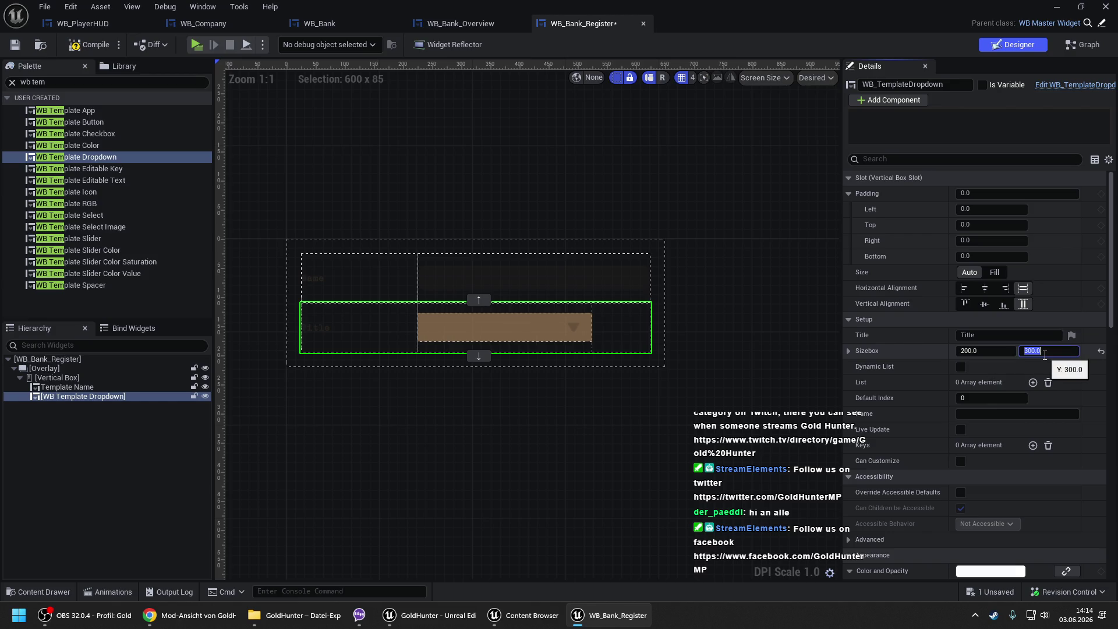
pyautogui.write('350')
pyautogui.press('Return')
pyautogui.write('400')
pyautogui.press('Return')
pyautogui.click(551, 194)
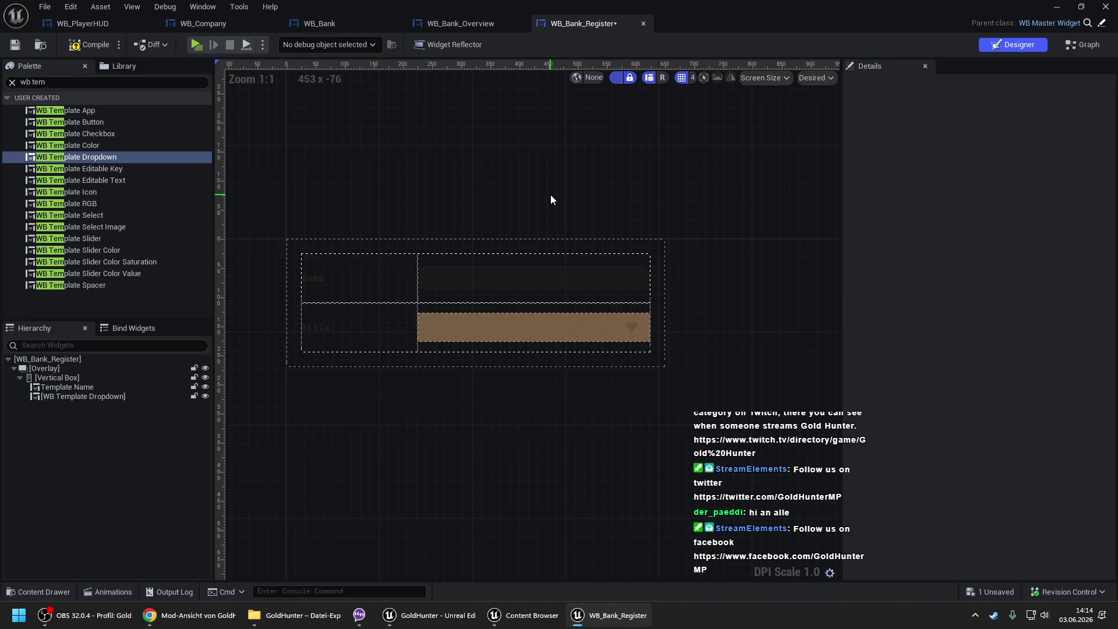
pyautogui.click(497, 260)
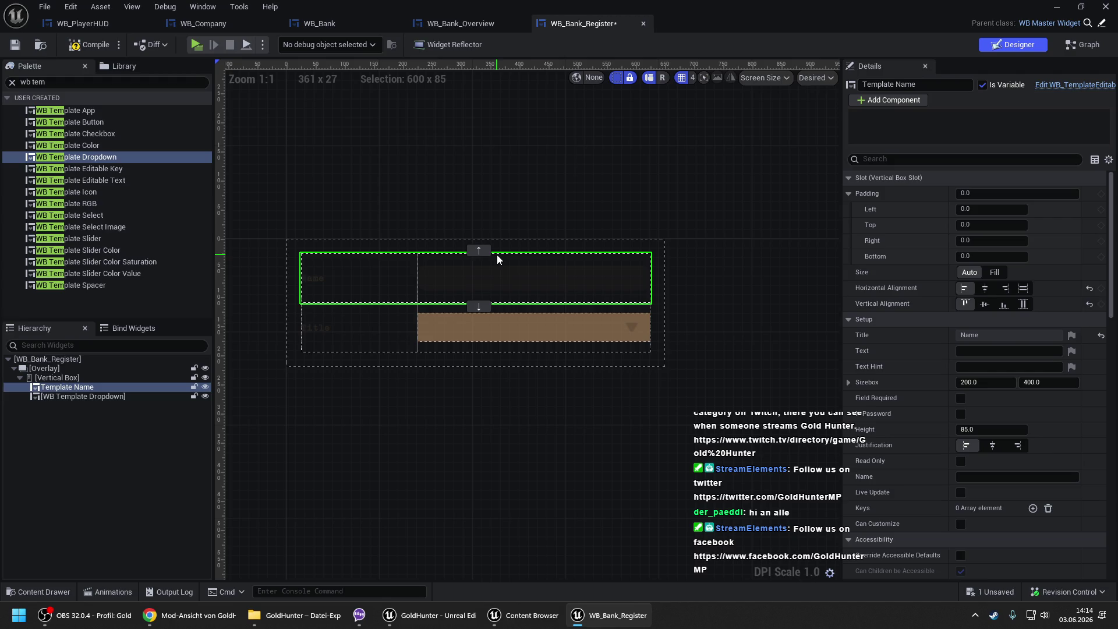
# - Title the dropdown with the Type key from the ST_SingleWords string table
pyautogui.click(383, 330)
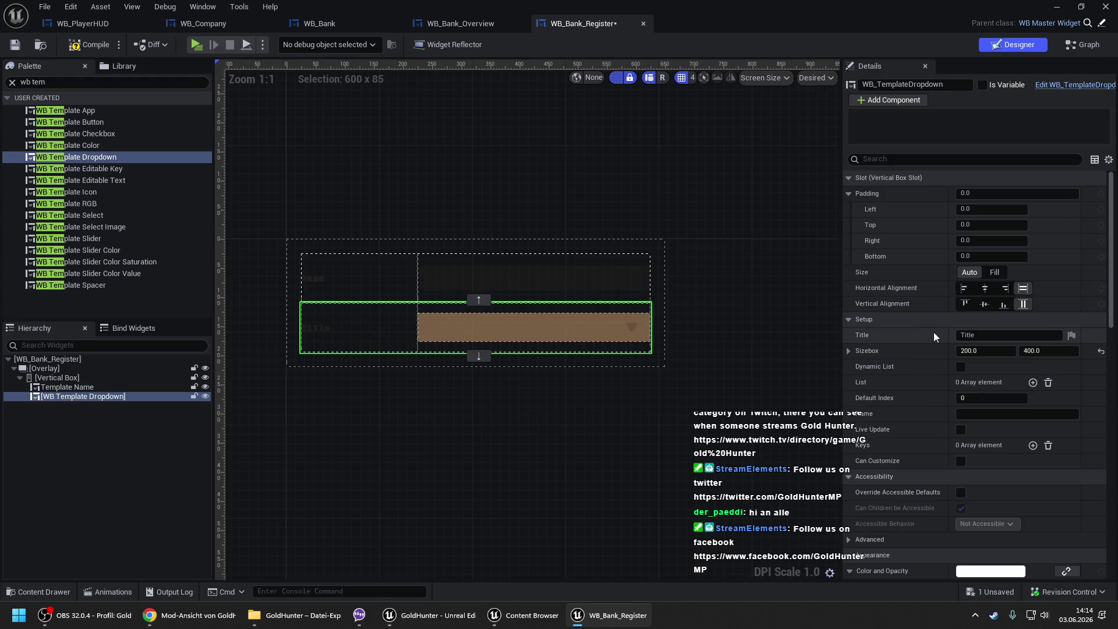
pyautogui.click(984, 335)
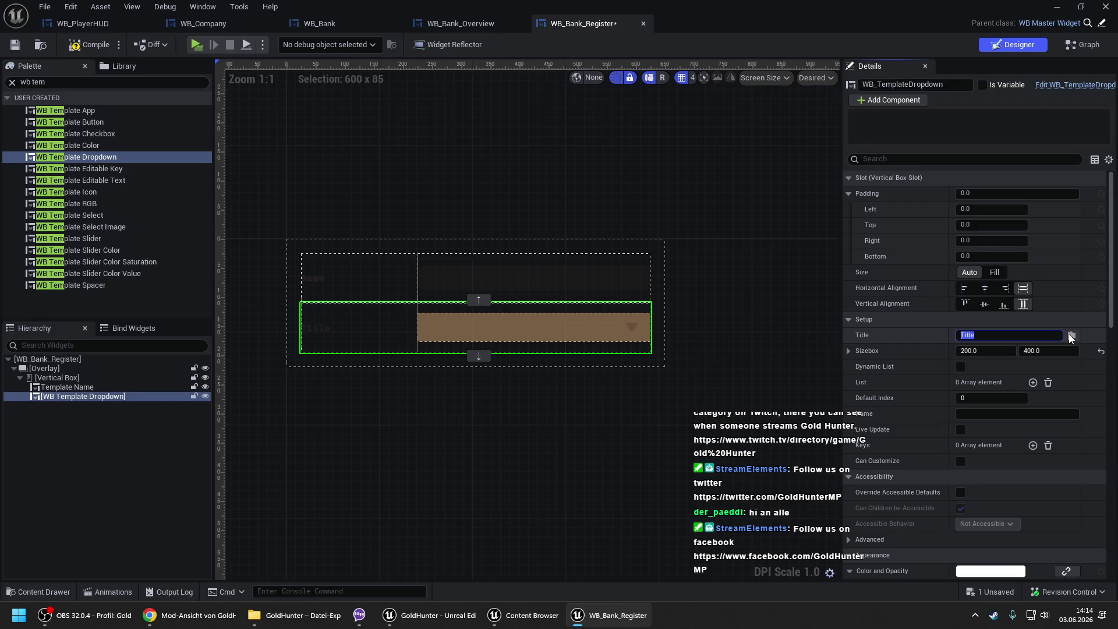
pyautogui.click(1071, 337)
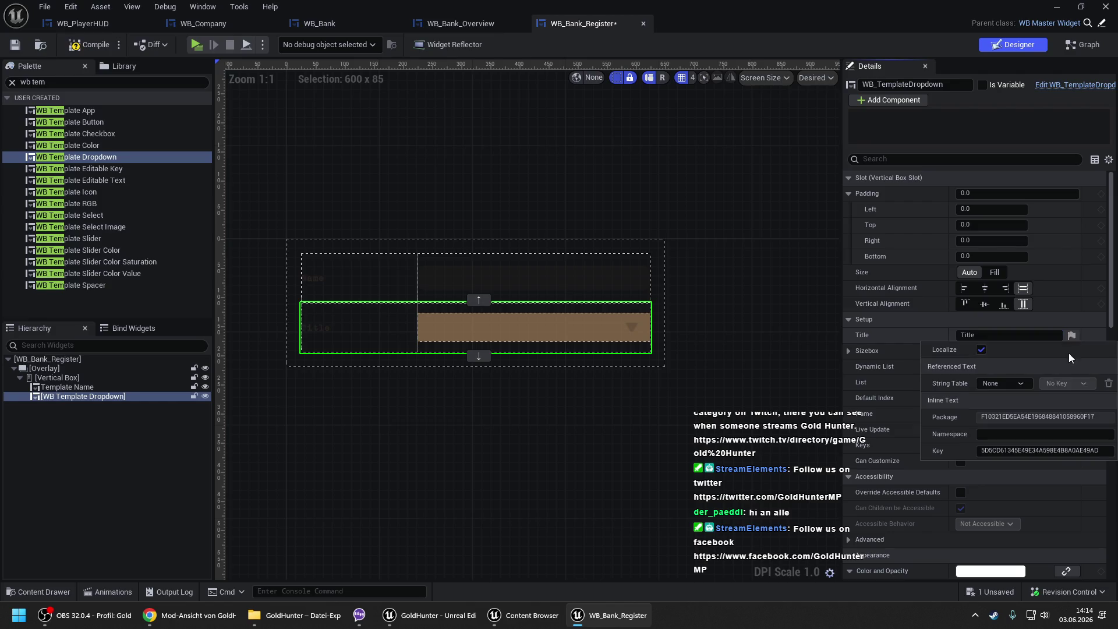
pyautogui.click(1012, 382)
pyautogui.click(1000, 420)
pyautogui.click(1066, 383)
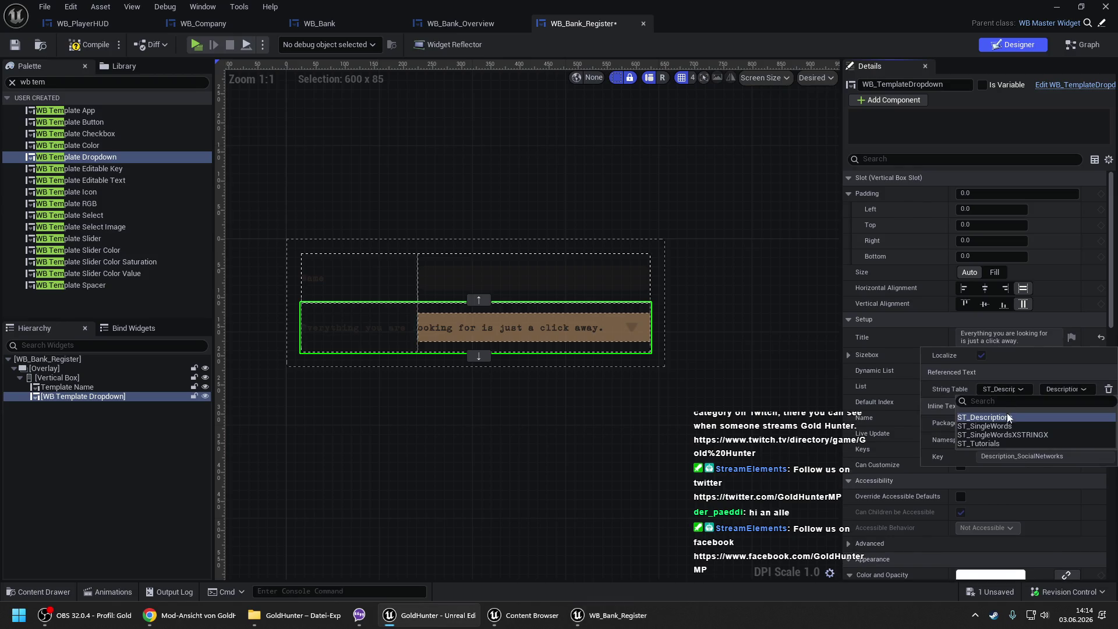
pyautogui.click(1005, 422)
pyautogui.click(1053, 383)
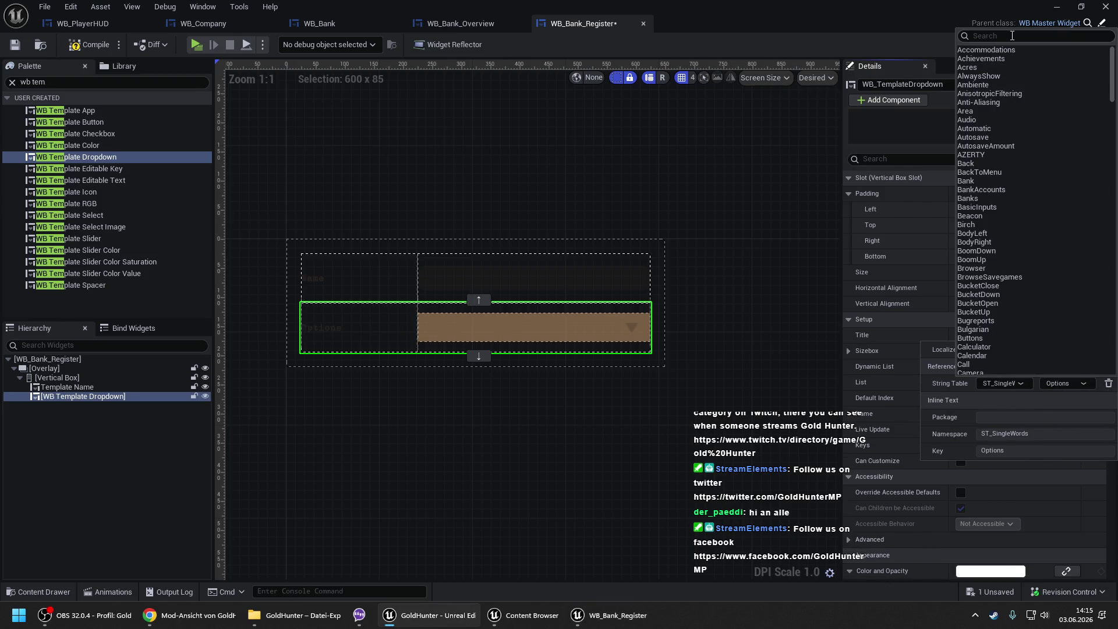
pyautogui.write('type')
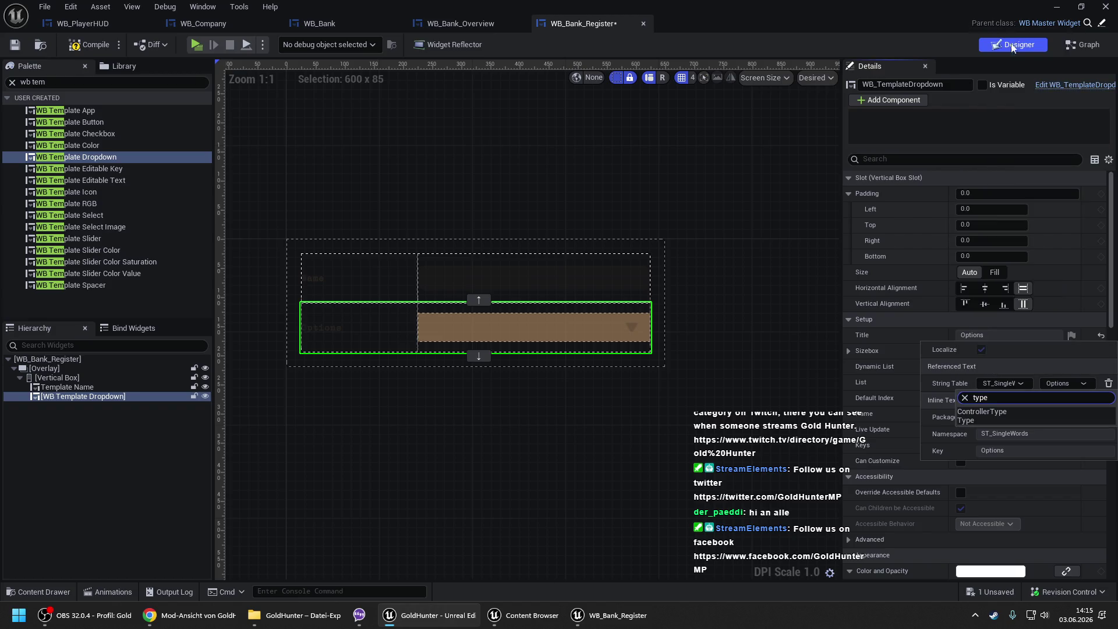
pyautogui.click(977, 420)
pyautogui.click(652, 243)
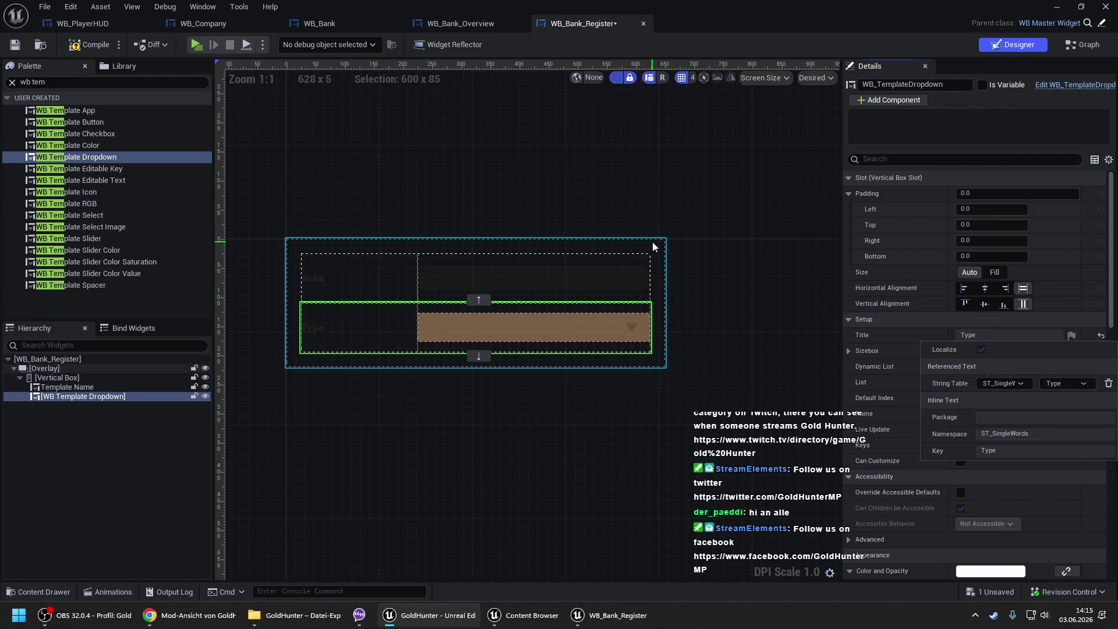
# - Turn on the dropdown's Dynamic List, compile and save, and go back to WB_Bank
pyautogui.click(510, 335)
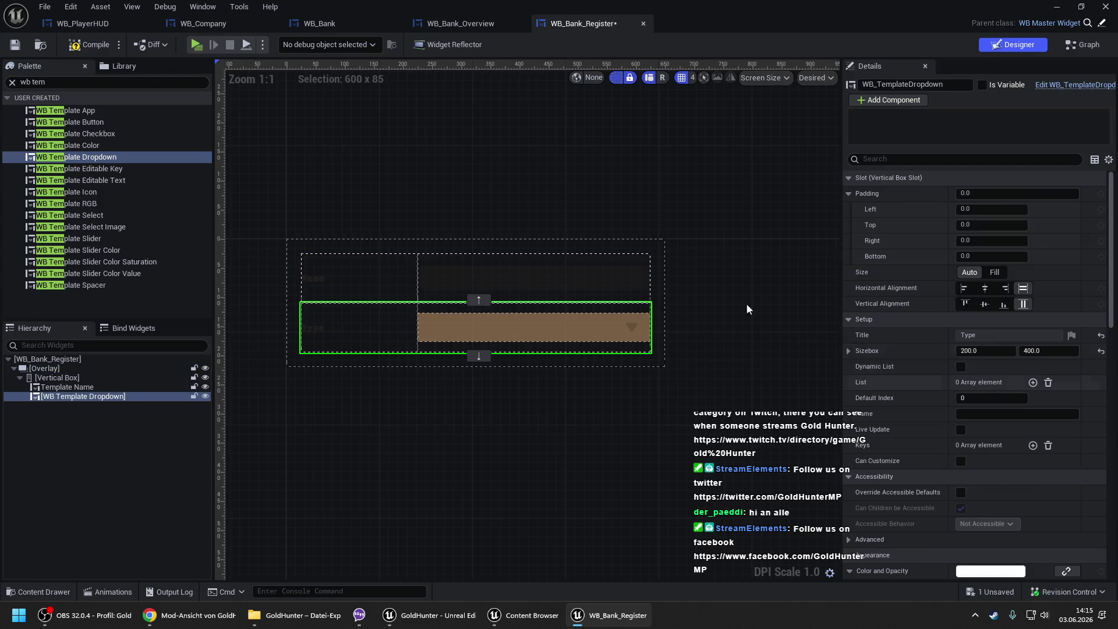
pyautogui.click(90, 44)
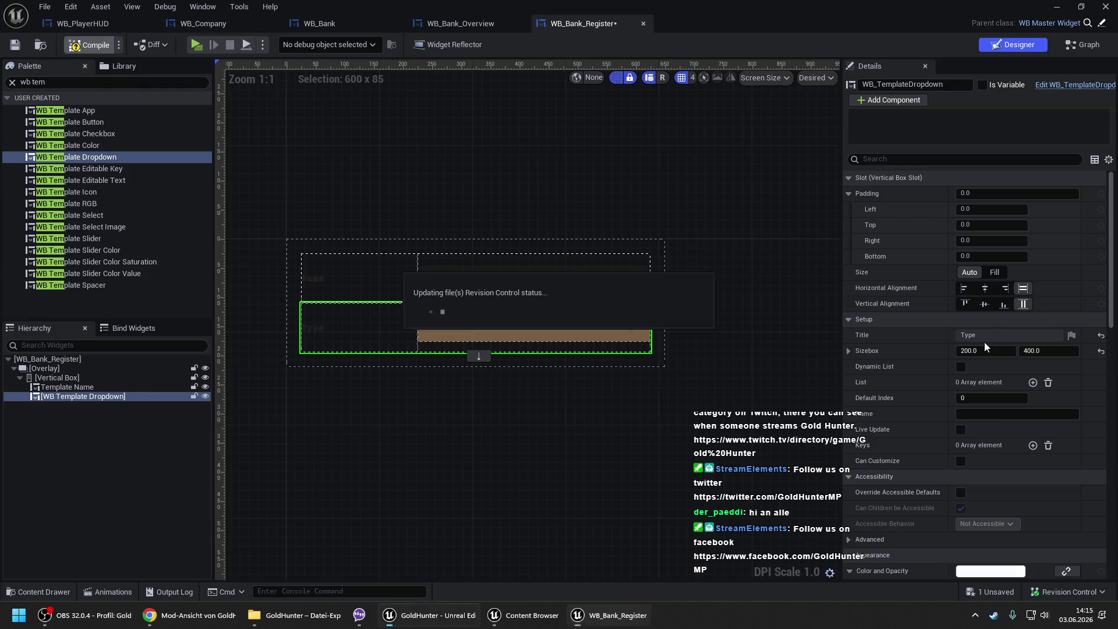
pyautogui.click(960, 367)
pyautogui.click(101, 51)
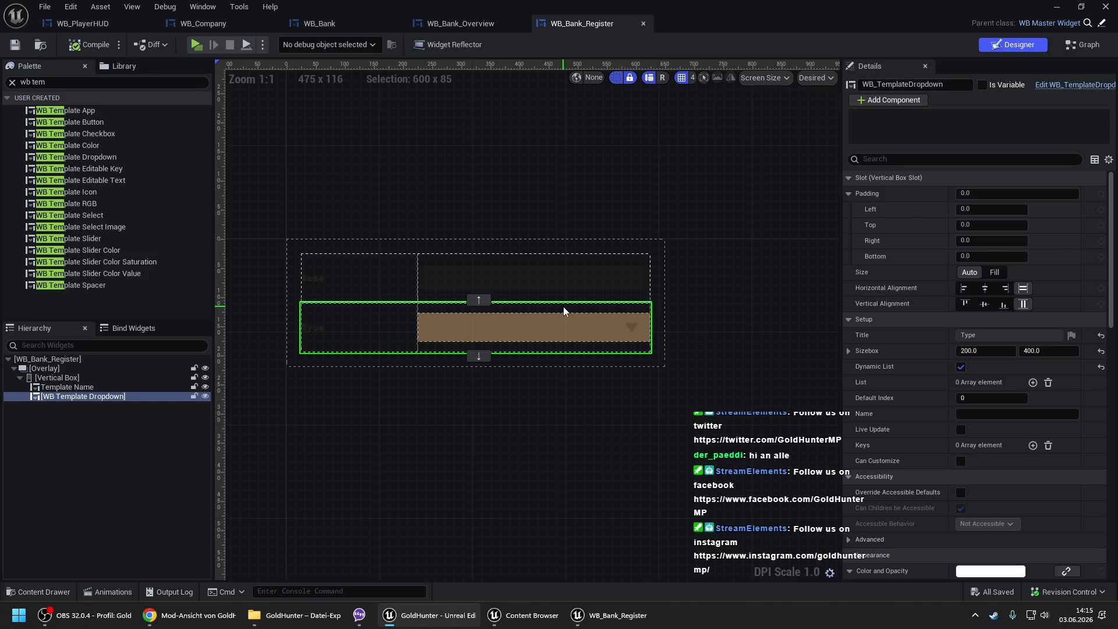
pyautogui.click(459, 22)
pyautogui.click(309, 25)
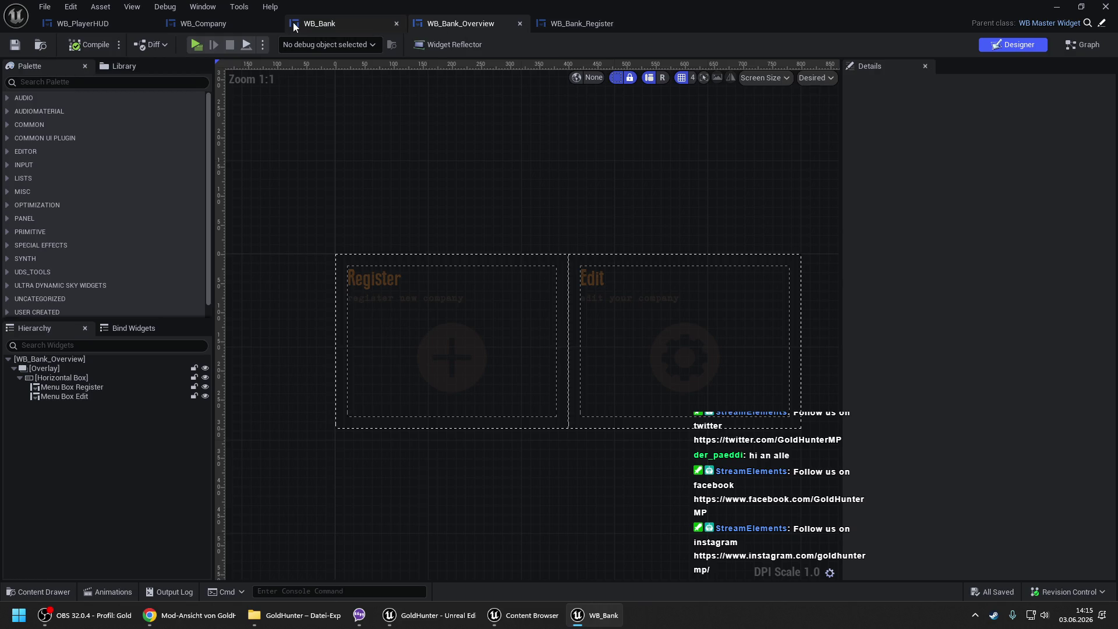
# - Preview the Edit, Register and Overview pages, then show the Bank widgets folder in the Content Browser
pyautogui.click(110, 461)
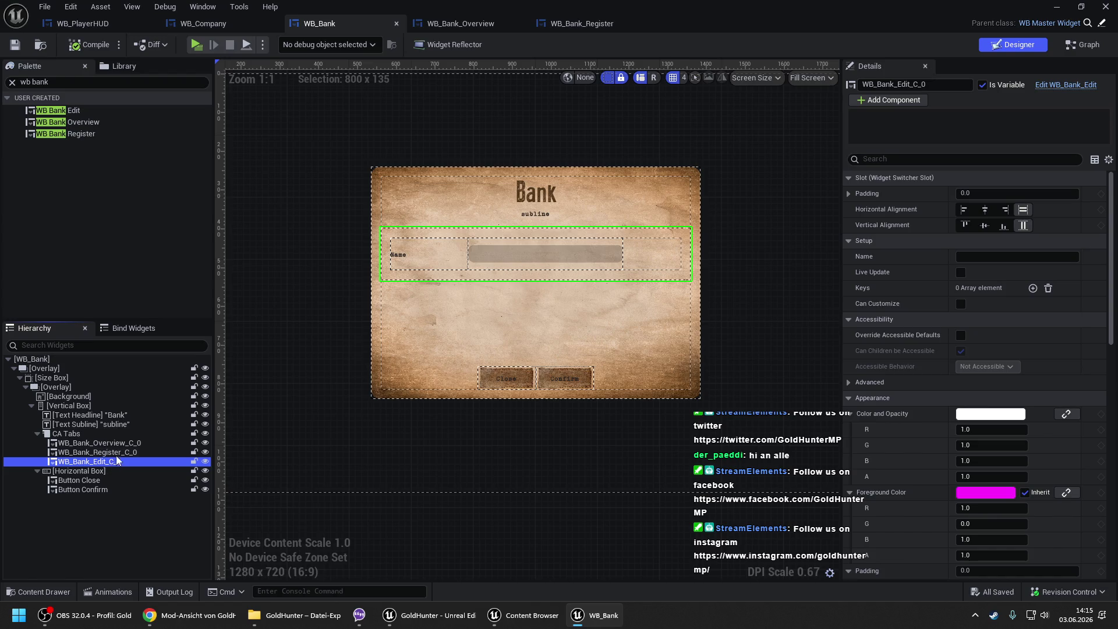
pyautogui.click(121, 452)
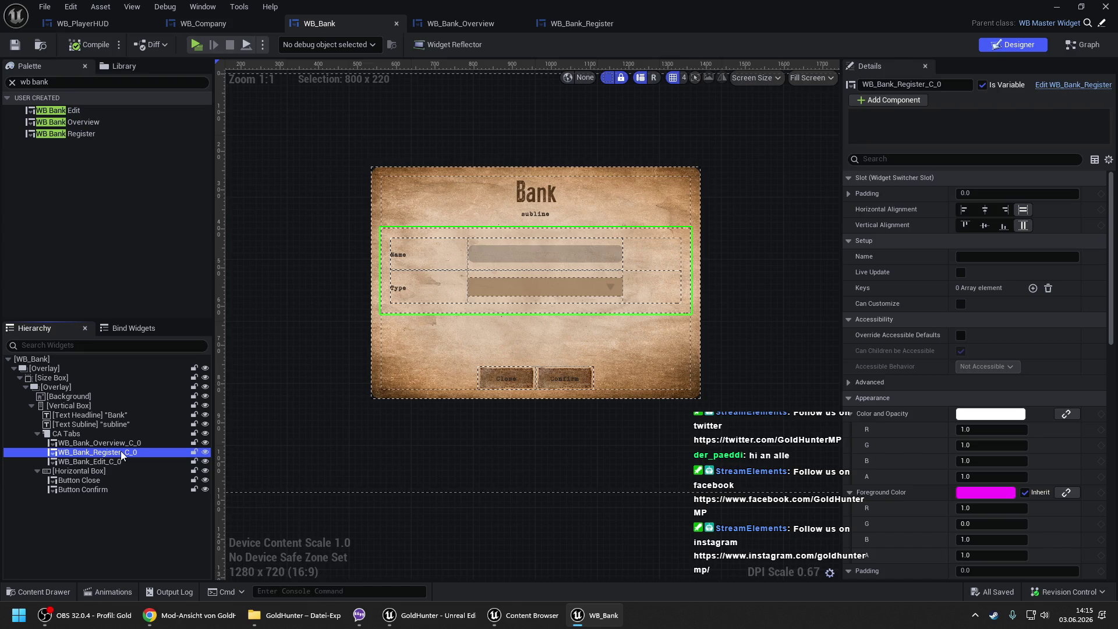
pyautogui.click(128, 441)
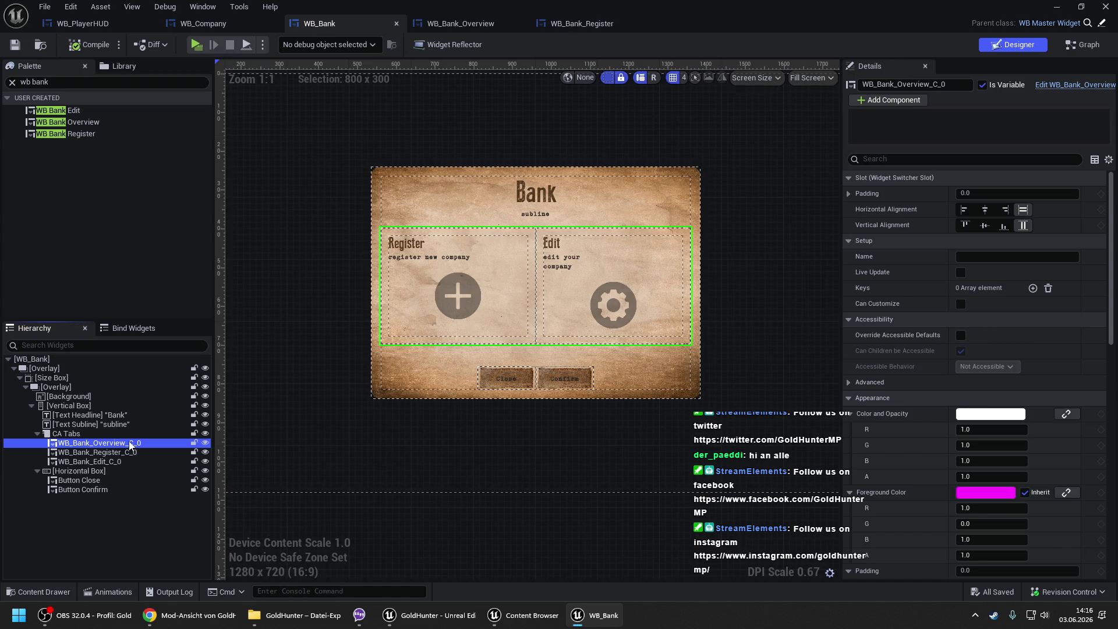
pyautogui.click(42, 45)
pyautogui.click(374, 263)
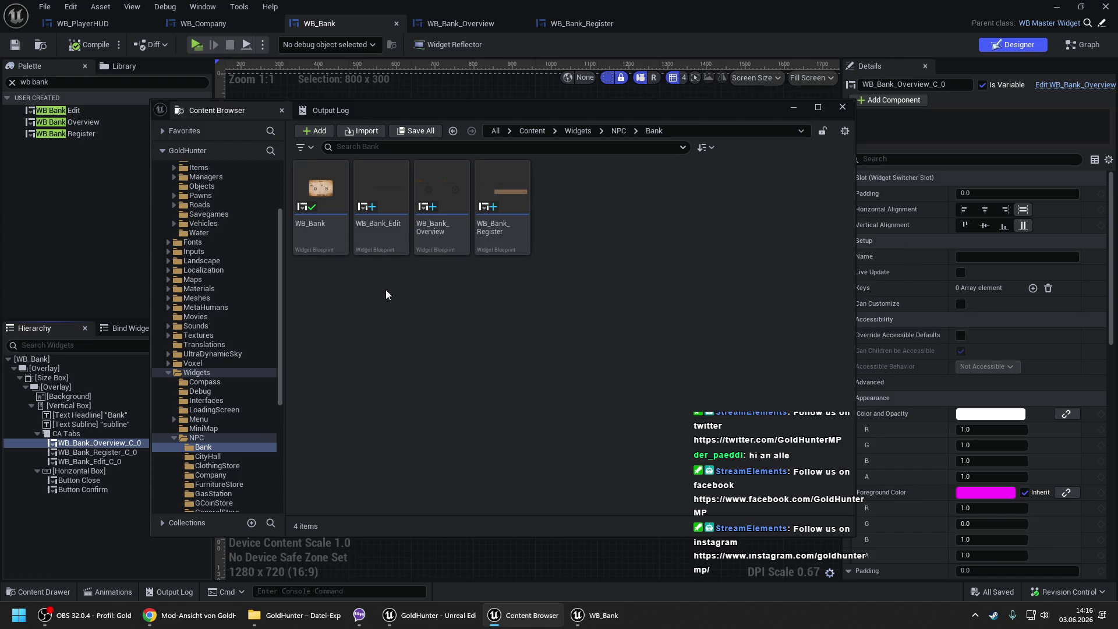
pyautogui.click(109, 622)
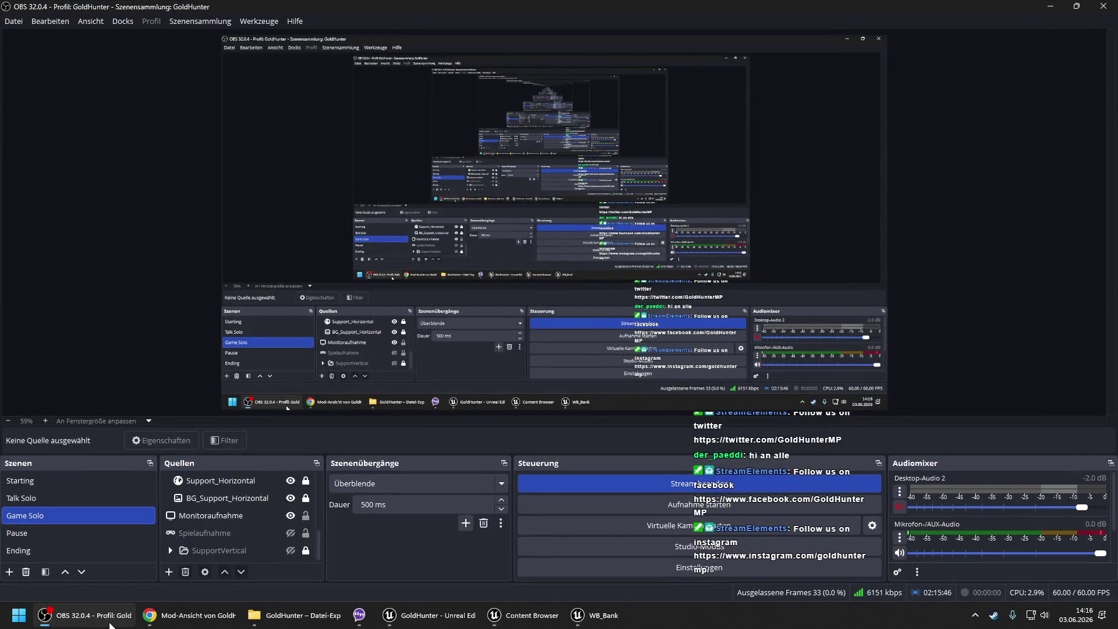
pyautogui.click(110, 618)
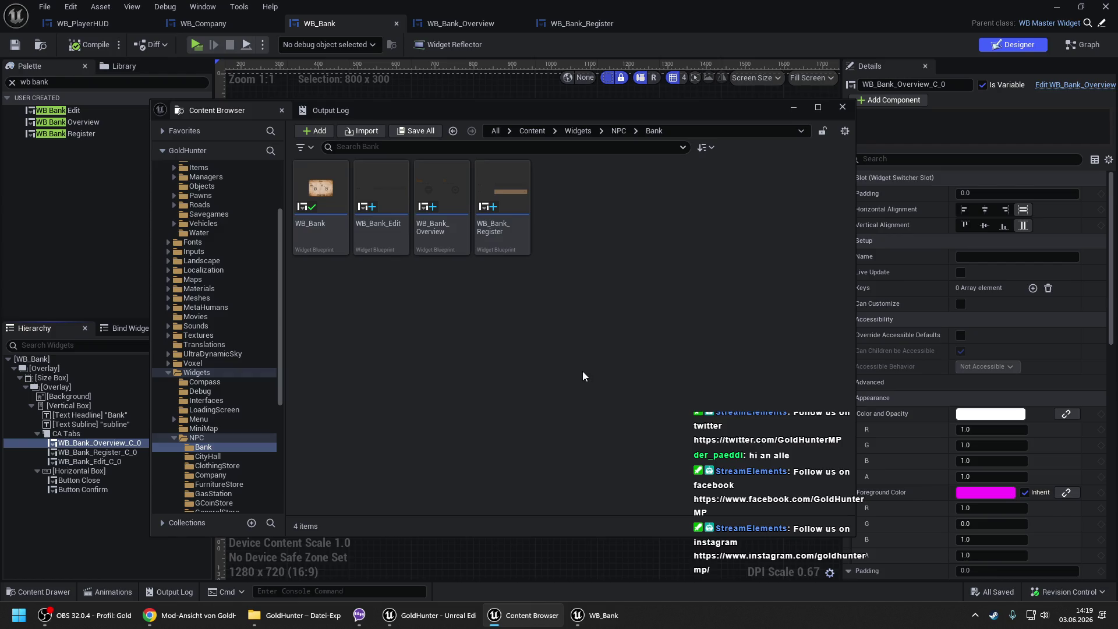
pyautogui.click(673, 5)
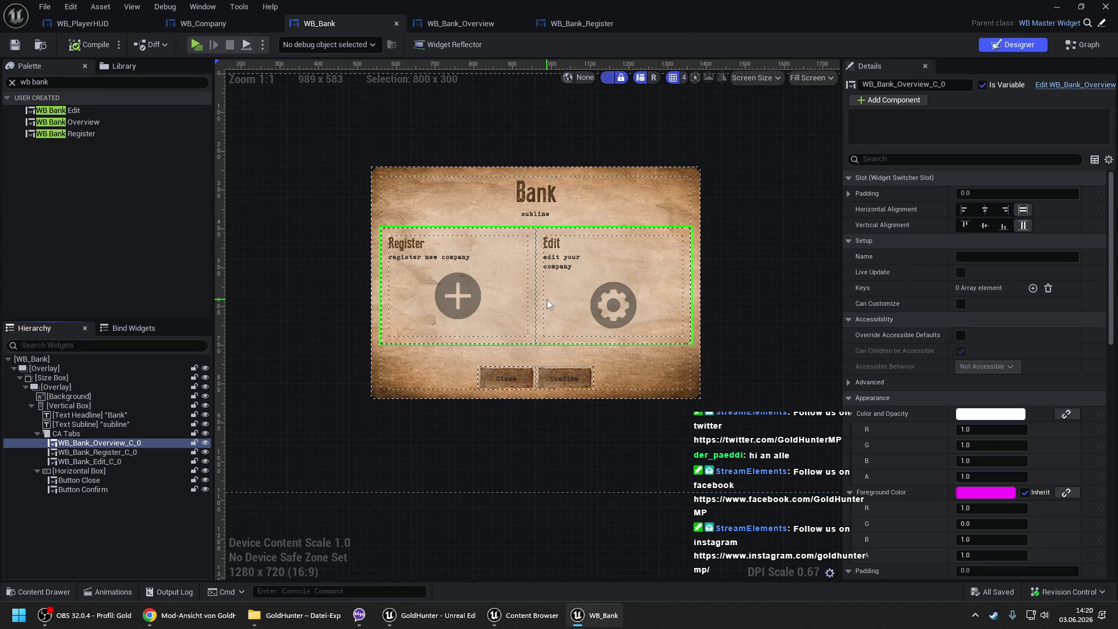
# - Set the Confirm button's Visibility to Collapsed, compile and save WB_Bank, and browse to its asset
pyautogui.moveTo(547, 300); pyautogui.dragTo(543, 254)
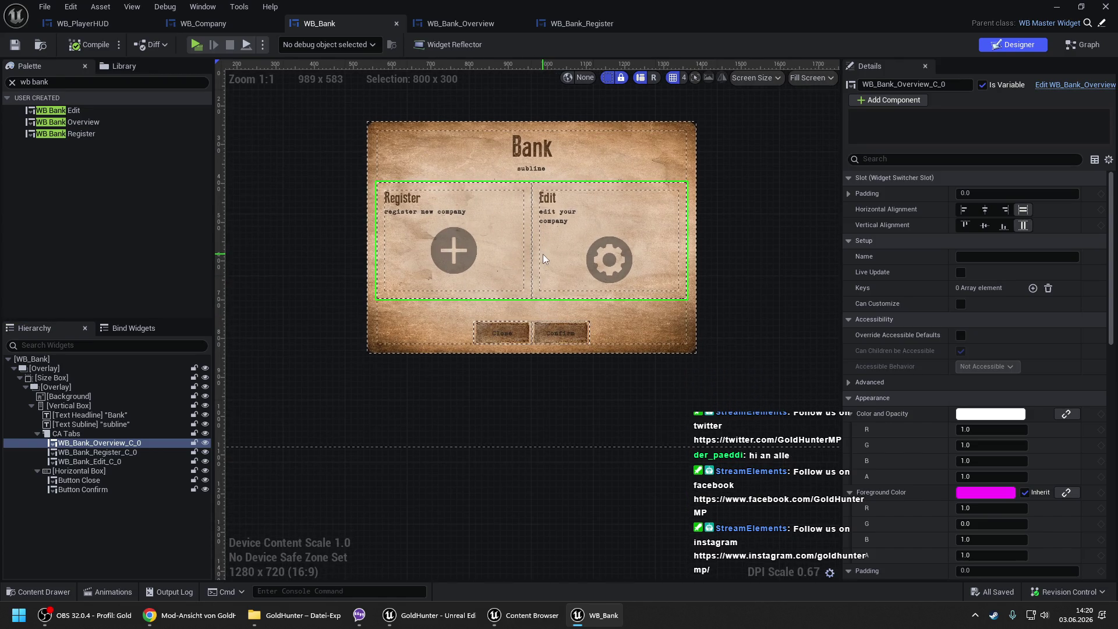
pyautogui.click(558, 334)
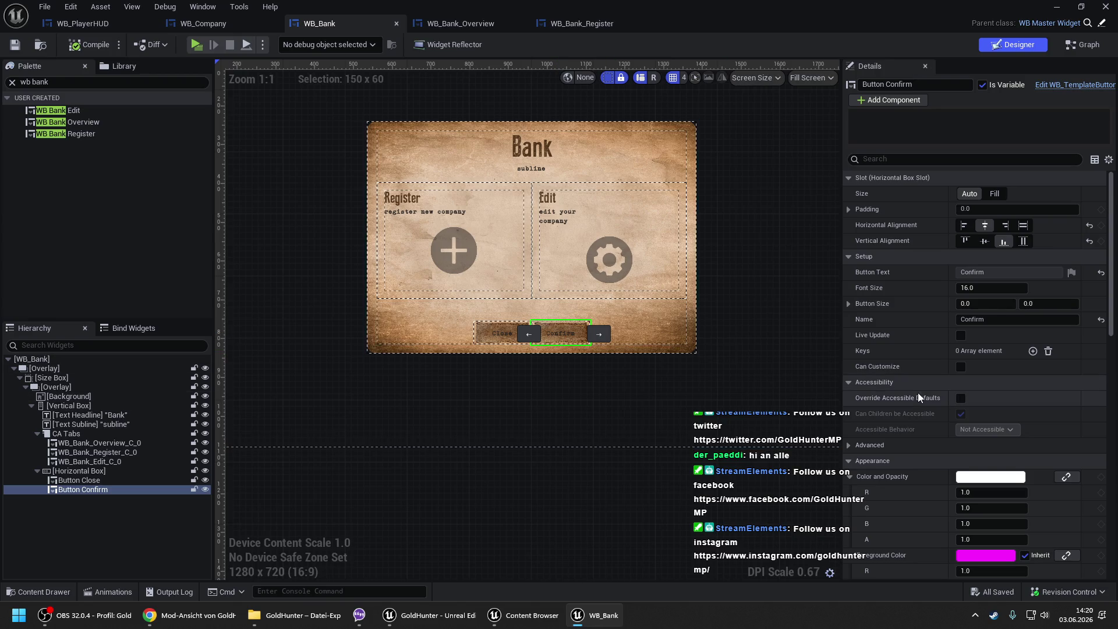
pyautogui.scroll(-5, 918, 392)
pyautogui.scroll(-3, 928, 387)
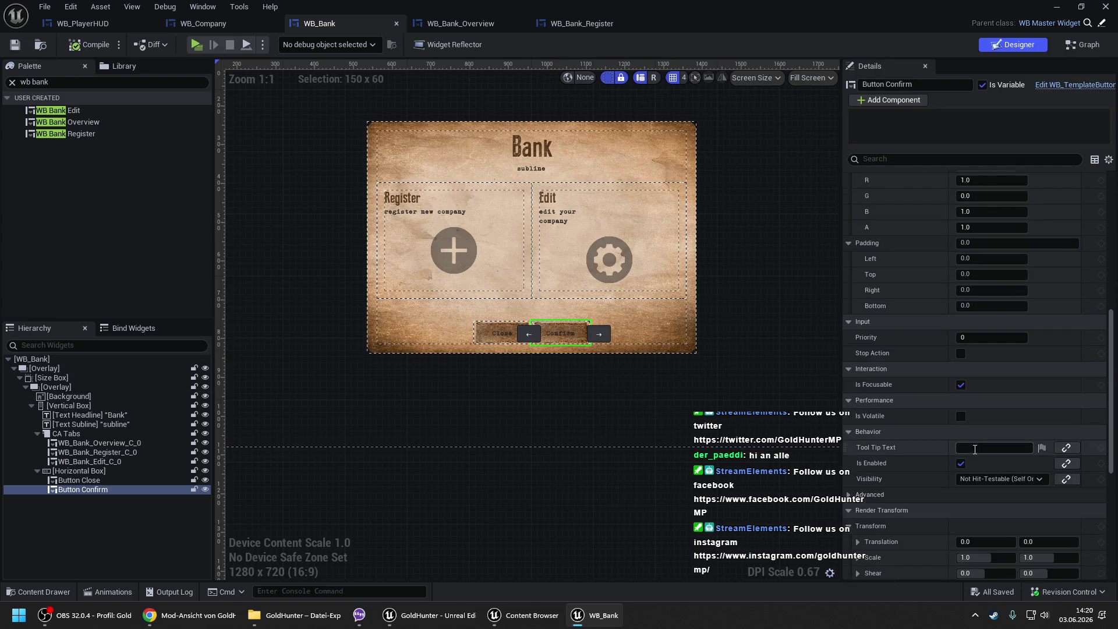
pyautogui.click(976, 482)
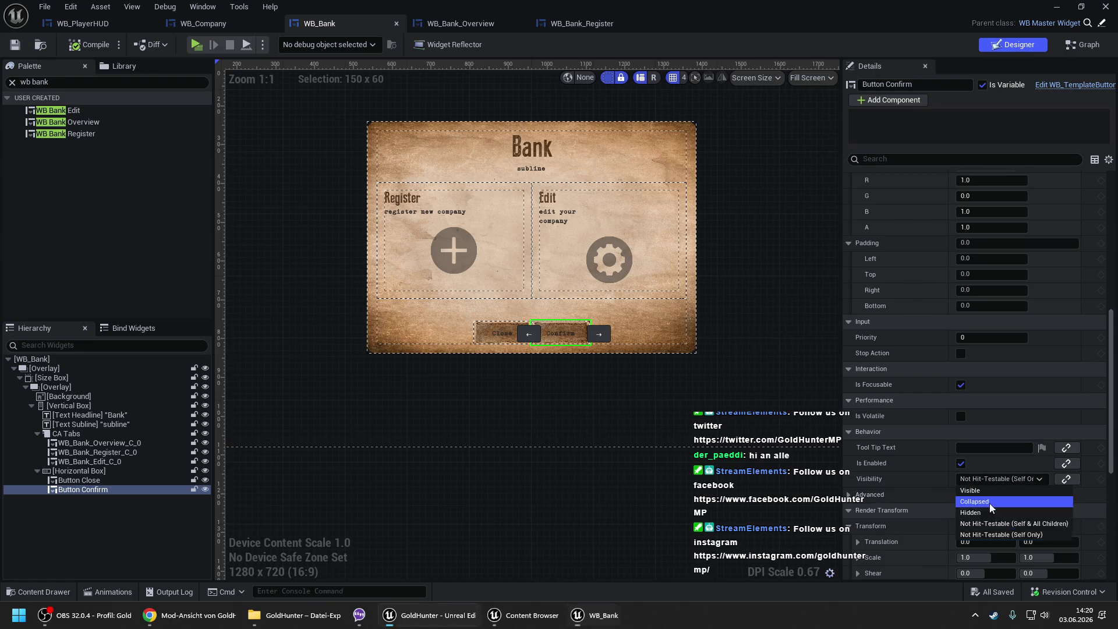
pyautogui.click(990, 503)
pyautogui.click(753, 323)
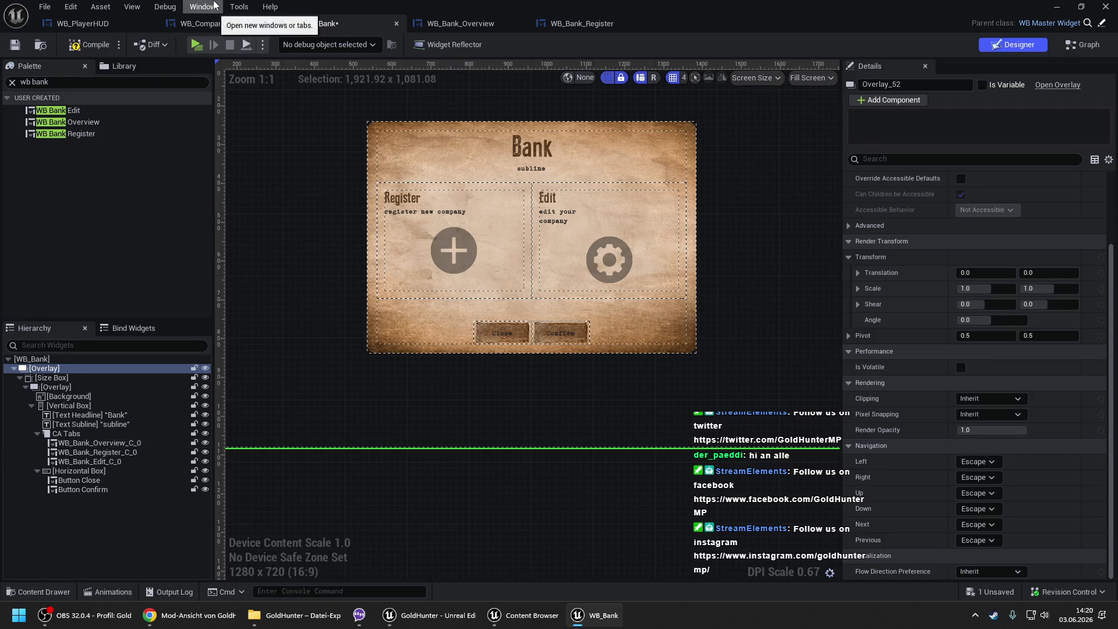
pyautogui.click(58, 46)
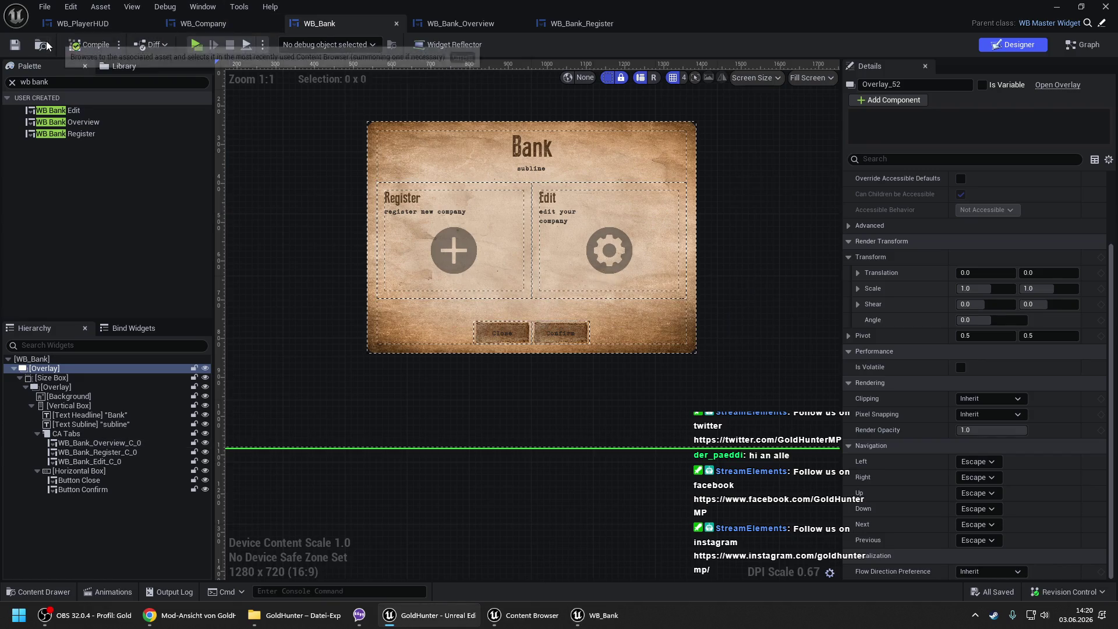
pyautogui.click(47, 45)
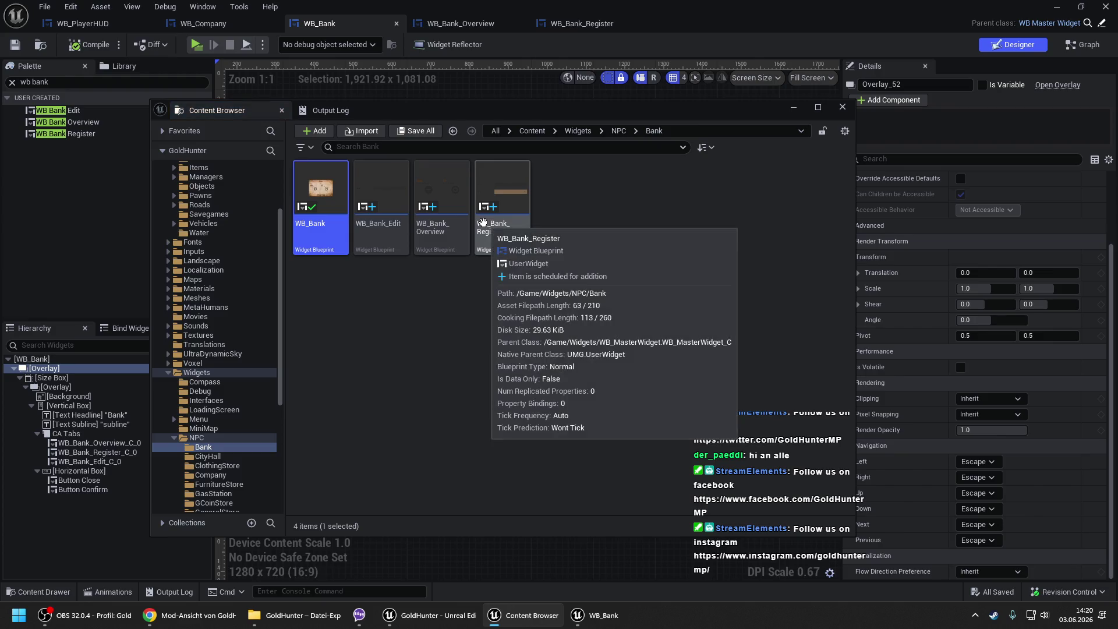
pyautogui.click(375, 298)
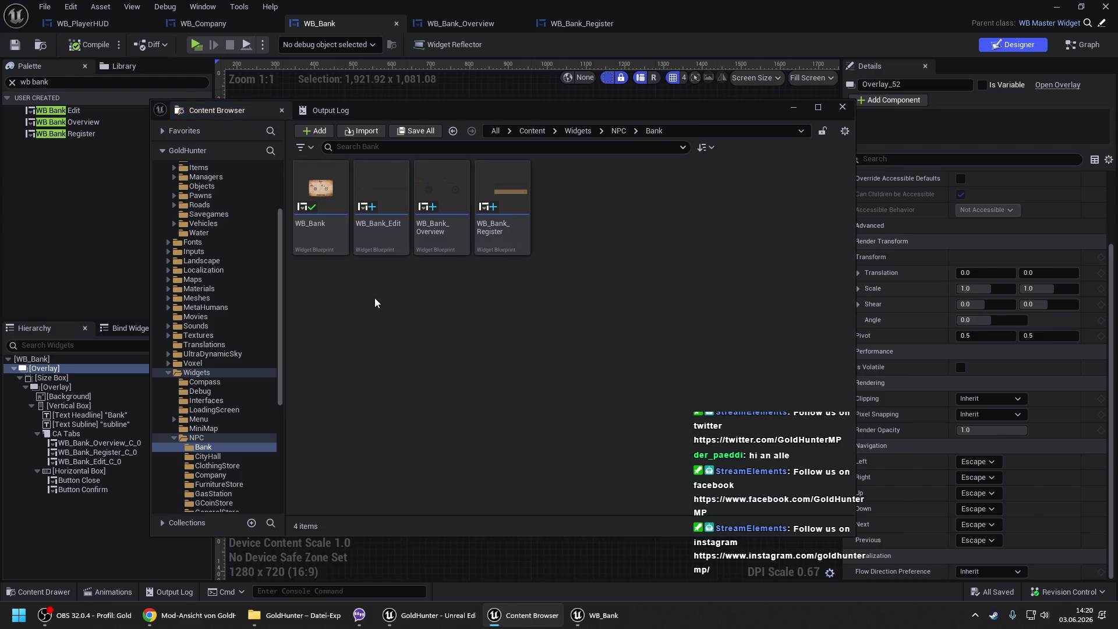
# - Create a new Widget Blueprint in the Bank folder named WB_BankChild
pyautogui.rightClick(376, 298)
pyautogui.scroll(-2, 466, 545)
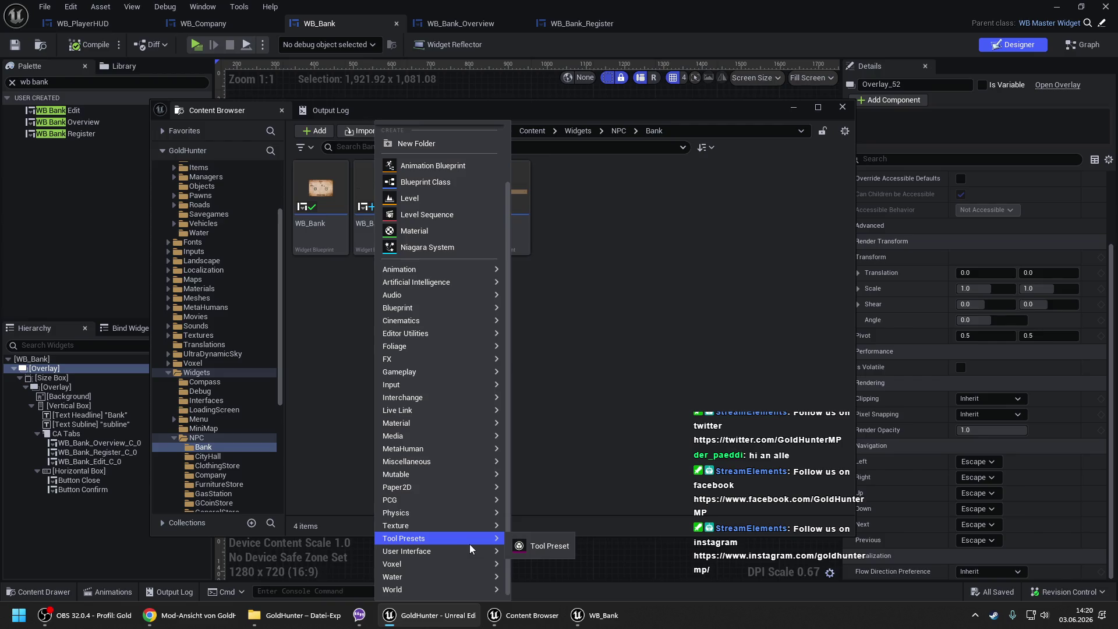
pyautogui.moveTo(473, 550)
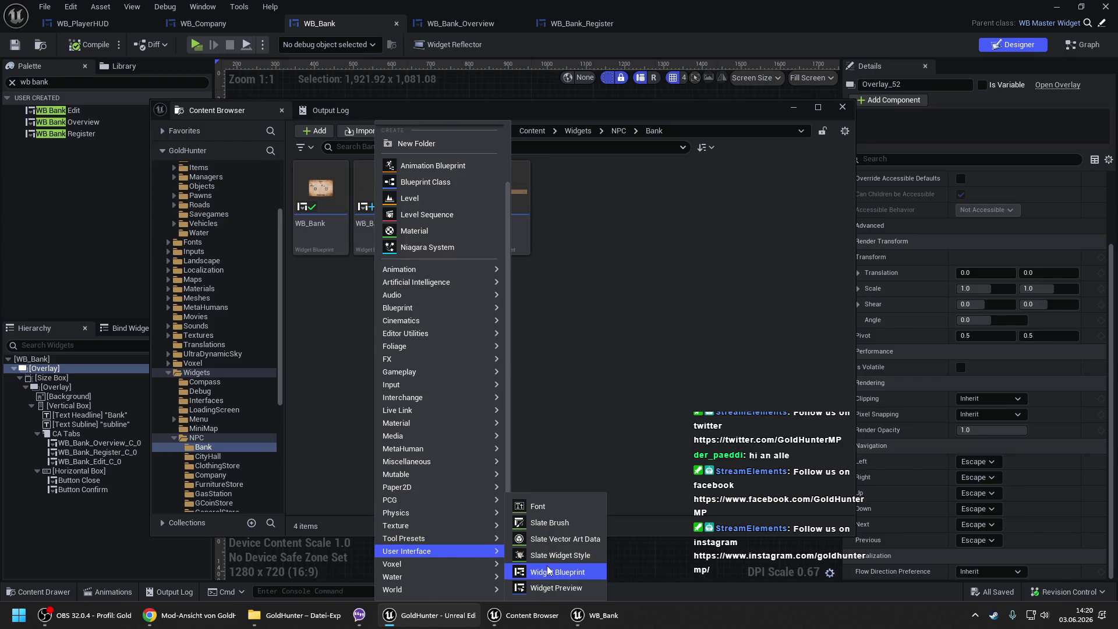
pyautogui.click(557, 571)
pyautogui.click(453, 201)
pyautogui.write('WB_Bank')
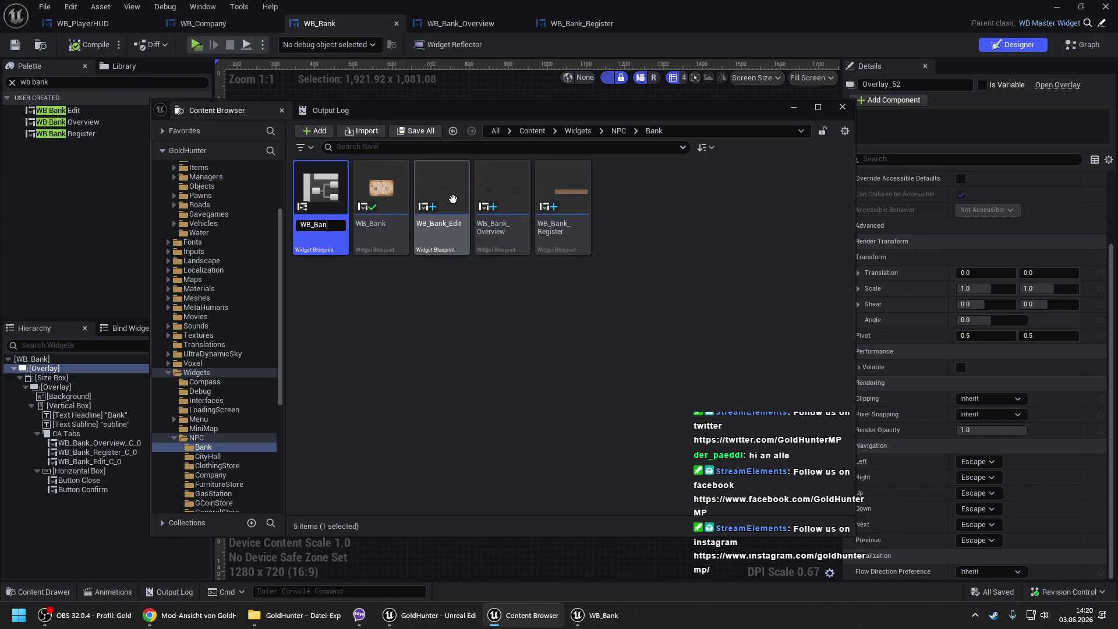
pyautogui.write('Child')
pyautogui.press('Return')
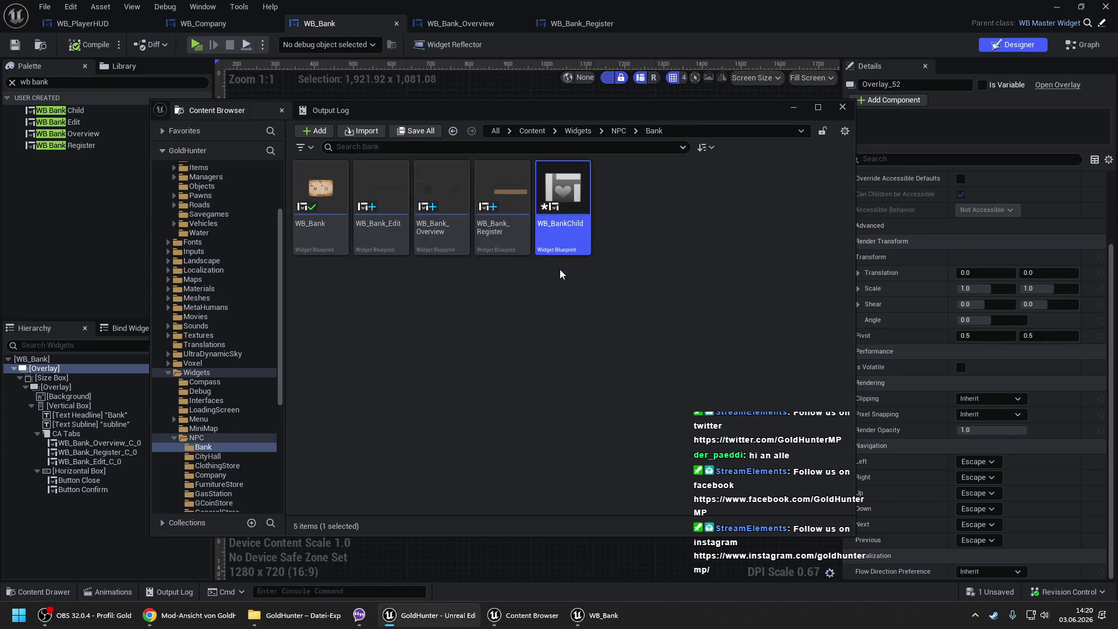
# - Open WB_BankChild and reparent it to WB_MasterWidget in Class Settings
pyautogui.doubleClick(562, 233)
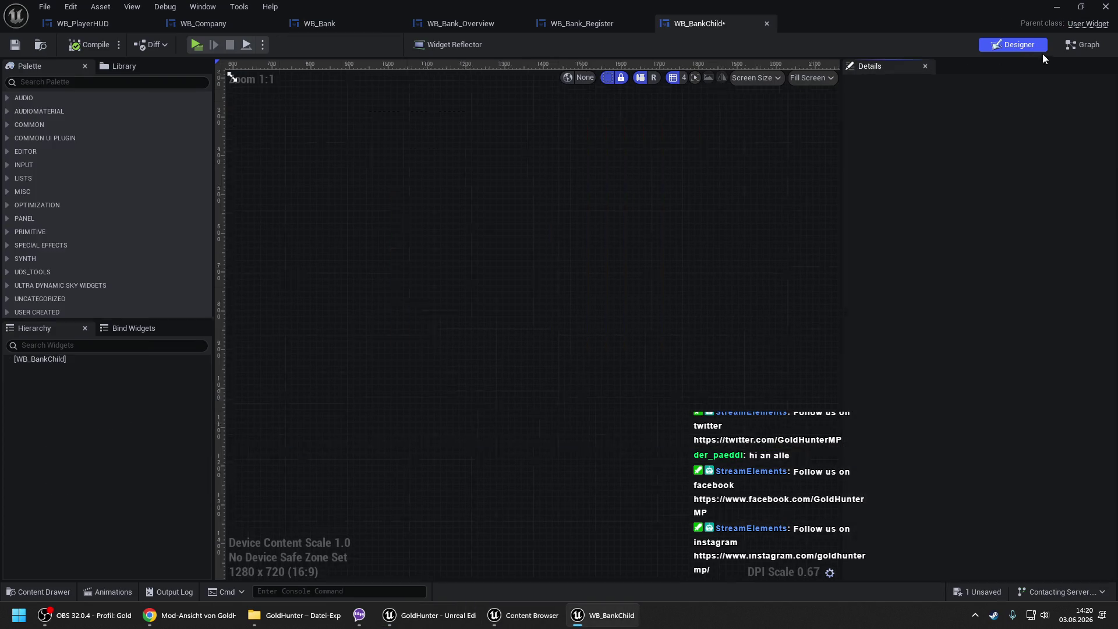
pyautogui.click(1082, 44)
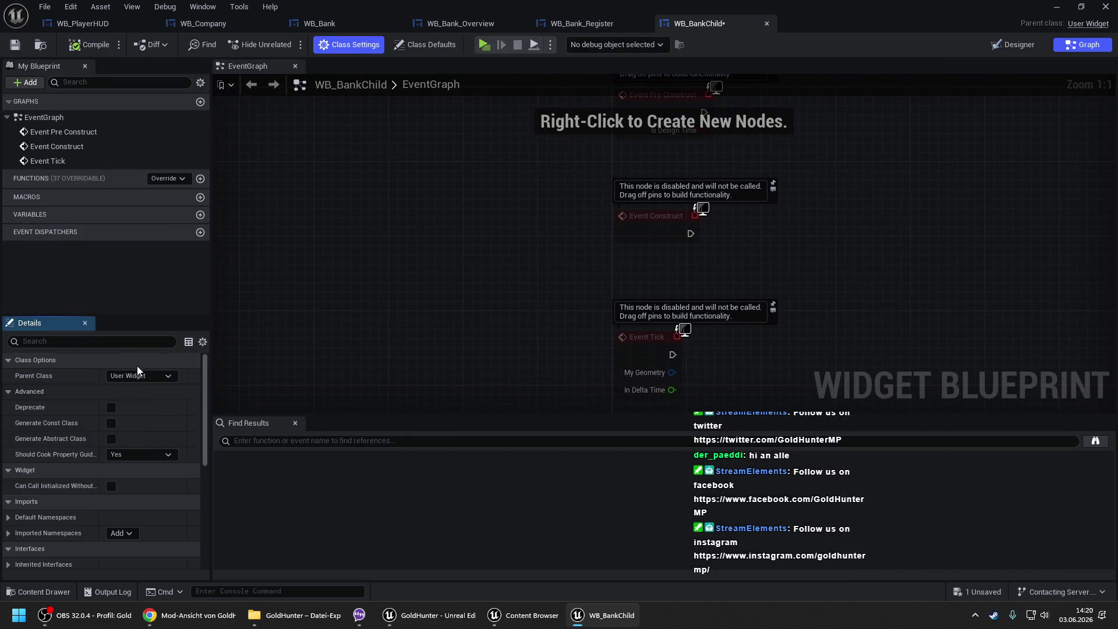
pyautogui.click(131, 376)
pyautogui.write('masterwid')
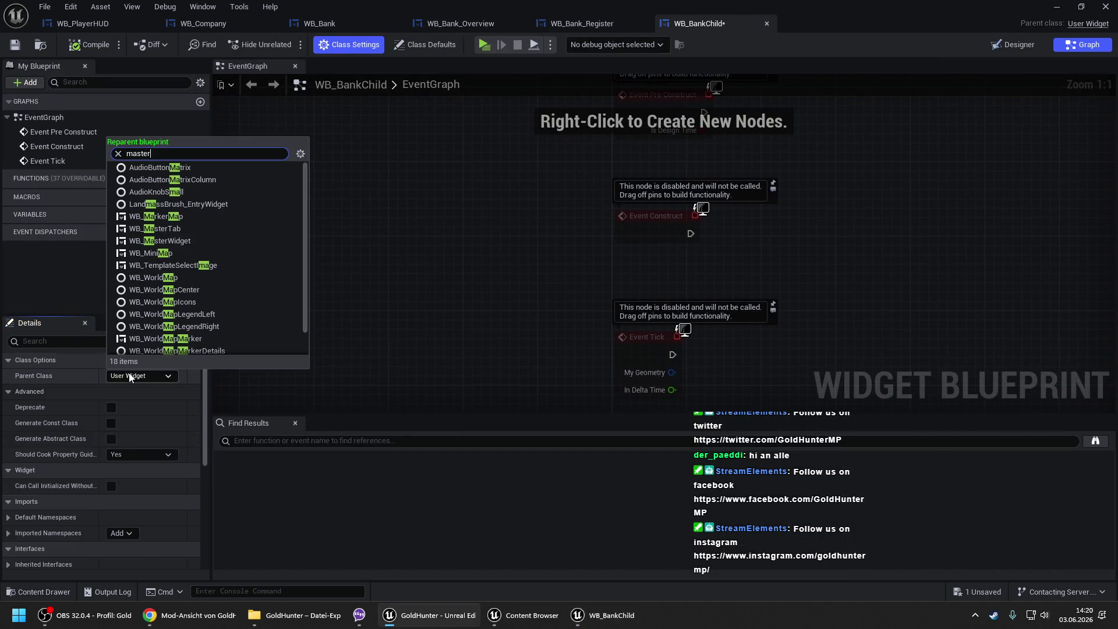
pyautogui.click(157, 413)
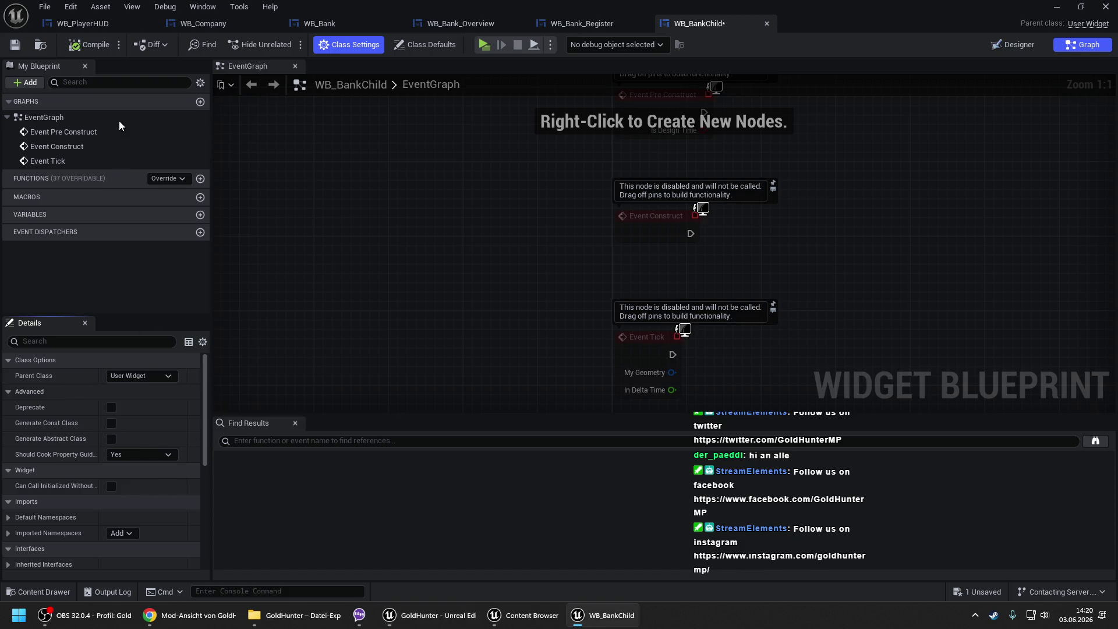
# - View WB_BankChild's empty designer, glance through the other open widget tabs, and end on WB_Bank
pyautogui.click(1019, 43)
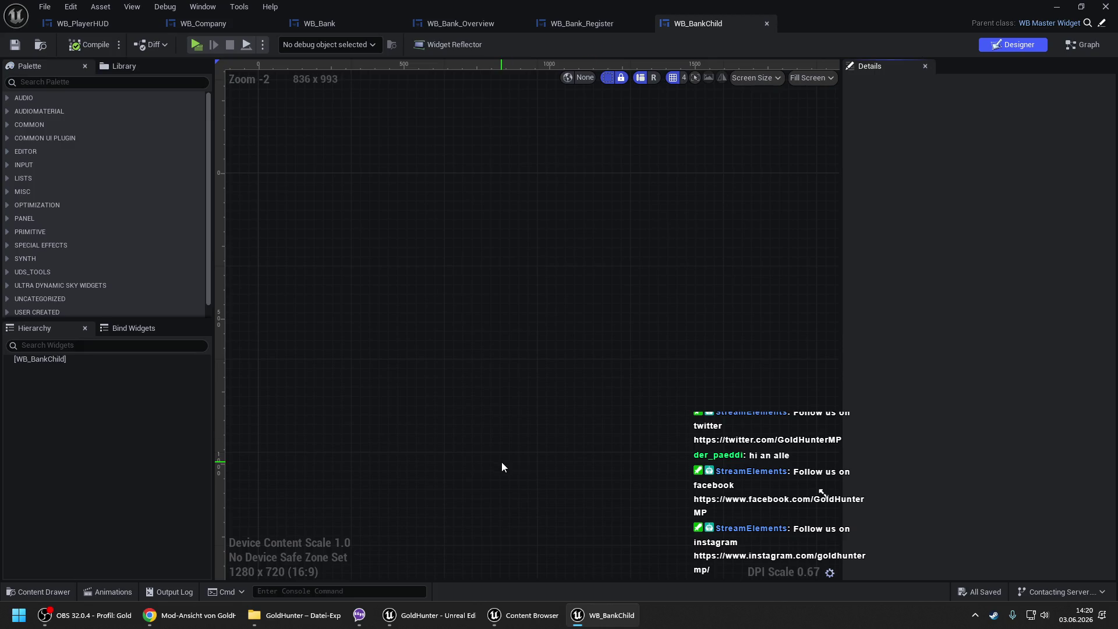
pyautogui.moveTo(556, 615)
pyautogui.click(574, 23)
pyautogui.click(452, 26)
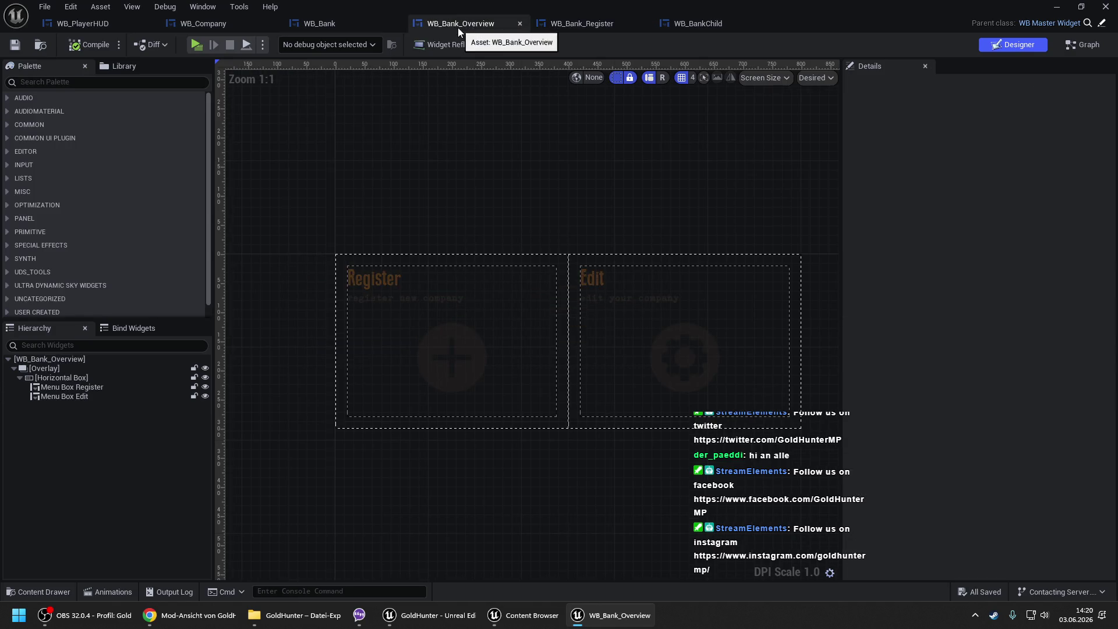
pyautogui.click(301, 28)
pyautogui.click(223, 27)
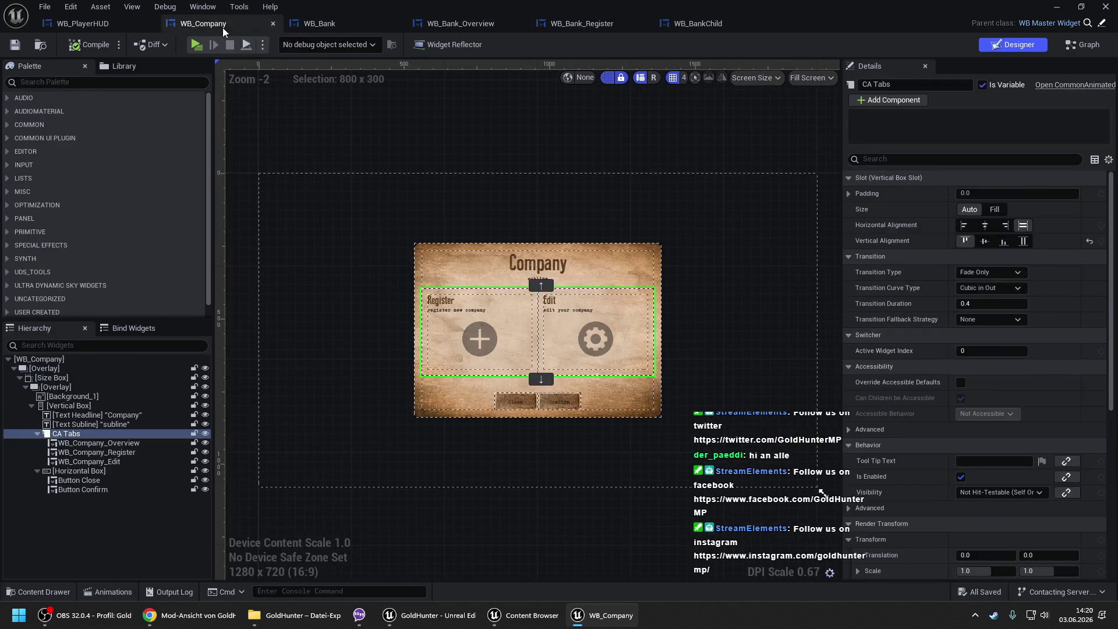
pyautogui.click(344, 23)
pyautogui.click(118, 30)
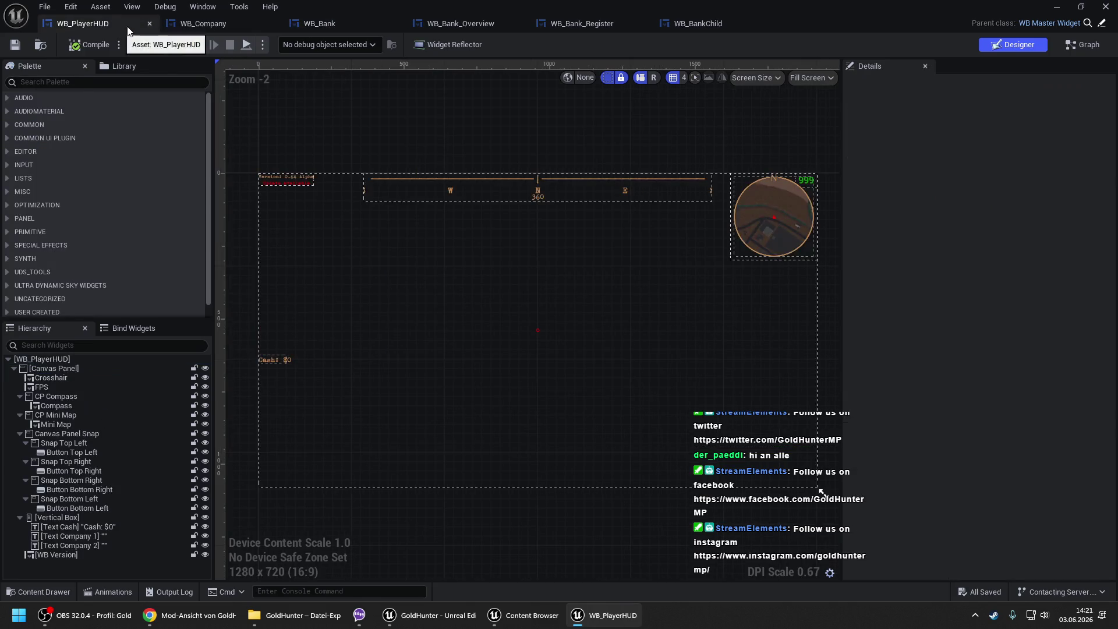
pyautogui.click(329, 31)
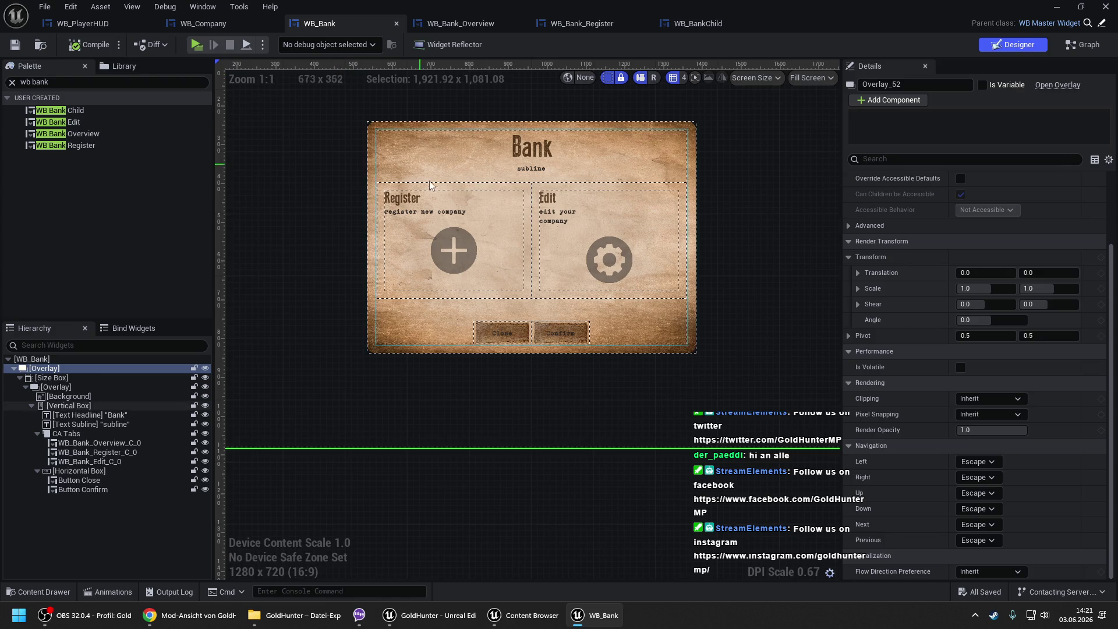
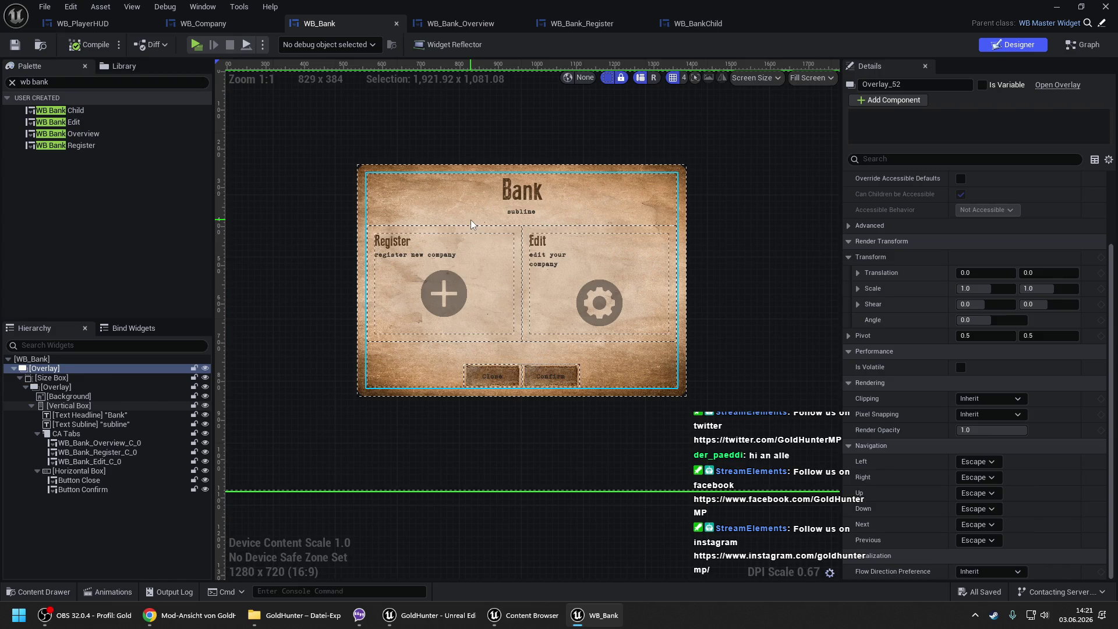
# - Open WB_Debug_SG_Players from the Debug widgets folder and copy its Overlay row
pyautogui.scroll(-1, 488, 222)
pyautogui.scroll(1, 439, 209)
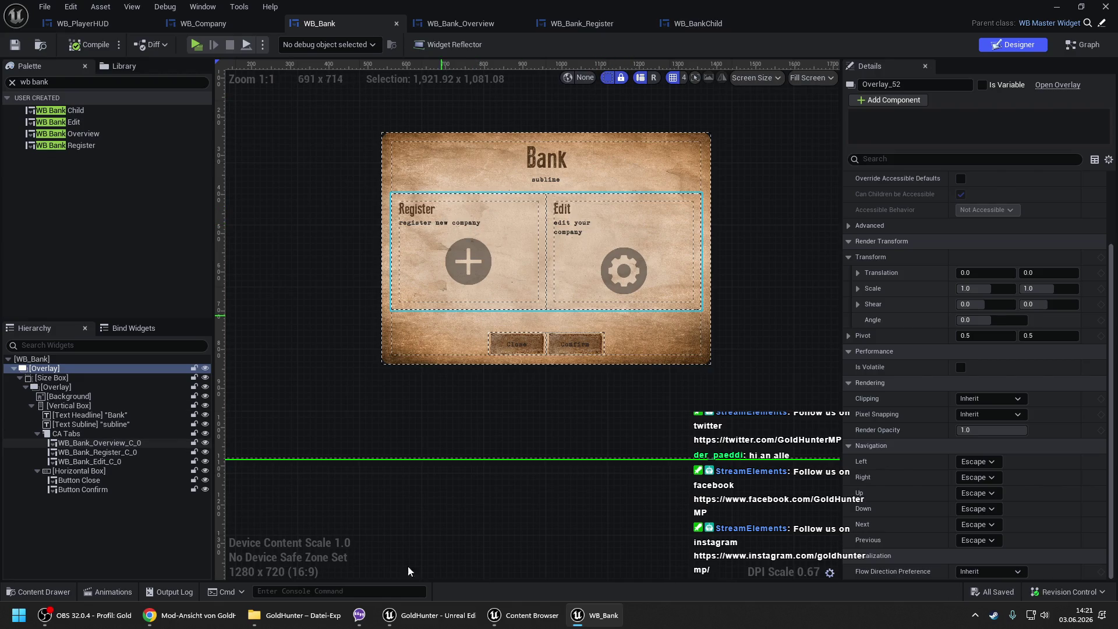
pyautogui.click(505, 616)
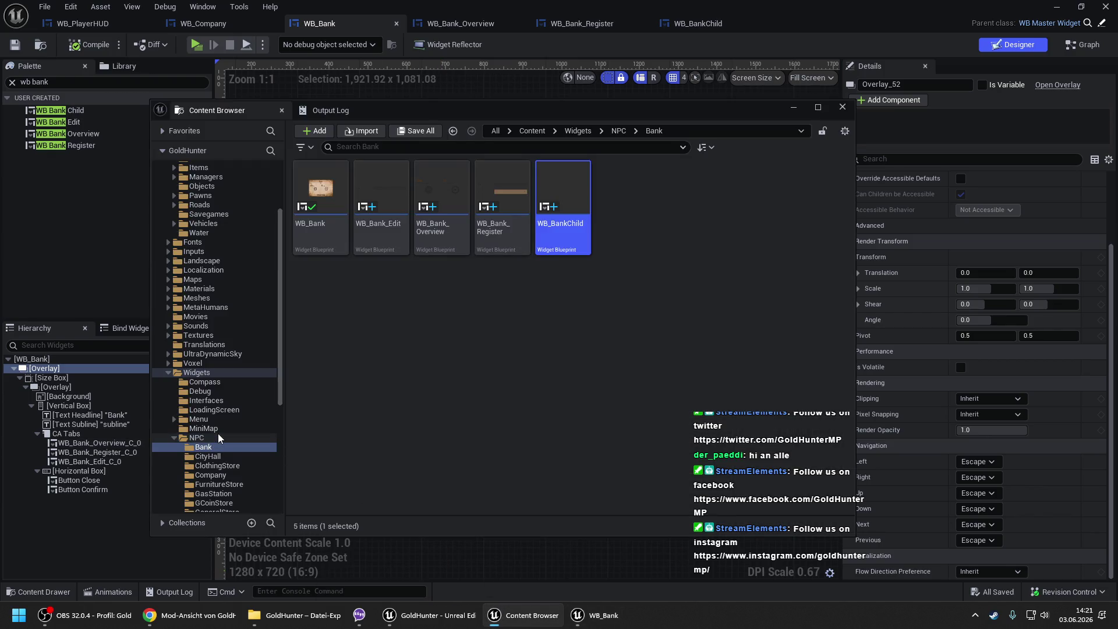
pyautogui.click(209, 390)
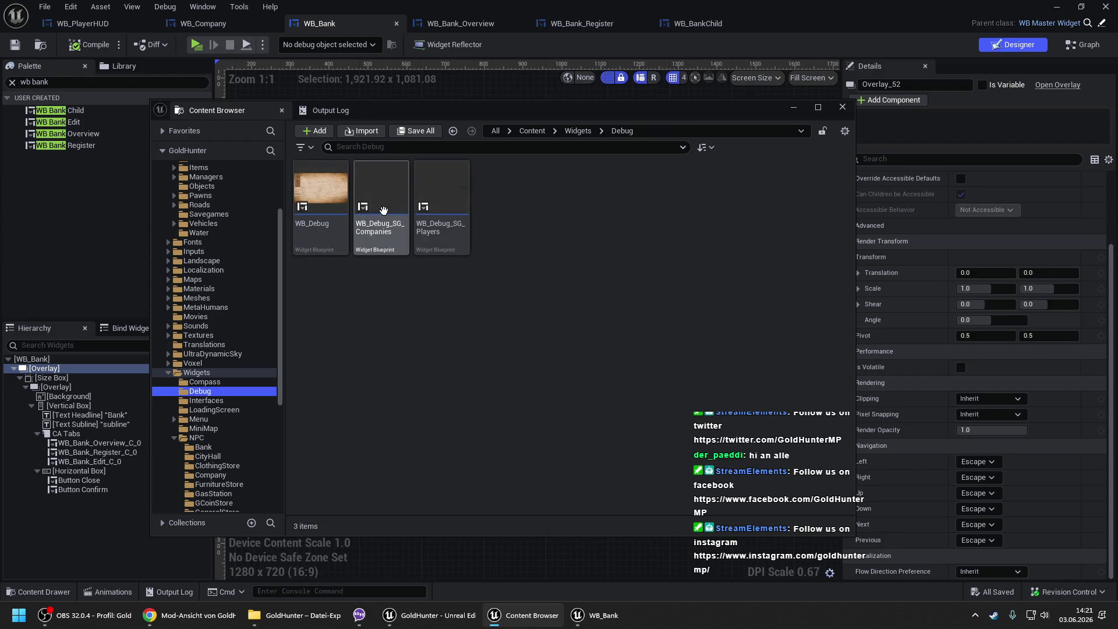
pyautogui.doubleClick(439, 200)
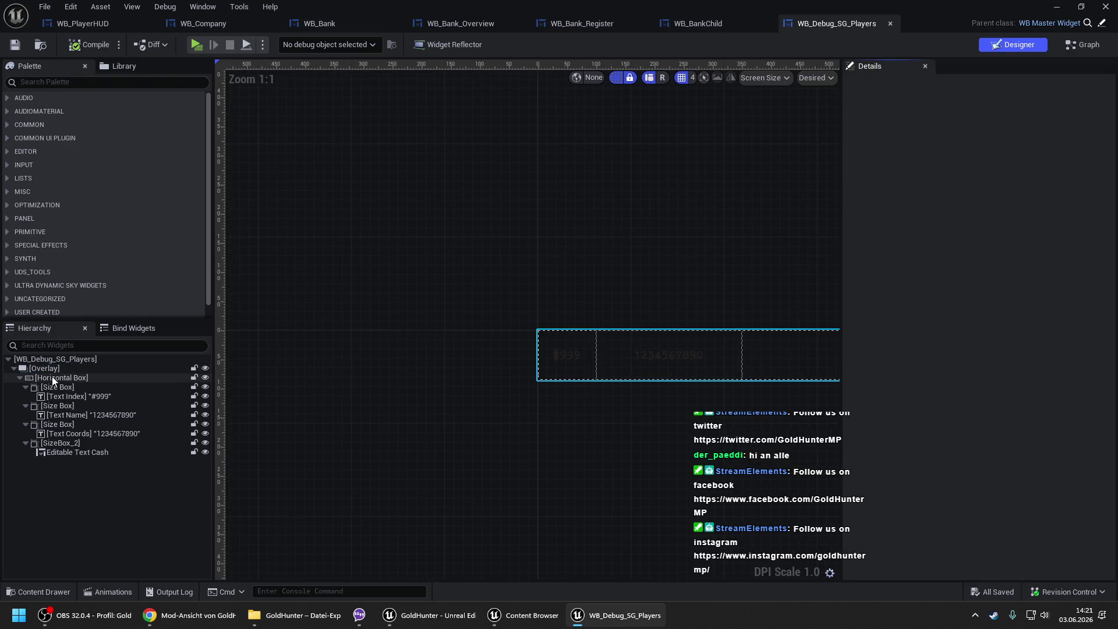
pyautogui.click(52, 370)
pyautogui.rightClick(52, 370)
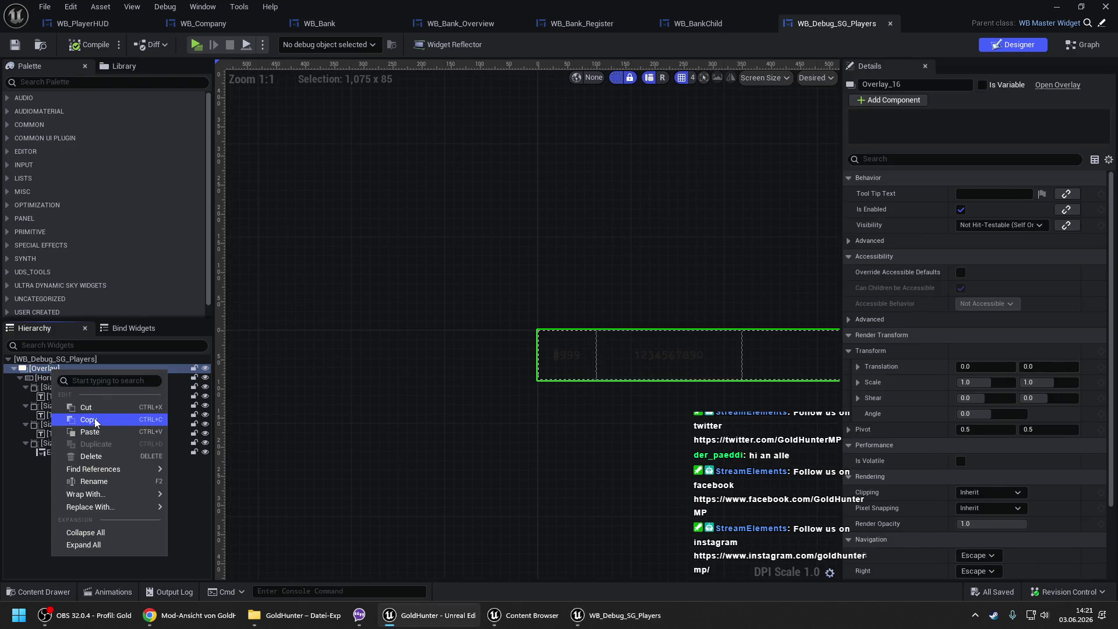
pyautogui.click(96, 420)
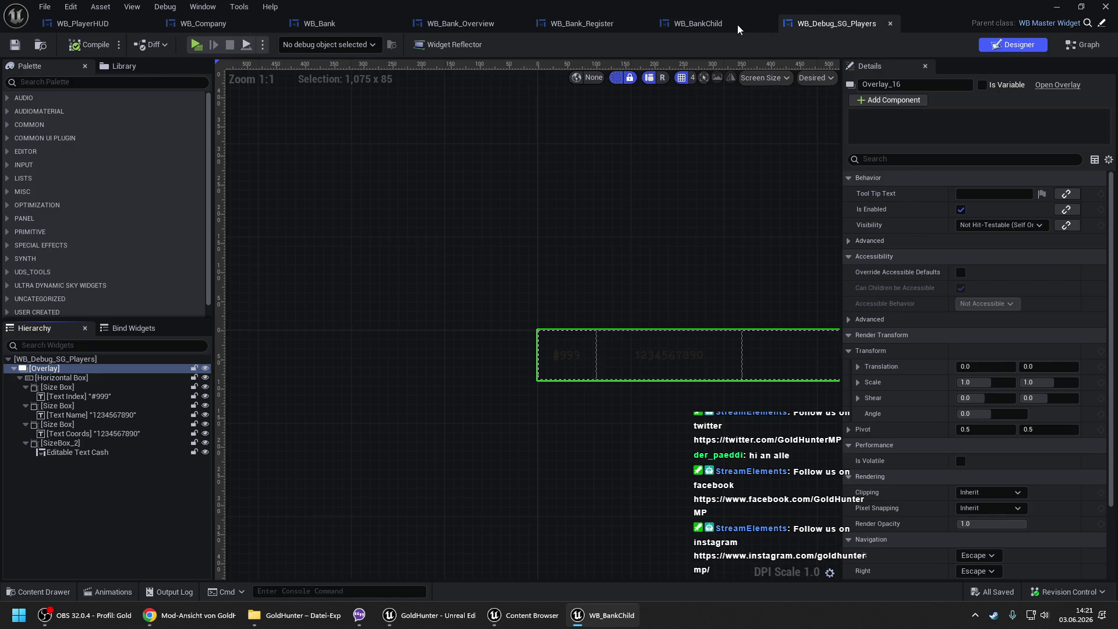
# - Paste the Overlay under WB_BankChild's root and preview it at Desired size
pyautogui.click(738, 27)
pyautogui.click(41, 360)
pyautogui.rightClick(41, 362)
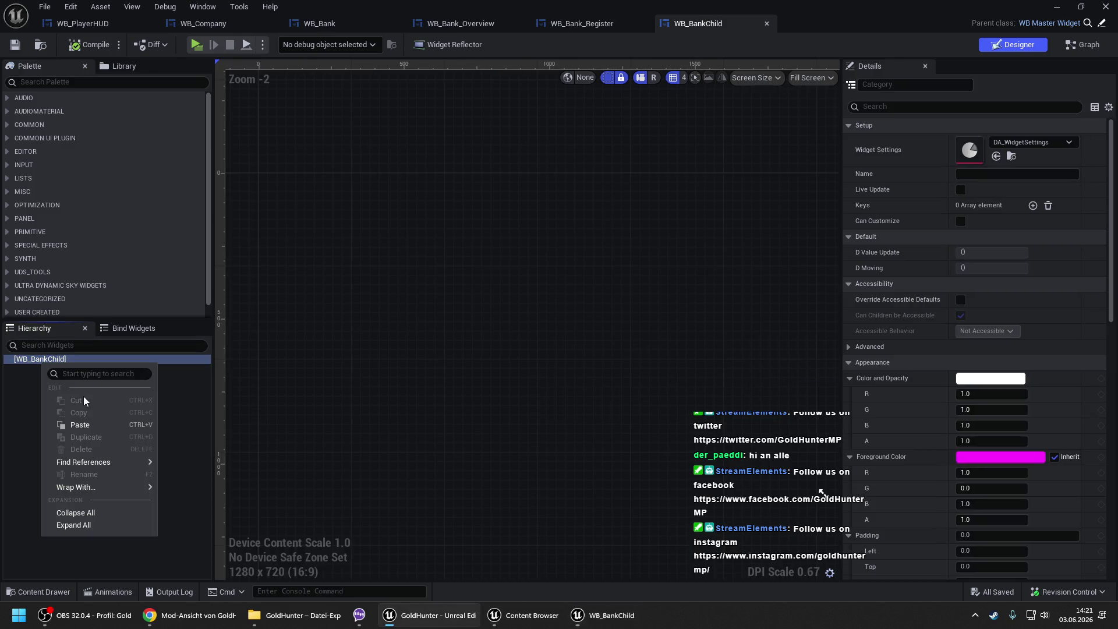
pyautogui.click(76, 425)
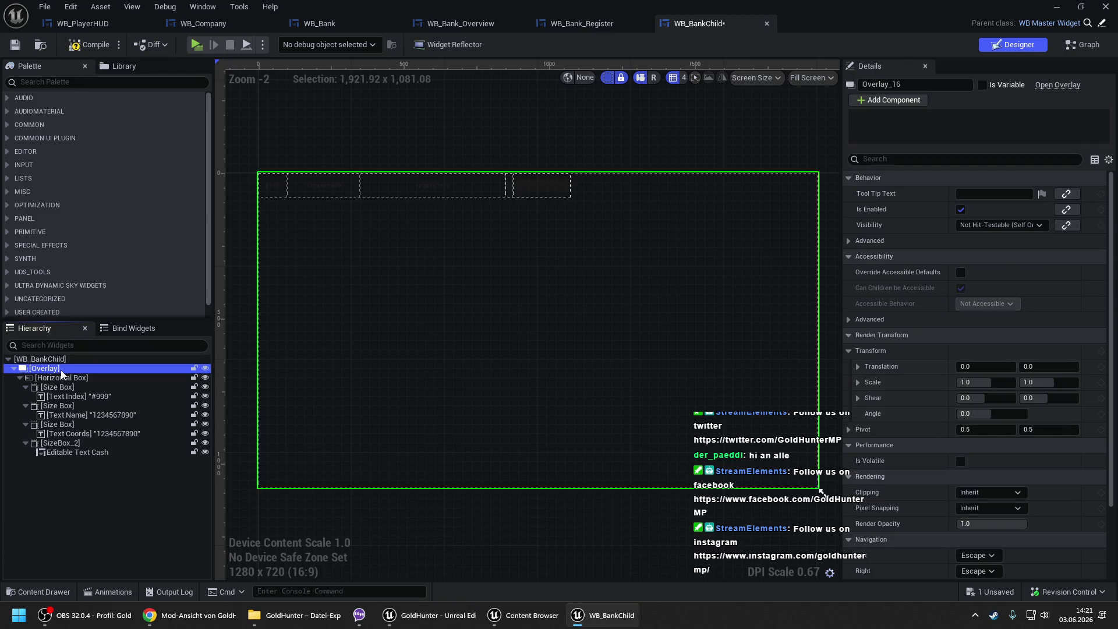
pyautogui.click(812, 78)
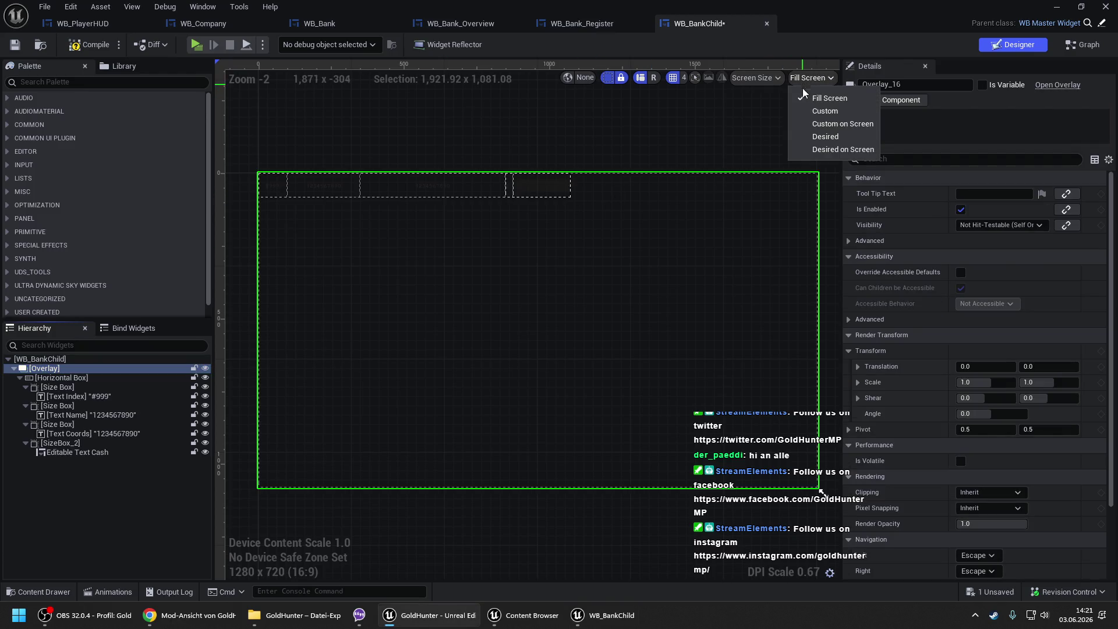
pyautogui.click(814, 138)
pyautogui.scroll(2, 501, 174)
pyautogui.click(520, 282)
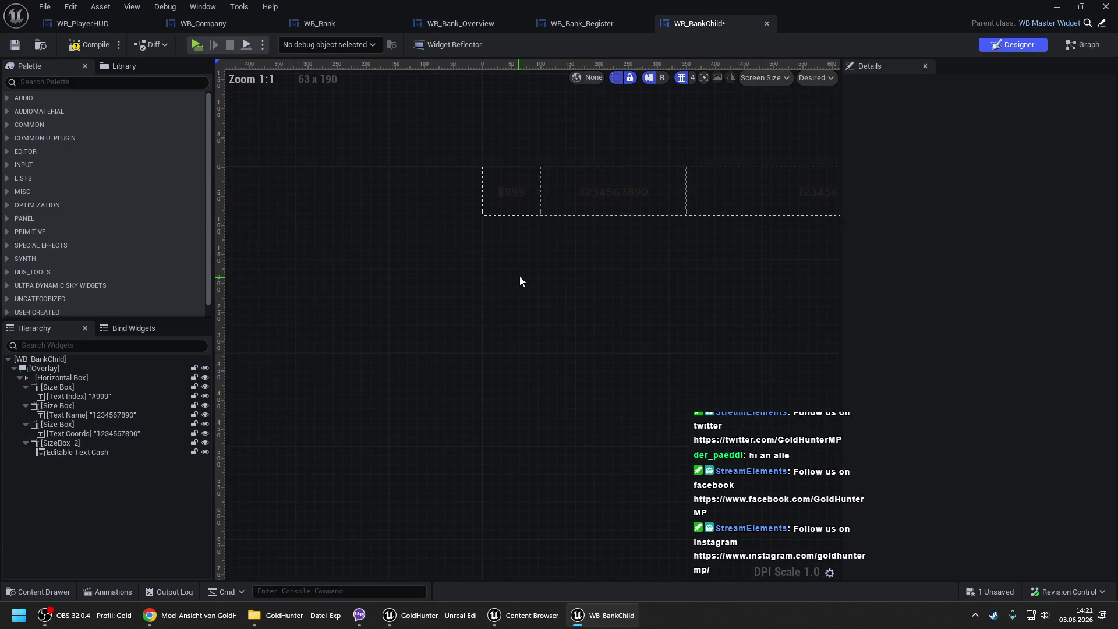
# - Rename Text Name to Text ID and Text Coords to Text Name
pyautogui.click(380, 209)
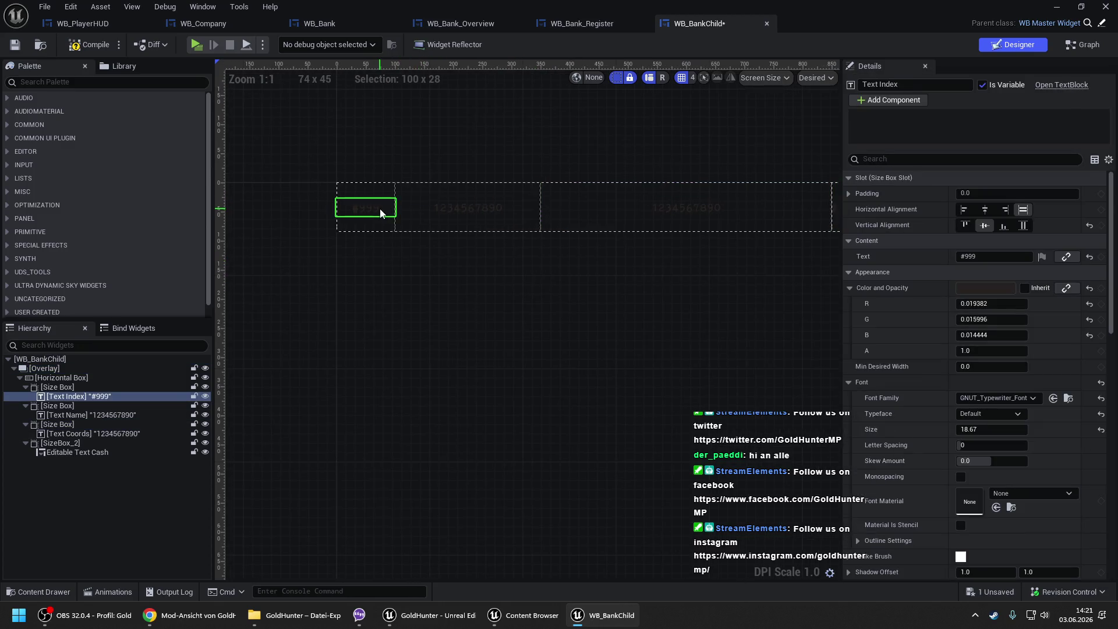
pyautogui.click(463, 208)
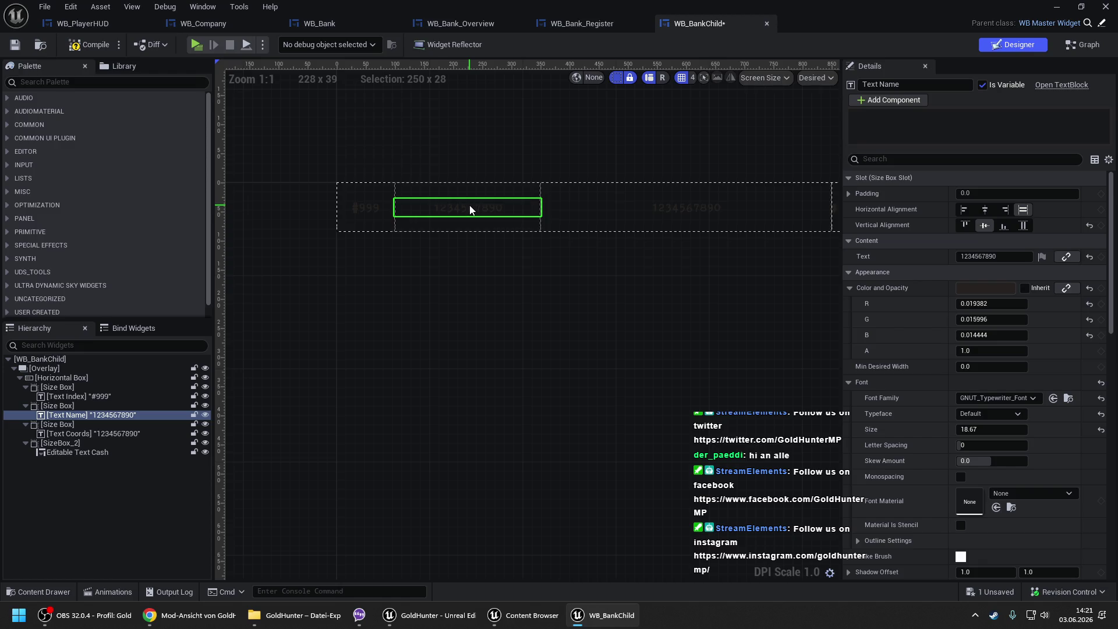
pyautogui.click(676, 206)
pyautogui.click(504, 212)
pyautogui.doubleClick(890, 84)
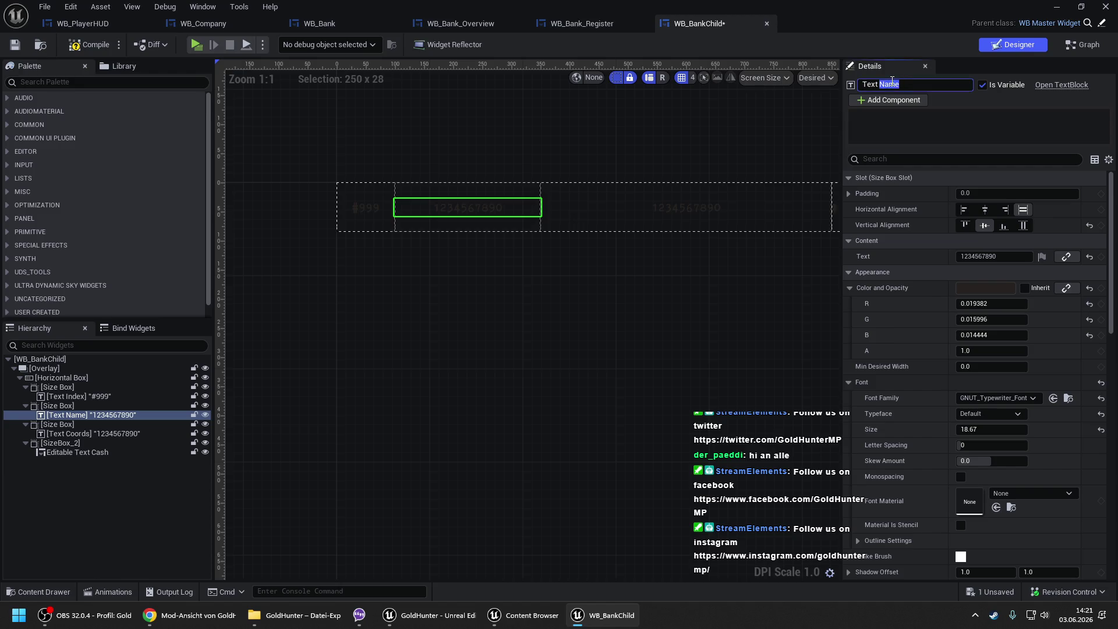
pyautogui.write('ID')
pyautogui.press('Return')
pyautogui.moveTo(649, 153); pyautogui.dragTo(438, 162)
pyautogui.click(484, 219)
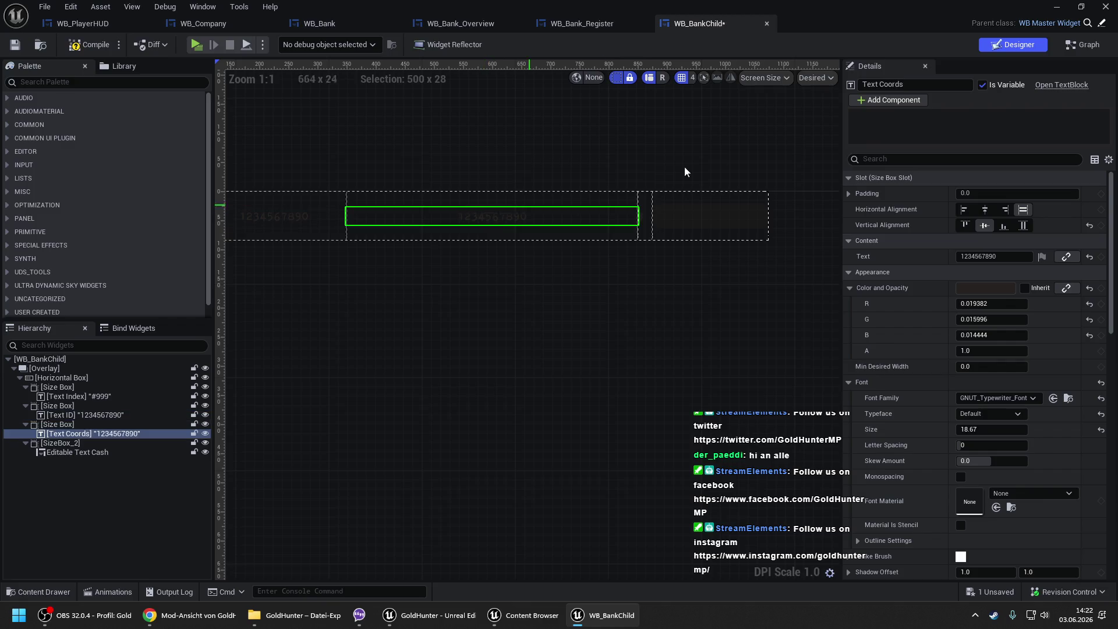
pyautogui.doubleClick(890, 85)
pyautogui.write('Name')
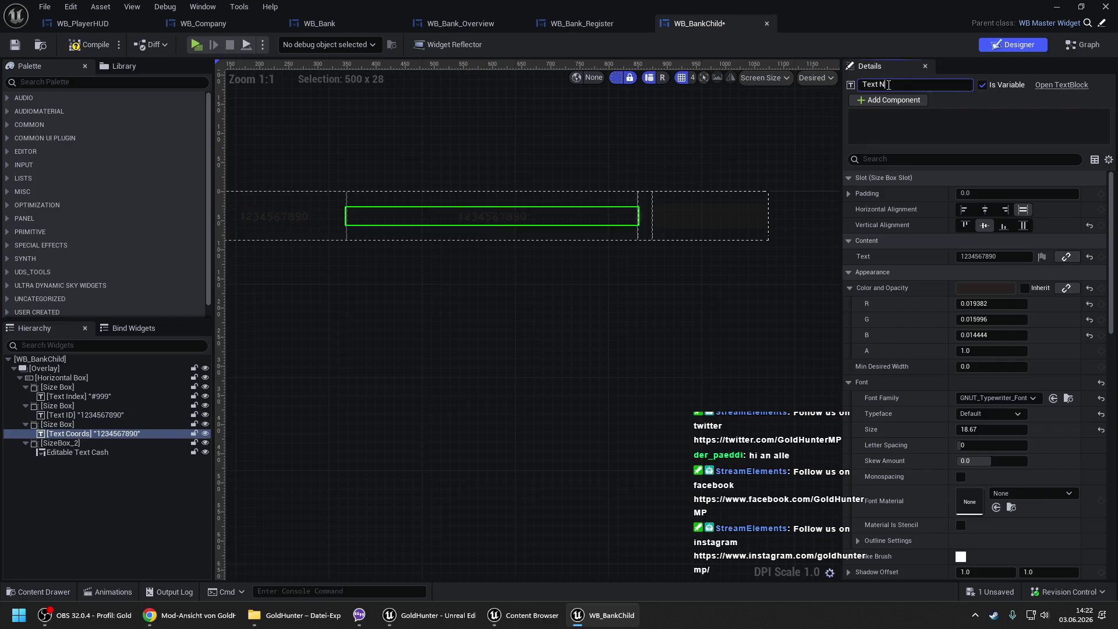
pyautogui.press('Return')
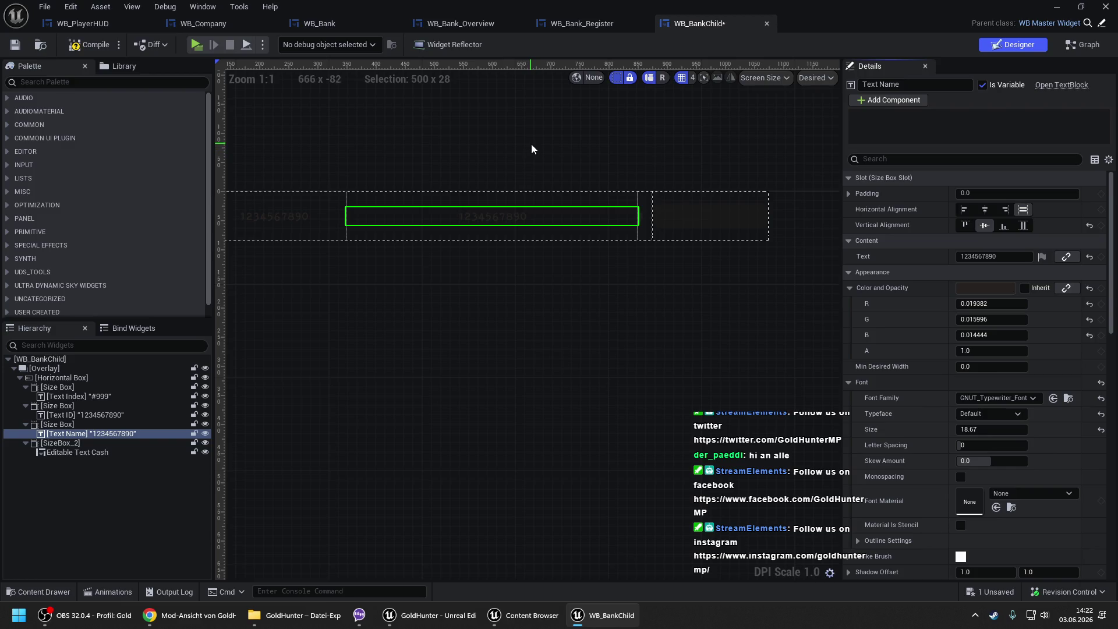
# - Delete Editable Text Cash and its empty size box, then compile and save
pyautogui.click(79, 452)
pyautogui.press('Delete')
pyautogui.click(76, 446)
pyautogui.press('Delete')
pyautogui.click(90, 47)
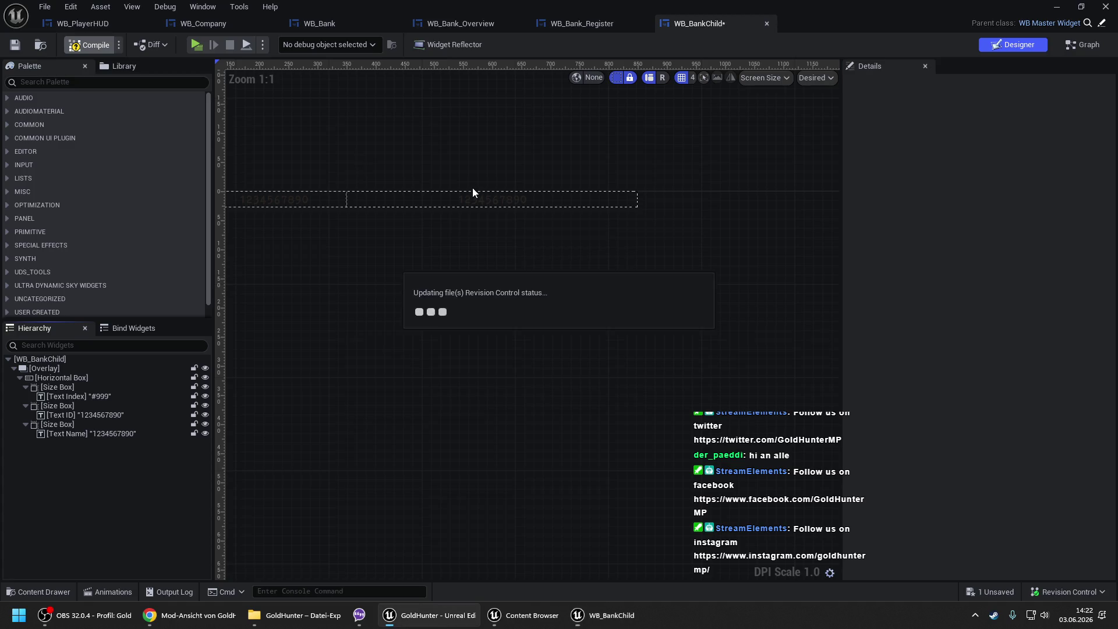
# - Inspect Text ID, then delete the #999 Text Index text
pyautogui.moveTo(504, 167); pyautogui.dragTo(561, 175)
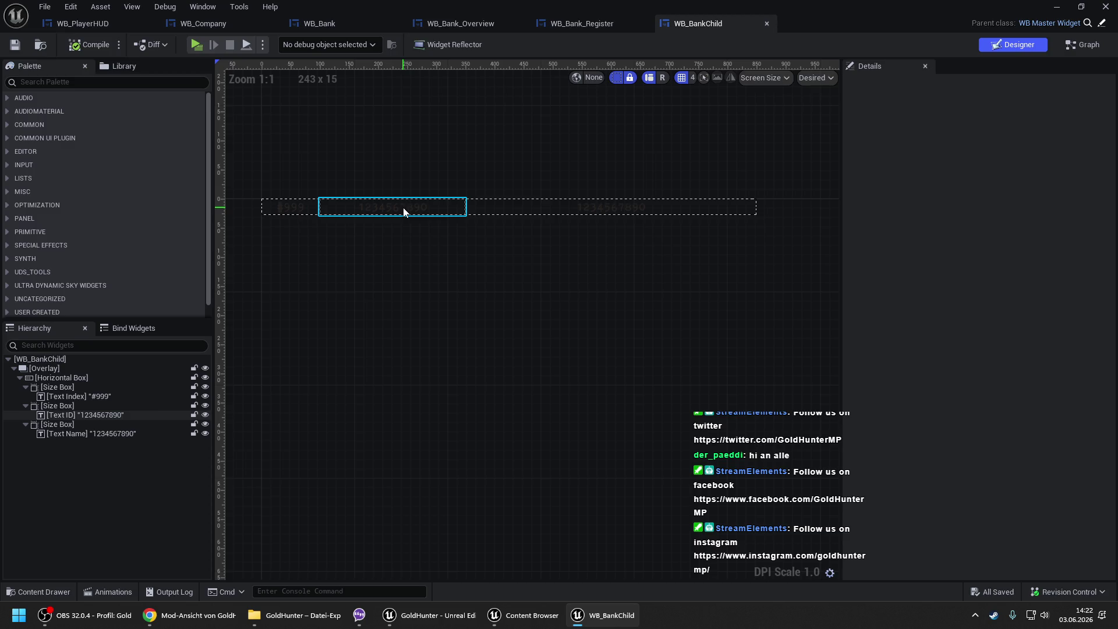
pyautogui.click(362, 210)
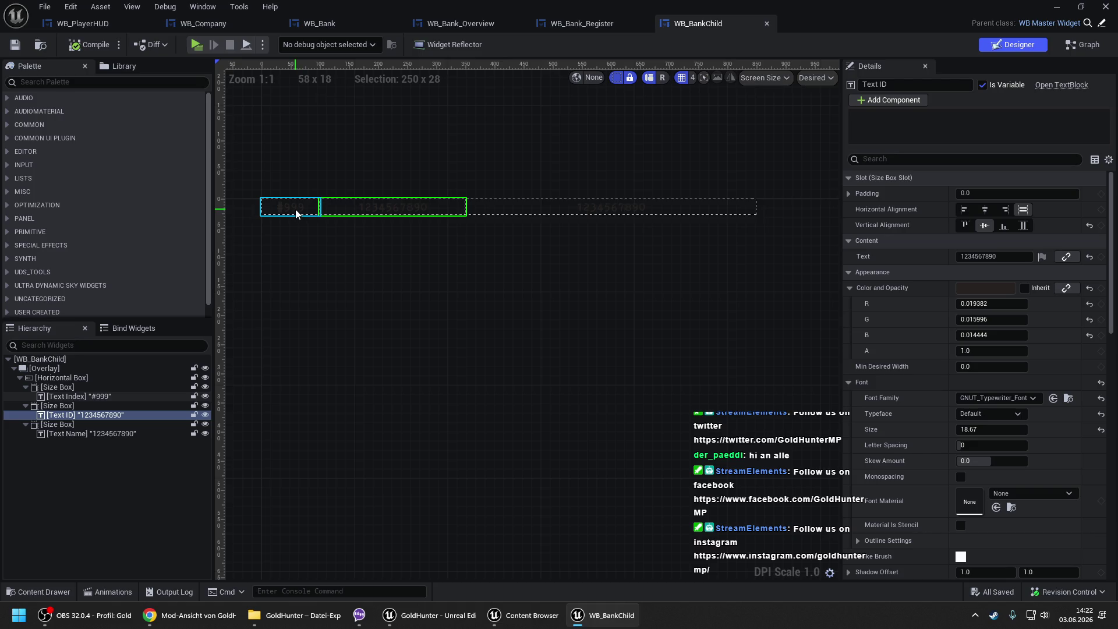
pyautogui.click(295, 211)
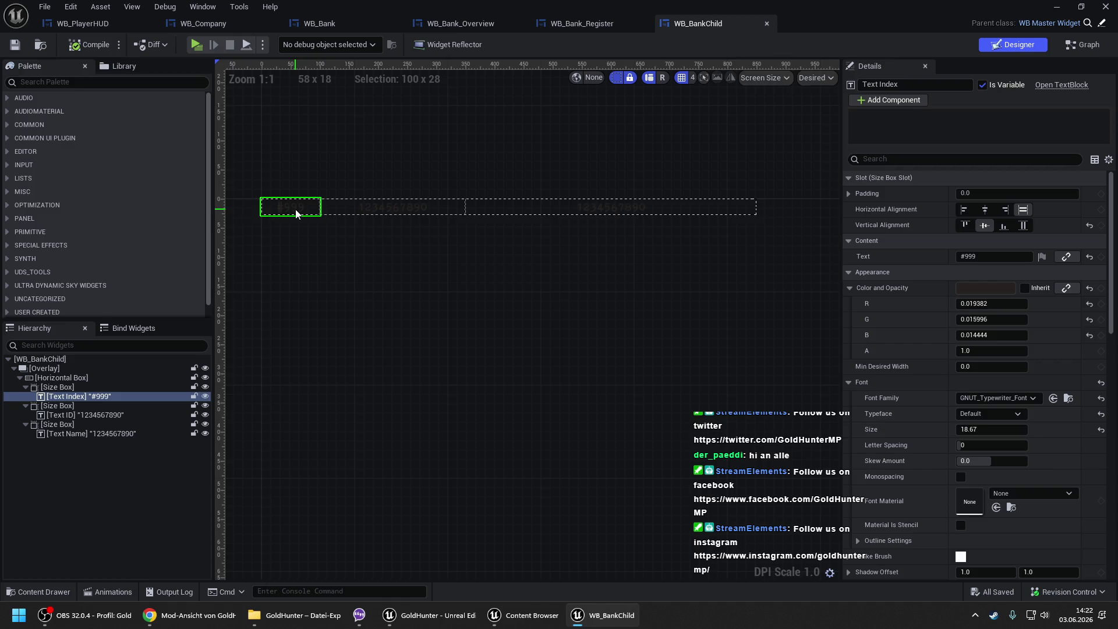
pyautogui.press('Delete')
# - Delete the leftover empty size box and move the Text Name box to first position
pyautogui.click(74, 389)
pyautogui.press('Delete')
pyautogui.click(74, 390)
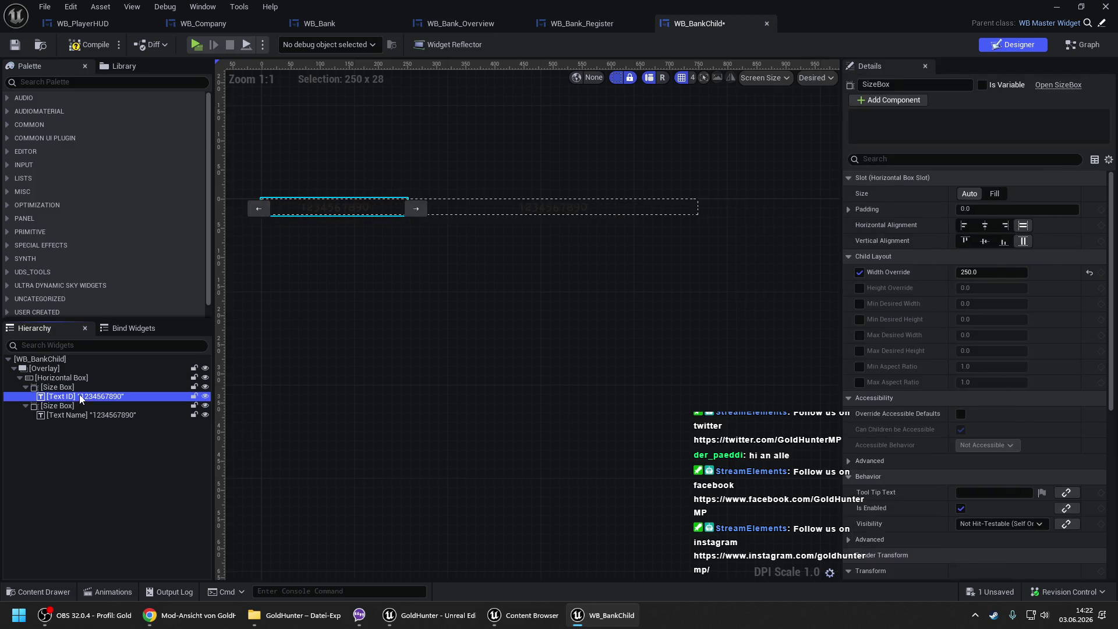
pyautogui.click(79, 394)
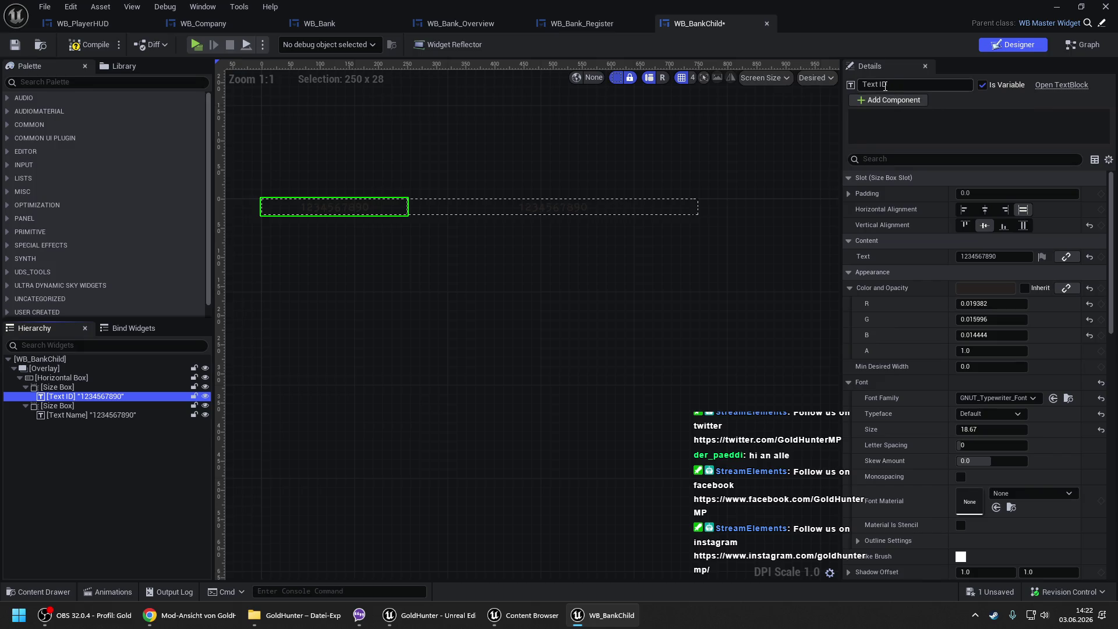
pyautogui.doubleClick(883, 85)
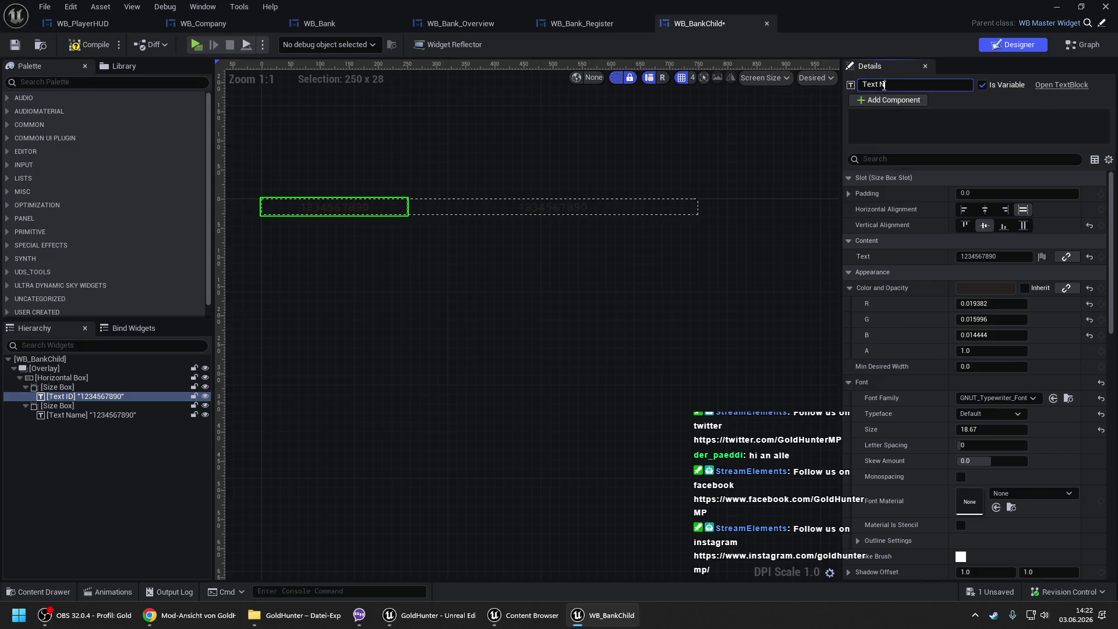
pyautogui.press('Escape')
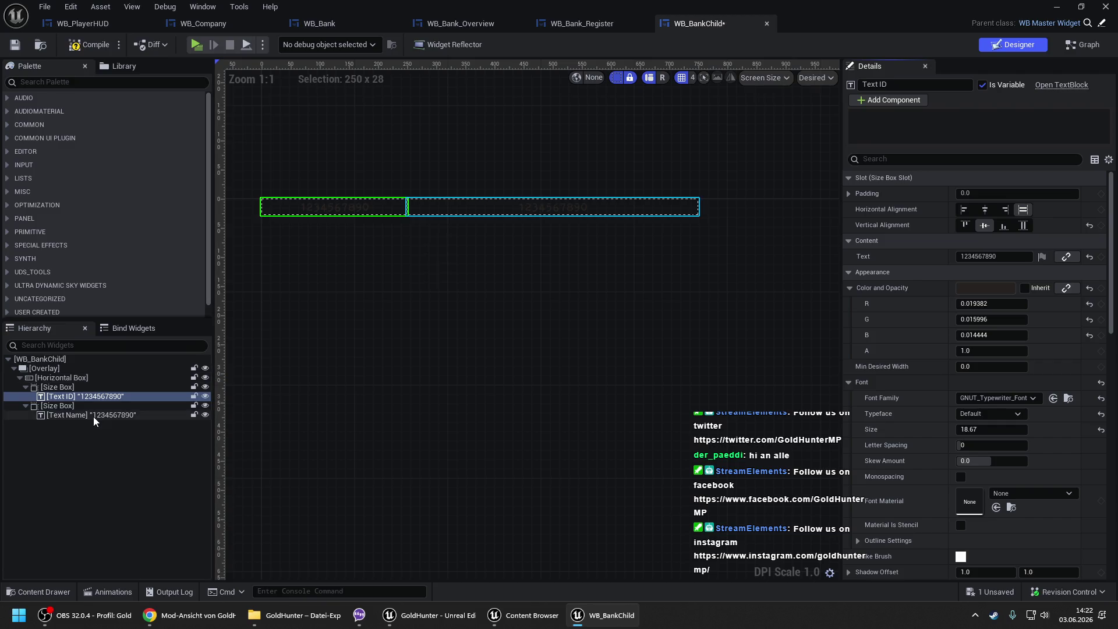
pyautogui.click(93, 415)
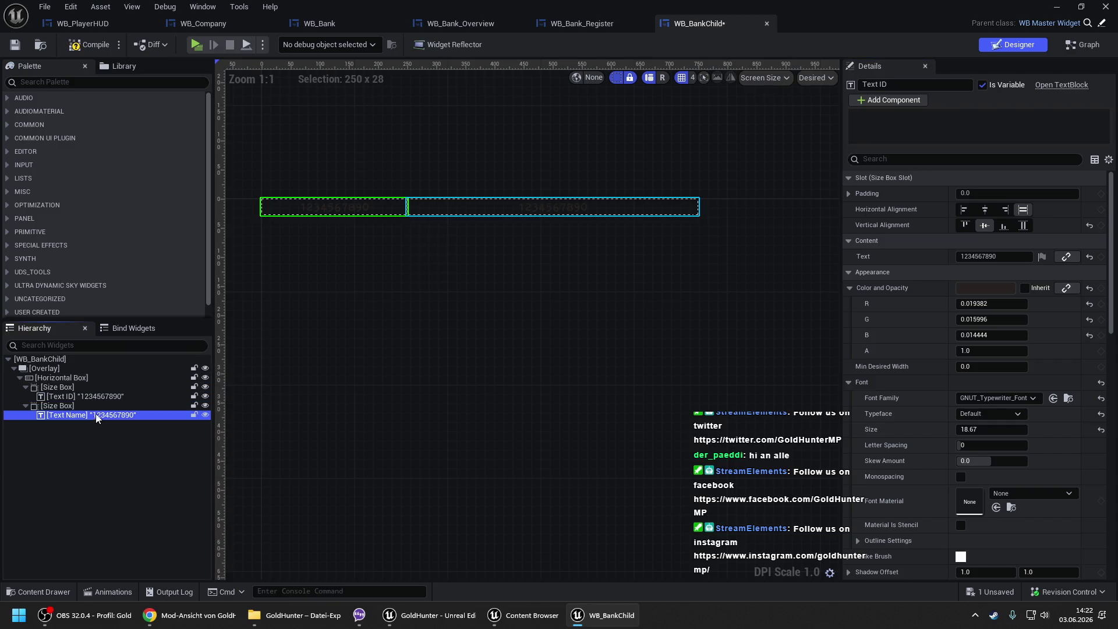
pyautogui.click(55, 405)
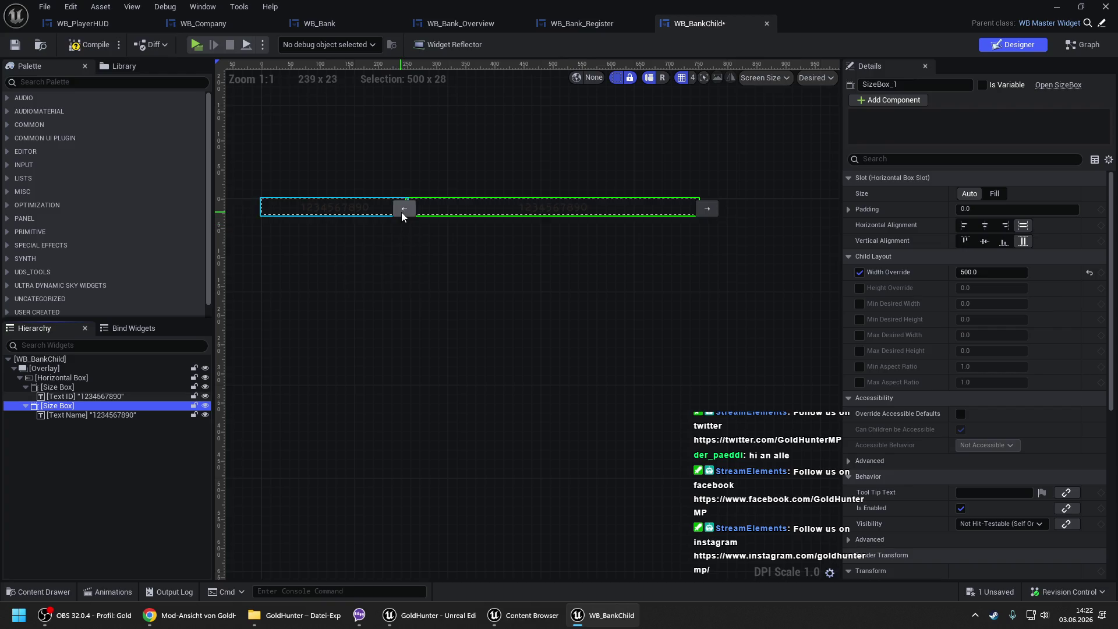
pyautogui.click(402, 215)
# - Rename the second text, Text ID, to Text Type
pyautogui.click(399, 207)
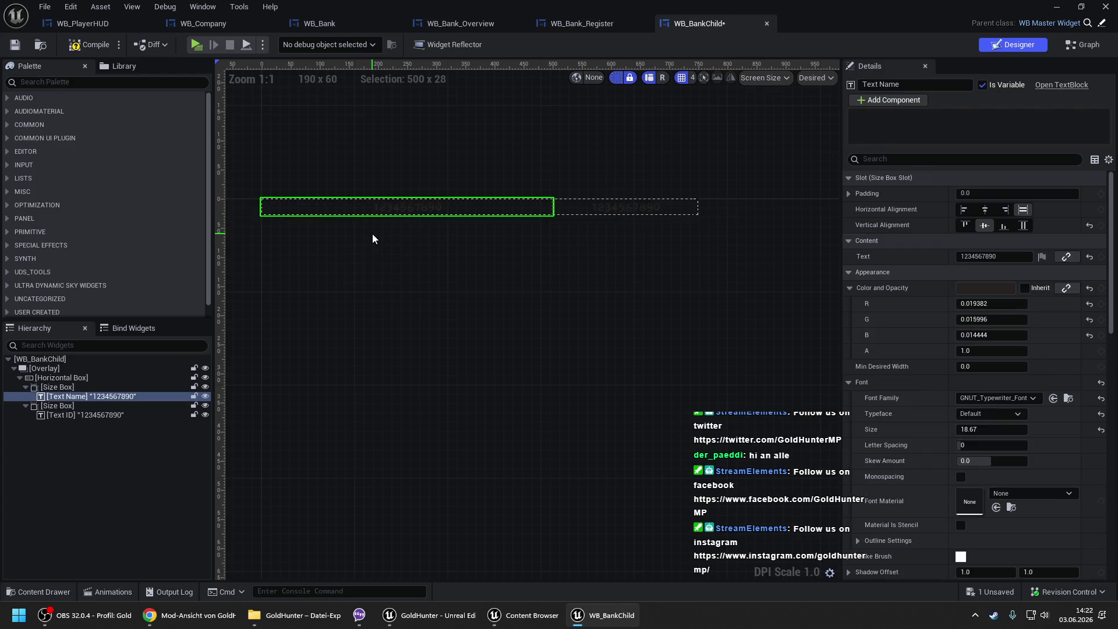
pyautogui.click(94, 414)
pyautogui.doubleClick(883, 83)
pyautogui.write('Type')
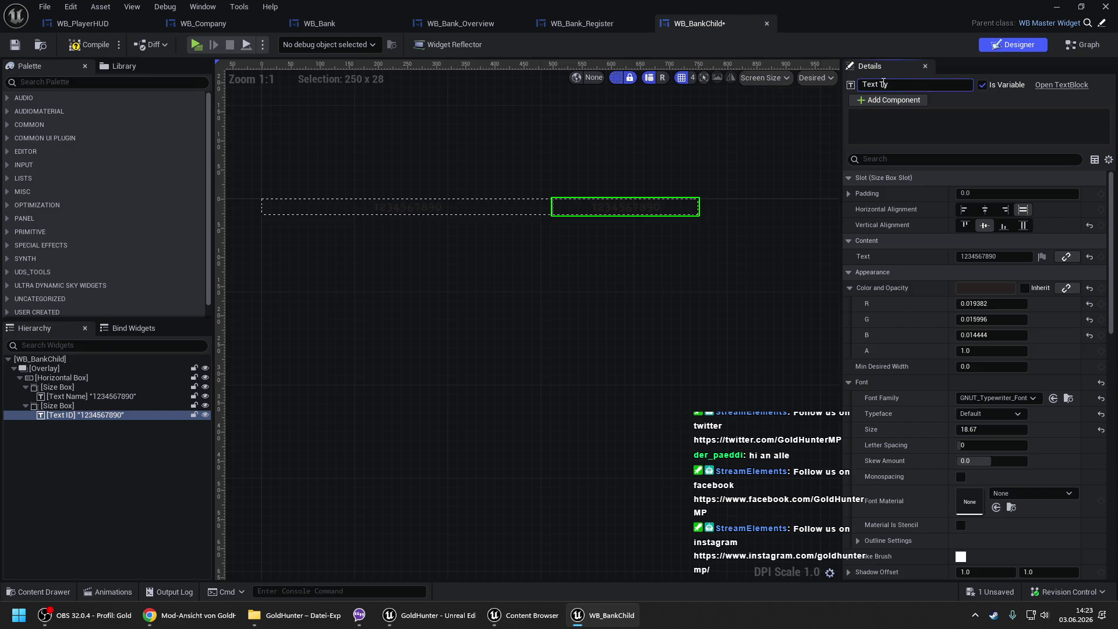
pyautogui.press('Return')
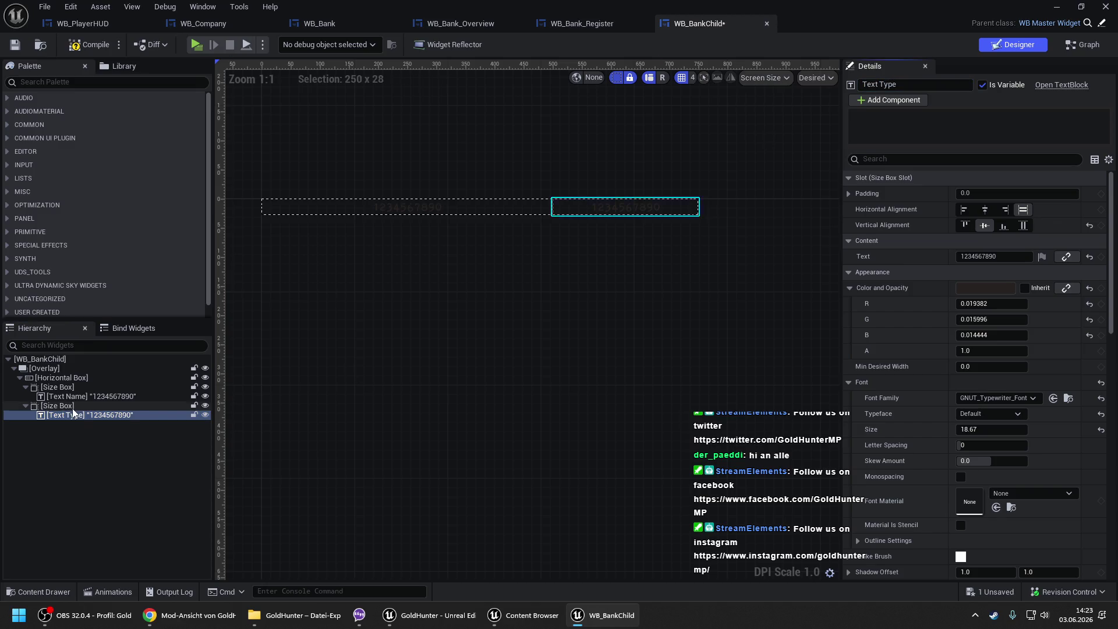
# - Duplicate the Text Type size box and rename the copy to Text Money
pyautogui.click(58, 406)
pyautogui.hotkey('ctrl', 'd')
pyautogui.click(76, 434)
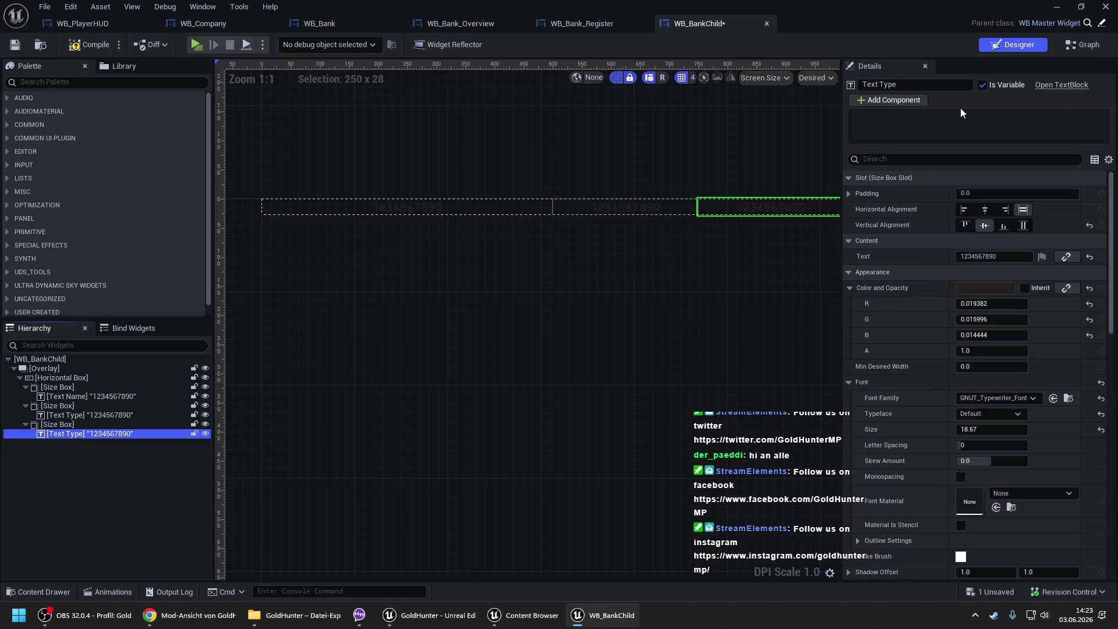
pyautogui.doubleClick(887, 84)
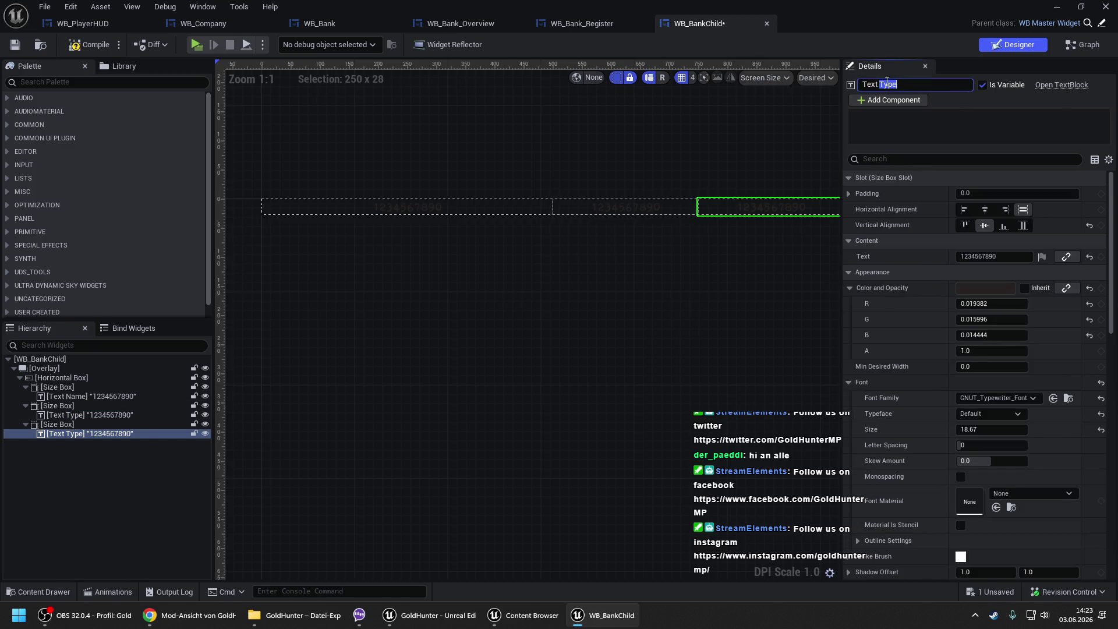
pyautogui.write('Money')
pyautogui.press('Return')
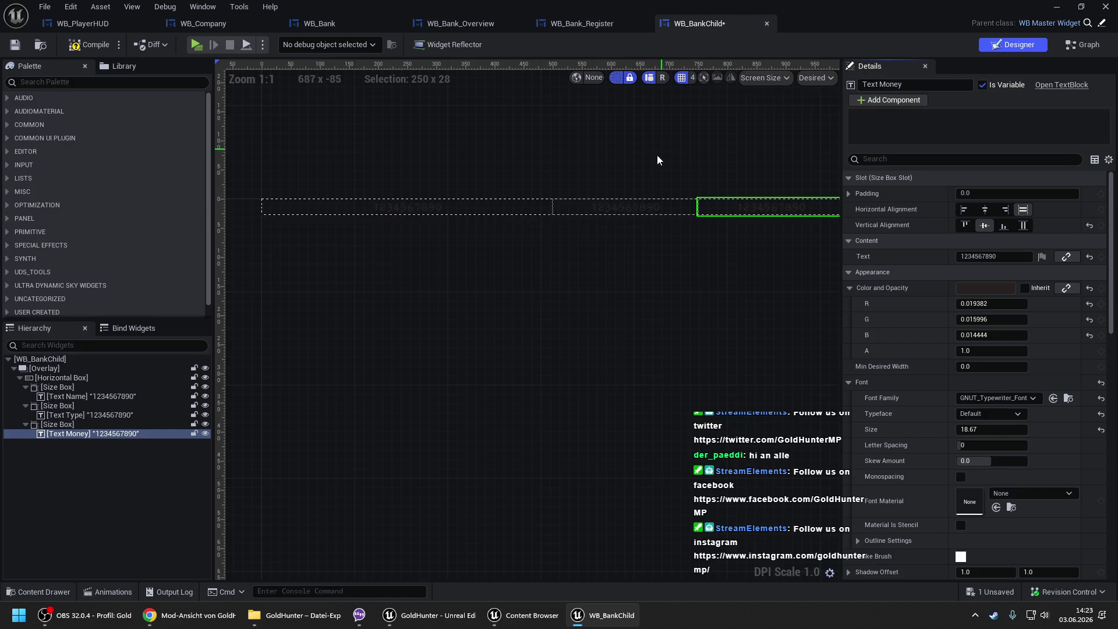
# - Duplicate the Text Money size box and delete its copied text, leaving an empty box
pyautogui.moveTo(746, 169); pyautogui.dragTo(544, 182)
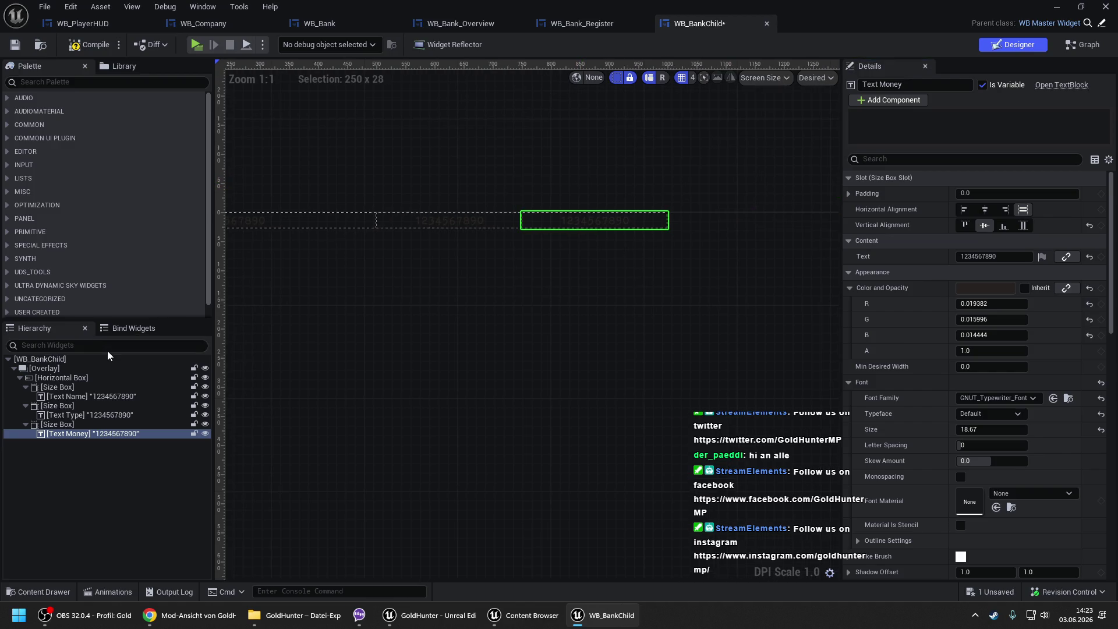
pyautogui.click(58, 423)
pyautogui.hotkey('ctrl', 'd')
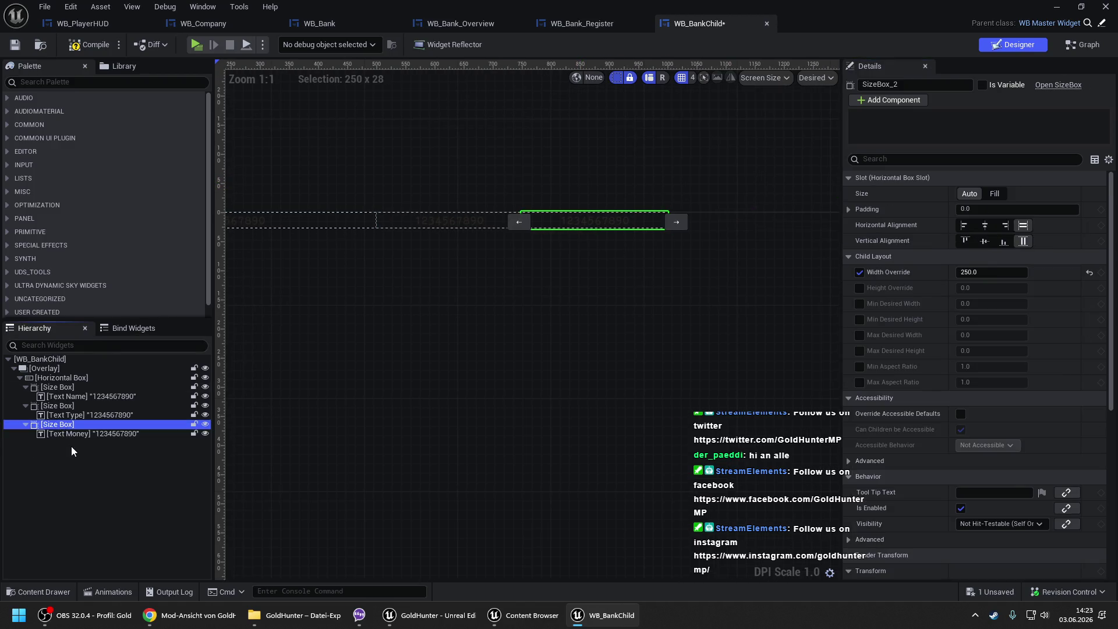
pyautogui.click(72, 452)
pyautogui.press('Delete')
pyautogui.click(69, 82)
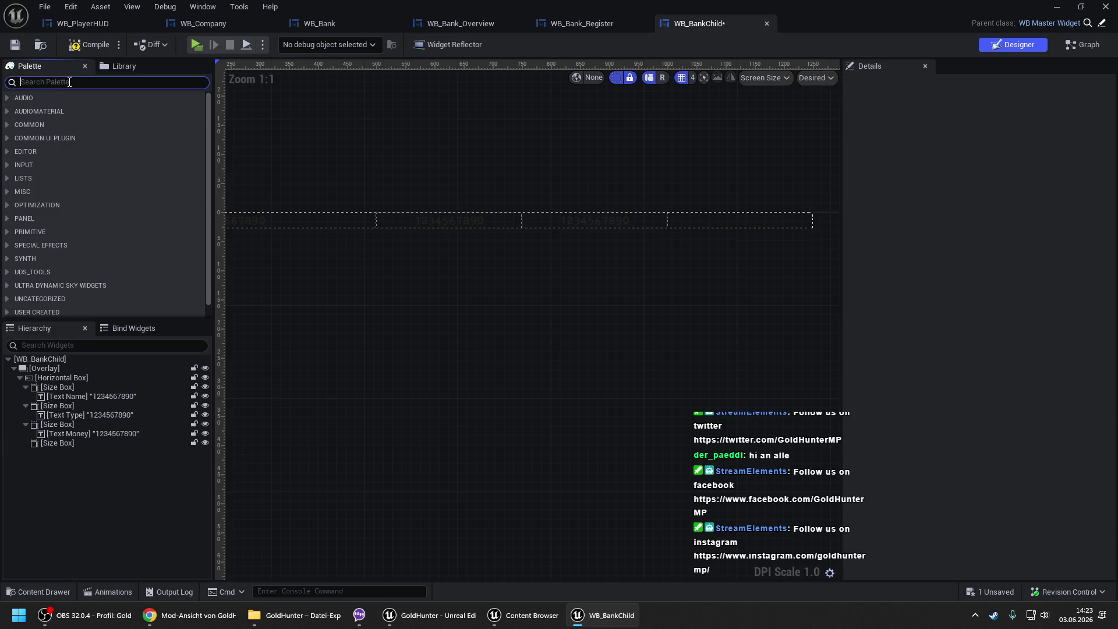
# - Add a WB Template Button into the empty size box and name it Button Edit
pyautogui.write('wb tem')
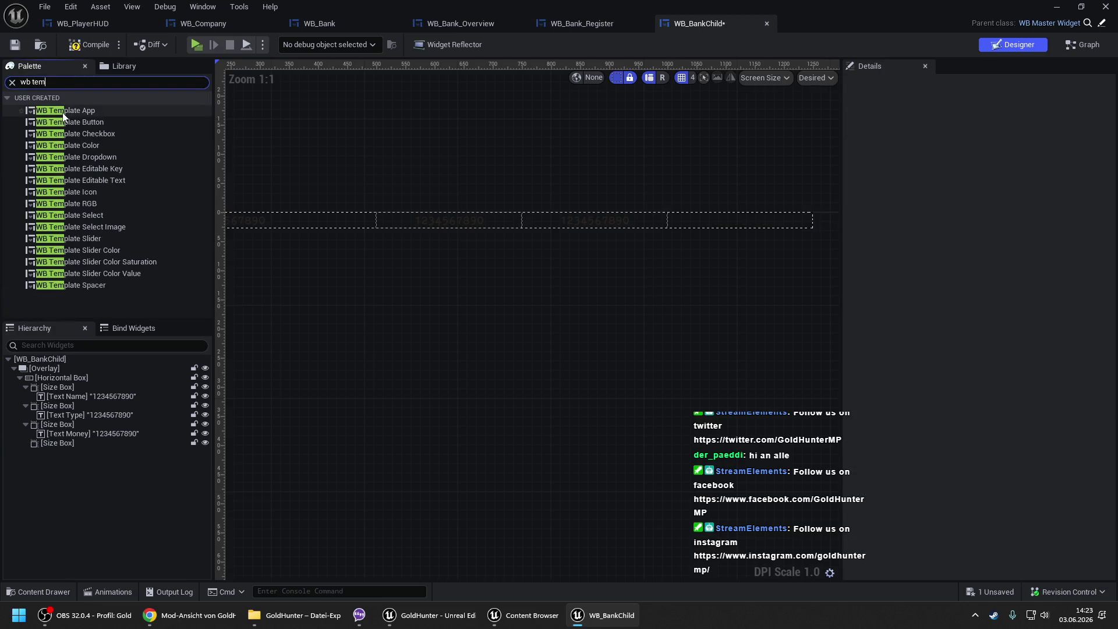
pyautogui.moveTo(67, 122)
pyautogui.mouseDown()
pyautogui.moveTo(84, 443)
pyautogui.moveTo(73, 444)
pyautogui.mouseUp()
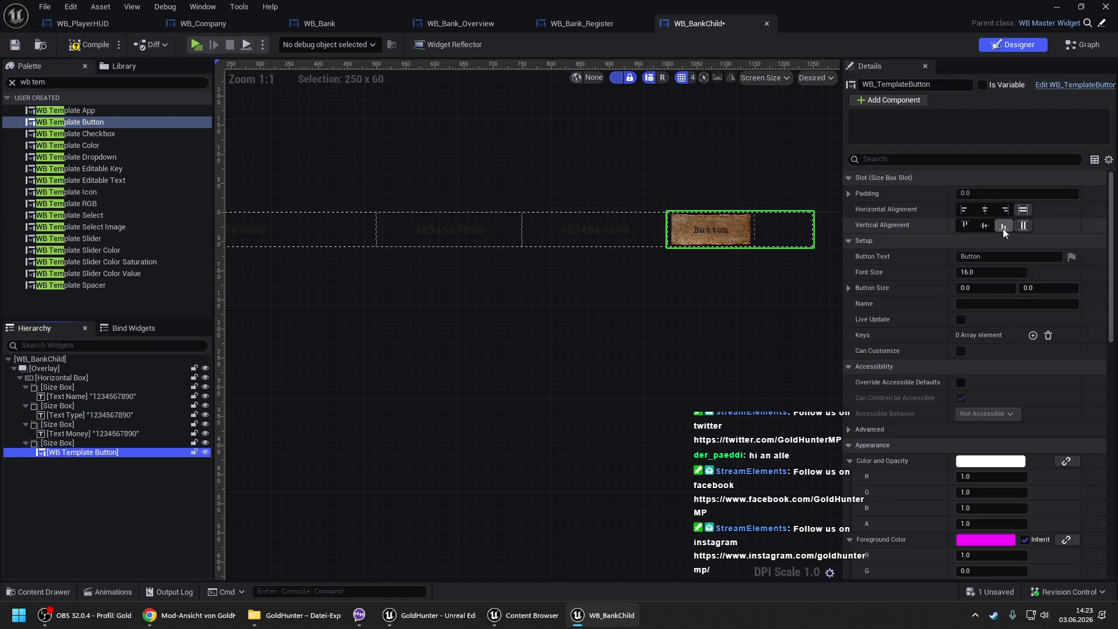
pyautogui.doubleClick(84, 453)
pyautogui.write('Button Edit')
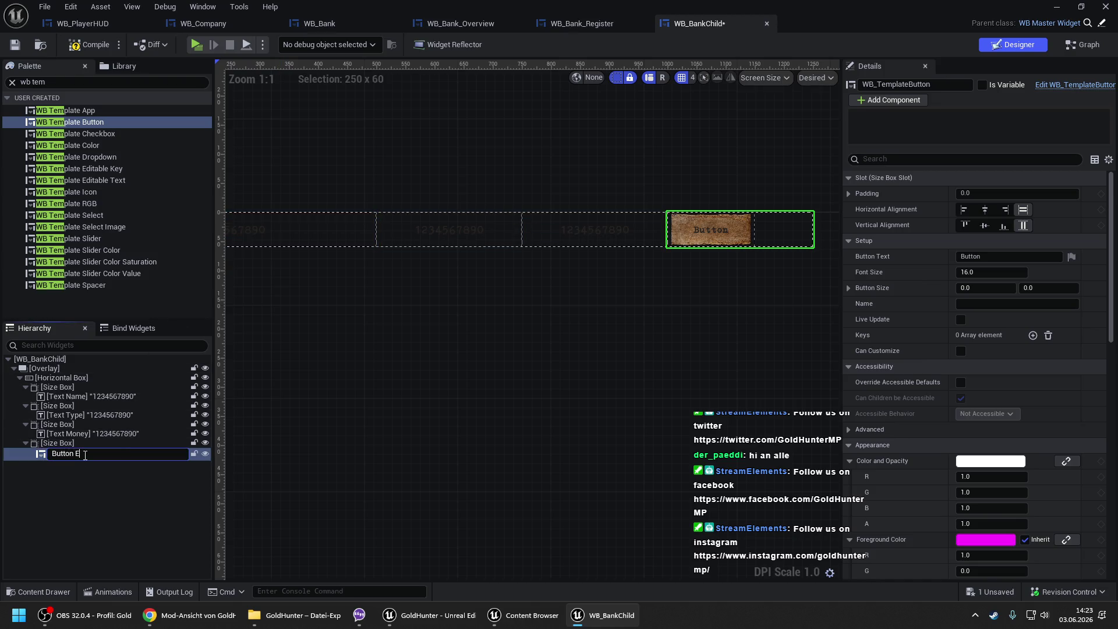
pyautogui.press('Return')
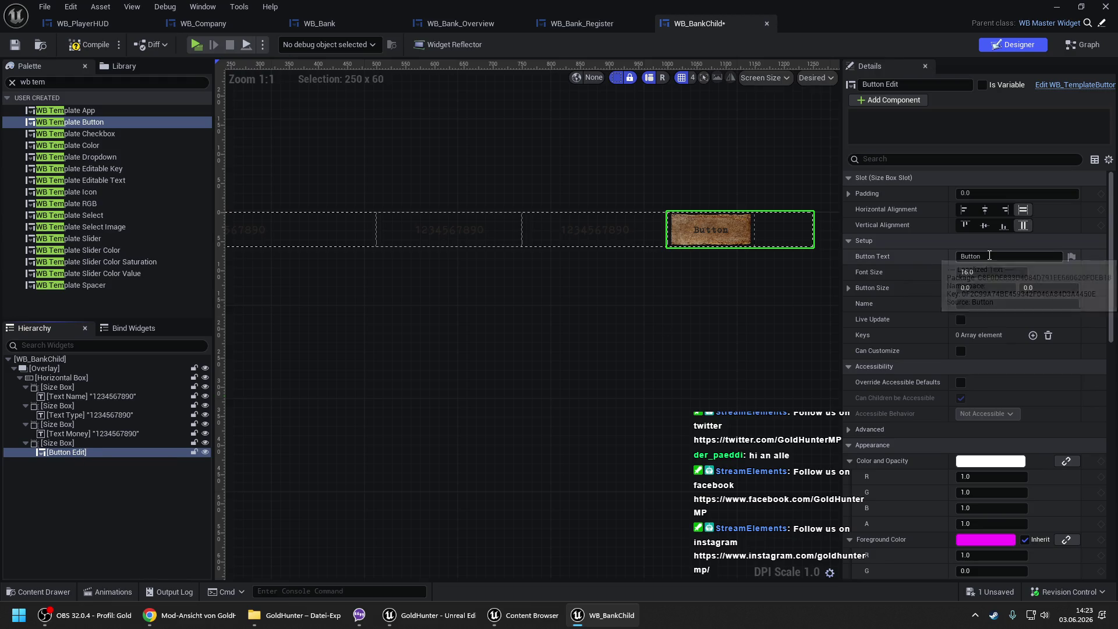
# - Link the button text to string table ST_SingleWords with key Edit
pyautogui.click(1072, 256)
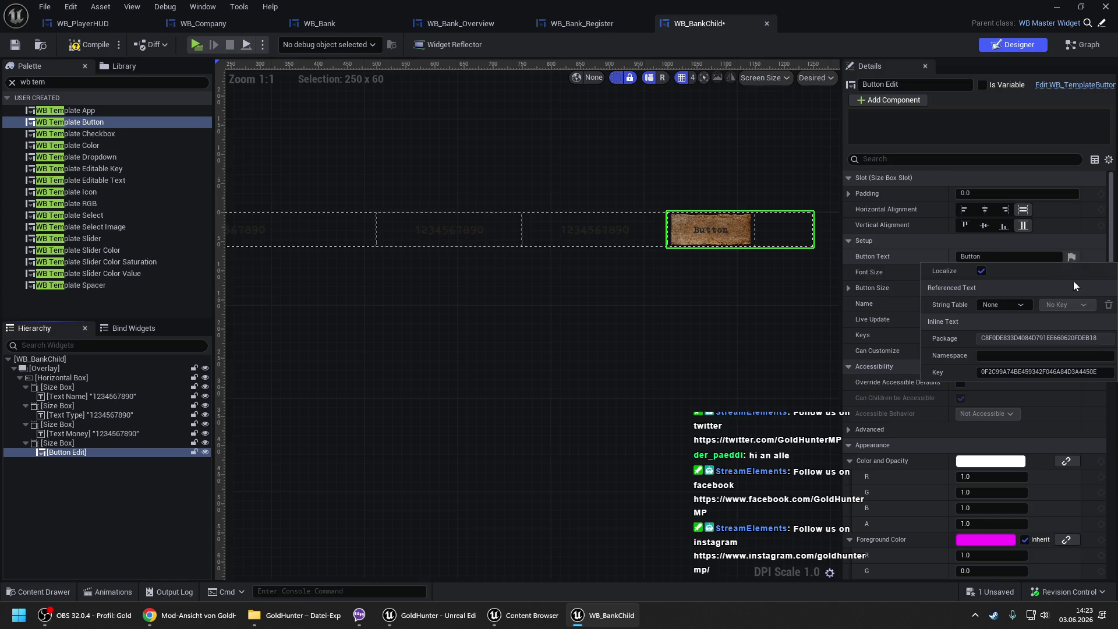
pyautogui.click(1000, 305)
pyautogui.click(1016, 345)
pyautogui.click(1049, 305)
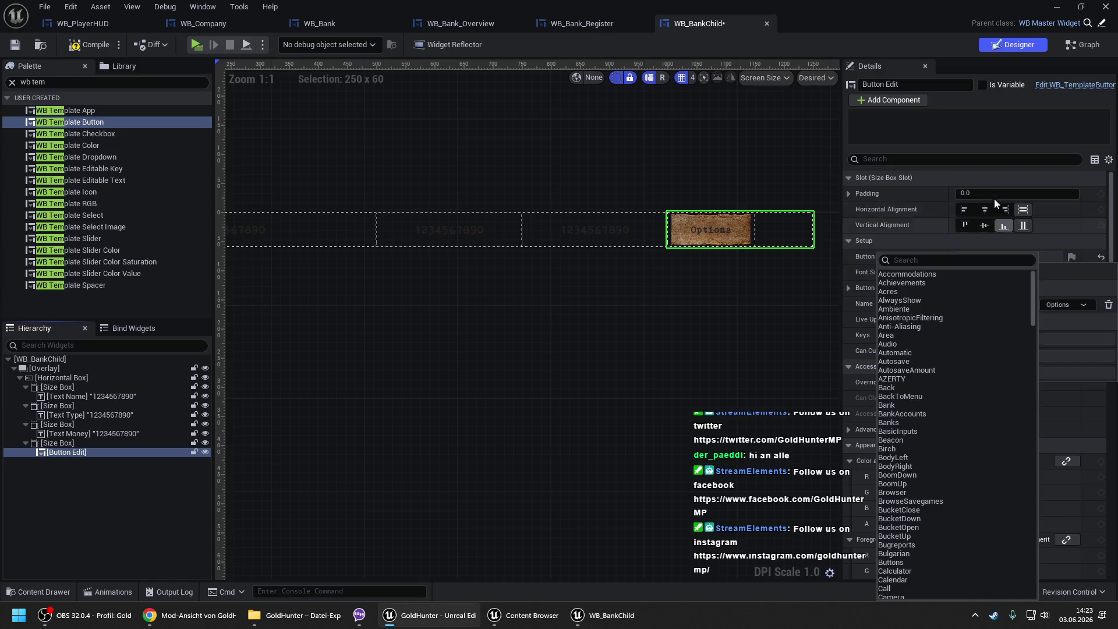
pyautogui.write('edi')
pyautogui.press('Down')
pyautogui.press('Return')
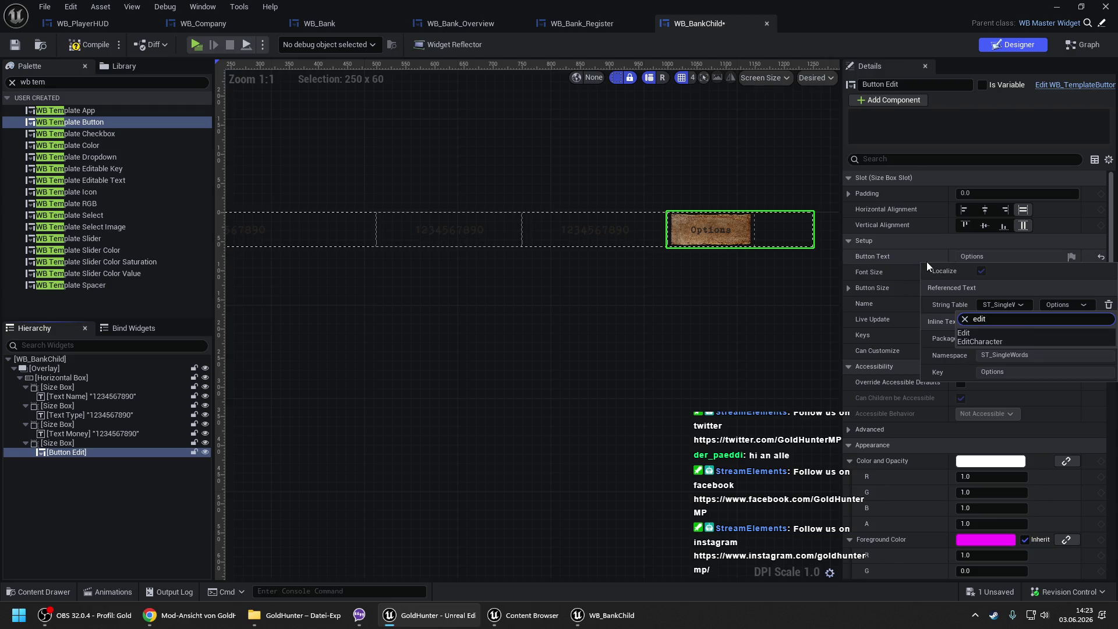
# - Set the button's size box Width Override to 200
pyautogui.click(691, 180)
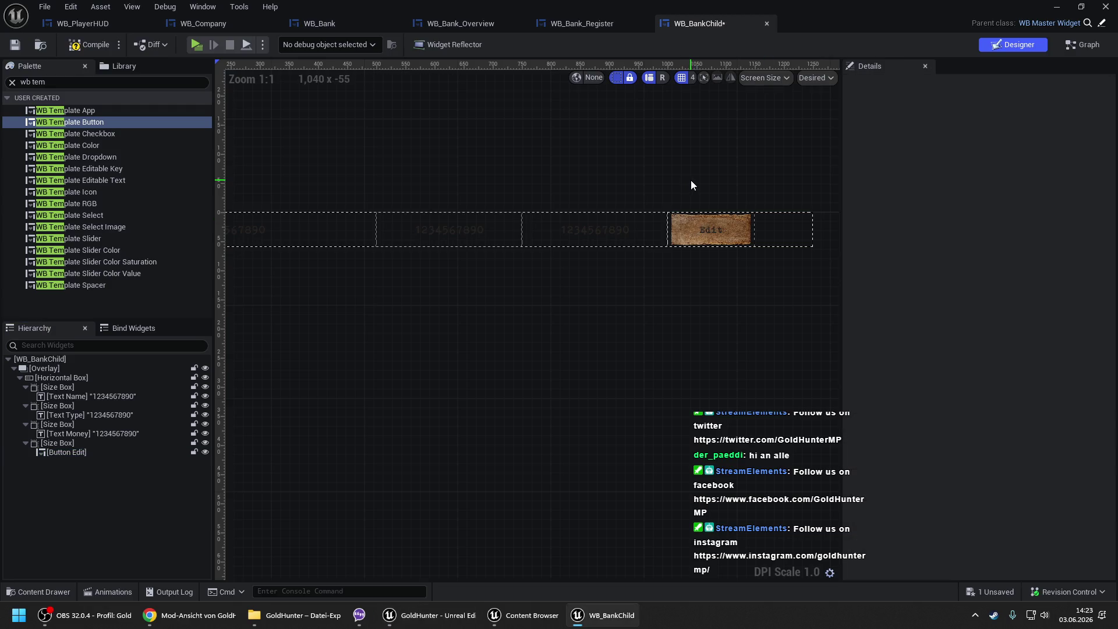
pyautogui.click(73, 449)
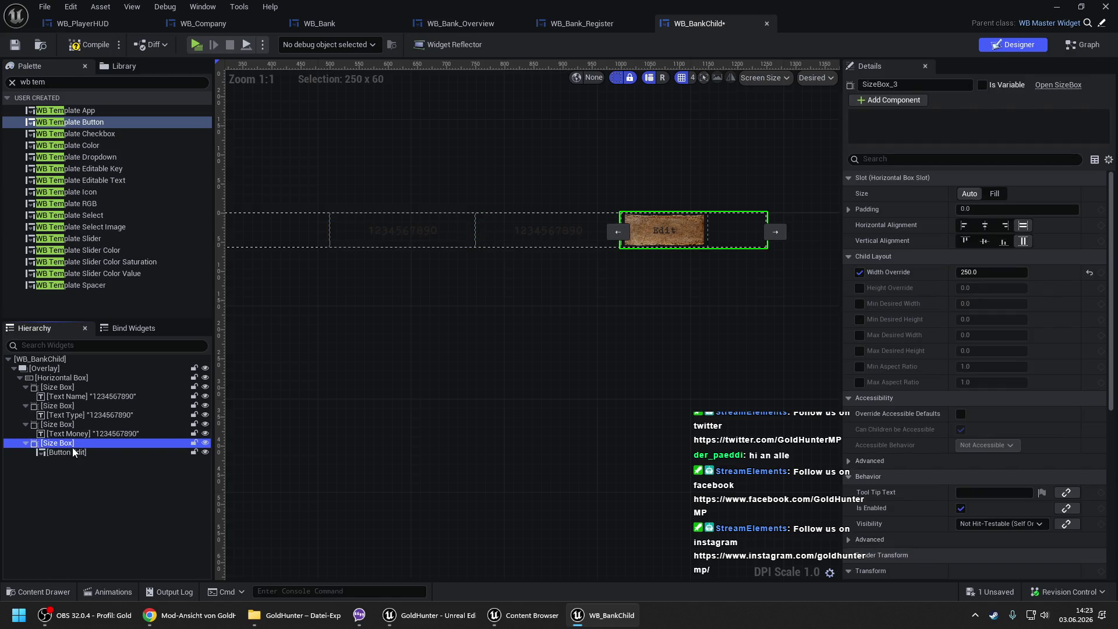
pyautogui.click(69, 453)
pyautogui.click(72, 444)
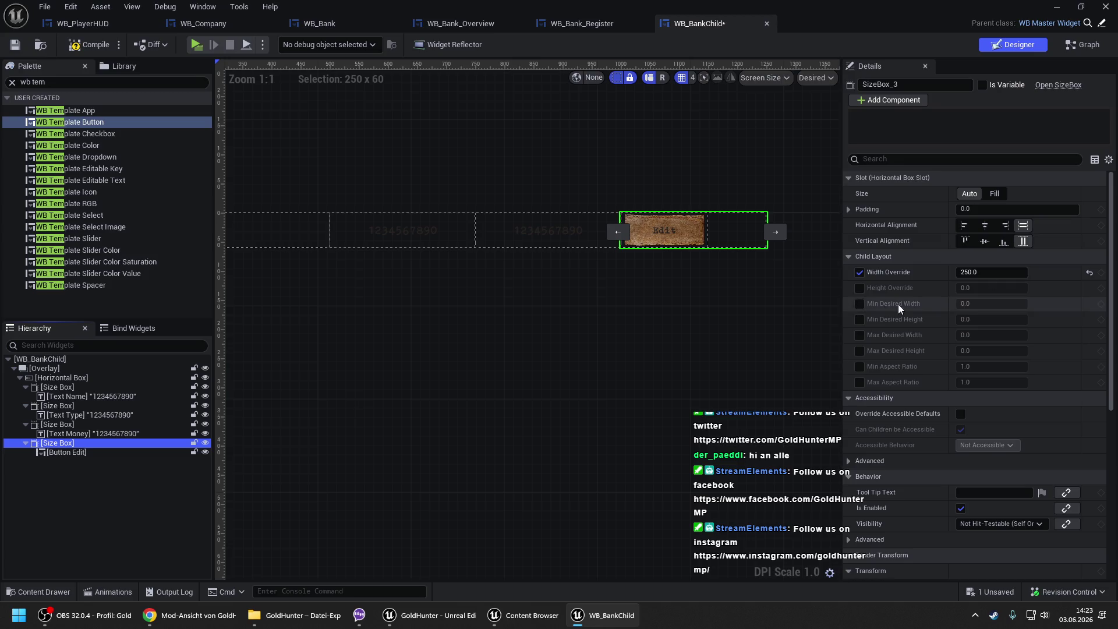
pyautogui.click(1000, 272)
pyautogui.write('200')
pyautogui.press('Return')
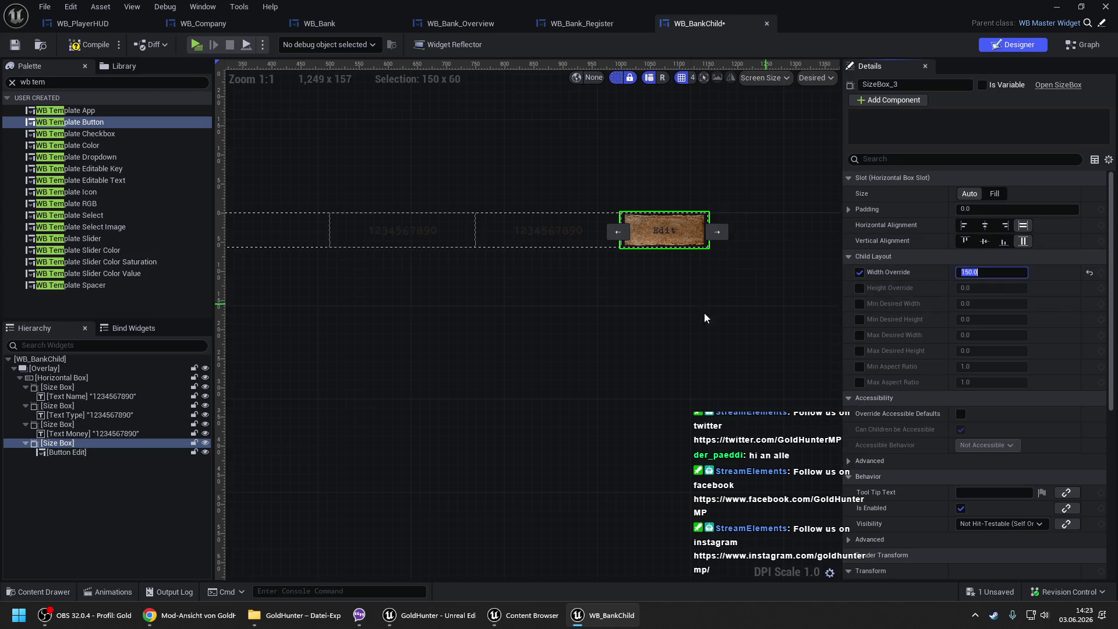
# - Set the Text Name size box Width Override to 300
pyautogui.click(554, 296)
pyautogui.moveTo(553, 296); pyautogui.dragTo(802, 294)
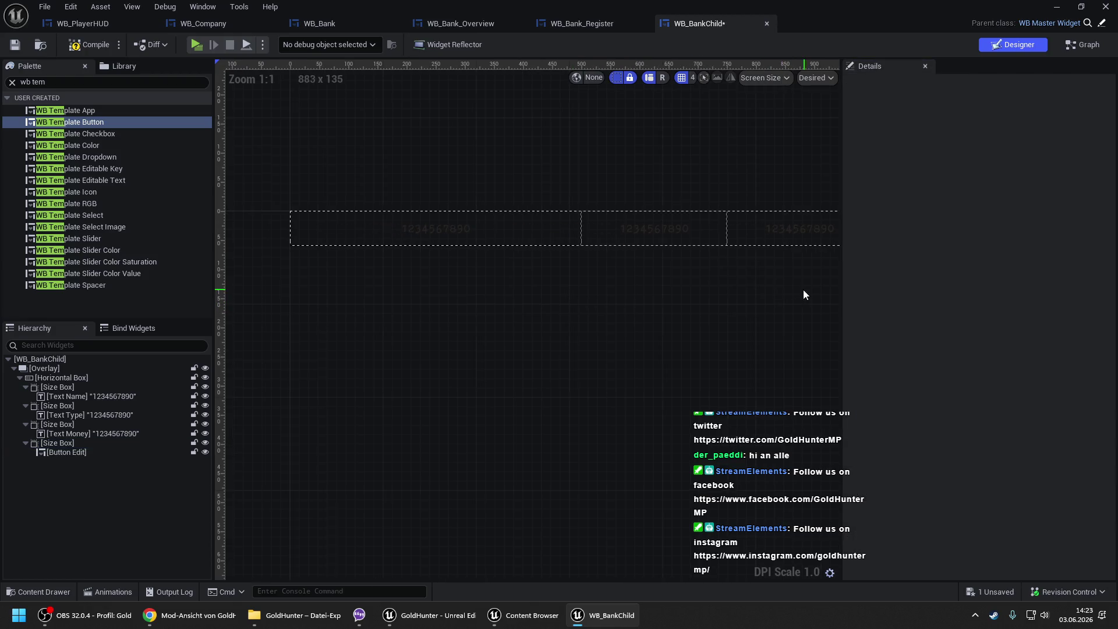
pyautogui.click(447, 227)
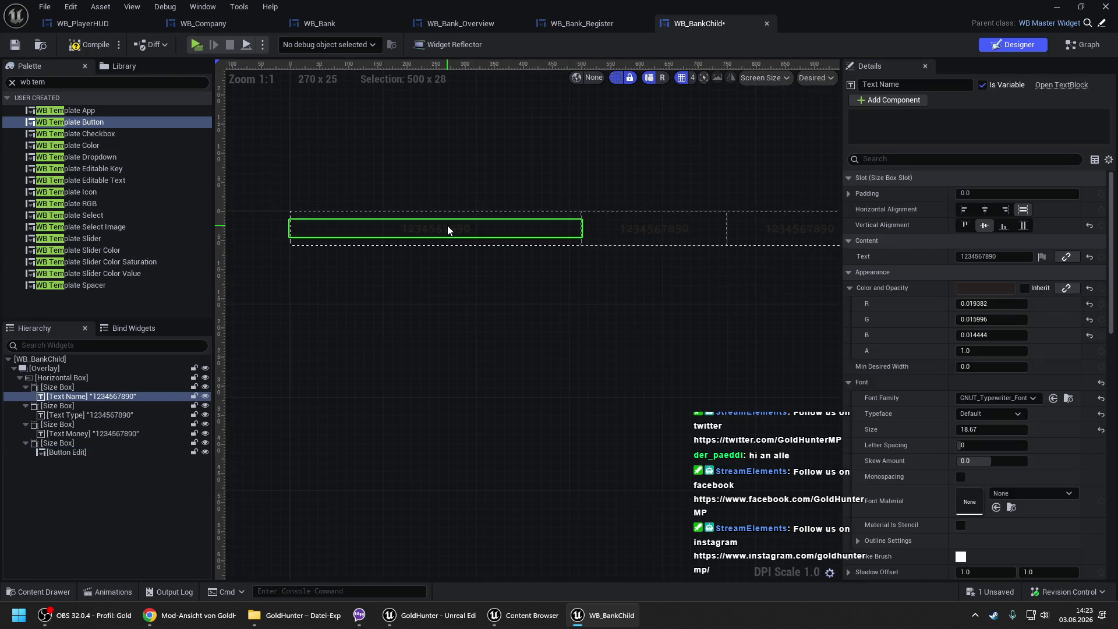
pyautogui.click(59, 386)
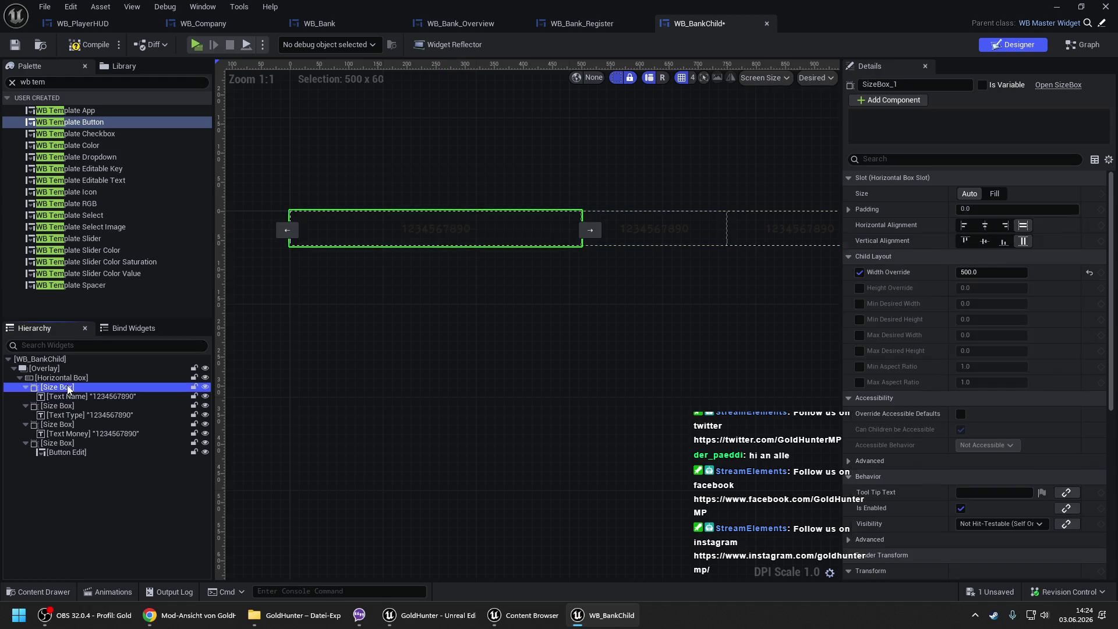
pyautogui.click(969, 272)
pyautogui.write('300')
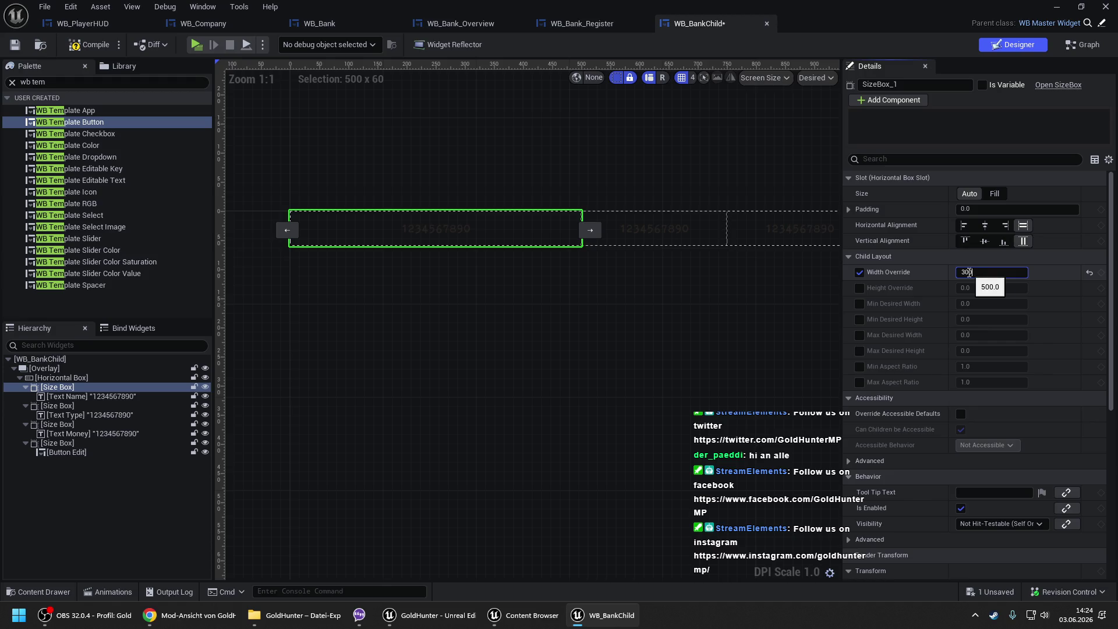
pyautogui.press('Return')
# - Compile and save WB_BankChild and locate it in the Content Browser
pyautogui.click(534, 267)
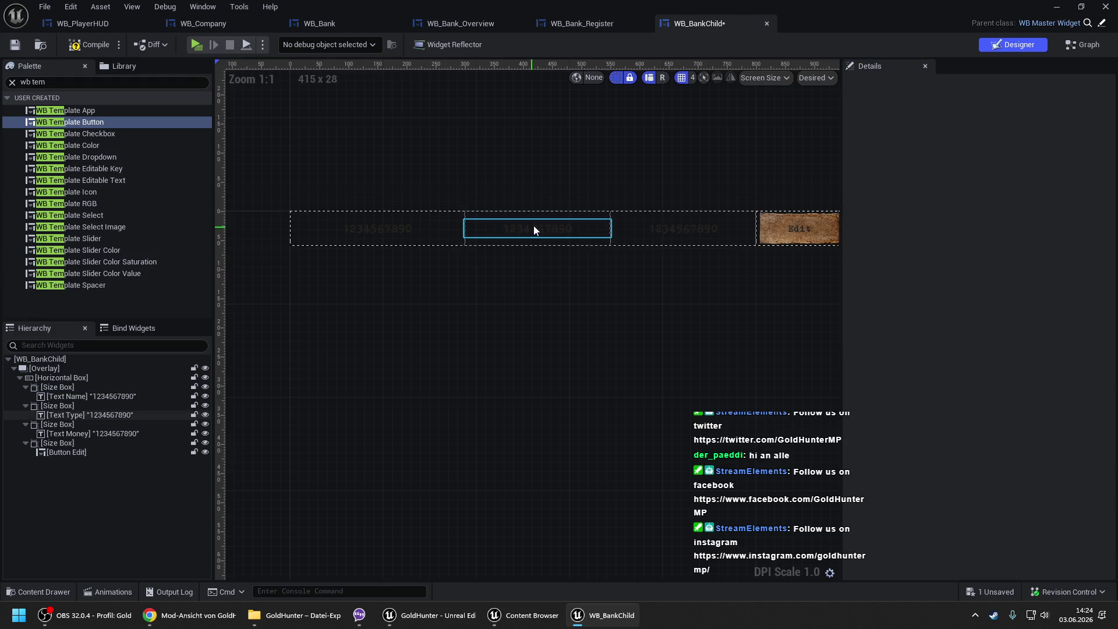
pyautogui.click(534, 229)
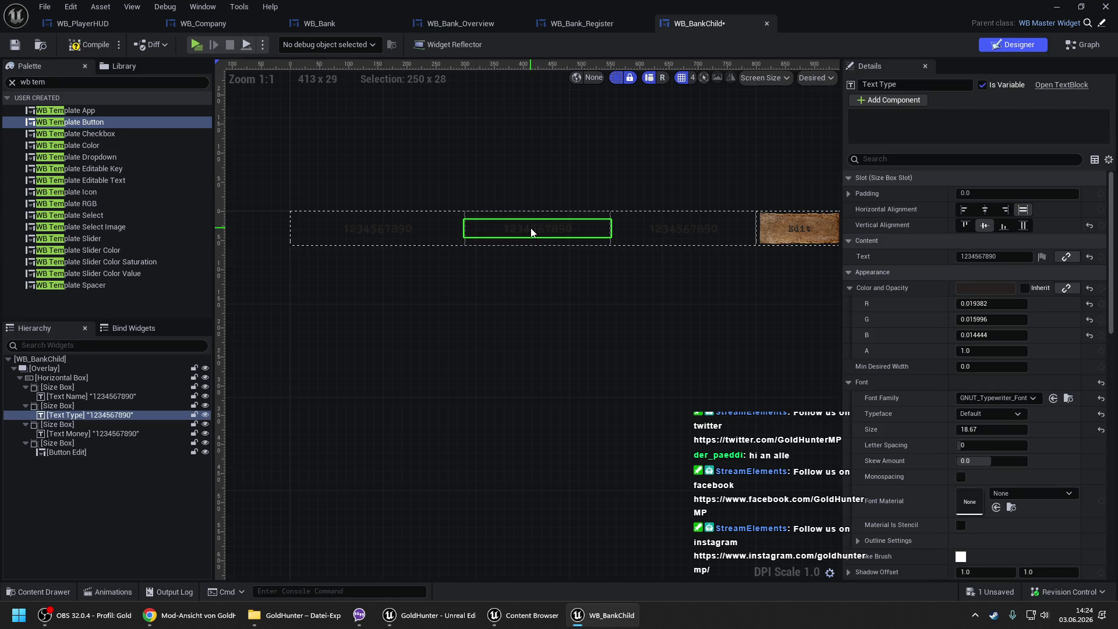
pyautogui.click(82, 47)
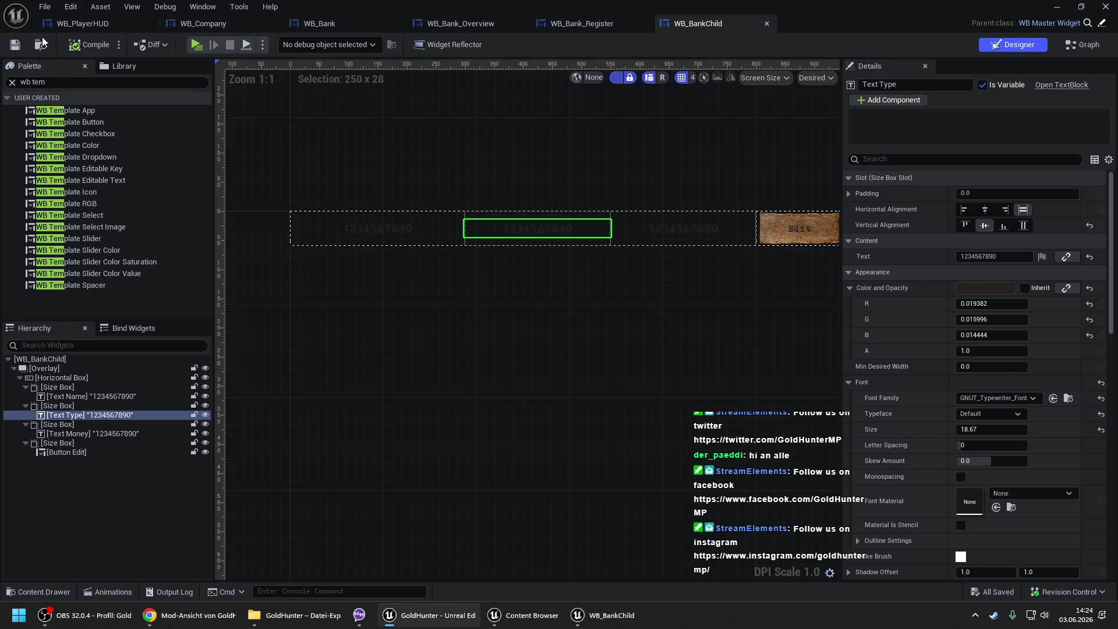
pyautogui.click(41, 43)
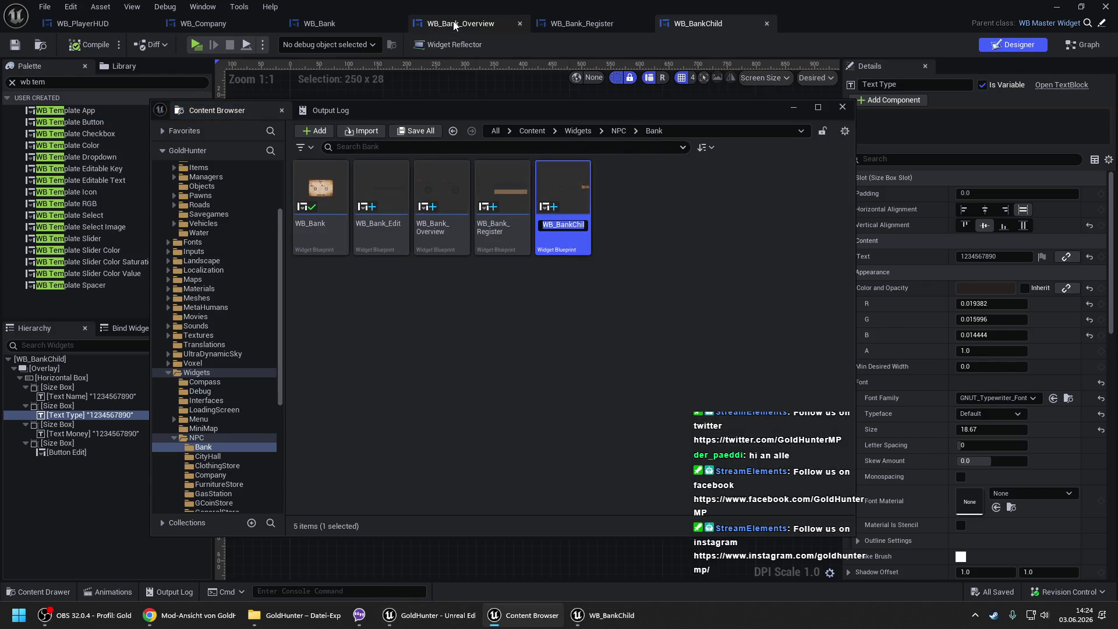
# - In WB_Bank_Overview, add a Vertical Box under the overlay, above the horizontal box
pyautogui.click(455, 25)
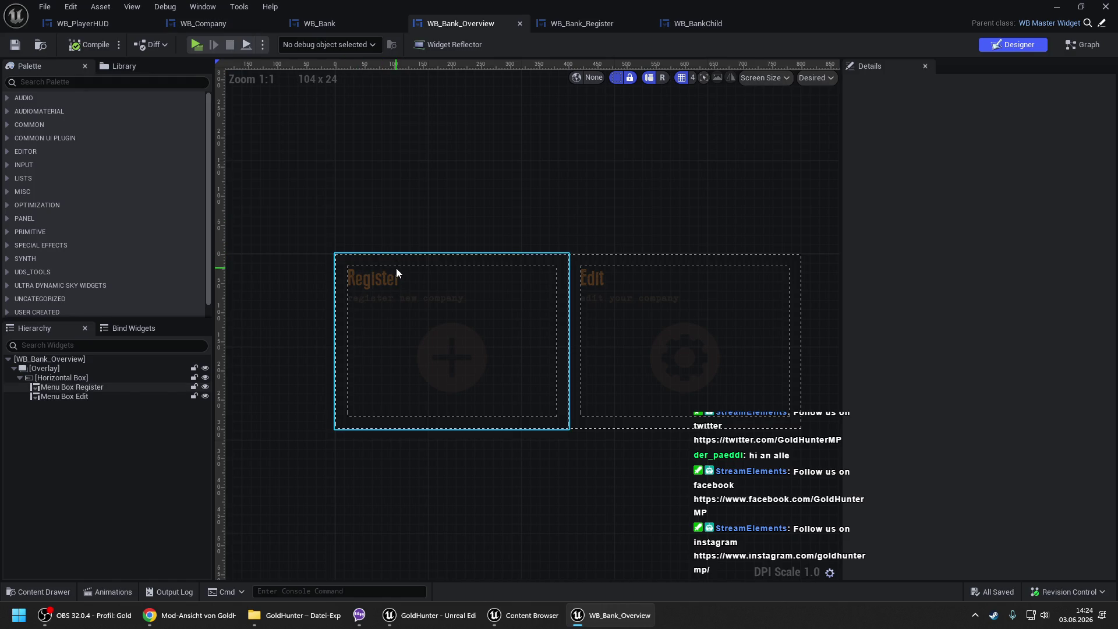
pyautogui.click(56, 369)
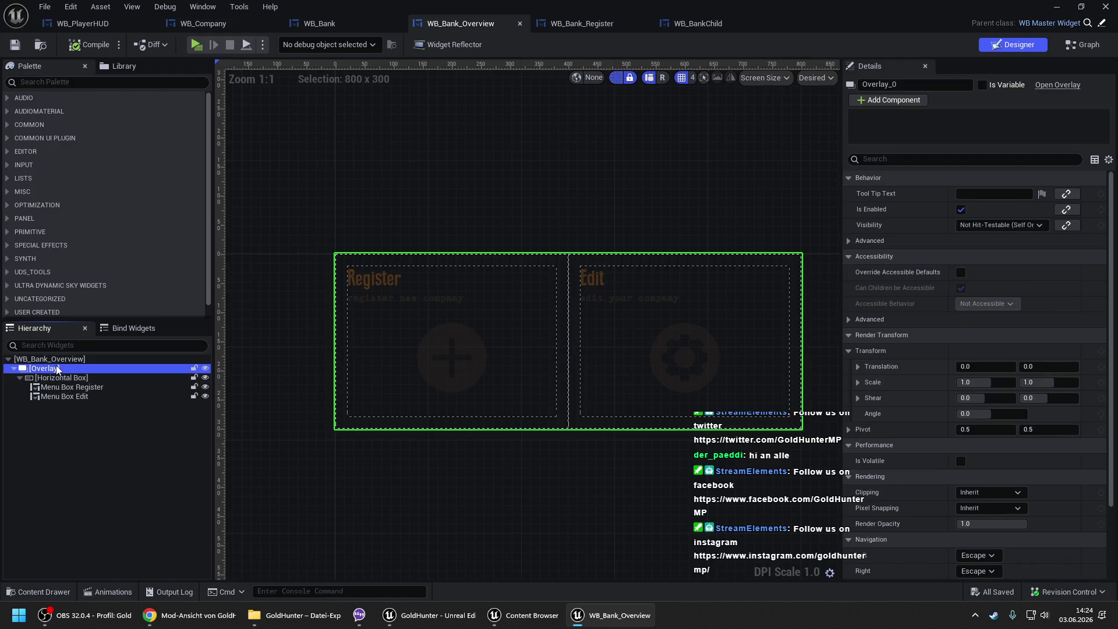
pyautogui.click(101, 82)
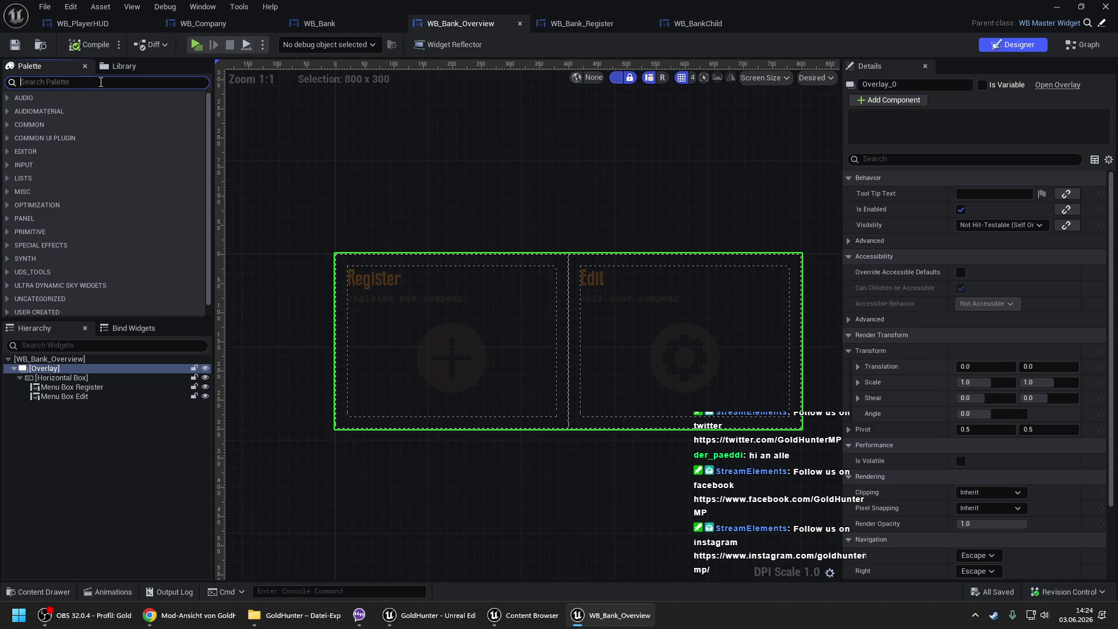
pyautogui.write('vert')
pyautogui.moveTo(47, 110); pyautogui.dragTo(62, 368)
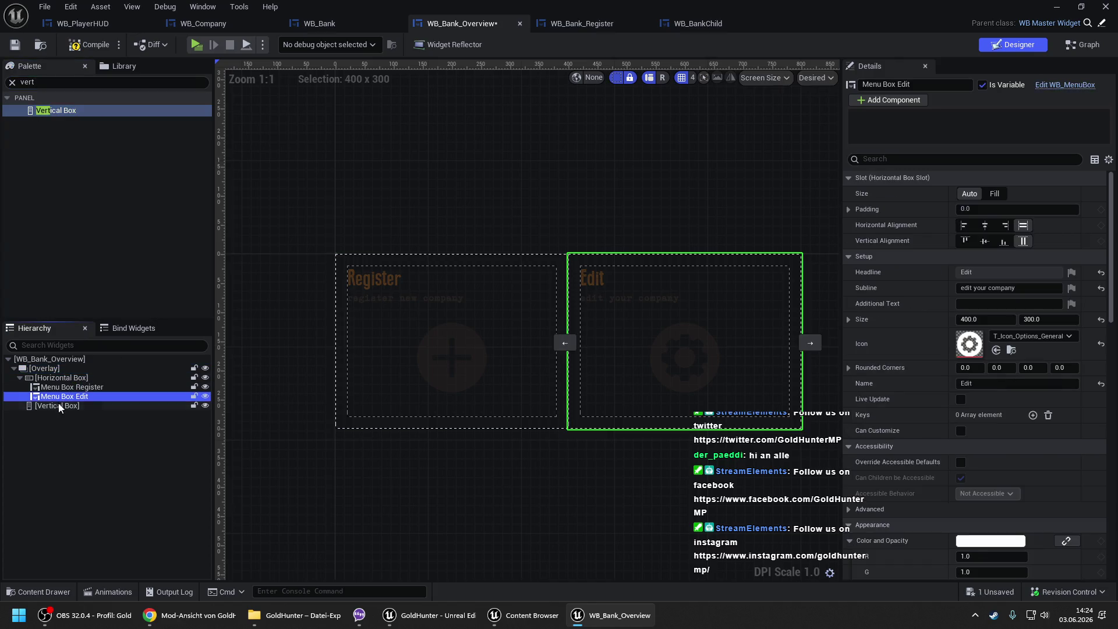
pyautogui.scroll(-3, 589, 349)
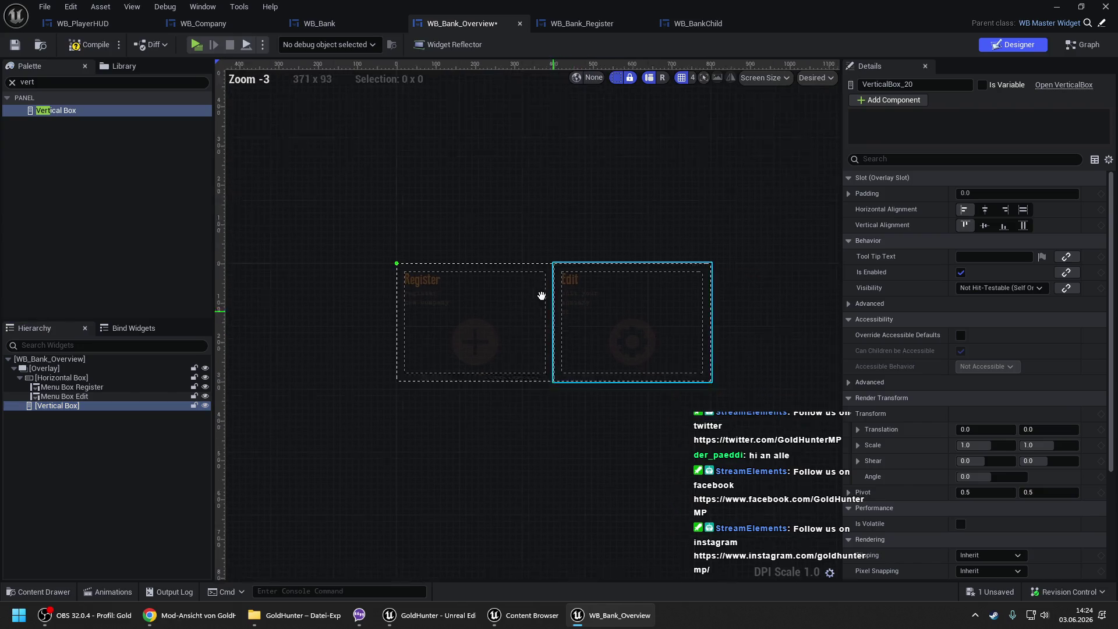
pyautogui.moveTo(61, 405); pyautogui.dragTo(50, 374)
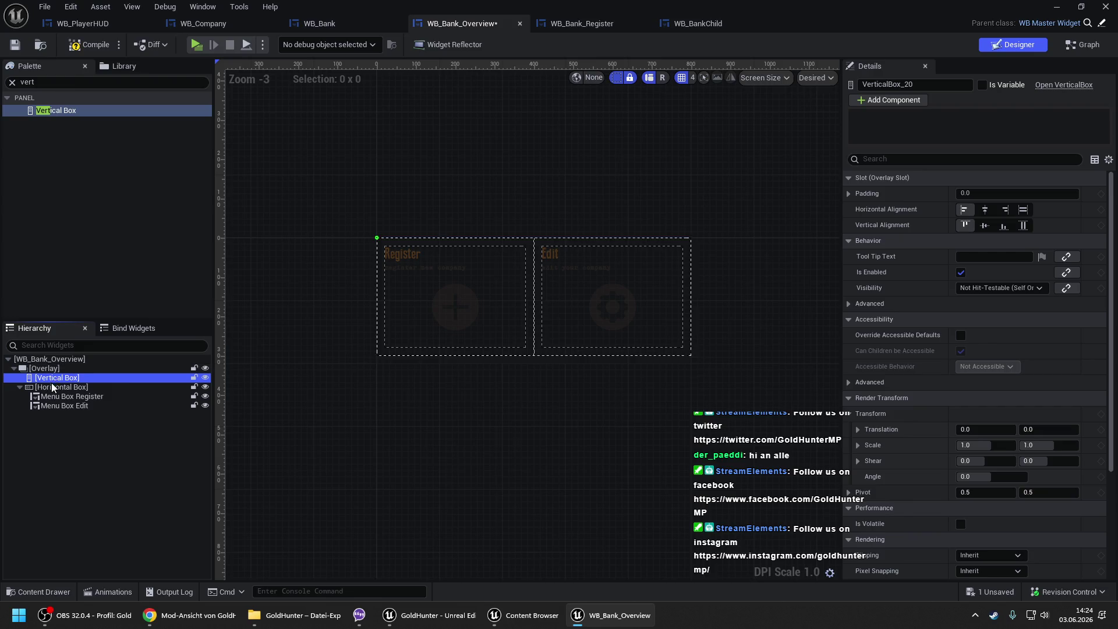
pyautogui.click(52, 387)
pyautogui.click(53, 377)
pyautogui.scroll(3, 329, 287)
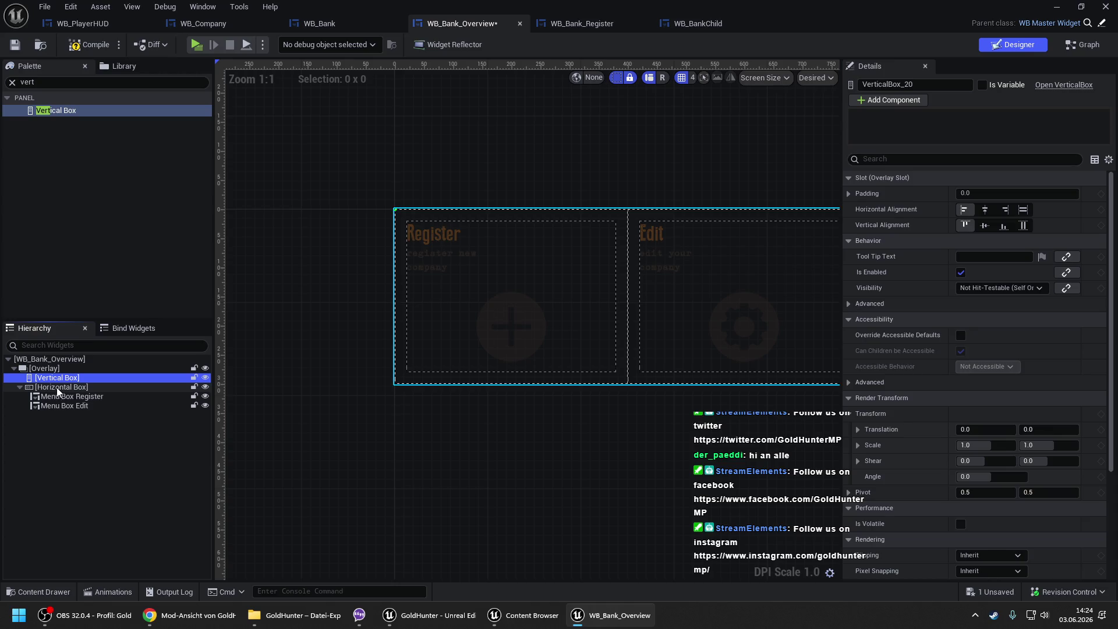
# - Add WB Bank Child and an inner Vertical Box holding the menu Horizontal Box, then compile
pyautogui.click(52, 82)
pyautogui.write('WB_BankChild')
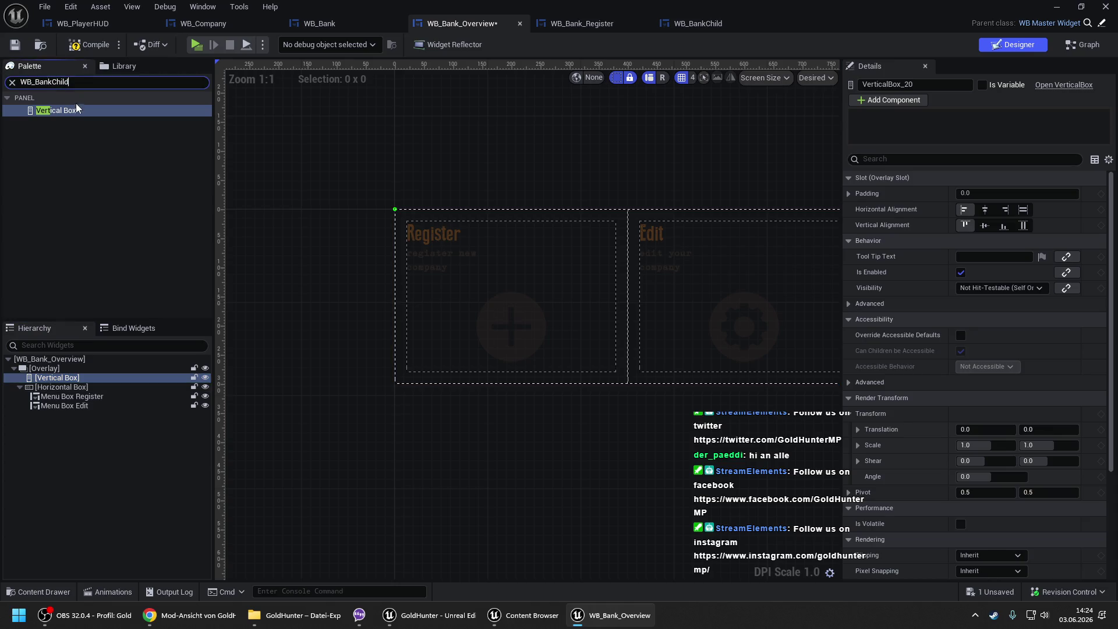
pyautogui.moveTo(66, 114); pyautogui.dragTo(59, 387)
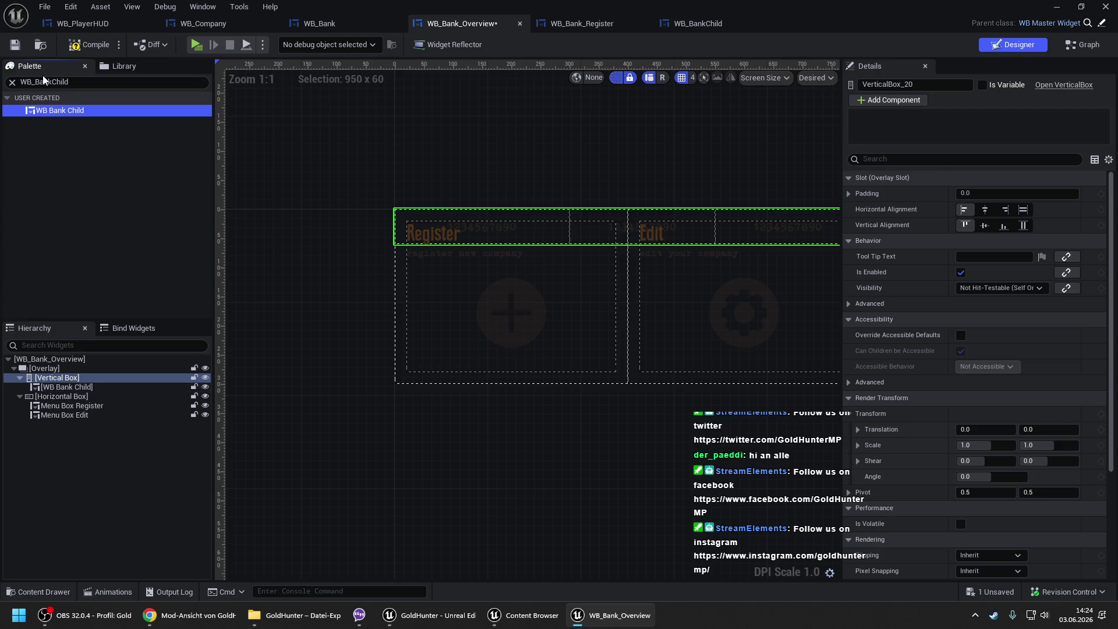
pyautogui.hotkey('ctrl', 'a')
pyautogui.write('vert')
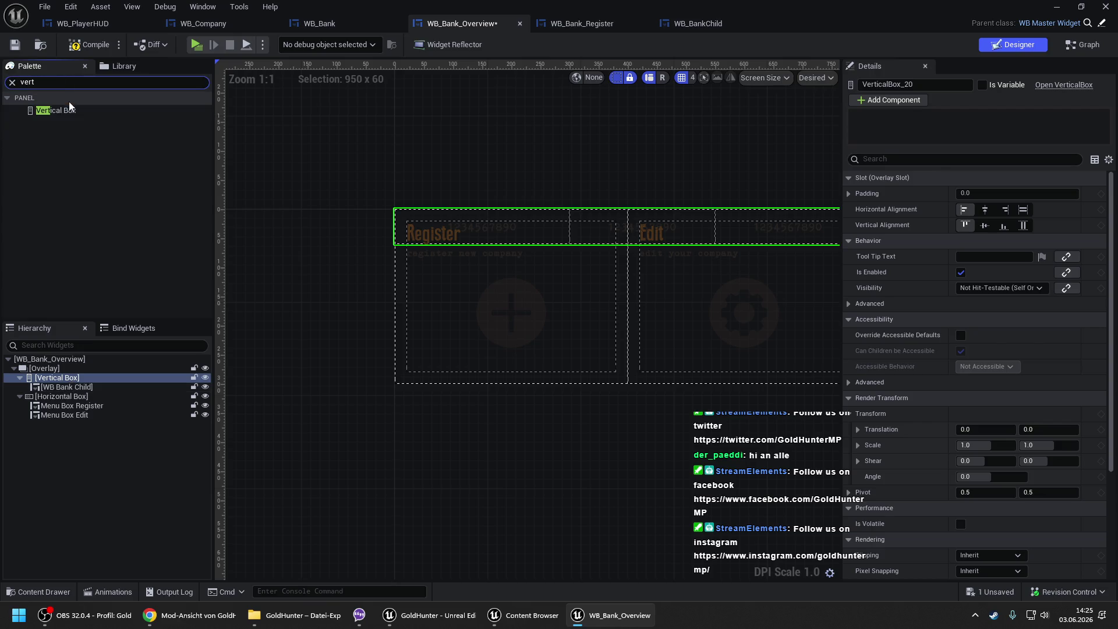
pyautogui.click(57, 112)
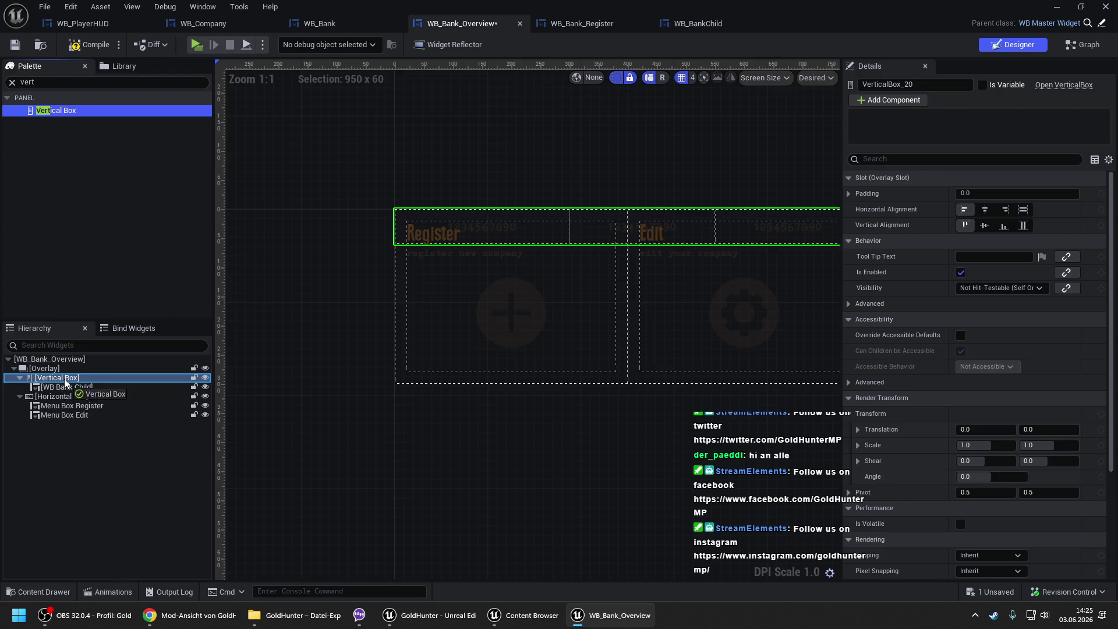
pyautogui.moveTo(65, 382); pyautogui.dragTo(64, 397)
pyautogui.click(63, 404)
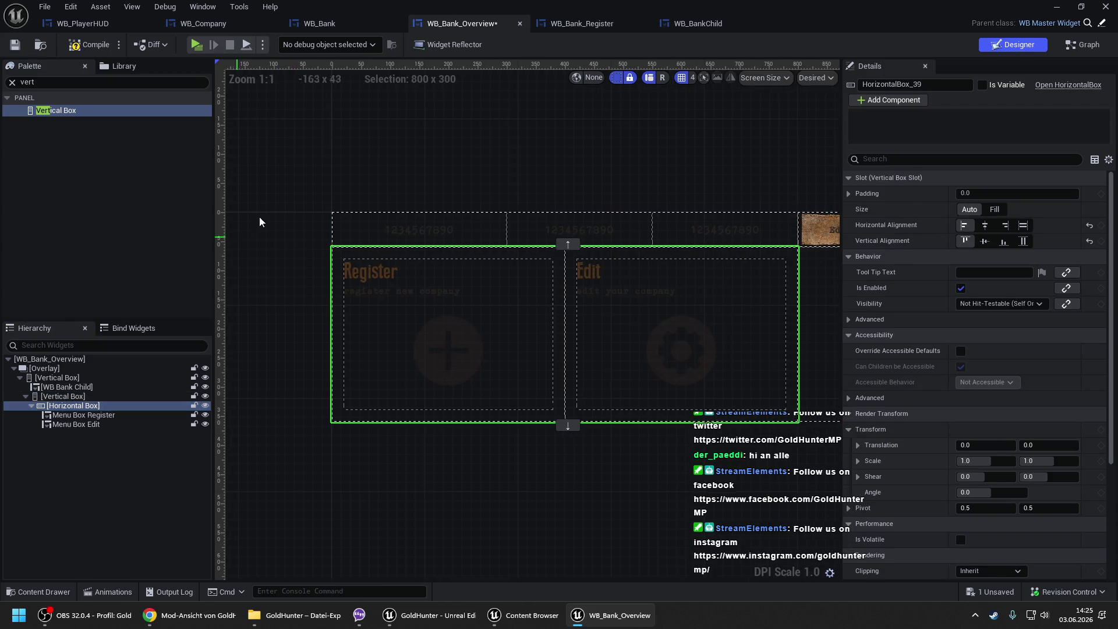
pyautogui.click(319, 176)
pyautogui.scroll(-1, 350, 177)
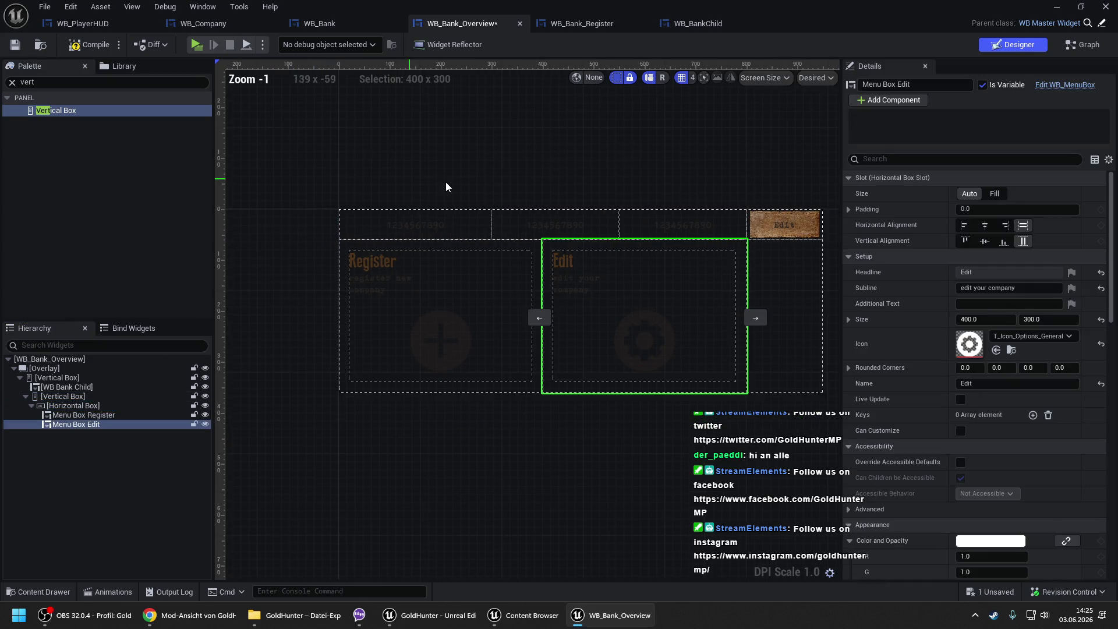
pyautogui.click(89, 44)
# - Look through WB_Company, WB_Bank and WB_Bank_Register, then return to WB_BankChild
pyautogui.click(204, 23)
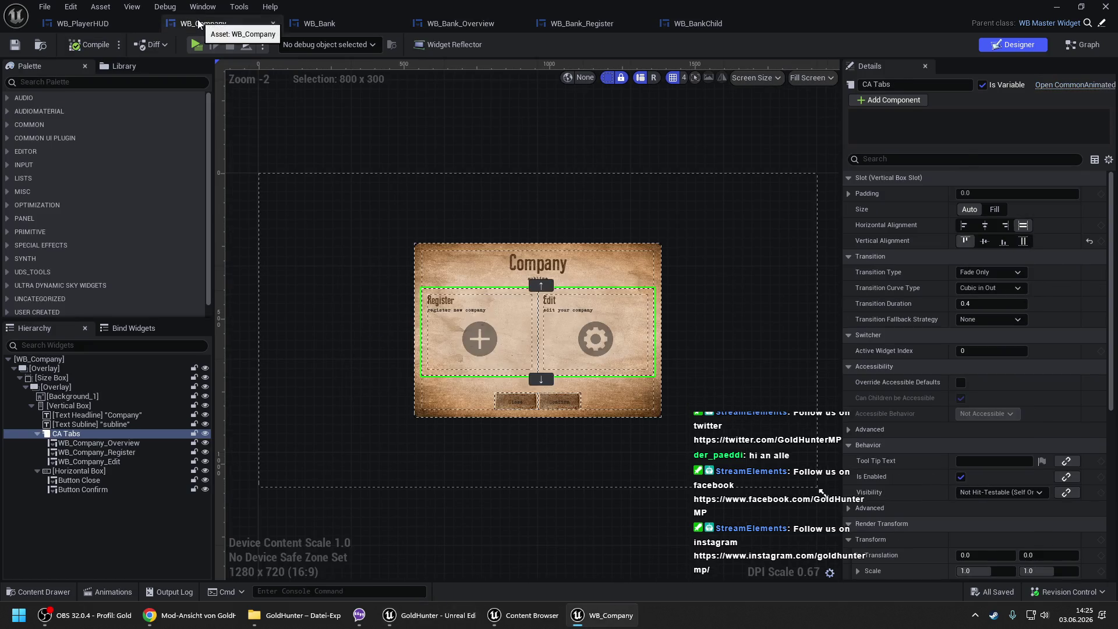
pyautogui.scroll(2, 432, 228)
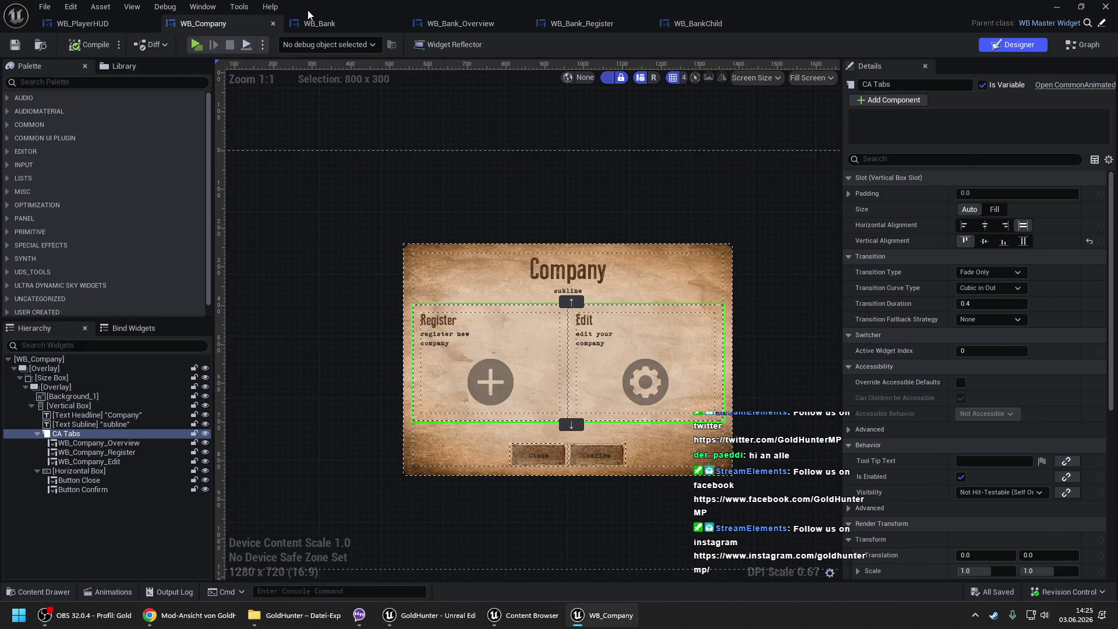
pyautogui.click(318, 23)
pyautogui.scroll(2, 486, 174)
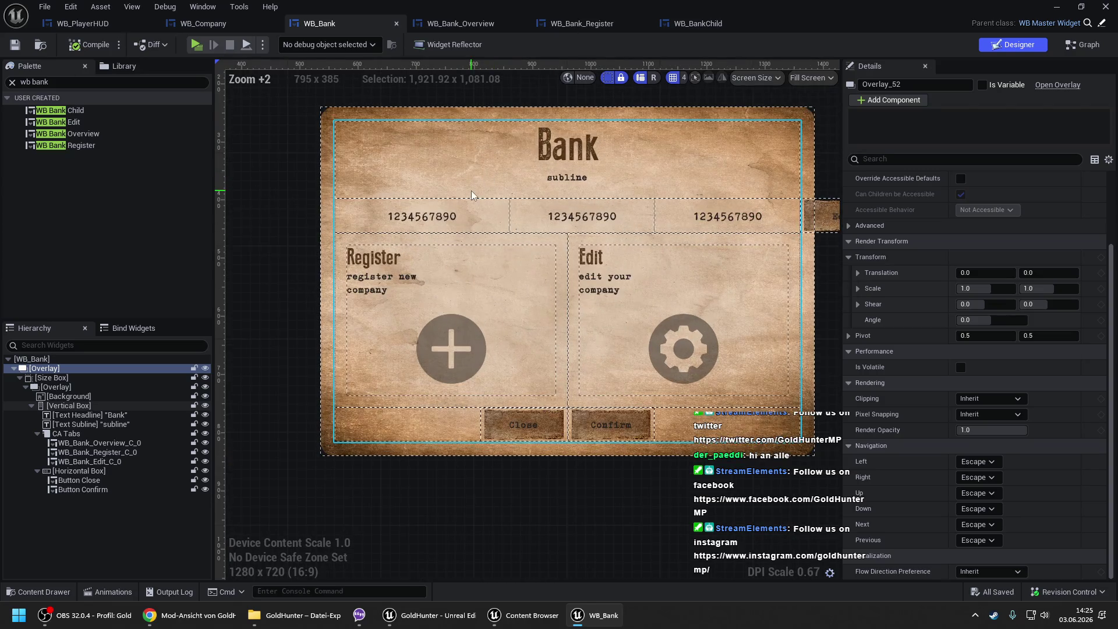
pyautogui.scroll(-2, 471, 191)
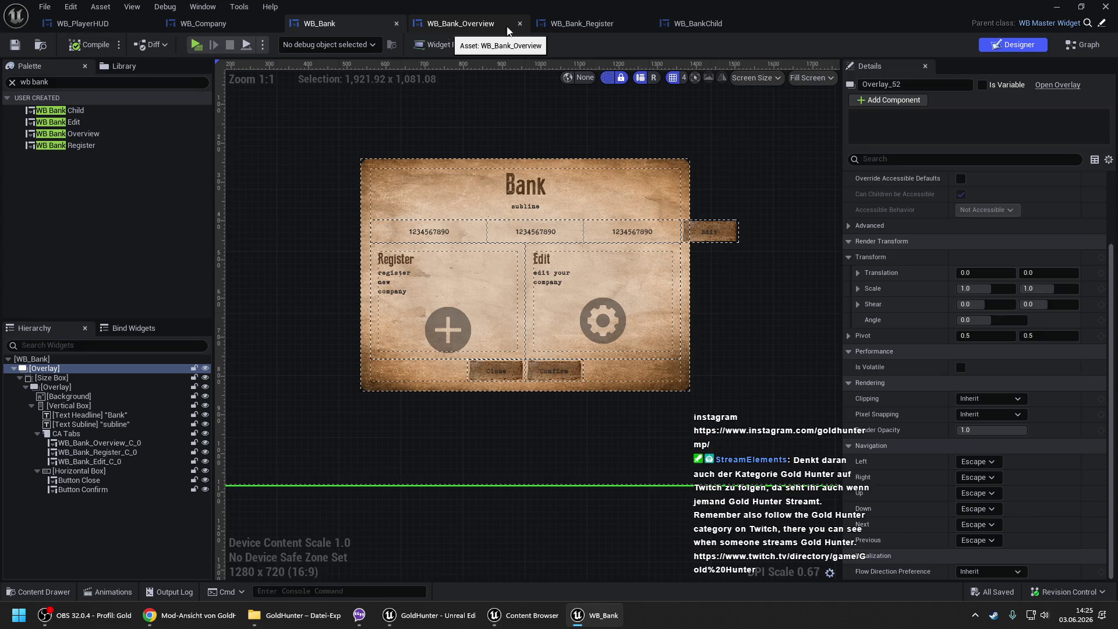
pyautogui.click(577, 23)
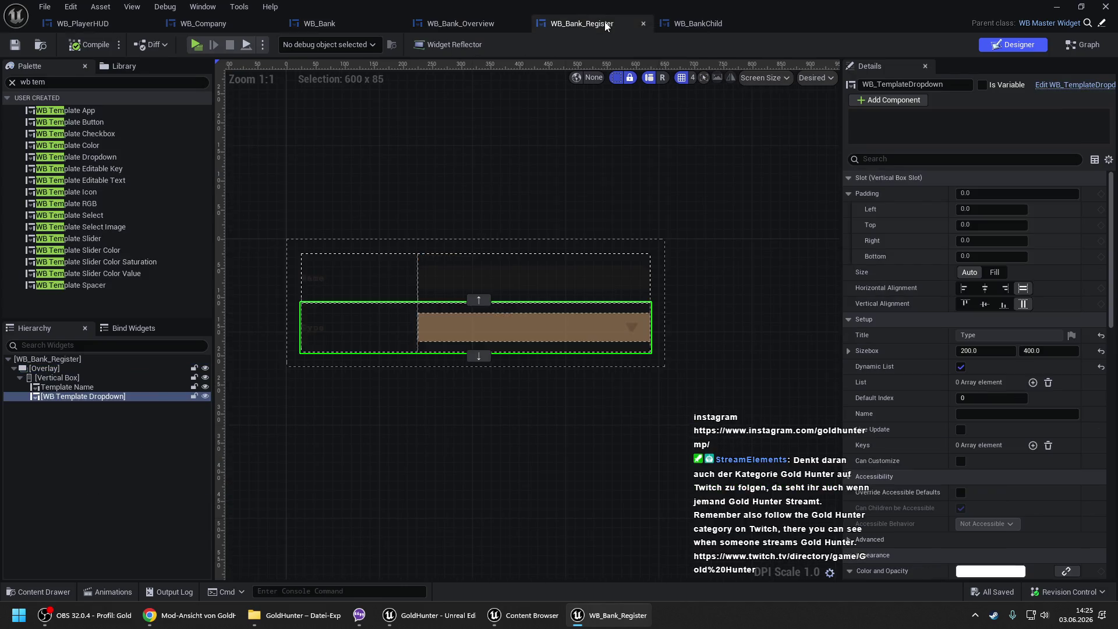
pyautogui.click(710, 22)
pyautogui.click(429, 223)
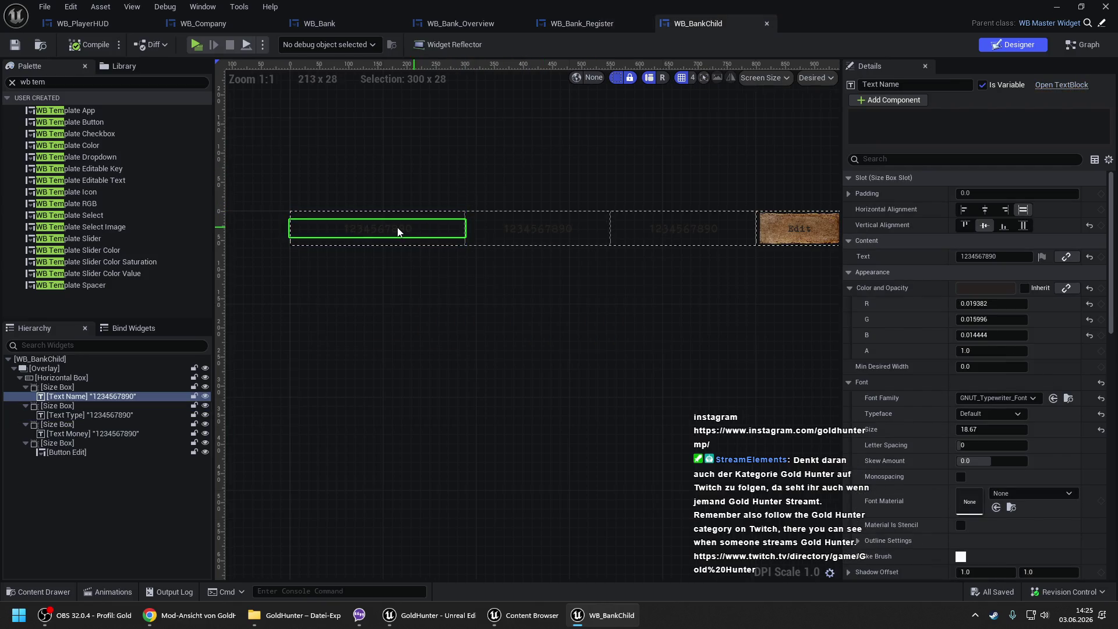
# - Set the first two text blocks' text to Name and Type
pyautogui.click(1007, 256)
pyautogui.hotkey('ctrl', 'a')
pyautogui.write('N')
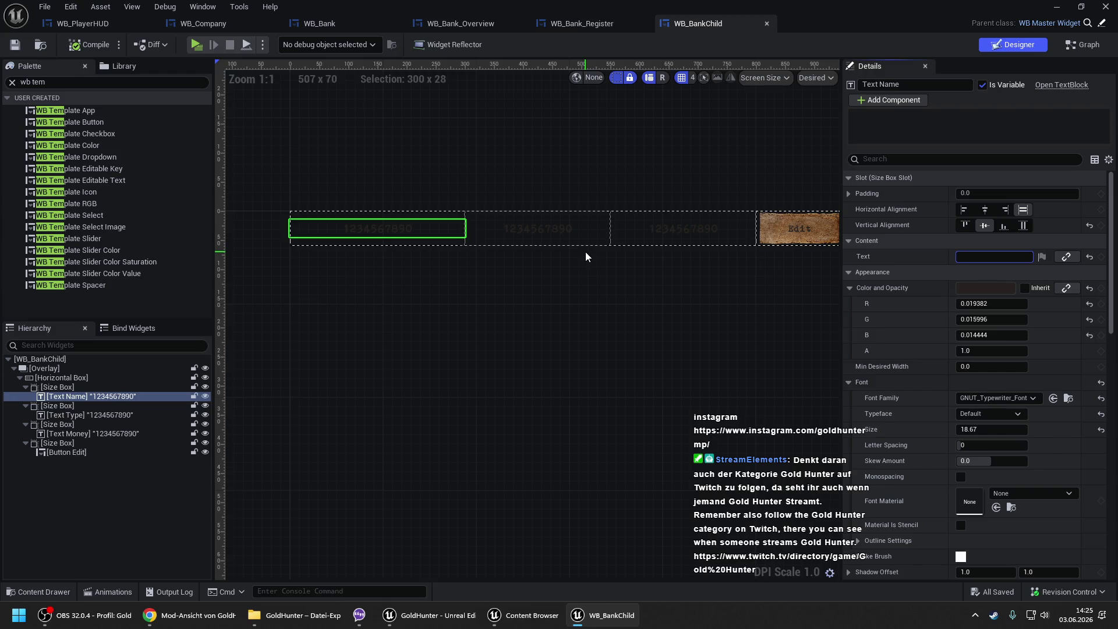
pyautogui.write('ame')
pyautogui.press('Return')
pyautogui.click(533, 224)
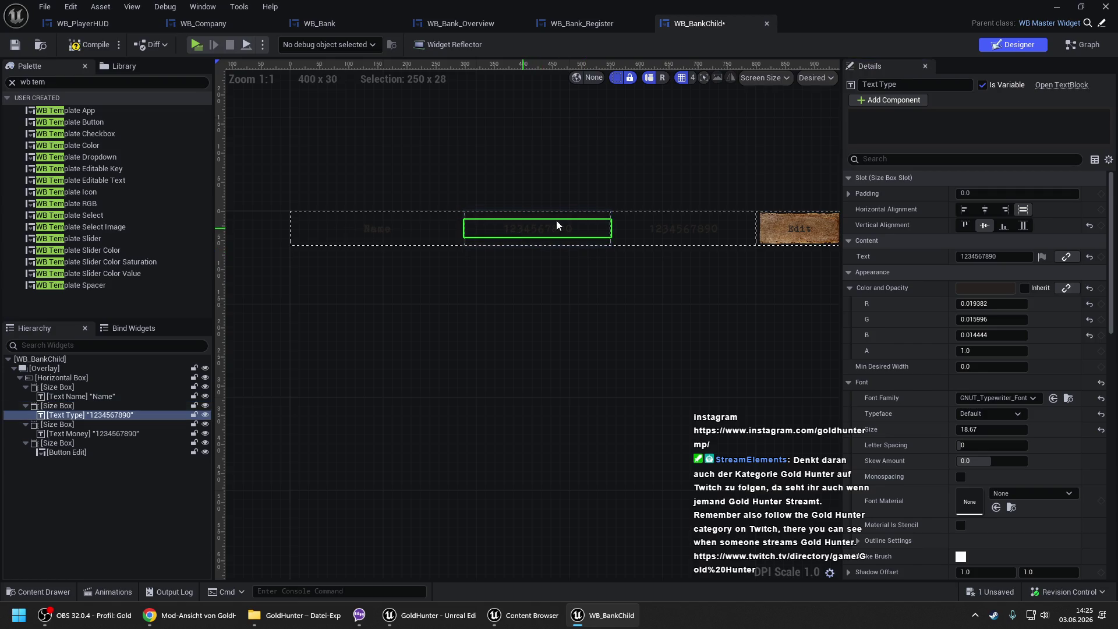
pyautogui.click(985, 256)
pyautogui.write('Type')
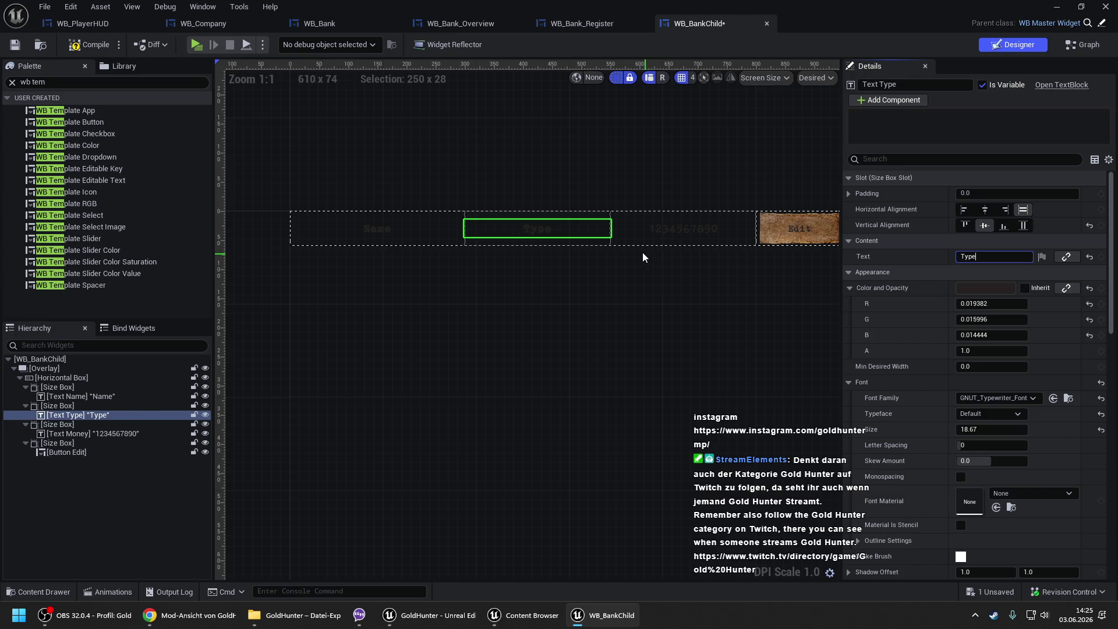
pyautogui.press('Return')
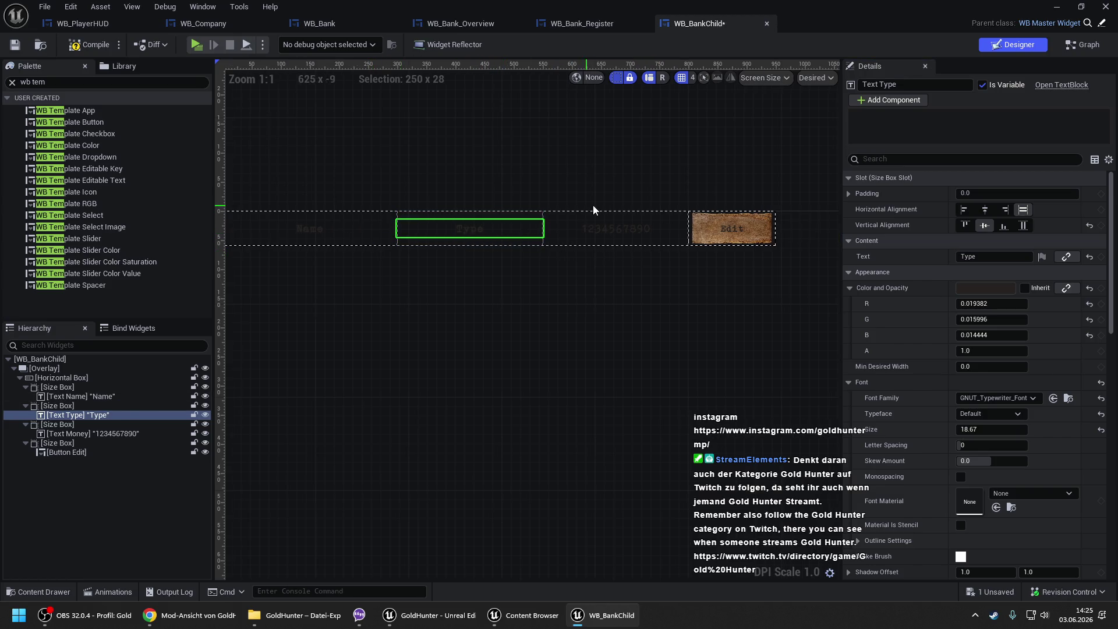
# - Set the money text to $ 123 456 789 and start editing its size box width
pyautogui.click(610, 227)
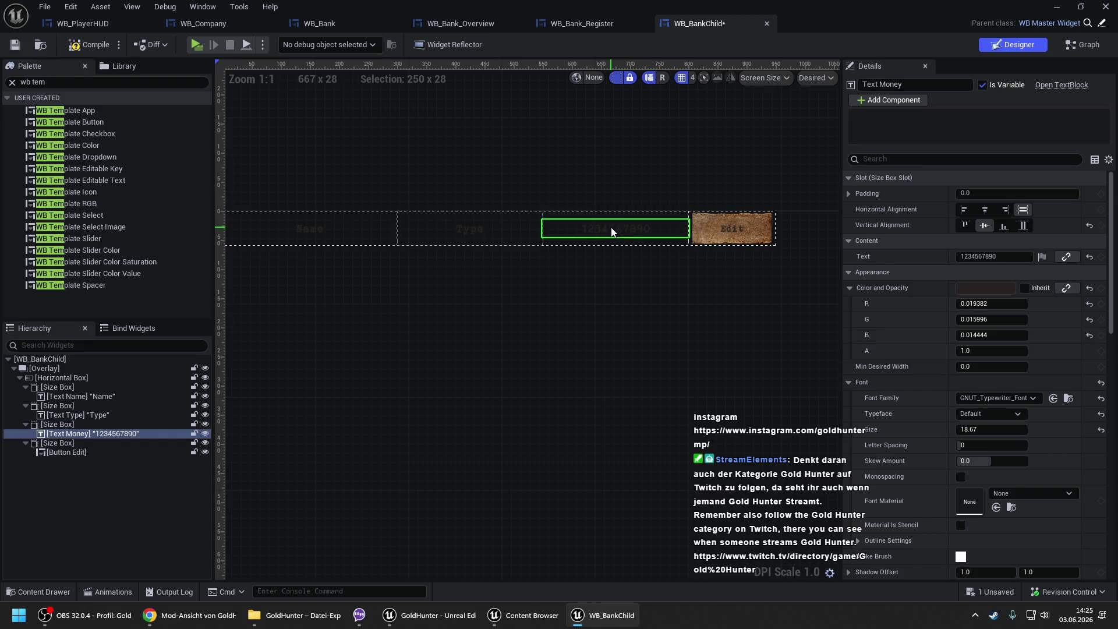
pyautogui.click(1018, 257)
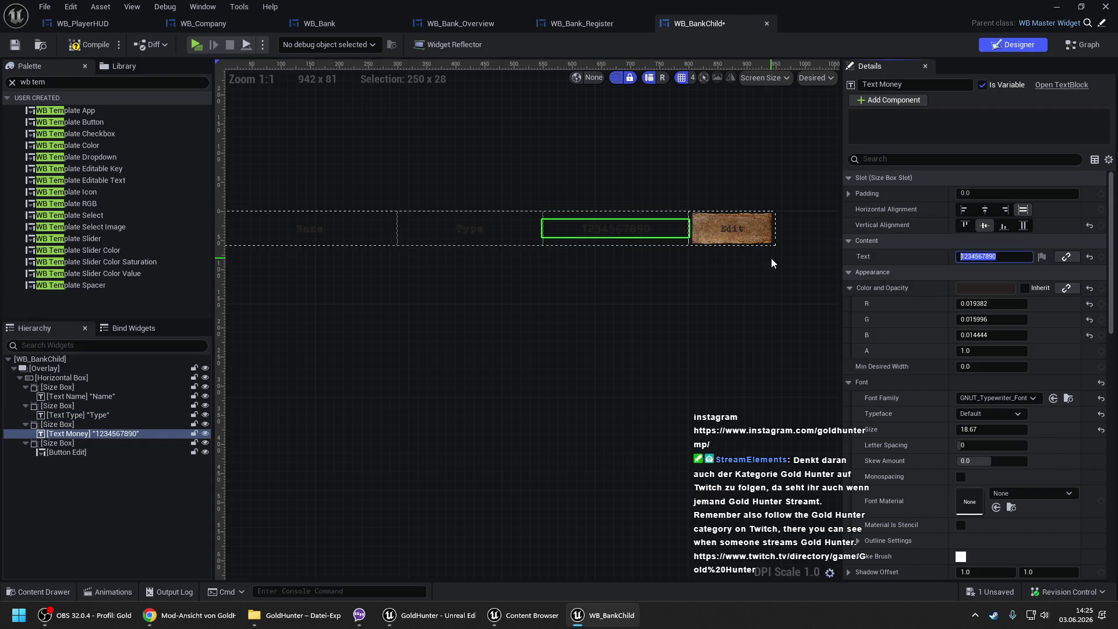
pyautogui.write('S')
pyautogui.write('23')
pyautogui.write('789')
pyautogui.press('Return')
pyautogui.scroll(2, 661, 261)
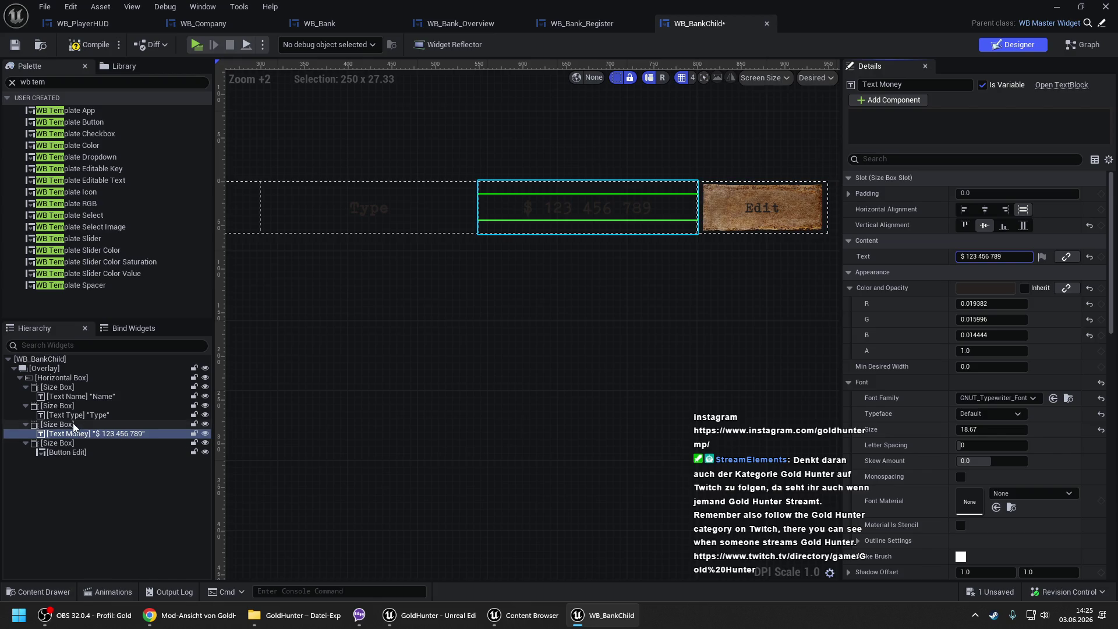
pyautogui.click(57, 424)
pyautogui.click(991, 272)
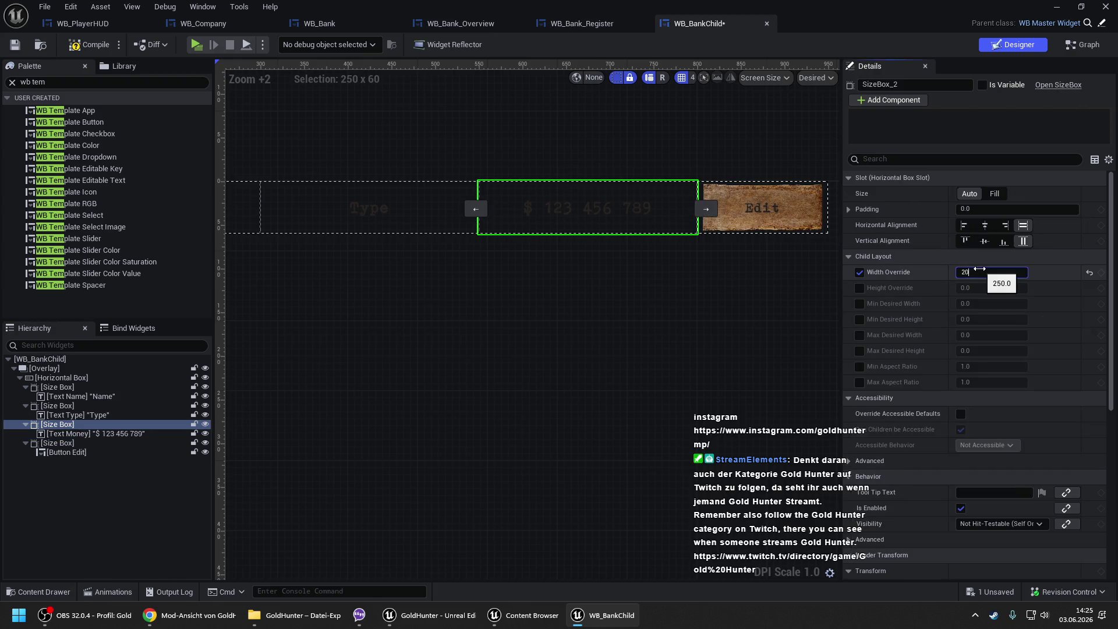
# - Set the money column's width override to 200 and check the row
pyautogui.write('200')
pyautogui.press('Return')
pyautogui.click(659, 295)
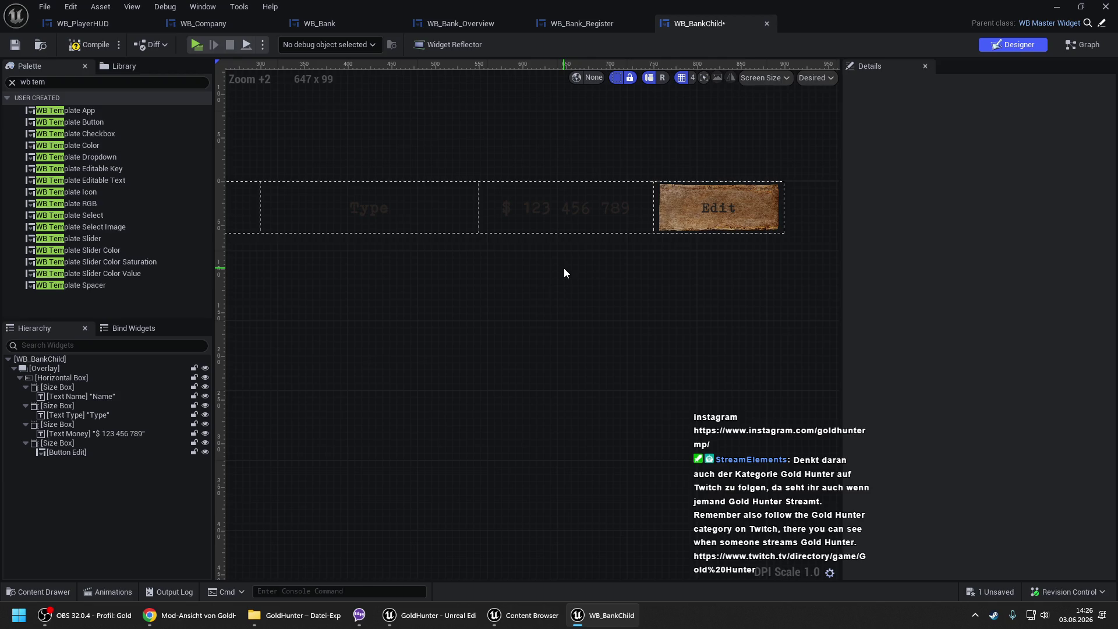
pyautogui.moveTo(551, 269); pyautogui.dragTo(686, 253)
pyautogui.click(557, 218)
pyautogui.click(559, 217)
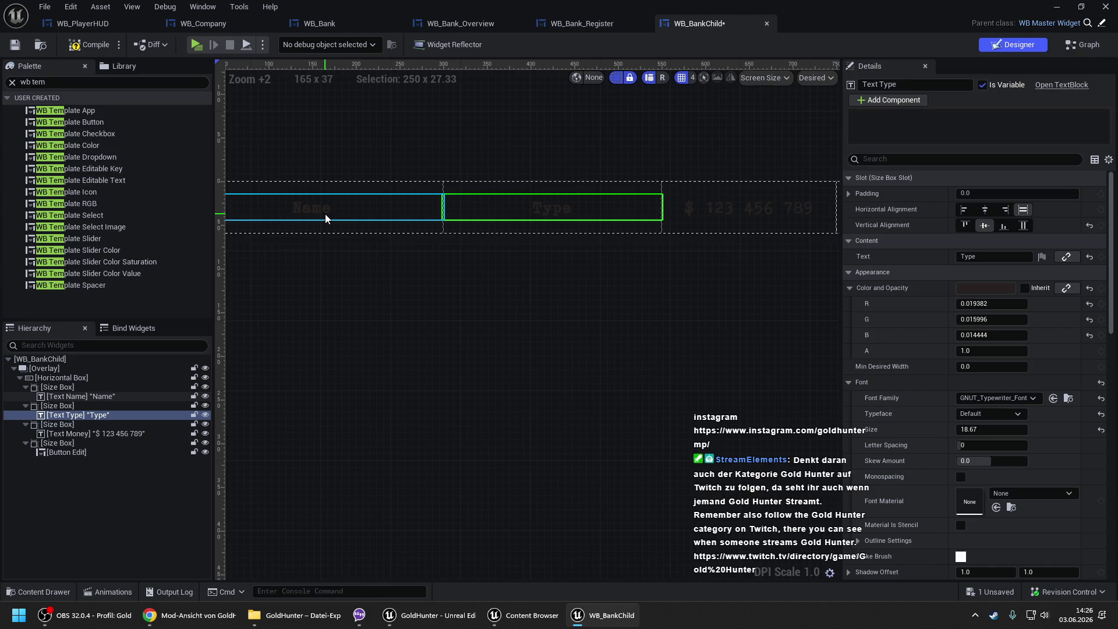
# - Set the Name column's Size Box width override to 250, then compile and save WB_BankChild
pyautogui.click(325, 214)
pyautogui.moveTo(355, 202); pyautogui.dragTo(437, 203)
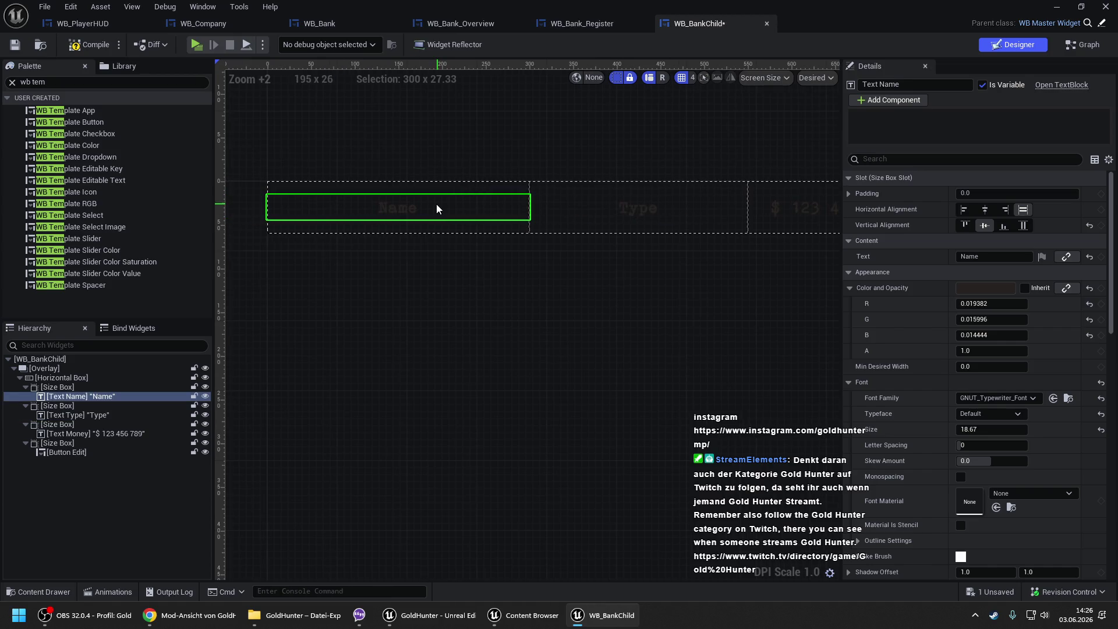
pyautogui.click(92, 385)
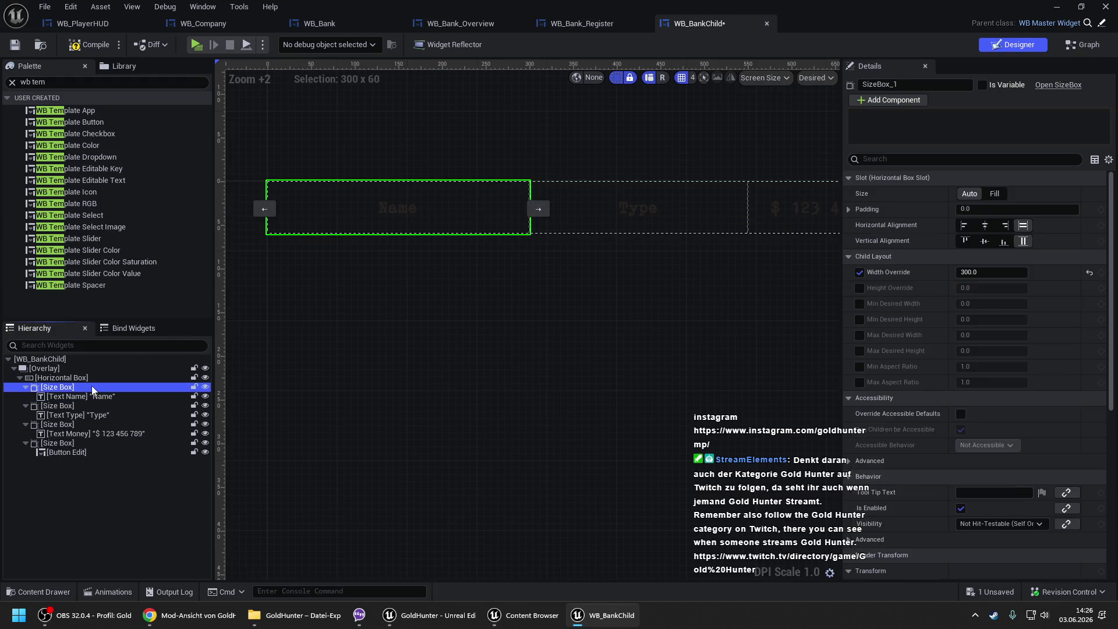
pyautogui.click(1001, 272)
pyautogui.write('2')
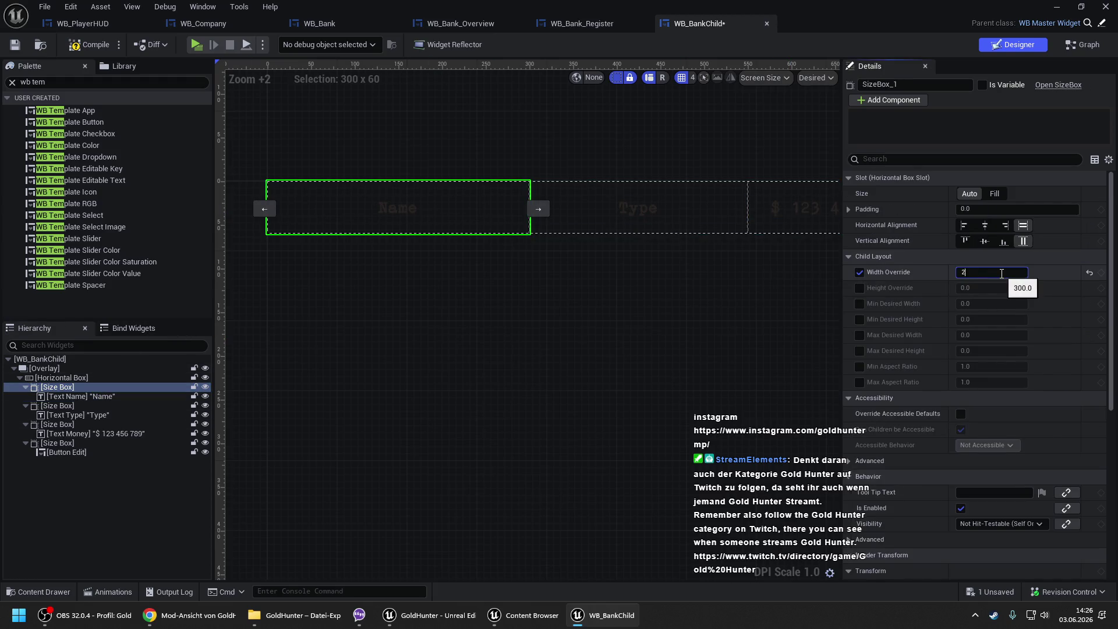
pyautogui.write('50')
pyautogui.press('Return')
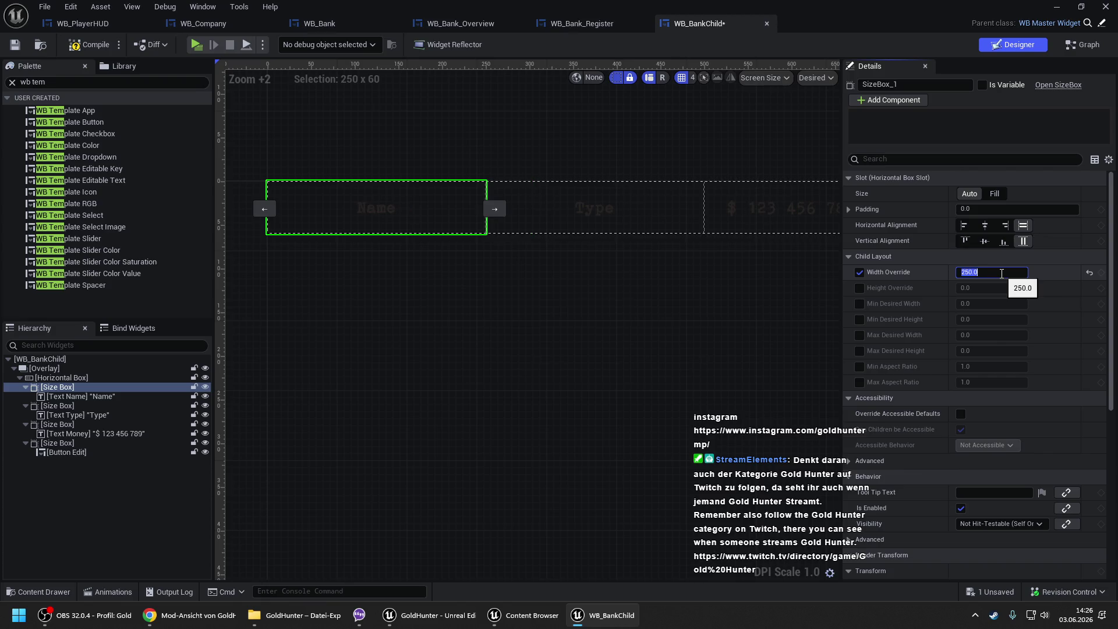
pyautogui.click(669, 214)
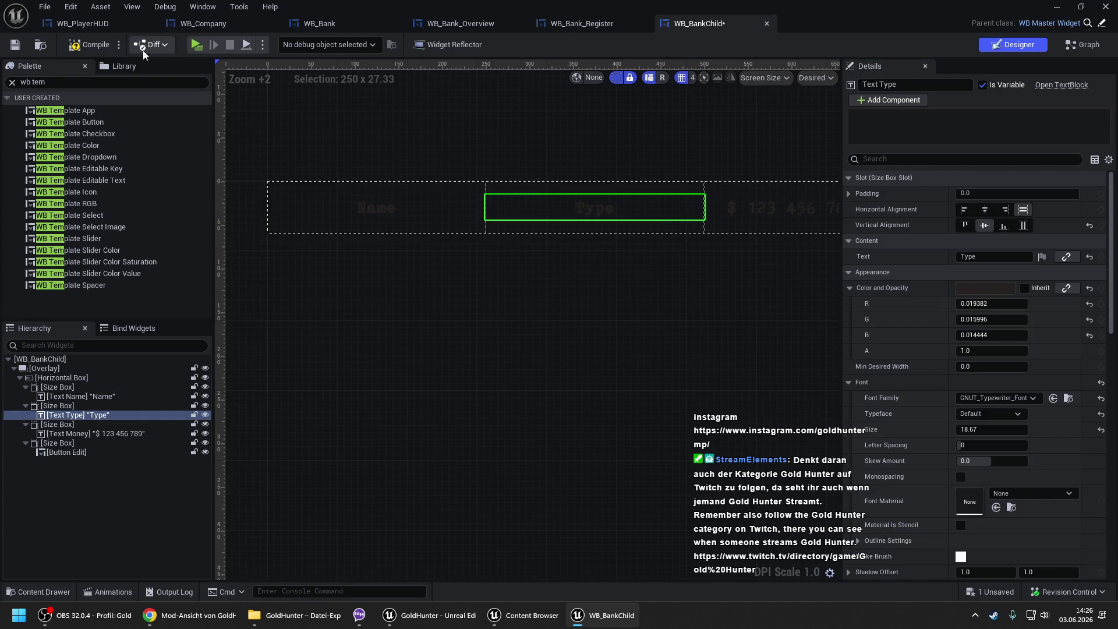
pyautogui.click(104, 50)
pyautogui.click(326, 23)
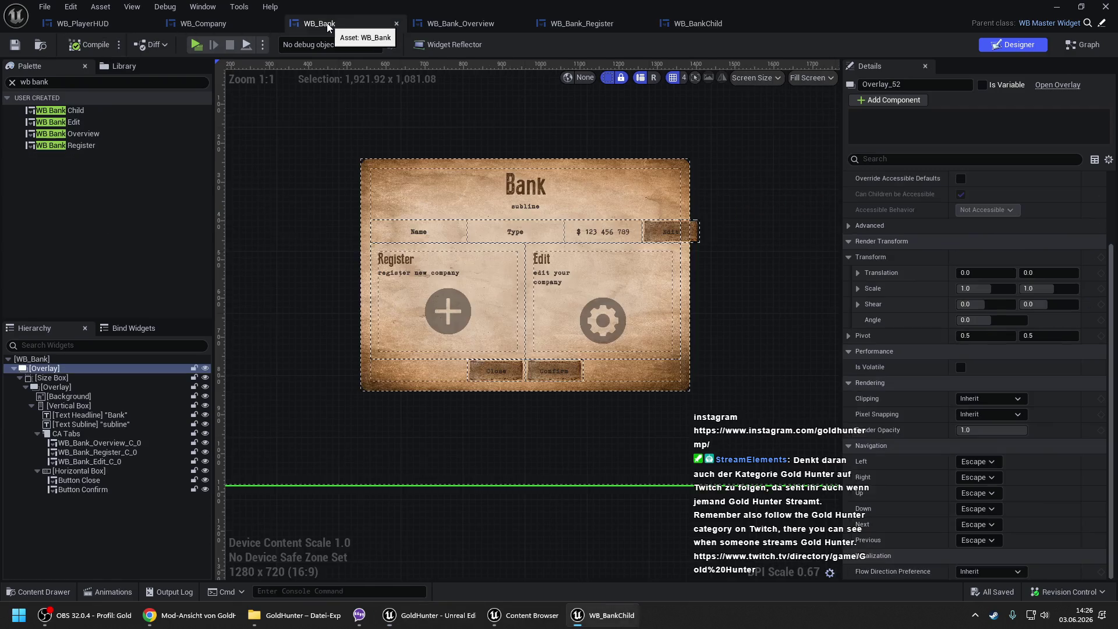
# - Give WB_Bank's window Size Box a 900 width override and compile WB_Bank
pyautogui.click(53, 377)
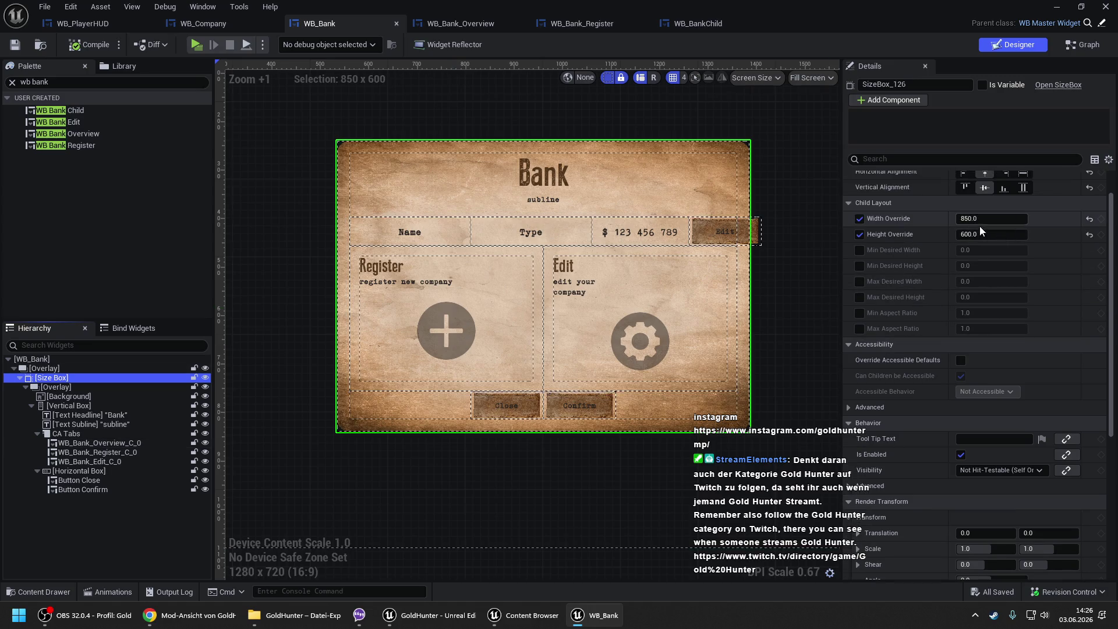
pyautogui.click(983, 220)
pyautogui.write('900')
pyautogui.press('Return')
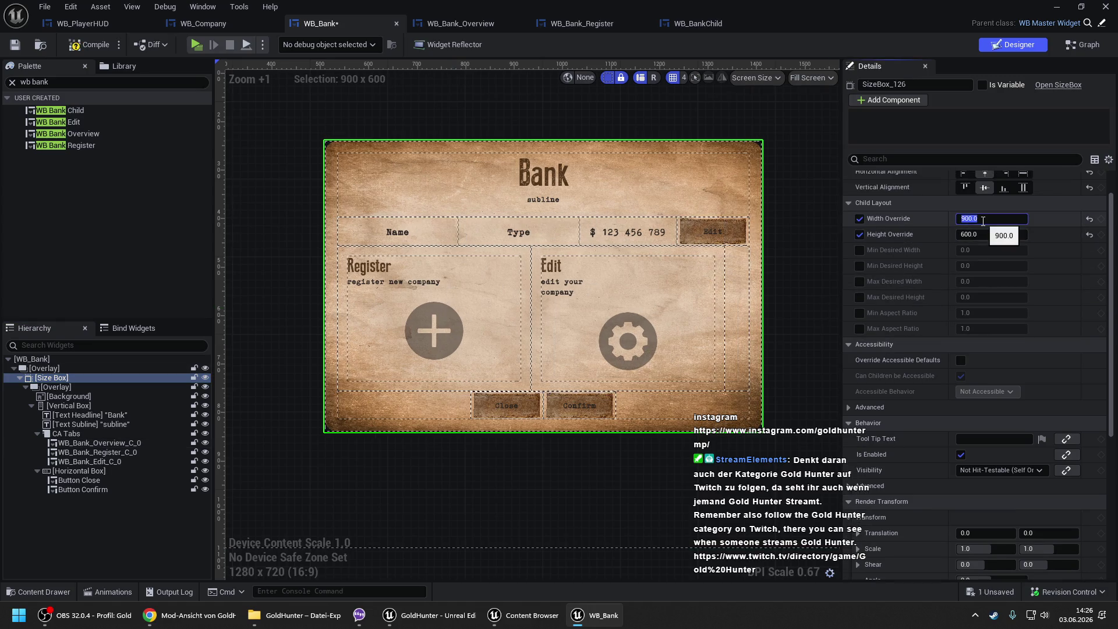
pyautogui.click(571, 130)
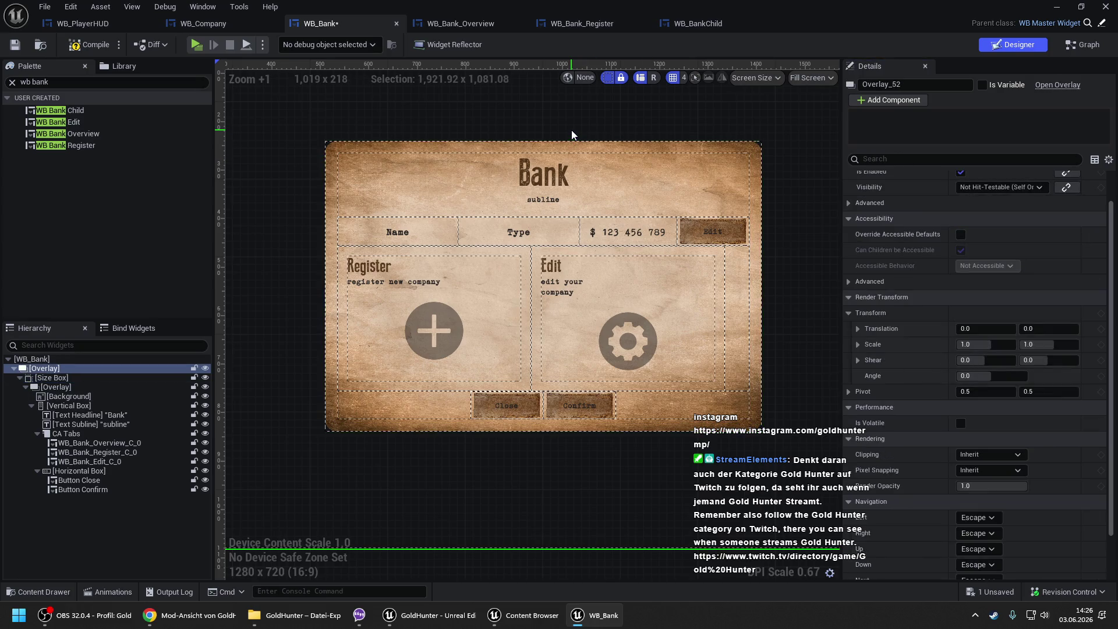
pyautogui.click(89, 45)
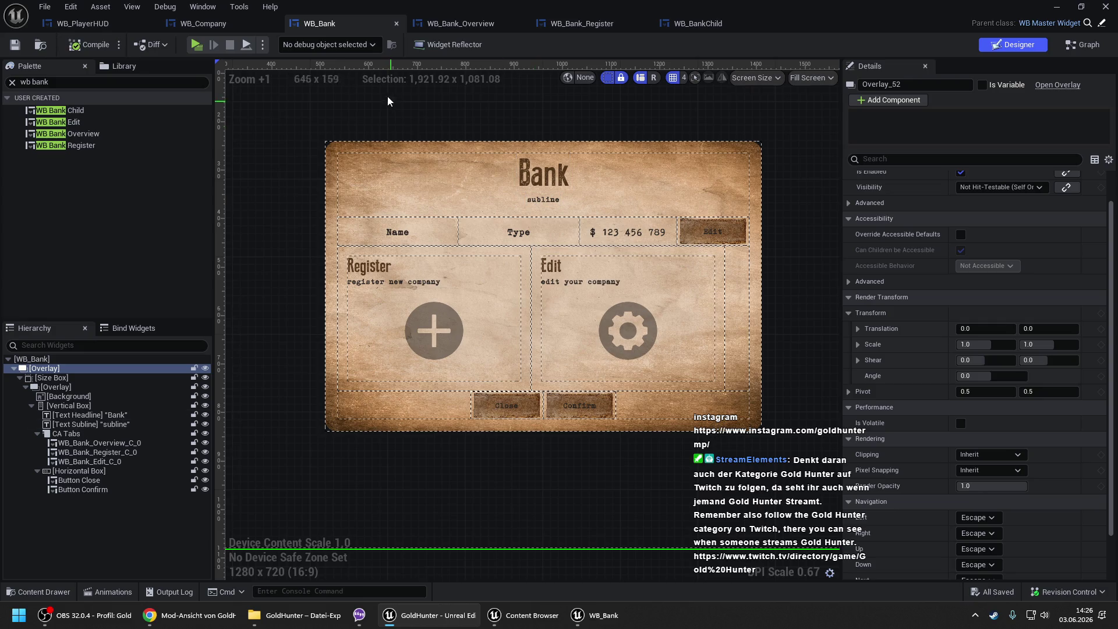
pyautogui.click(444, 26)
# - Delete the Edit menu box from WB_Bank_Overview, leaving only the Register menu box
pyautogui.click(86, 414)
pyautogui.click(83, 425)
pyautogui.press('Delete')
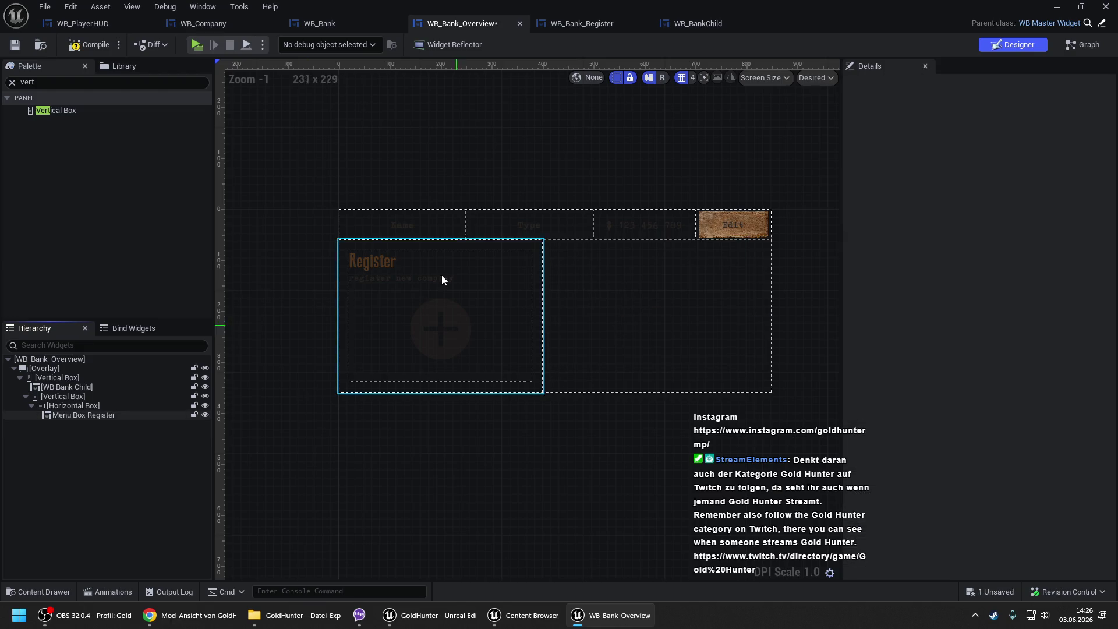
pyautogui.click(405, 311)
pyautogui.moveTo(452, 307); pyautogui.dragTo(439, 271)
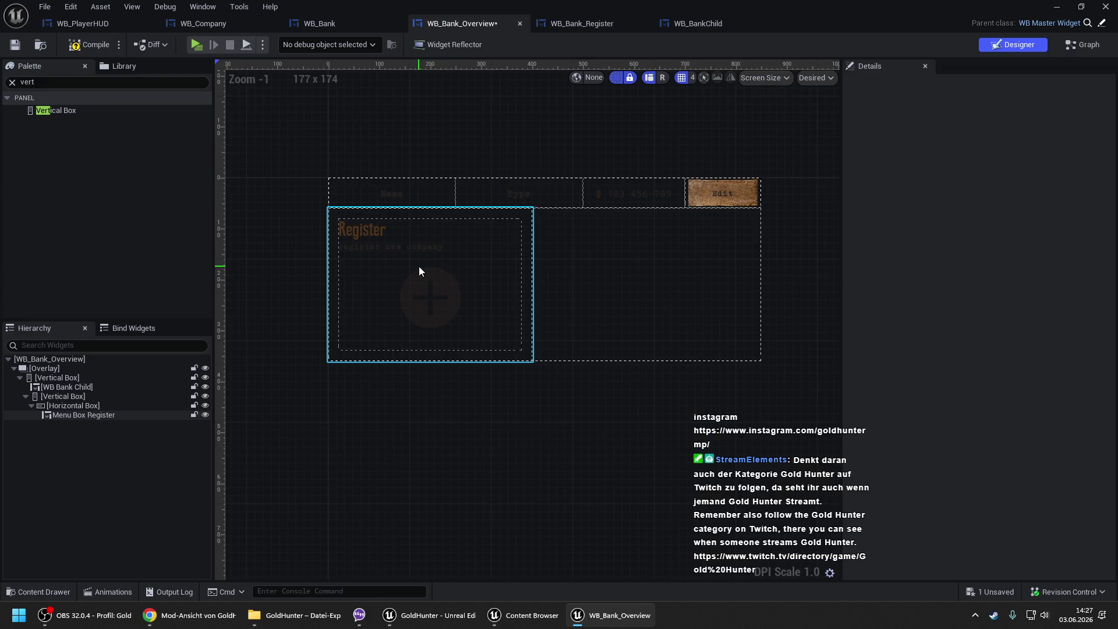
pyautogui.click(420, 269)
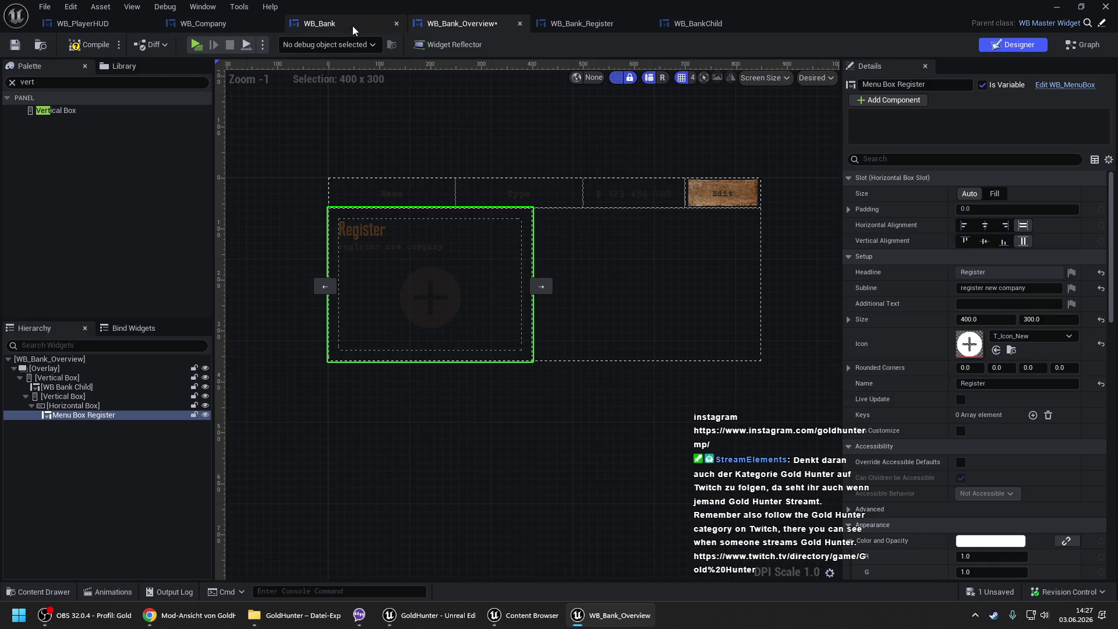
pyautogui.click(306, 24)
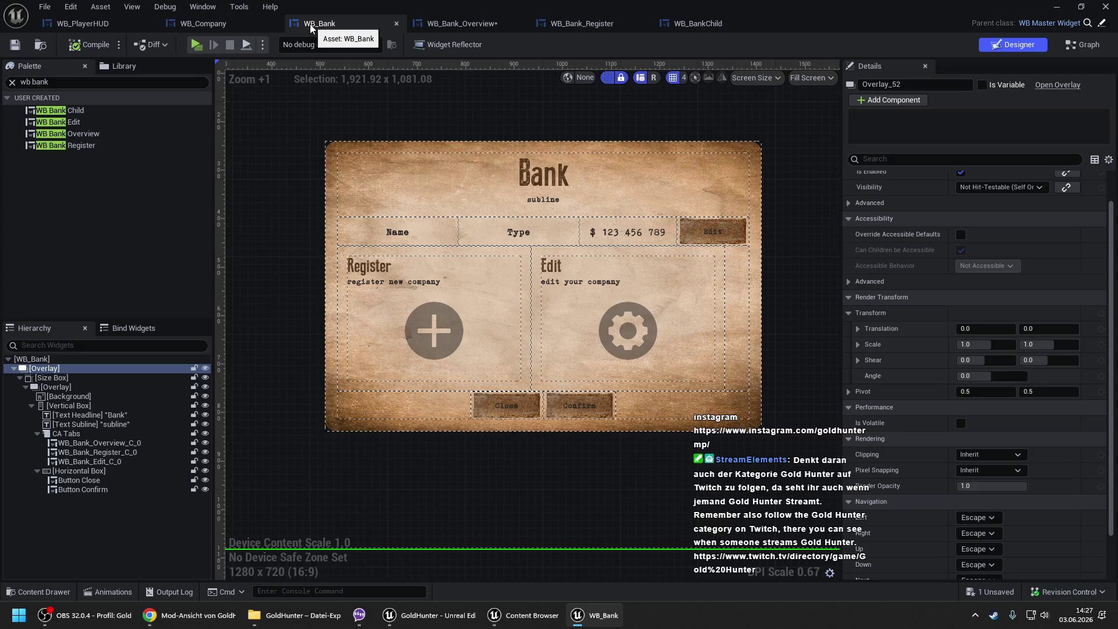
# - Save WB_Bank_Overview now that the Edit panel is gone
pyautogui.click(442, 23)
pyautogui.hotkey('ctrl', 's')
pyautogui.click(316, 21)
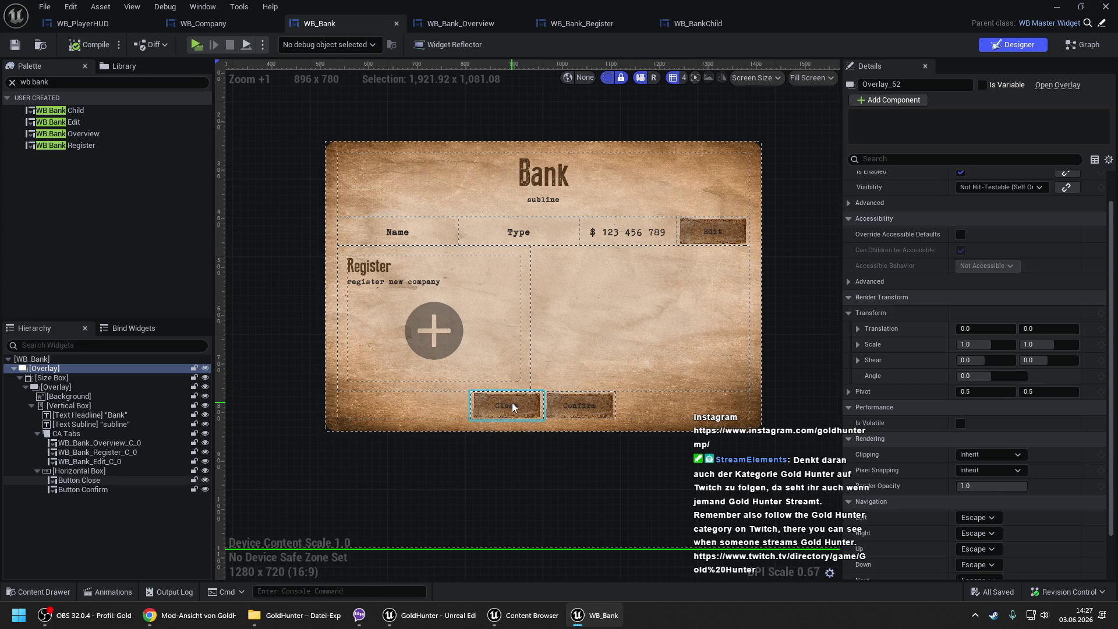
# - Duplicate WB_Bank's Close button and delete the copy, then browse to Widgets/NPC/Bank
pyautogui.click(100, 481)
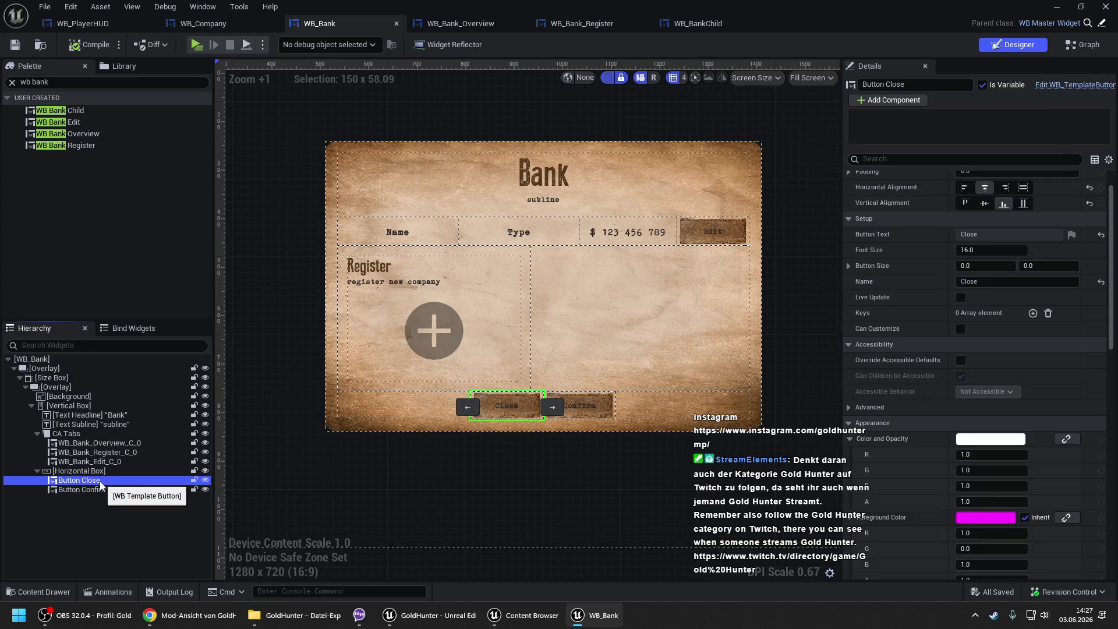
pyautogui.hotkey('ctrl', 'd')
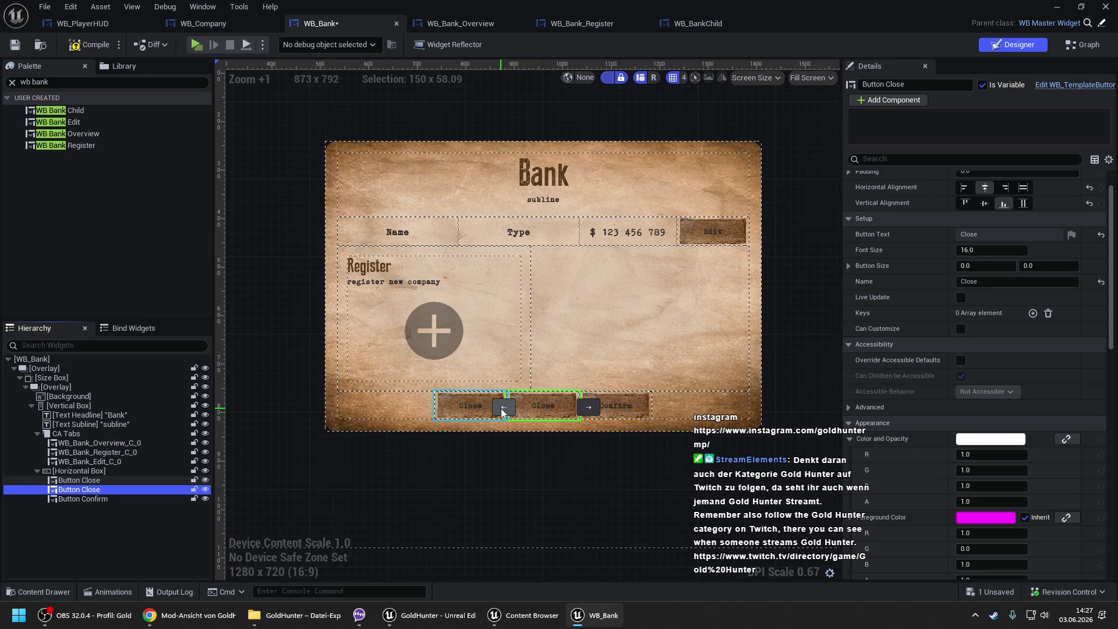
pyautogui.press('Delete')
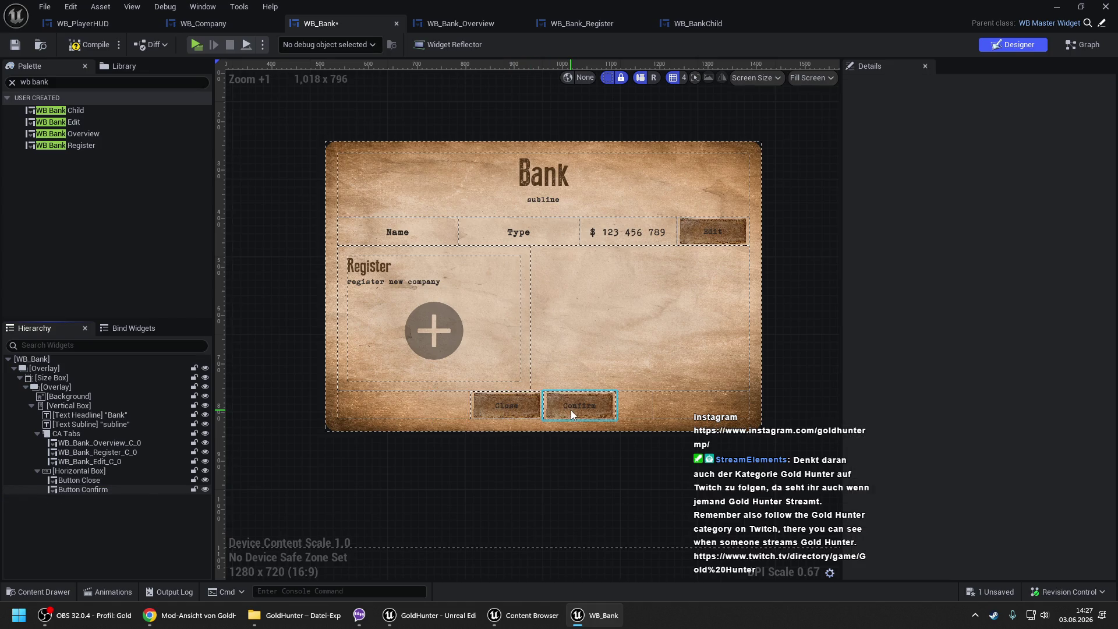
pyautogui.click(570, 410)
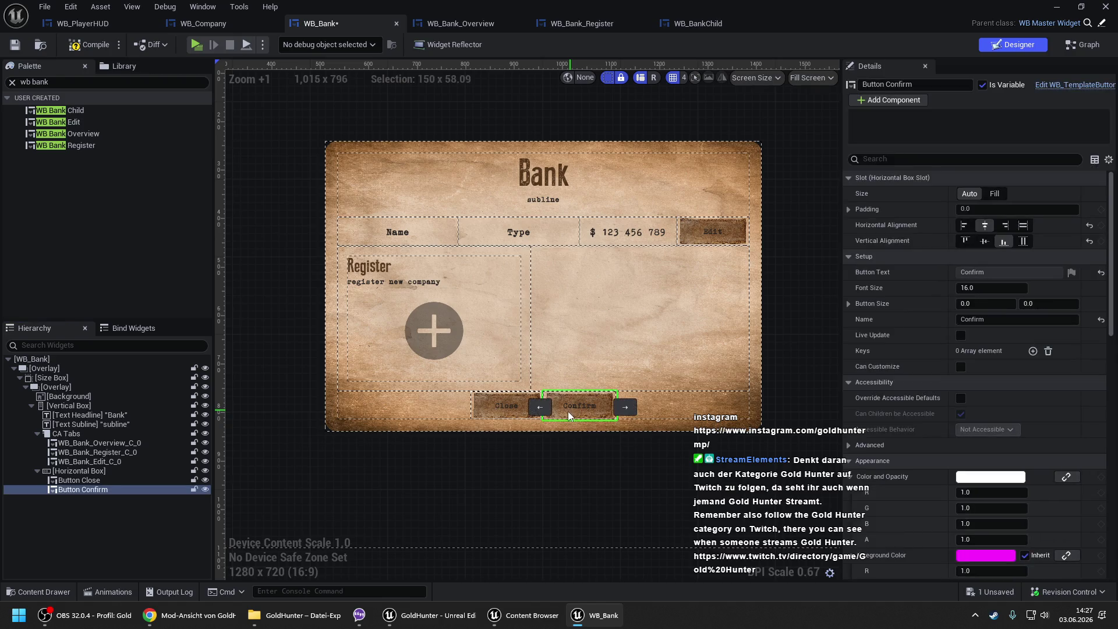
pyautogui.click(504, 413)
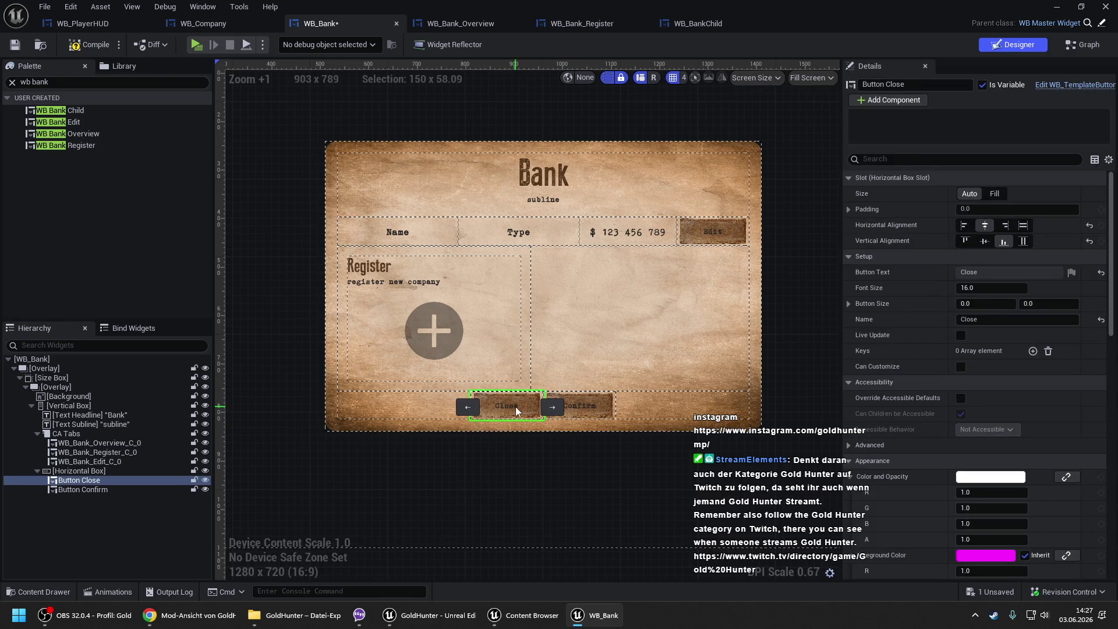
pyautogui.click(597, 401)
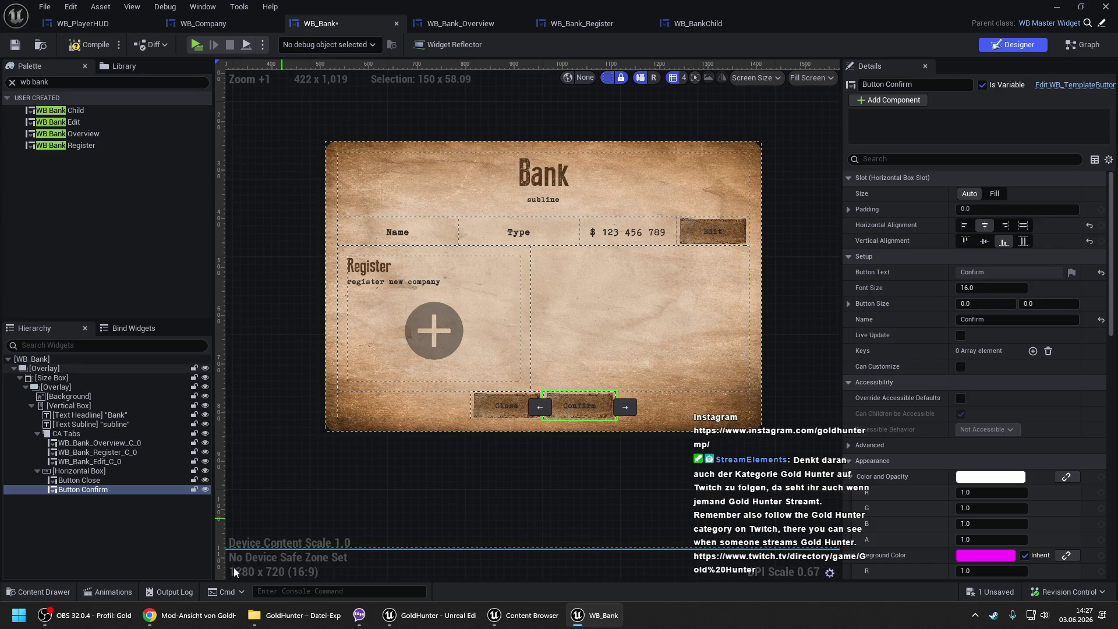
pyautogui.click(494, 615)
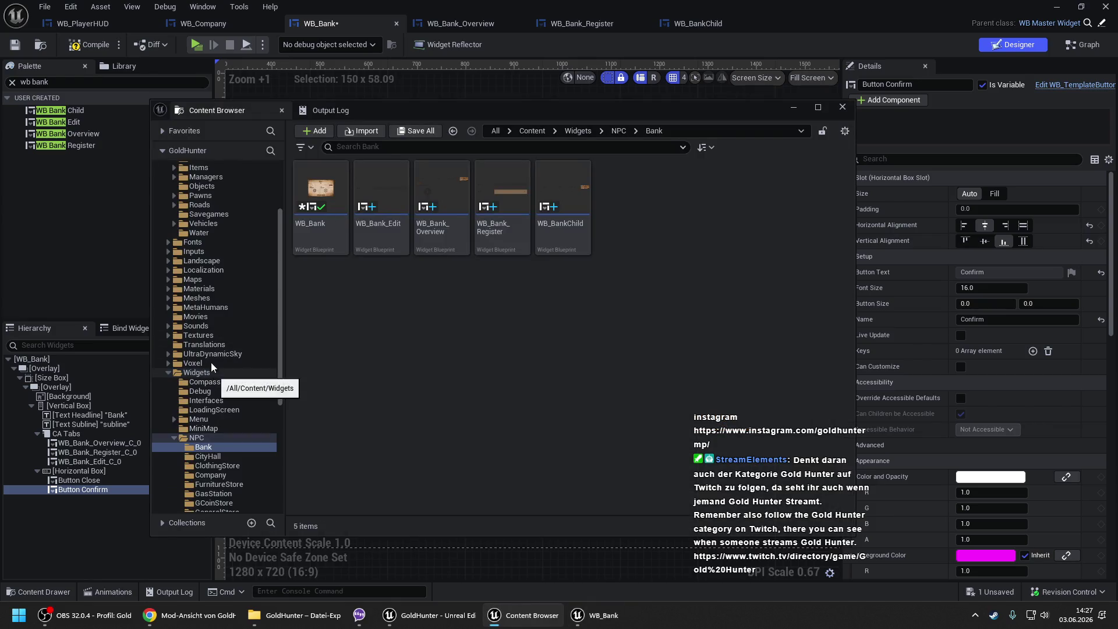
# - Add key AddBankAccount with source string 'Add Bank Account' to ST_SingleWords and save it
pyautogui.click(203, 344)
pyautogui.doubleClick(397, 207)
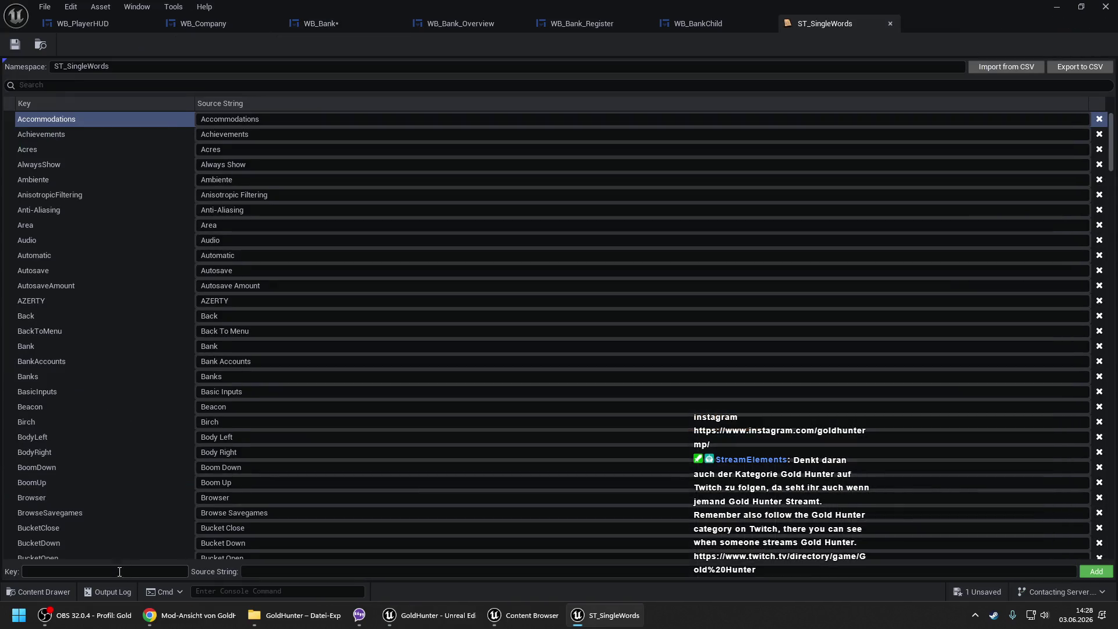
pyautogui.click(115, 573)
pyautogui.write('AddBankAccount')
pyautogui.press('Tab')
pyautogui.write('d Ba')
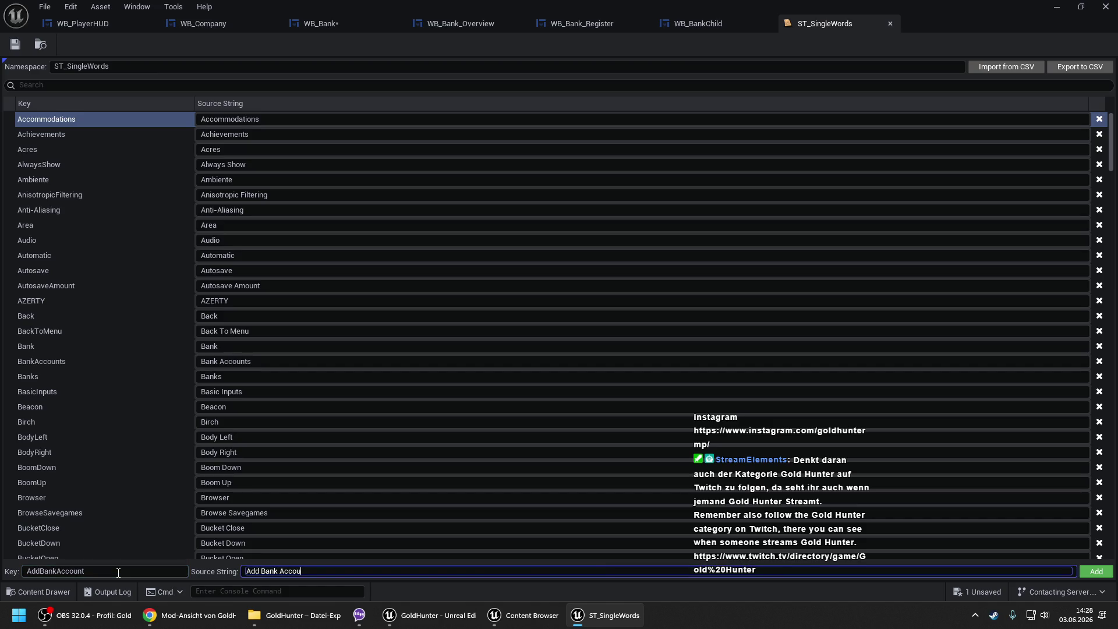
pyautogui.write('nt')
pyautogui.press('Return')
pyautogui.click(15, 45)
pyautogui.click(357, 23)
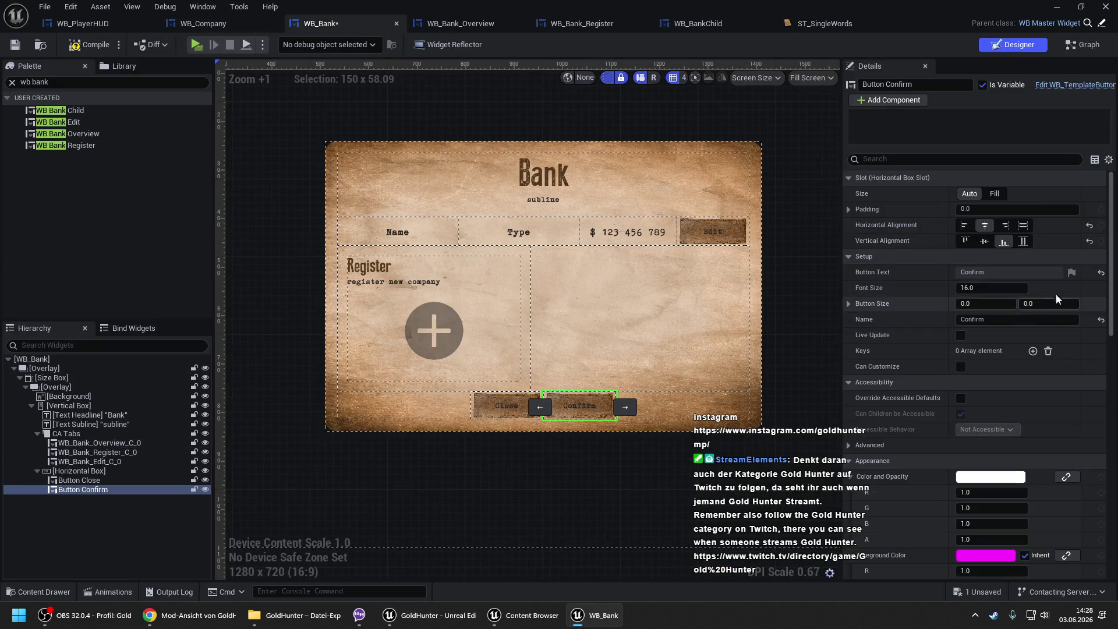
# - Link Button Confirm's text to the ST_SingleWords key AddBankAccount
pyautogui.click(1072, 273)
pyautogui.click(1054, 324)
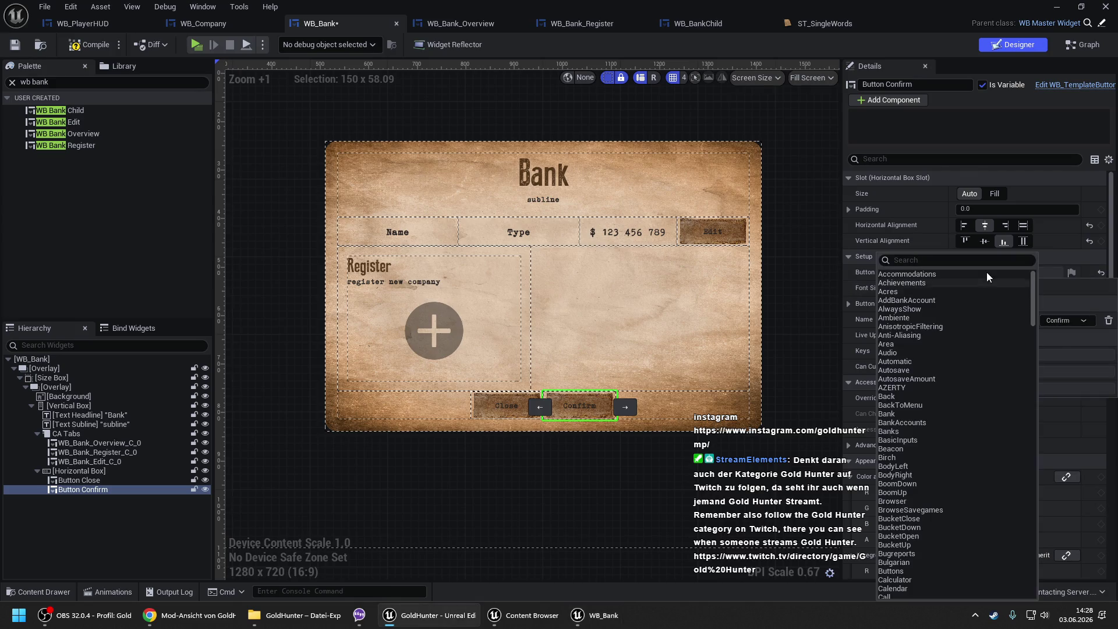
pyautogui.click(919, 301)
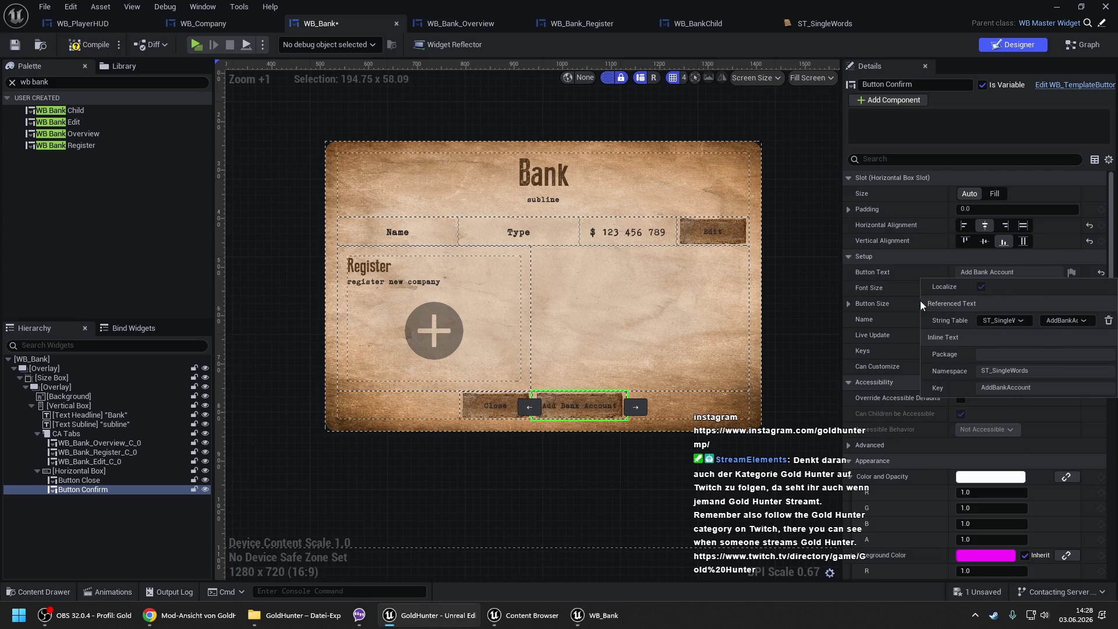
pyautogui.click(642, 346)
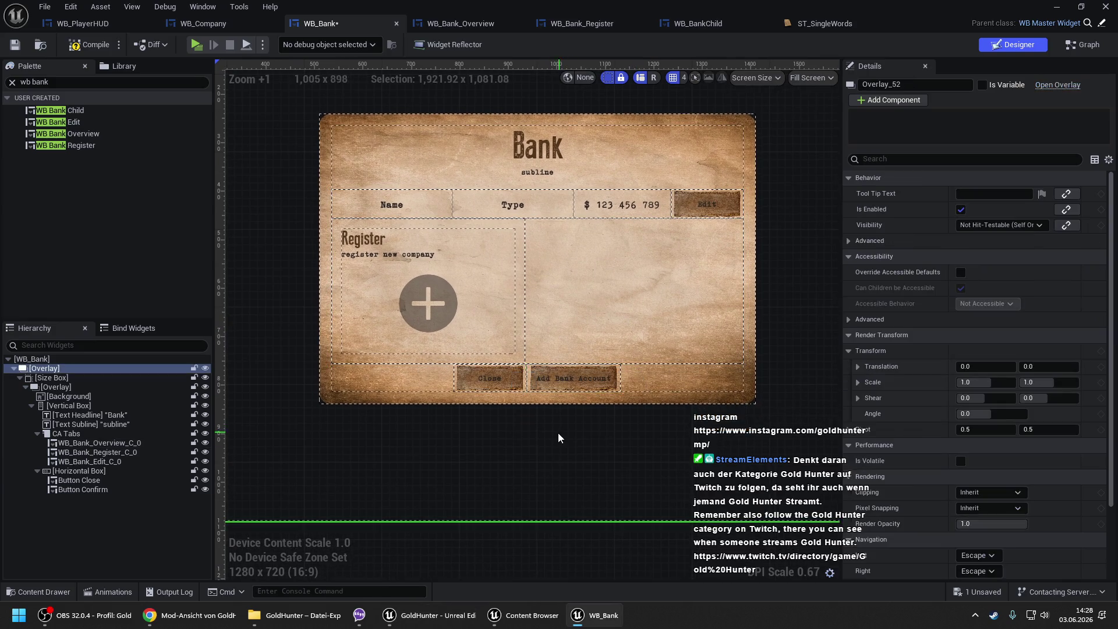
pyautogui.scroll(-1, 559, 432)
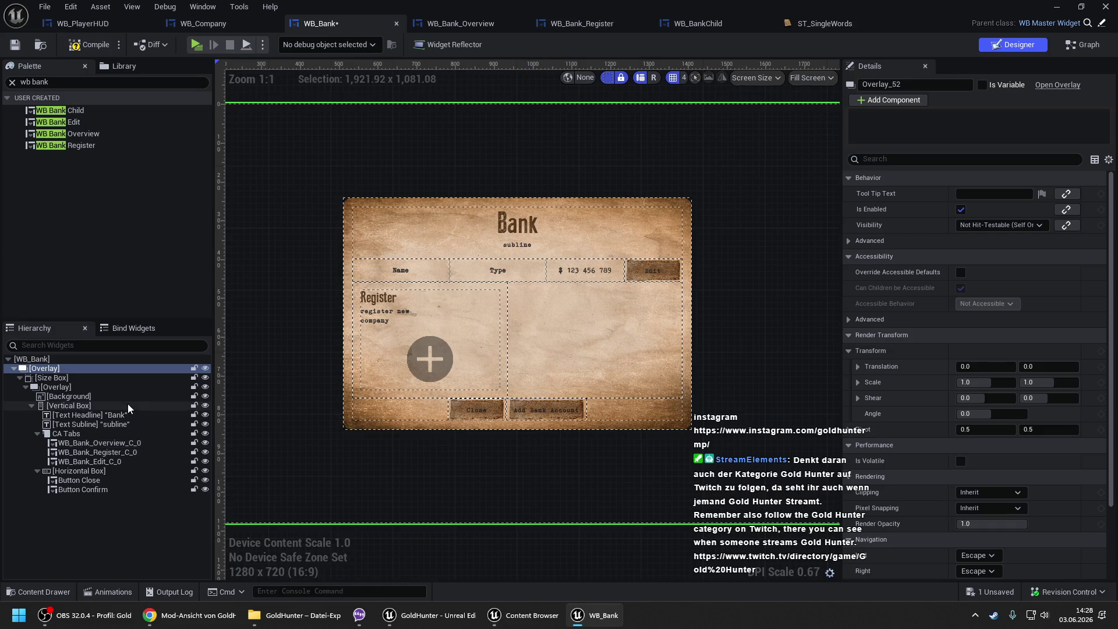
# - Delete Menu Box Register from WB_Bank_Overview, save, compile WB_Bank, and close ST_SingleWords
pyautogui.click(436, 26)
pyautogui.press('Delete')
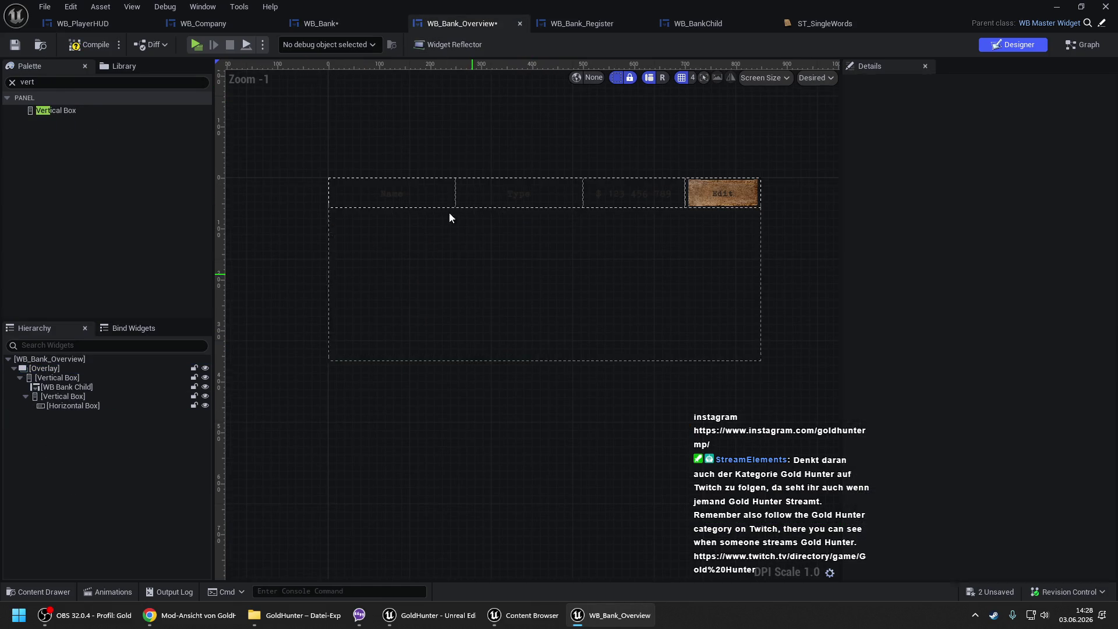
pyautogui.hotkey('ctrl', 's')
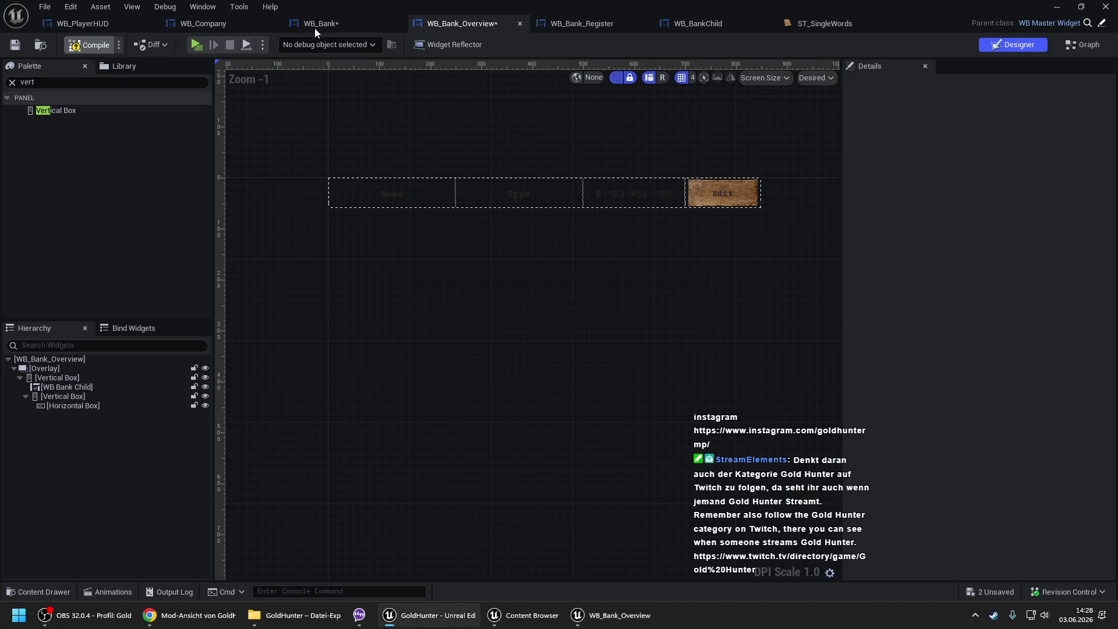
pyautogui.click(317, 23)
pyautogui.click(101, 47)
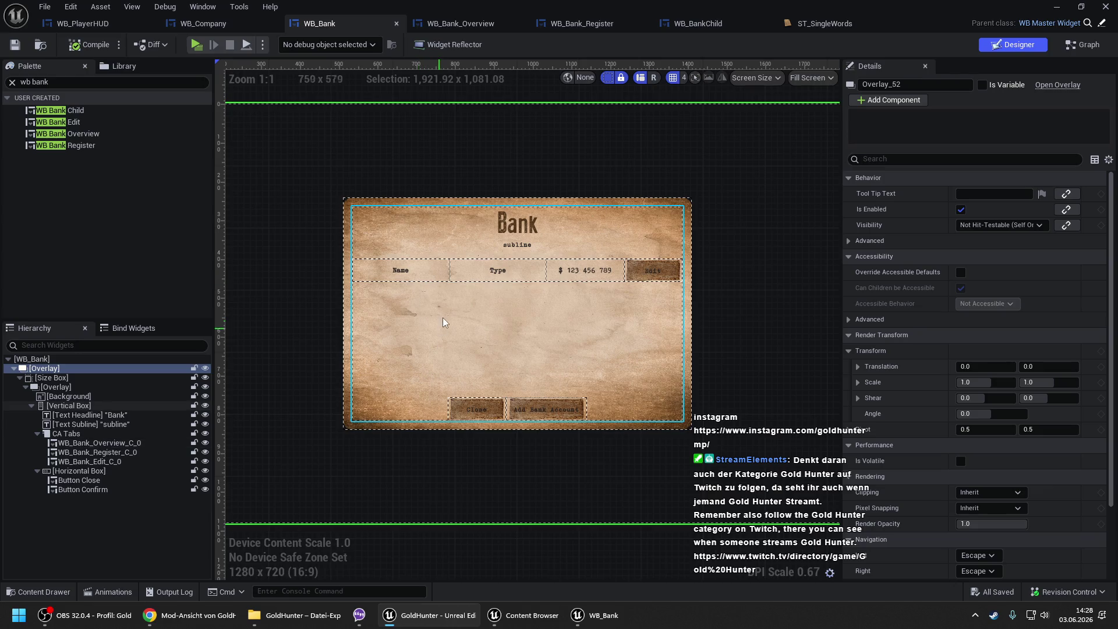
pyautogui.scroll(1, 507, 302)
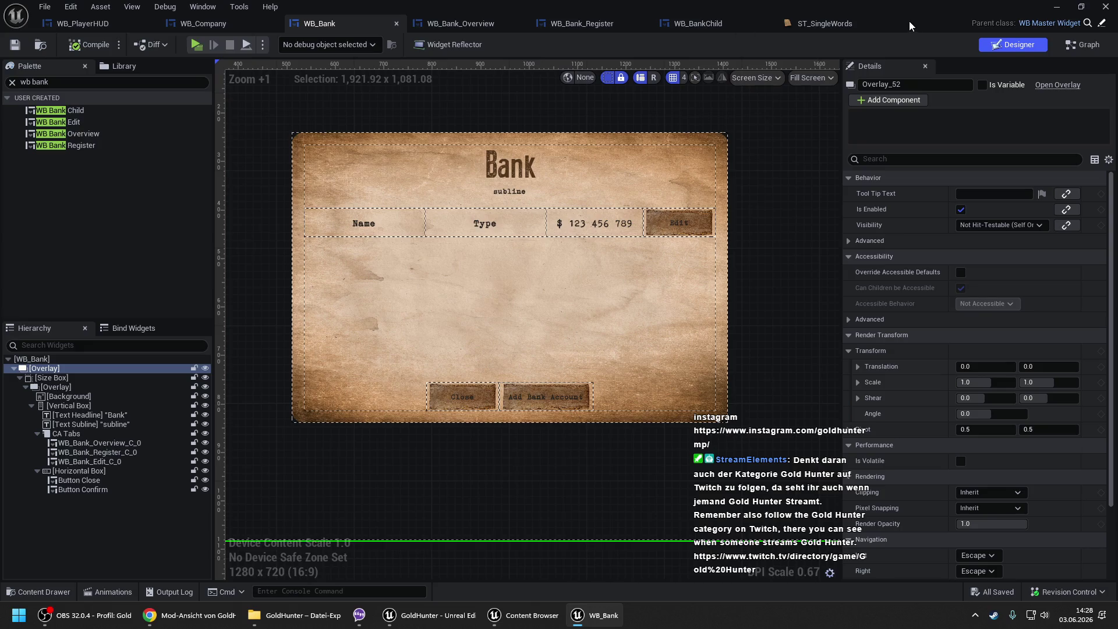
pyautogui.click(890, 25)
# - Remove the empty Vertical Box from WB_Bank_Overview and clear the Palette search filter
pyautogui.click(499, 20)
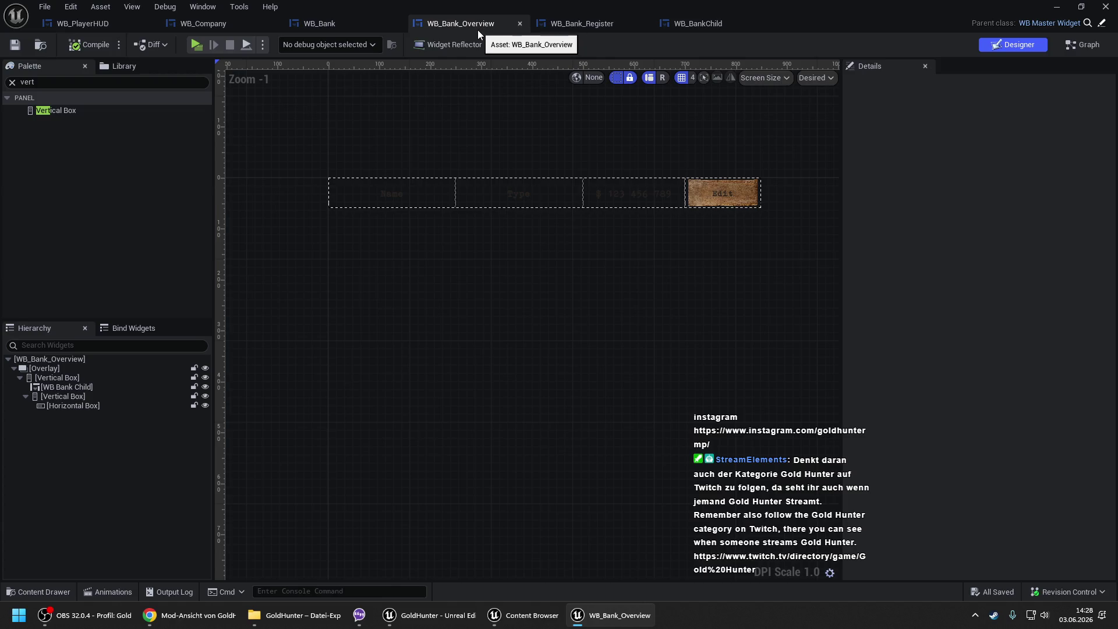
pyautogui.moveTo(76, 395); pyautogui.dragTo(64, 387)
pyautogui.click(64, 379)
pyautogui.rightClick(64, 380)
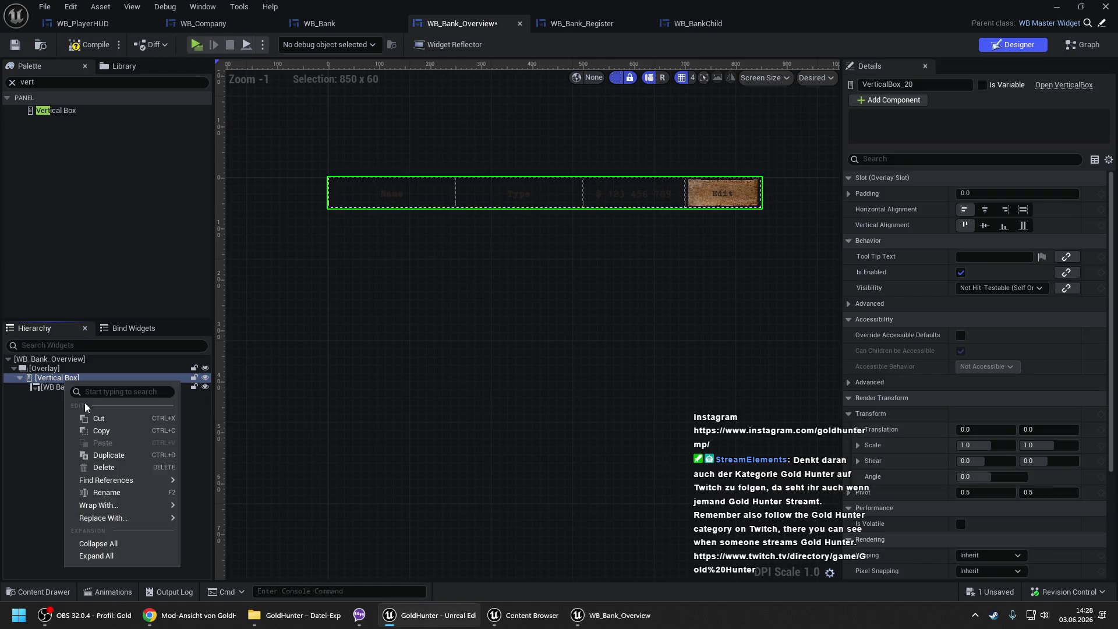
pyautogui.click(102, 429)
pyautogui.click(319, 25)
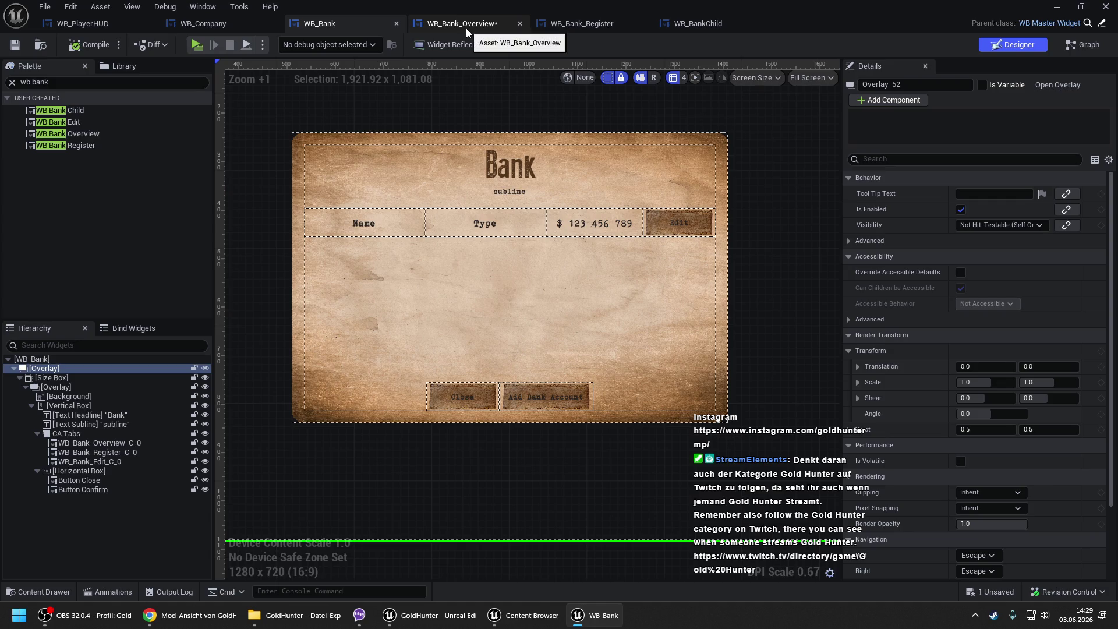
pyautogui.click(466, 28)
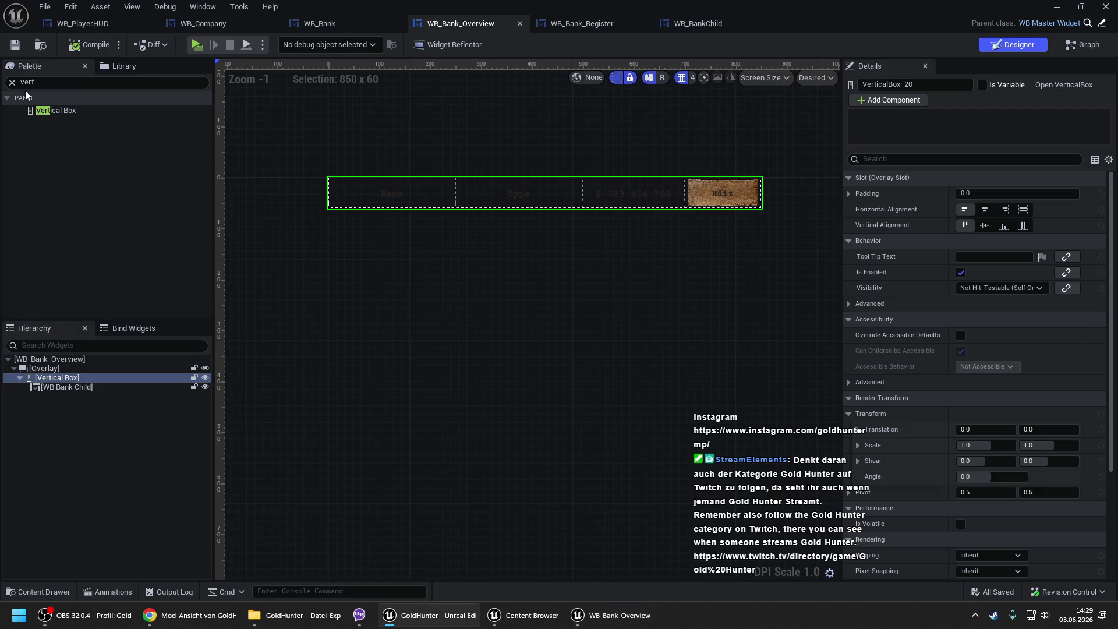
pyautogui.click(12, 82)
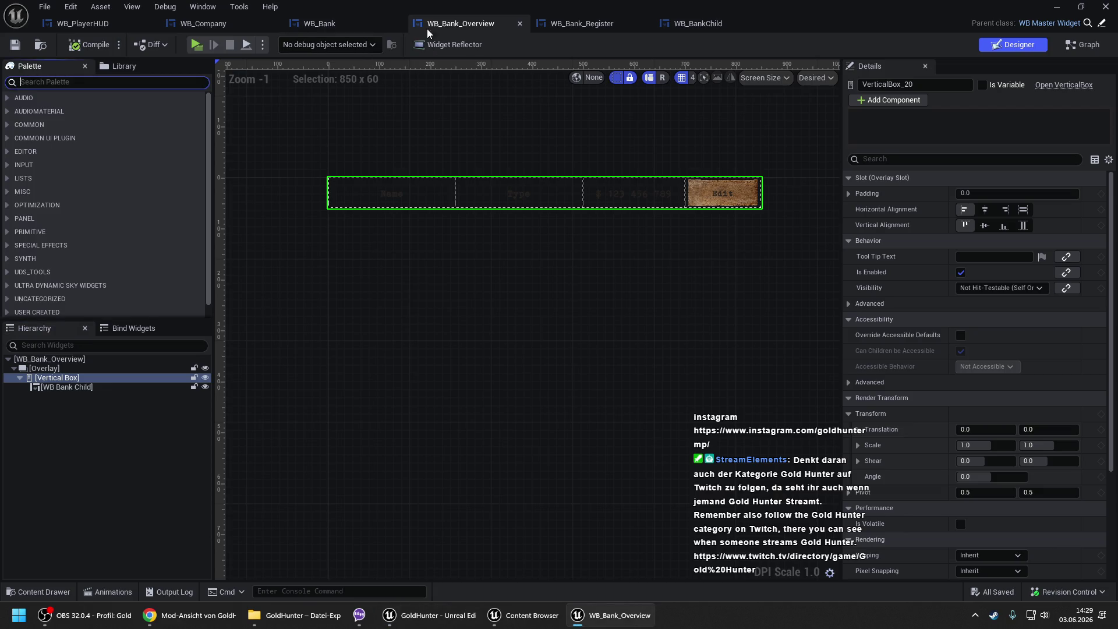
pyautogui.click(612, 29)
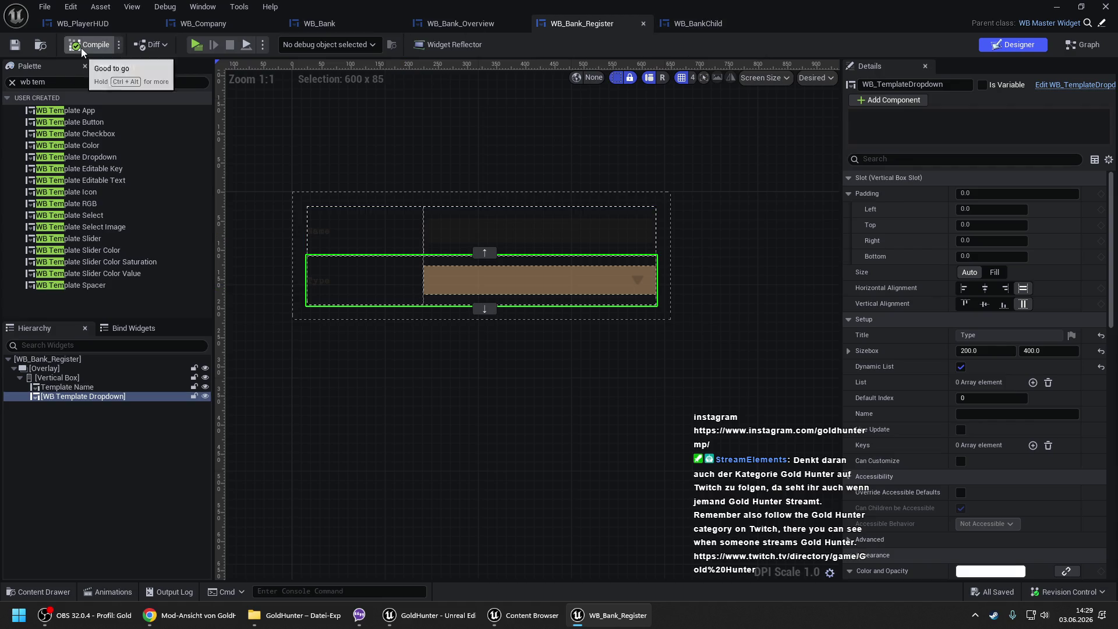
pyautogui.click(40, 44)
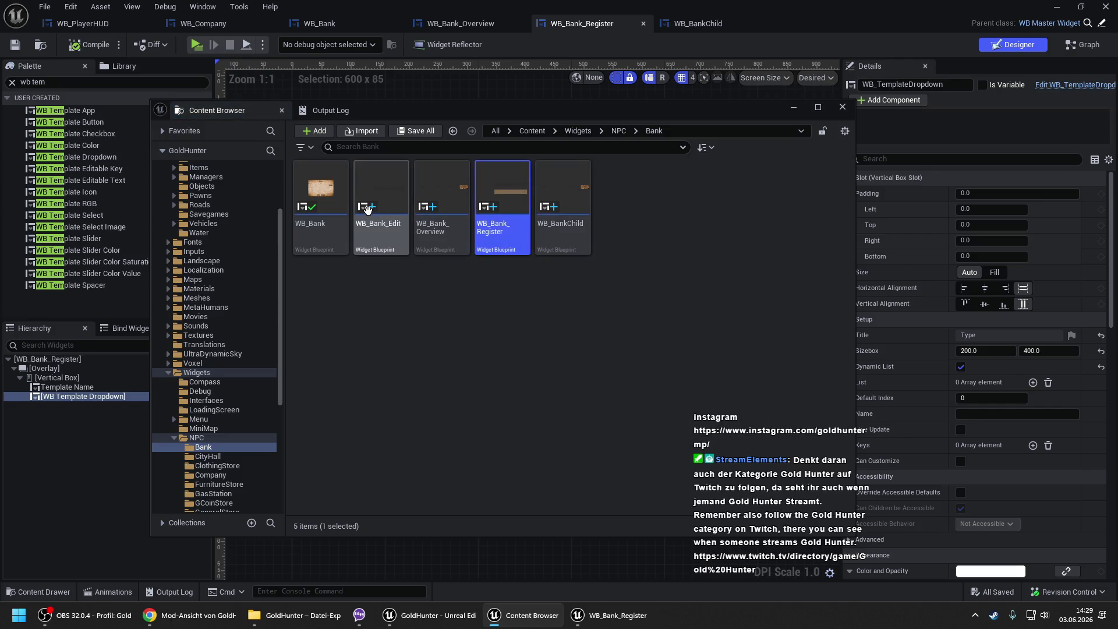
pyautogui.doubleClick(369, 211)
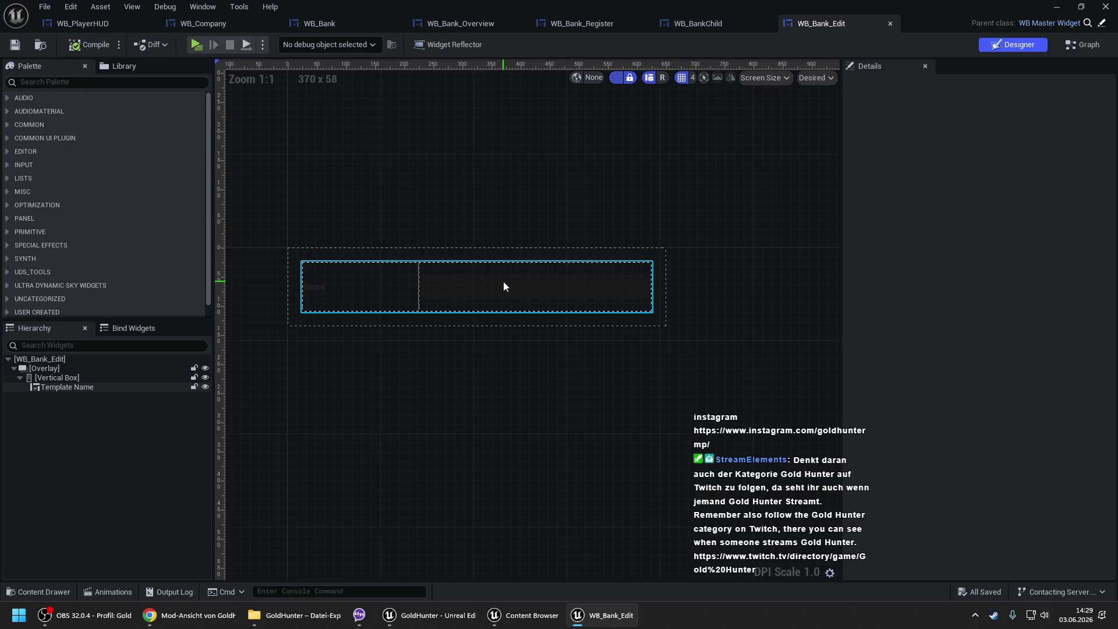
pyautogui.press('Escape')
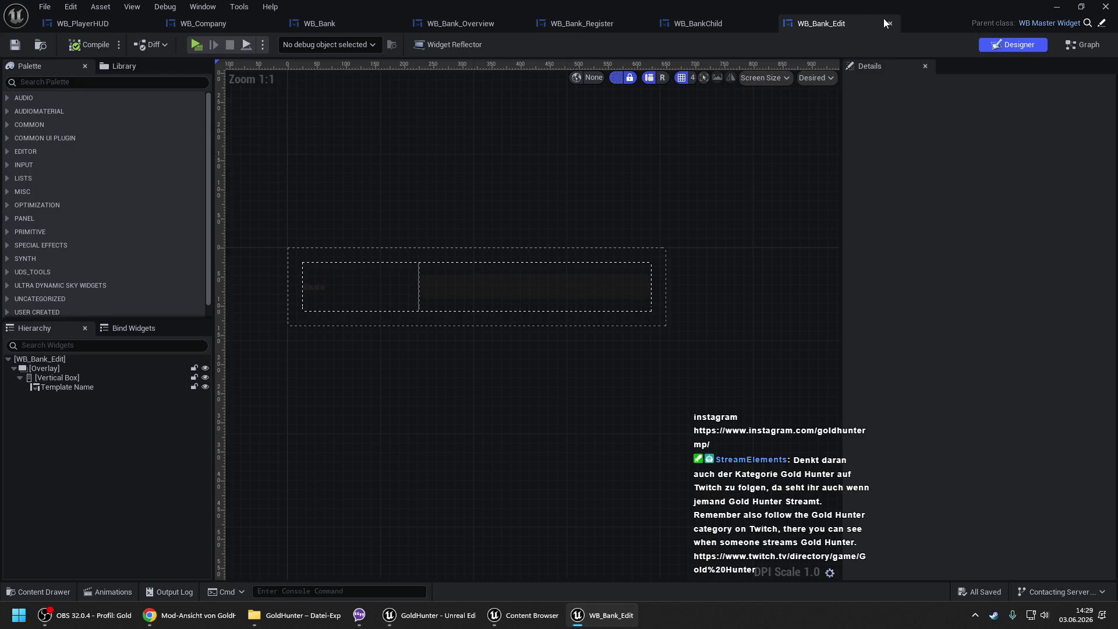
pyautogui.click(890, 23)
pyautogui.click(616, 22)
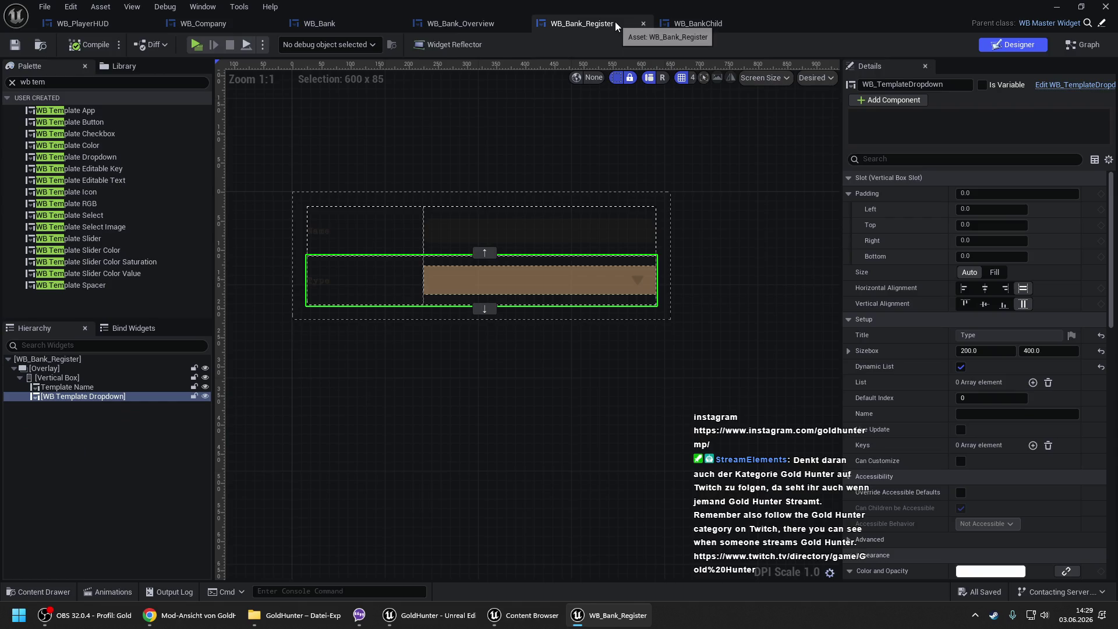
pyautogui.click(438, 26)
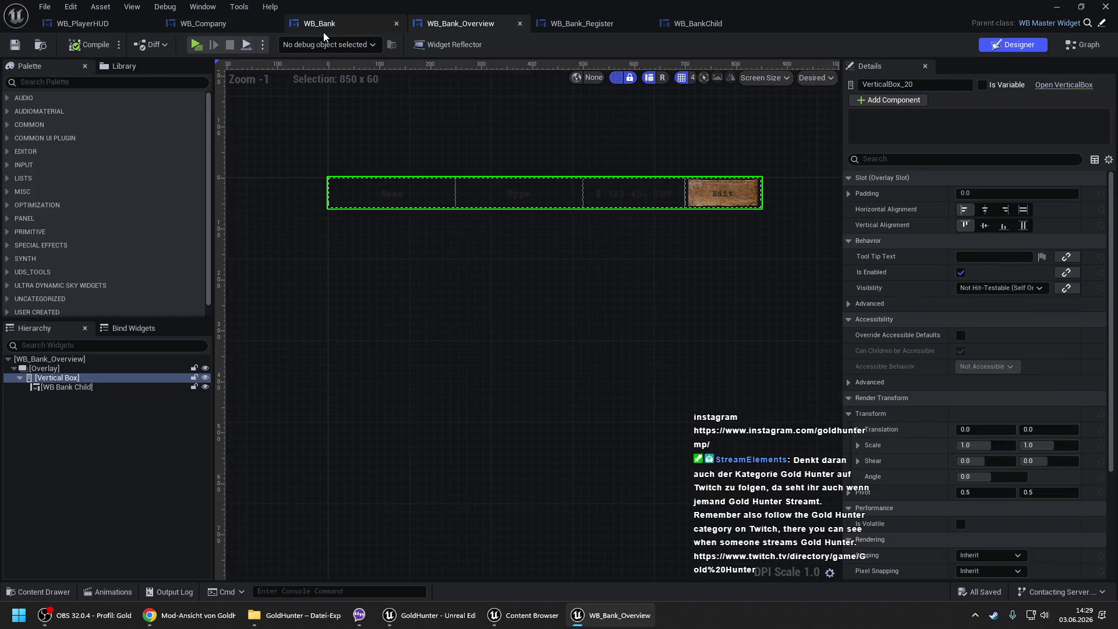
# - Close the WB_BankChild, WB_Bank_Overview and WB_Bank_Register editor tabs
pyautogui.click(767, 23)
pyautogui.click(523, 24)
pyautogui.click(523, 23)
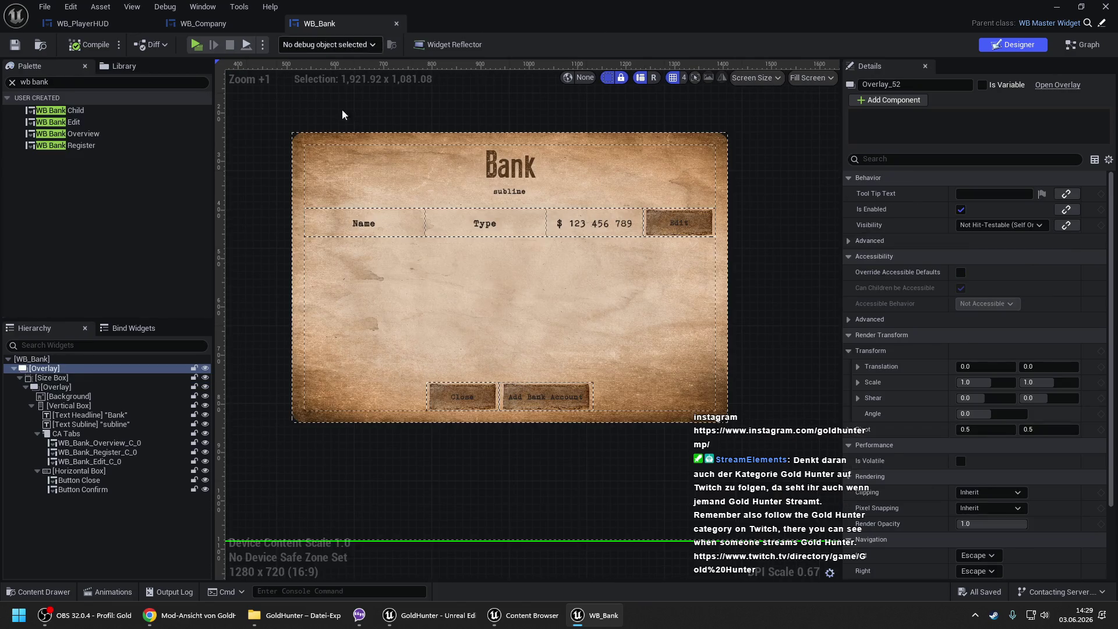
pyautogui.click(395, 221)
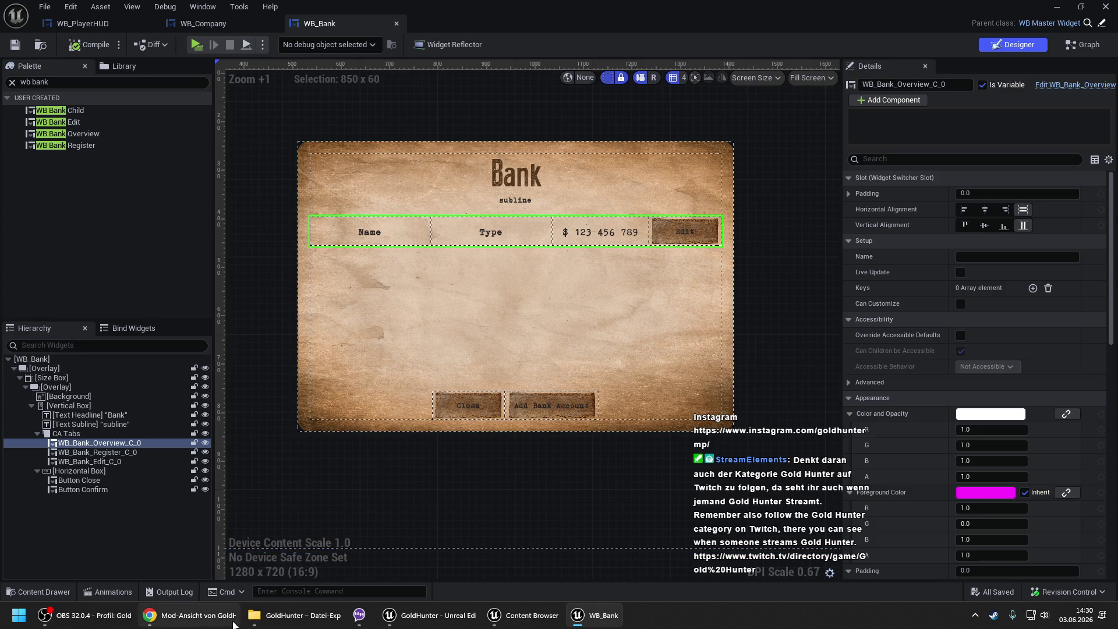
pyautogui.click(192, 615)
pyautogui.hotkey('alt', 'Tab')
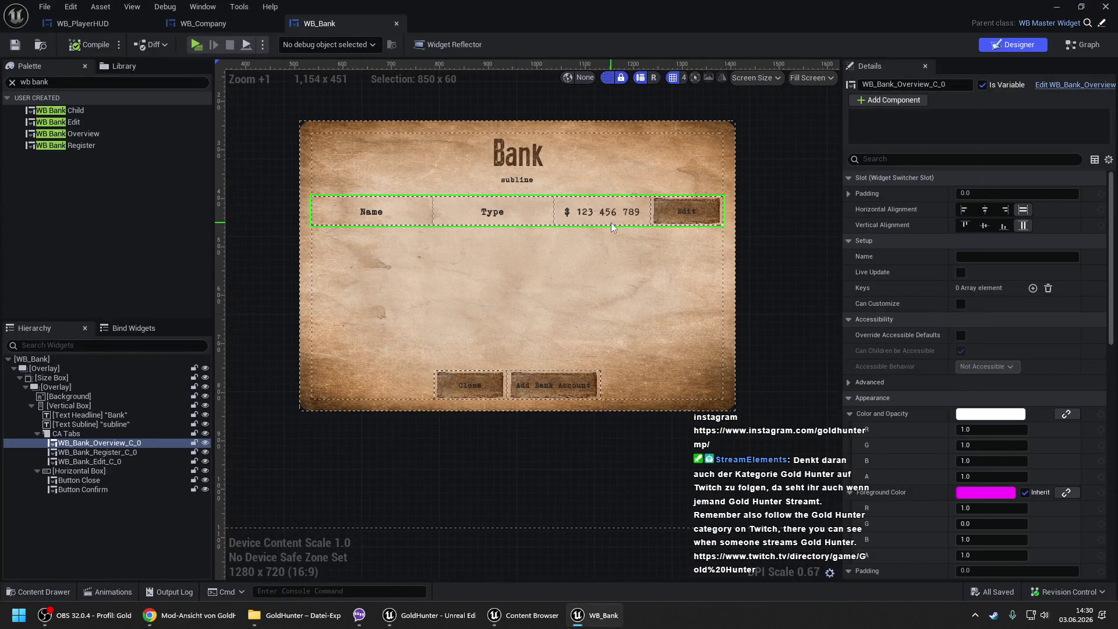
# - Set Button Confirm's visibility to Not Hit-Testable (Self Only), then compile and save WB_Bank
pyautogui.click(761, 241)
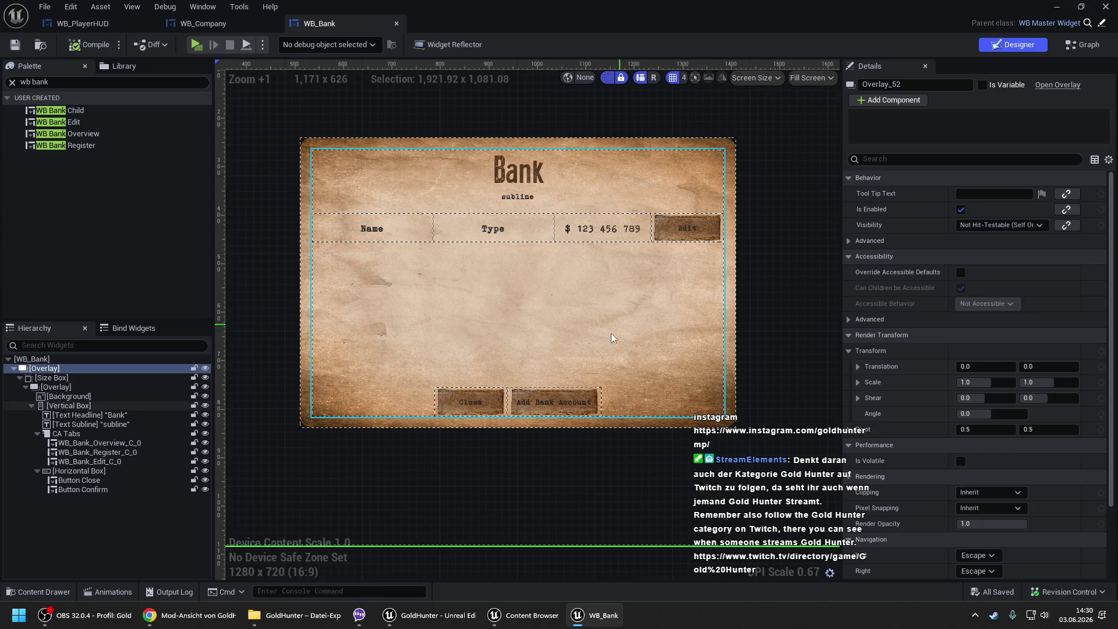
pyautogui.click(580, 411)
pyautogui.scroll(-12, 1081, 403)
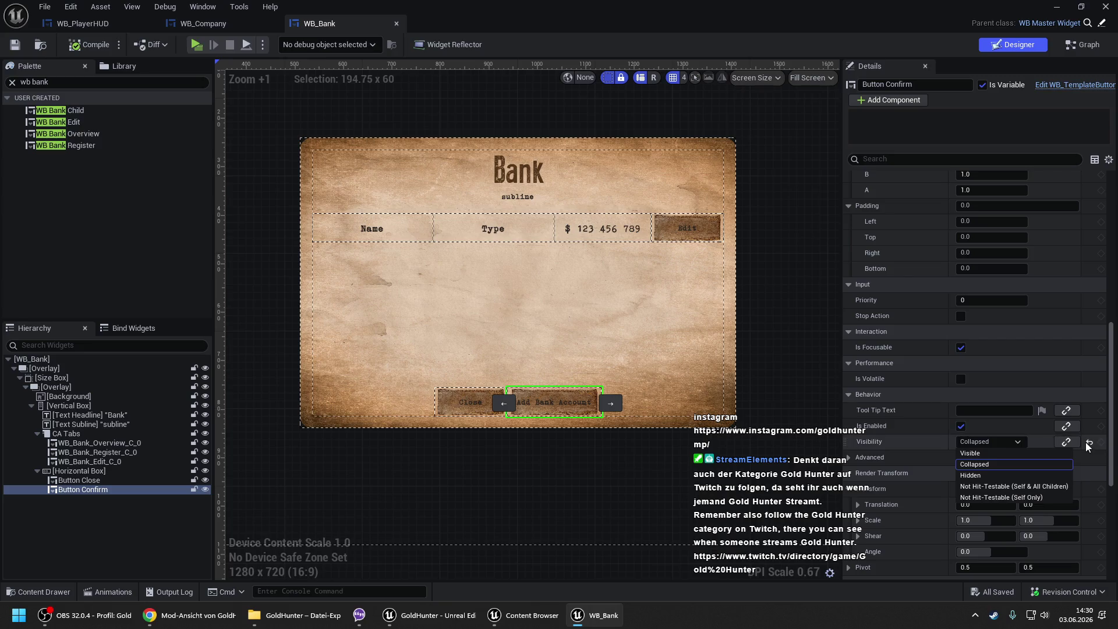
pyautogui.click(1001, 497)
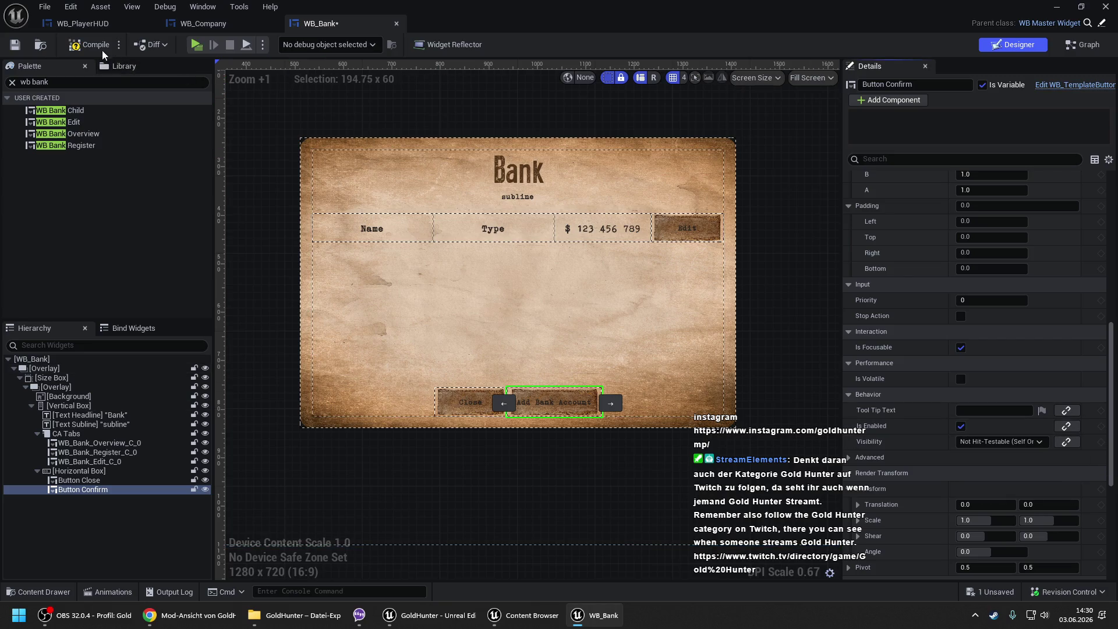
pyautogui.hotkey('ctrl', 's')
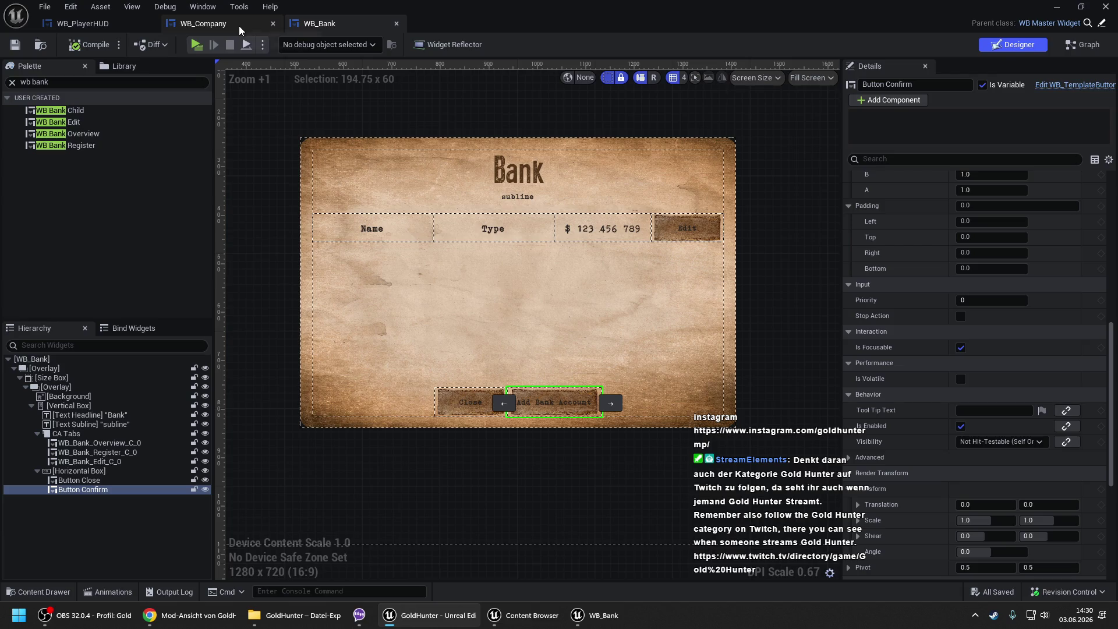
pyautogui.click(239, 26)
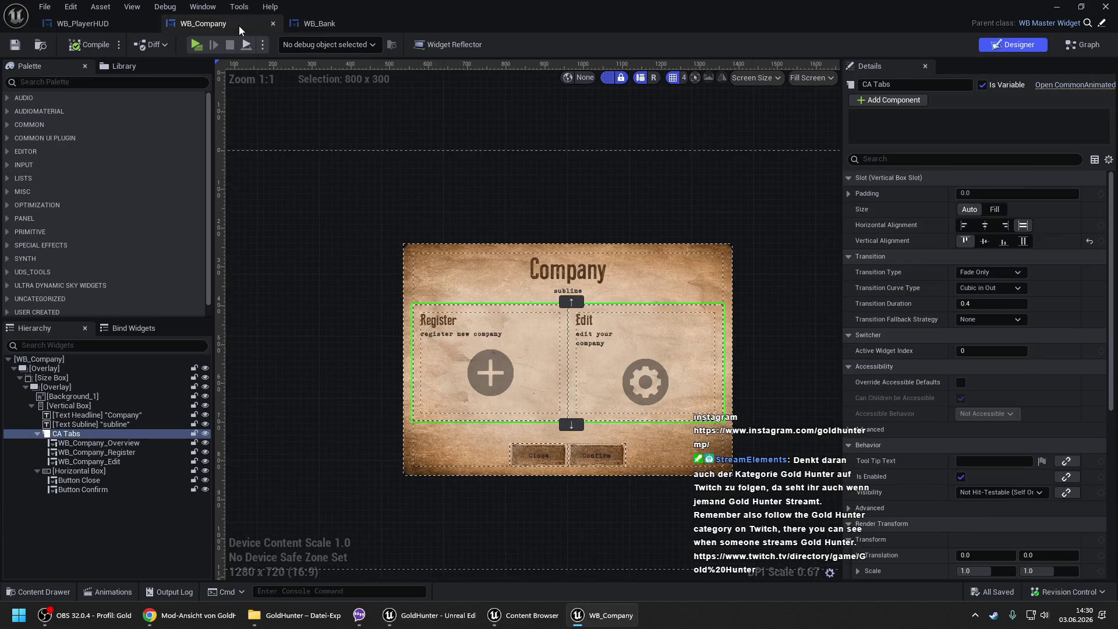
# - Copy the B Value Update function from WB_Company's graph
pyautogui.click(1091, 48)
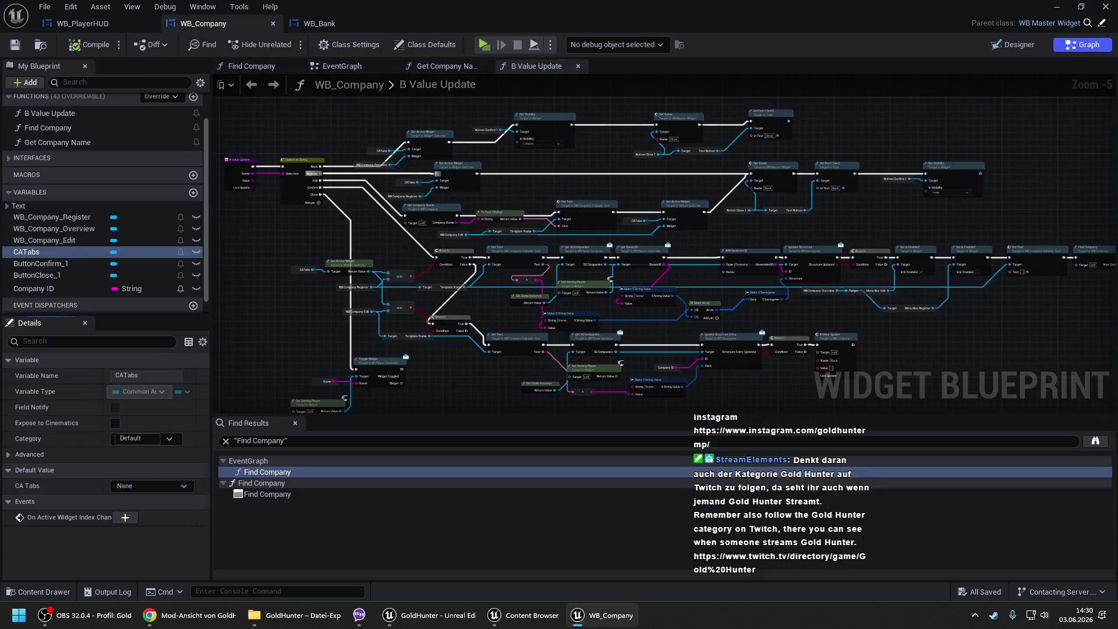
pyautogui.scroll(2, 52, 209)
pyautogui.rightClick(47, 153)
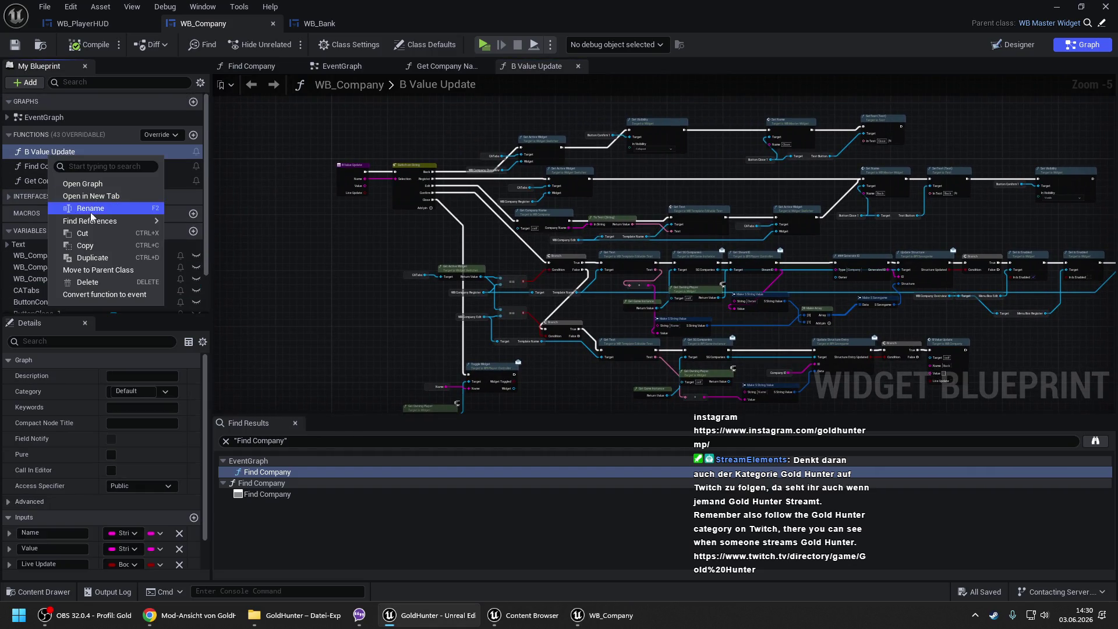
pyautogui.click(87, 245)
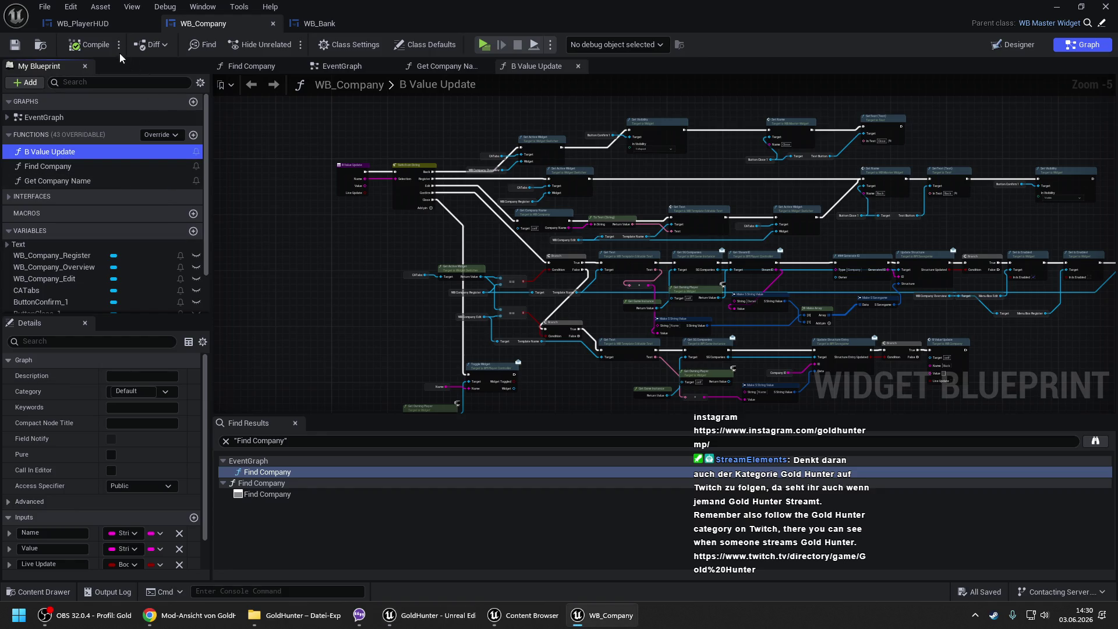
# - Open B Value Update in WB_Bank's blueprint graph
pyautogui.click(306, 25)
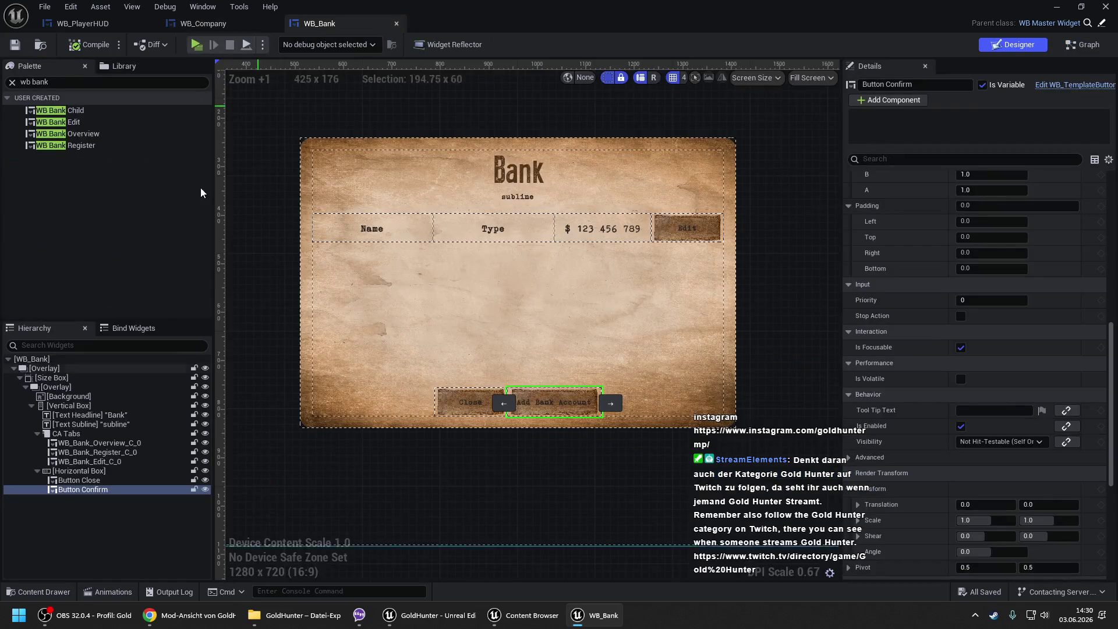
pyautogui.hotkey('ctrl', 'shift', 'alt', 'g')
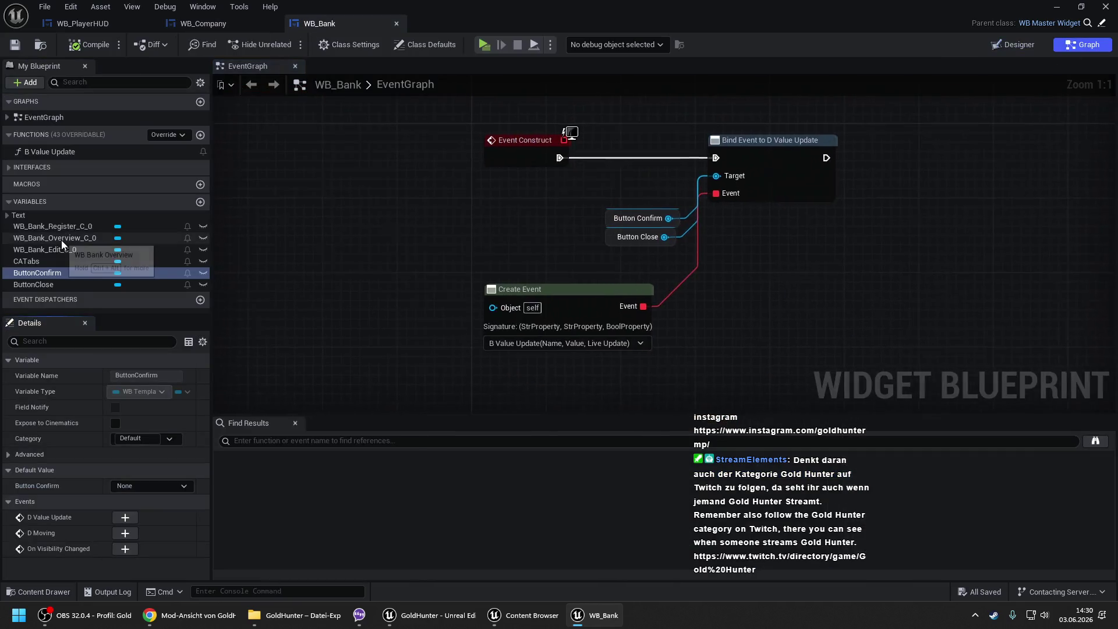
pyautogui.doubleClick(65, 155)
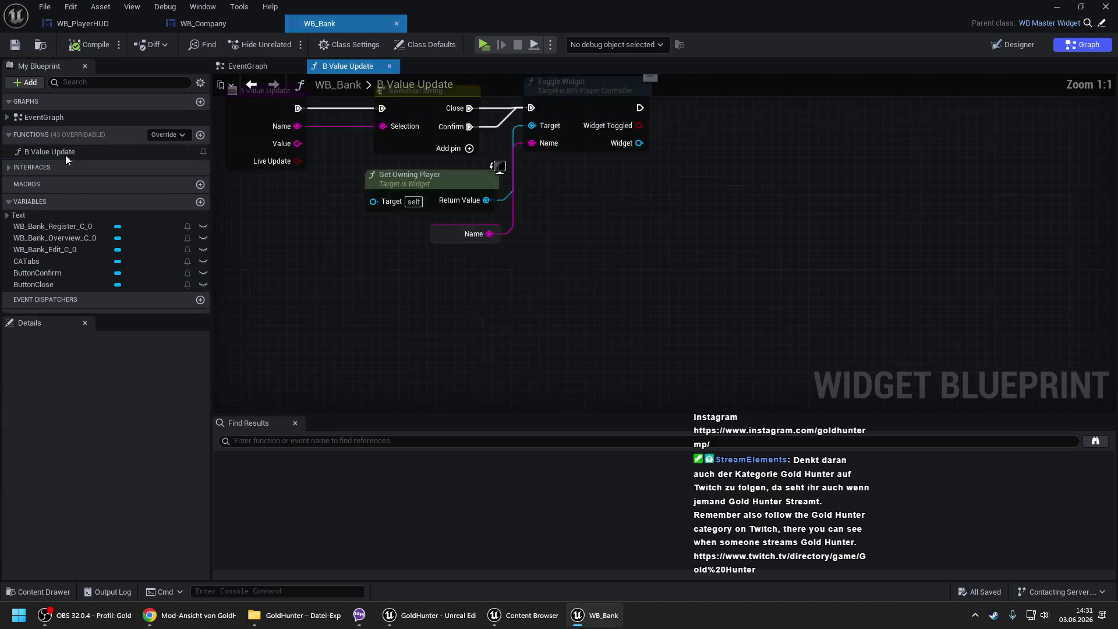
# - Move the Toggle Widget nodes down, break the Confirm wire to Toggle Widget, then compile and save
pyautogui.scroll(-2, 700, 152)
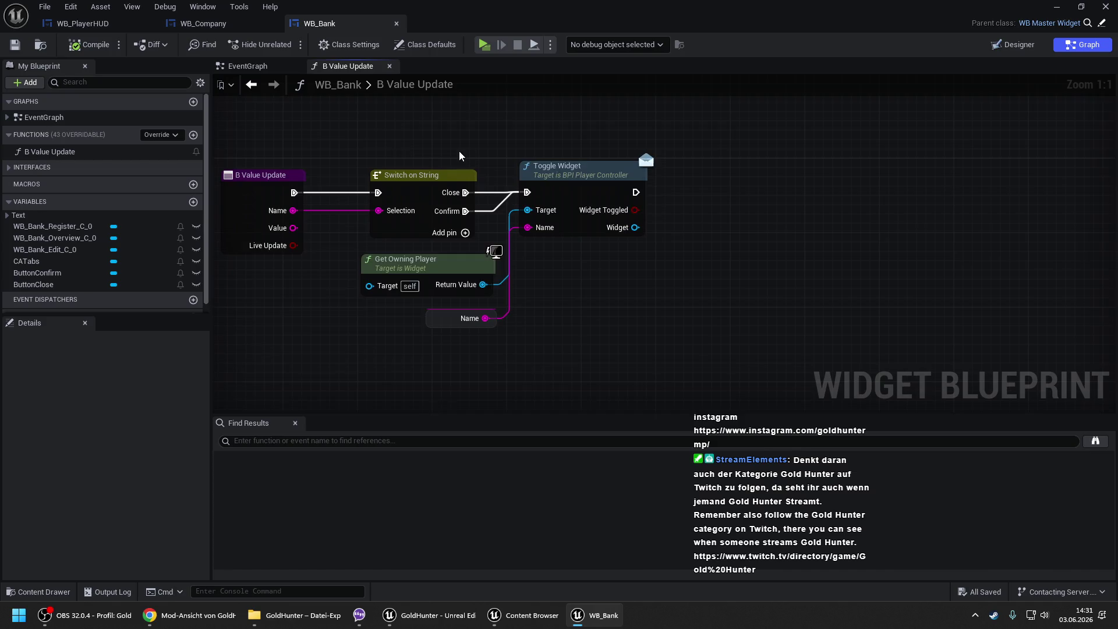
pyautogui.moveTo(483, 159); pyautogui.dragTo(561, 303)
pyautogui.moveTo(544, 174); pyautogui.dragTo(543, 364)
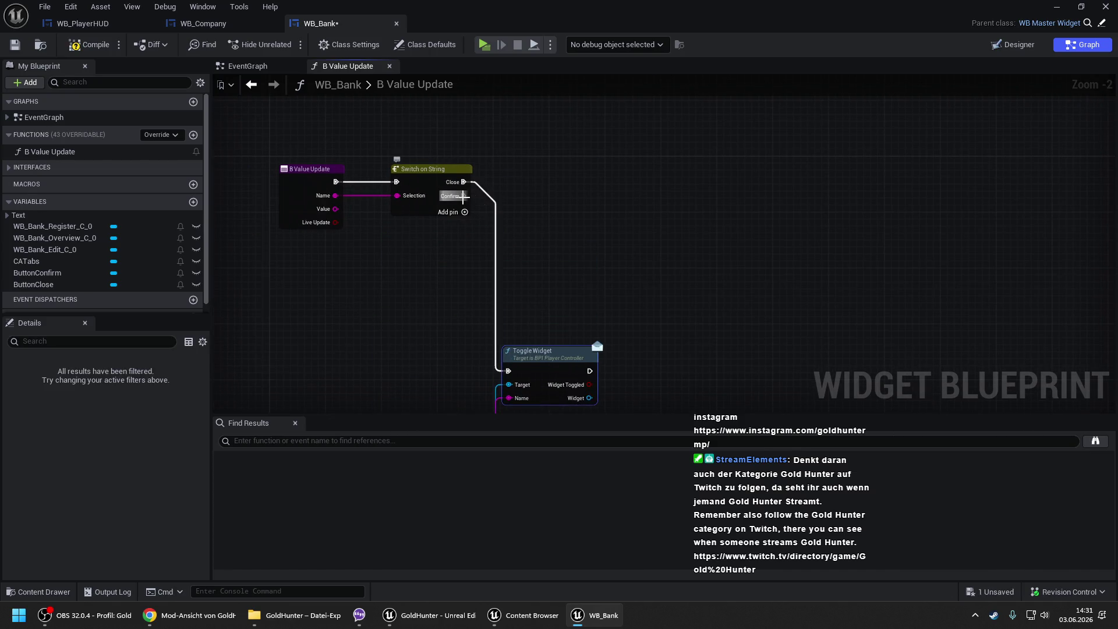
pyautogui.keyDown('alt'); pyautogui.click(464, 196); pyautogui.keyUp('alt')
pyautogui.click(403, 170)
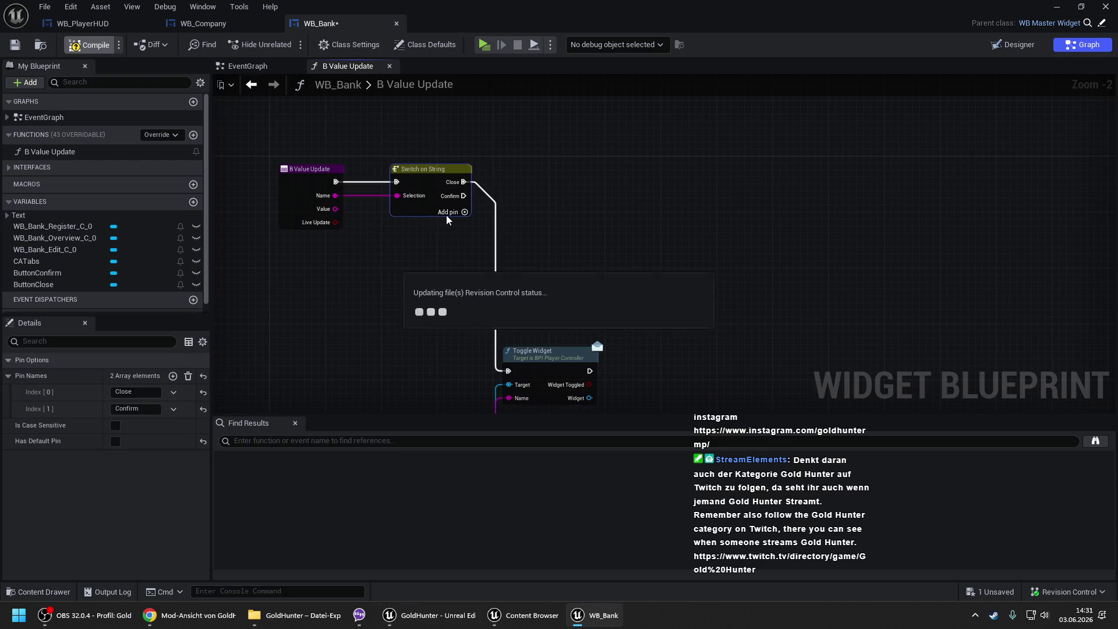
pyautogui.hotkey('ctrl', 's')
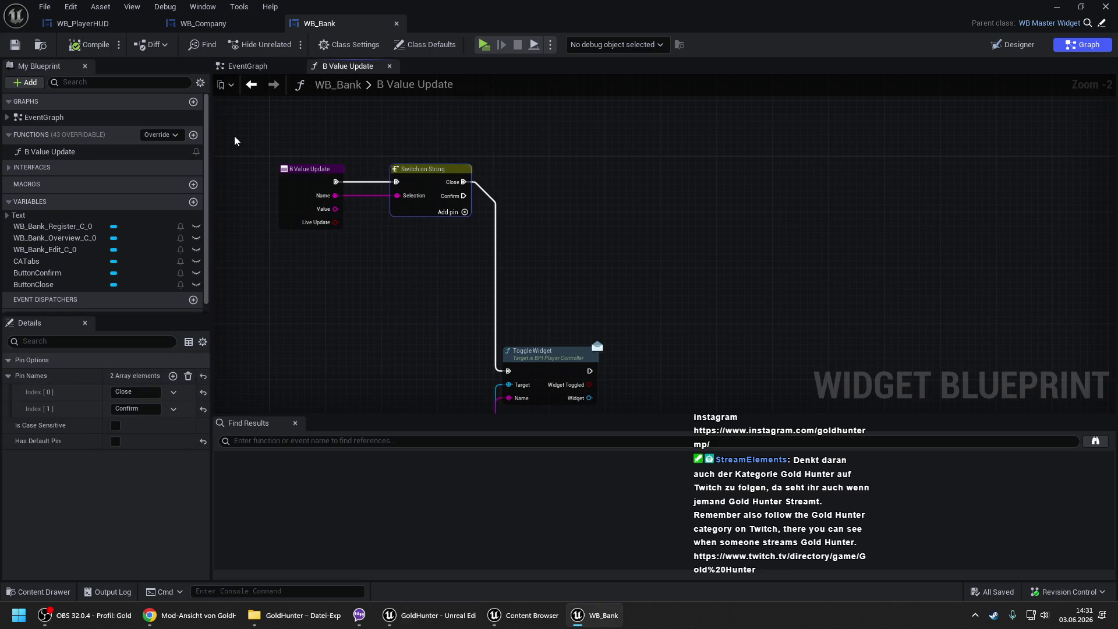
pyautogui.click(1028, 45)
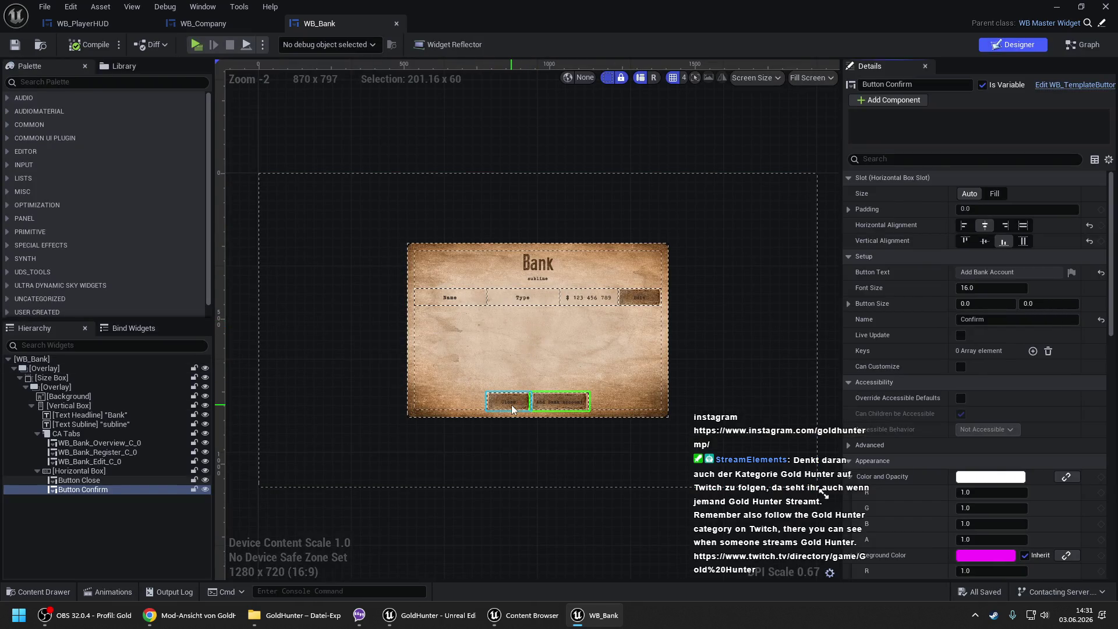
# - Change Button Confirm's Name from Confirm to 'Add Bank Account', then compile and save
pyautogui.click(1008, 321)
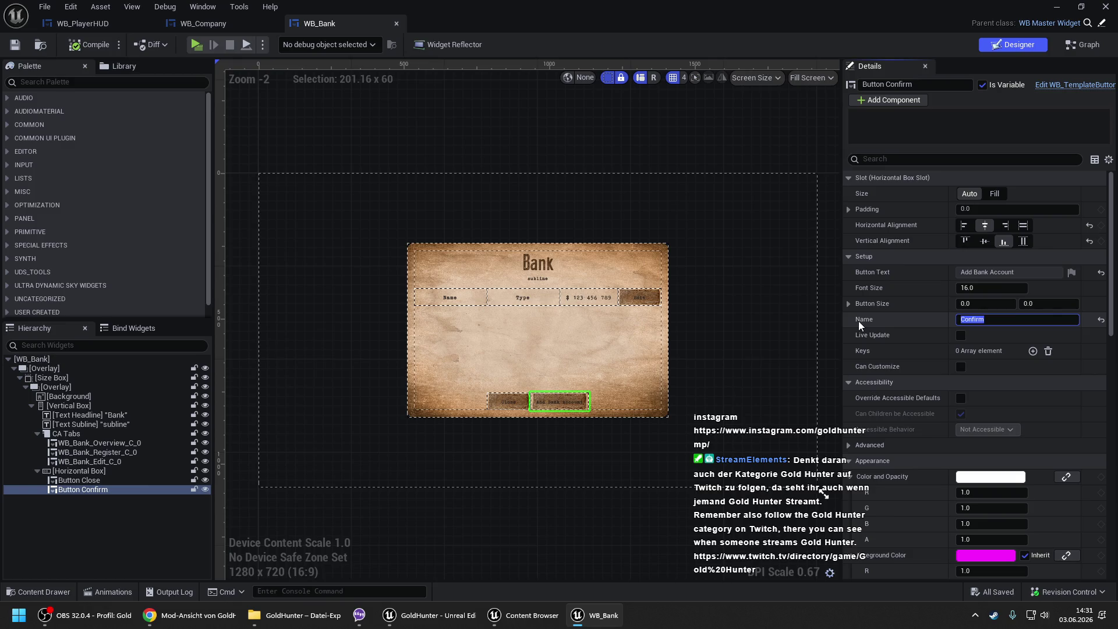
pyautogui.write('Add Bank A')
pyautogui.write('ccount')
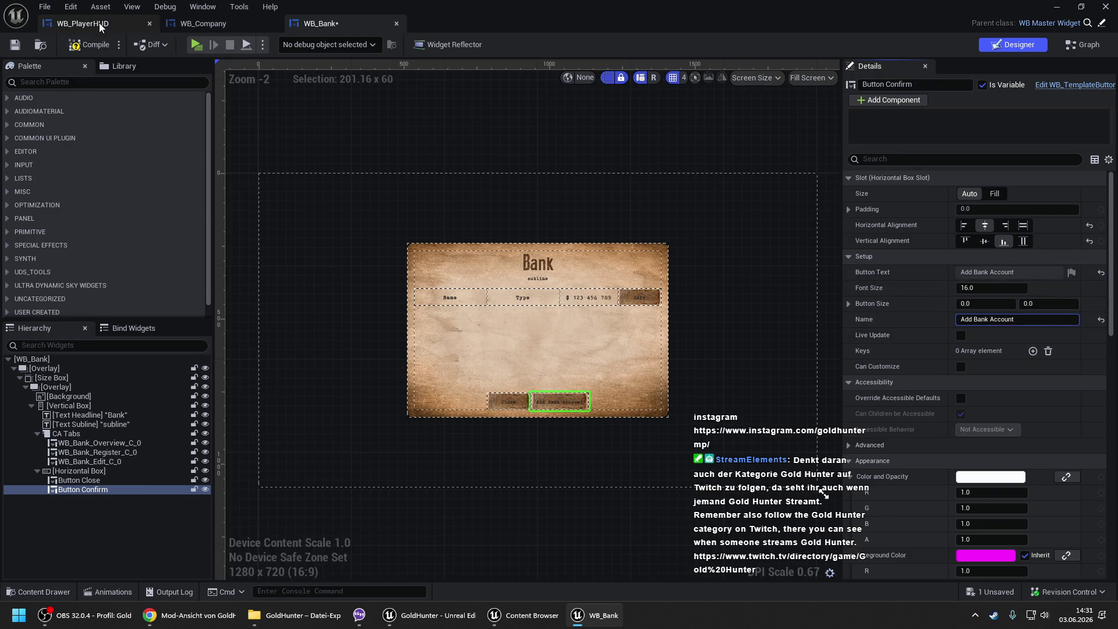
pyautogui.click(92, 44)
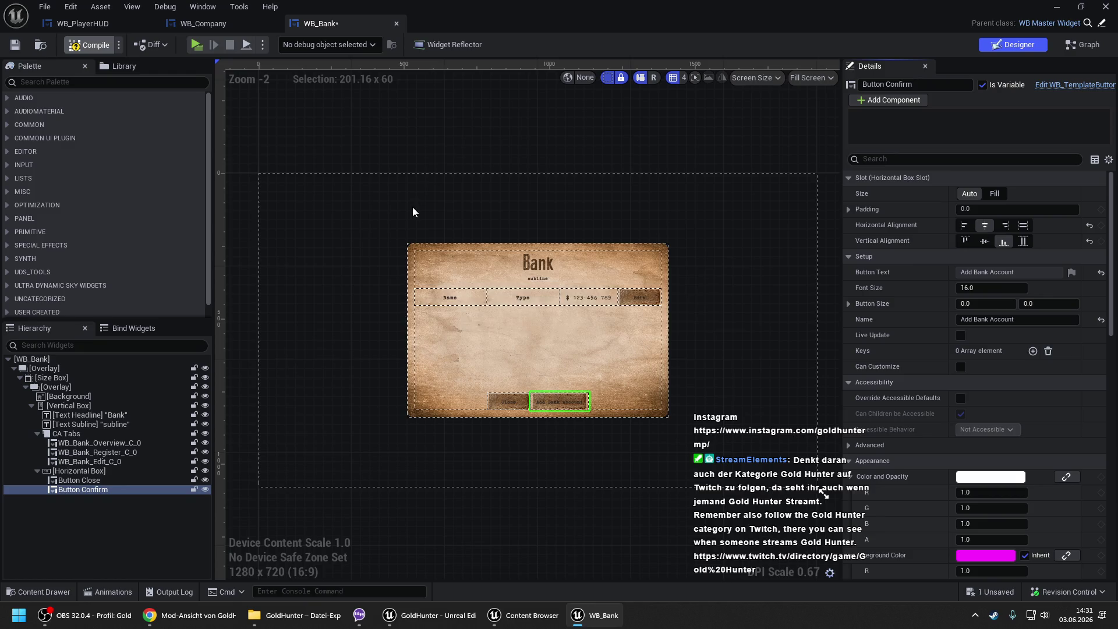
pyautogui.click(1085, 45)
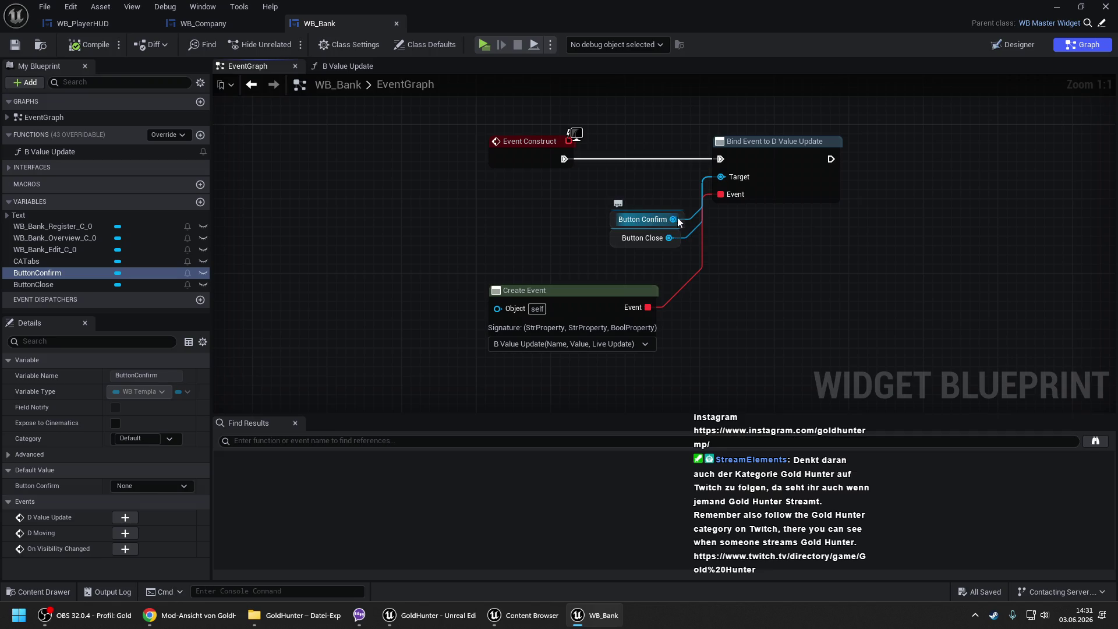
# - In B Value Update, add Add Bank Account and Overview cases to Switch on String, with Overview first
pyautogui.click(343, 65)
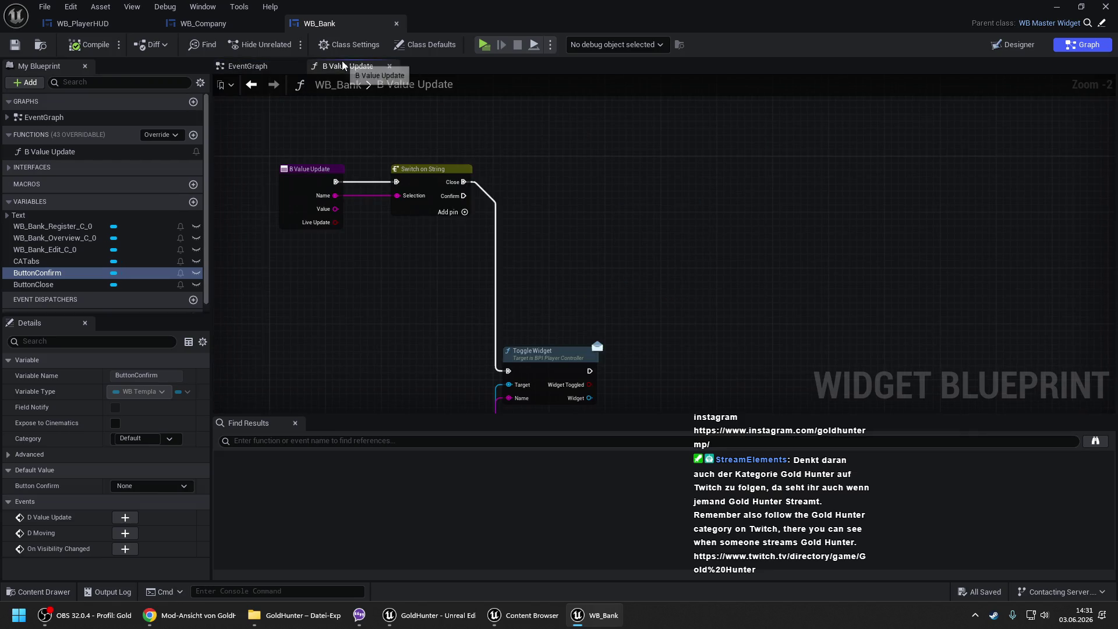
pyautogui.click(454, 187)
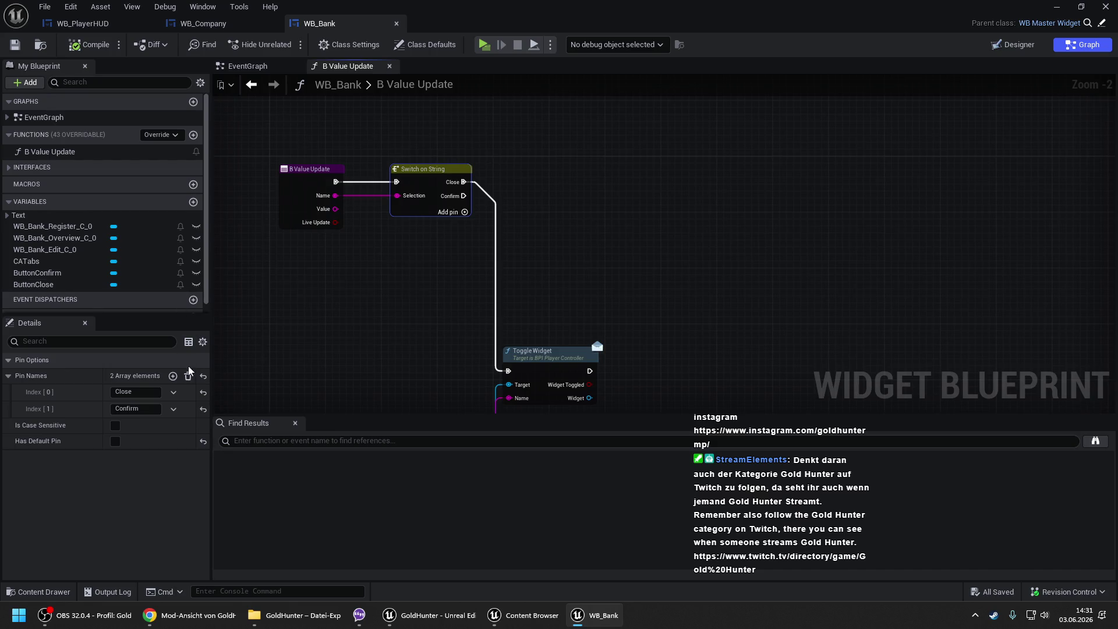
pyautogui.click(172, 376)
pyautogui.write('Add Bank Account')
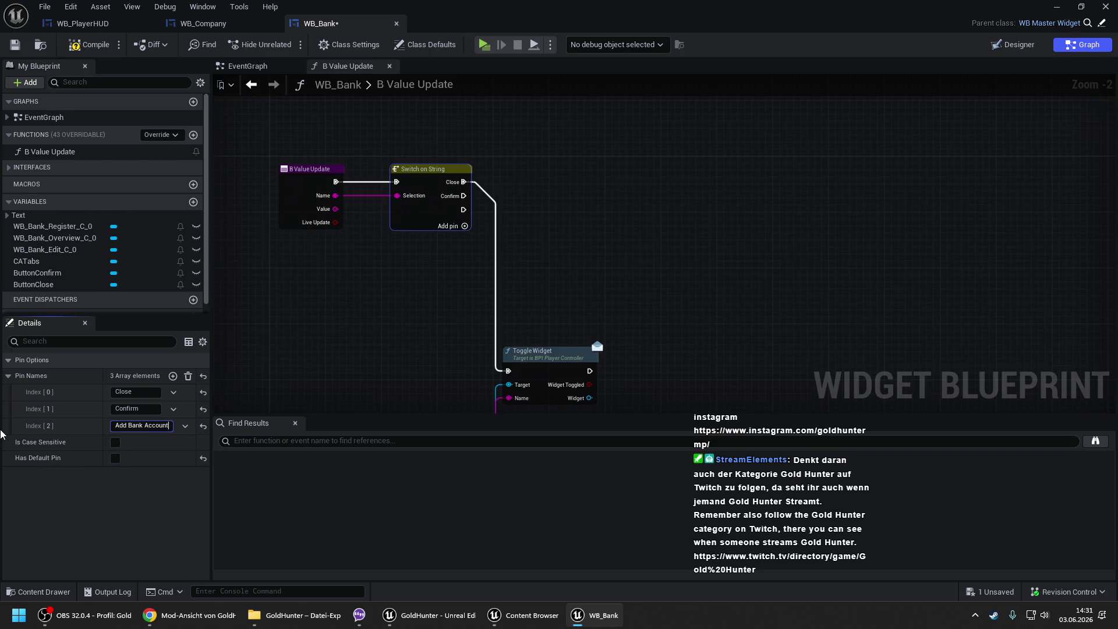
pyautogui.press('Return')
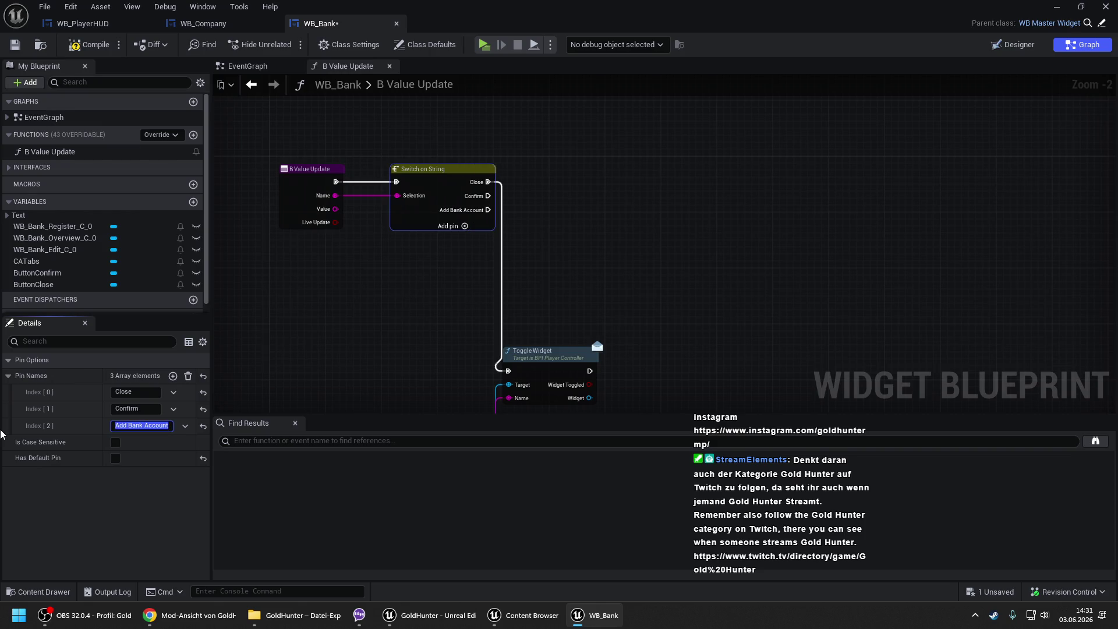
pyautogui.moveTo(12, 427); pyautogui.dragTo(12, 409)
pyautogui.click(371, 315)
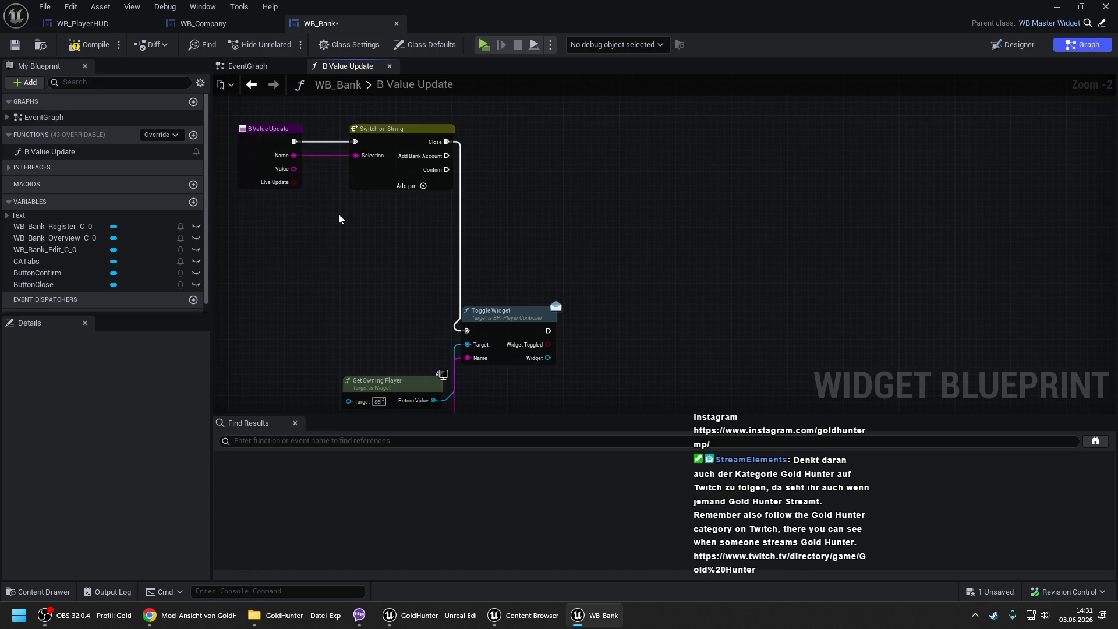
pyautogui.click(377, 140)
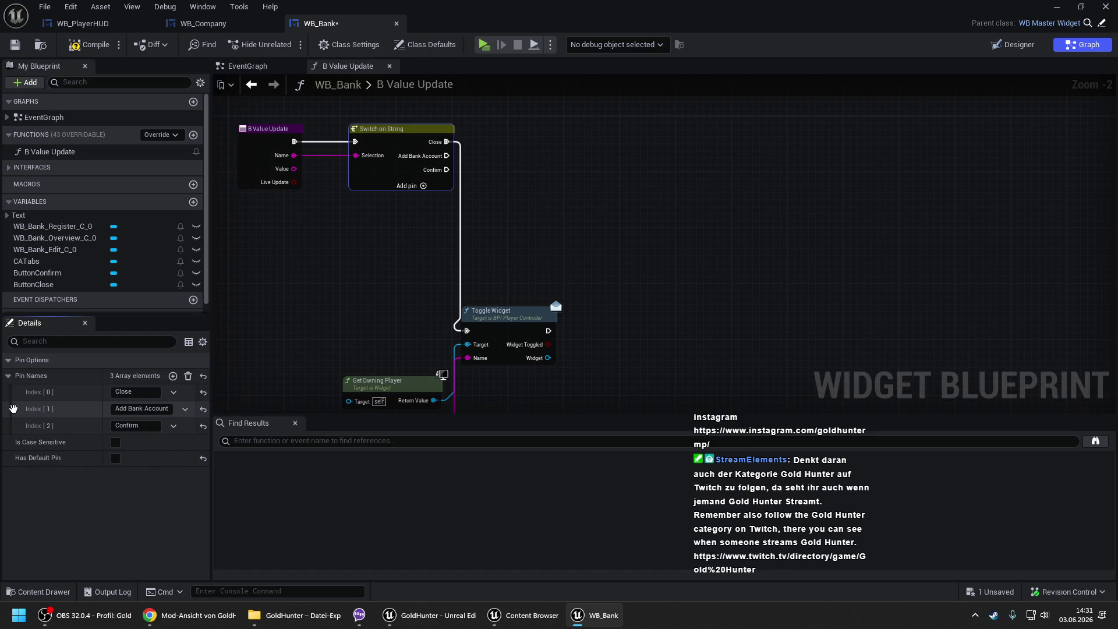
pyautogui.click(173, 375)
pyautogui.click(144, 443)
pyautogui.write('Overview')
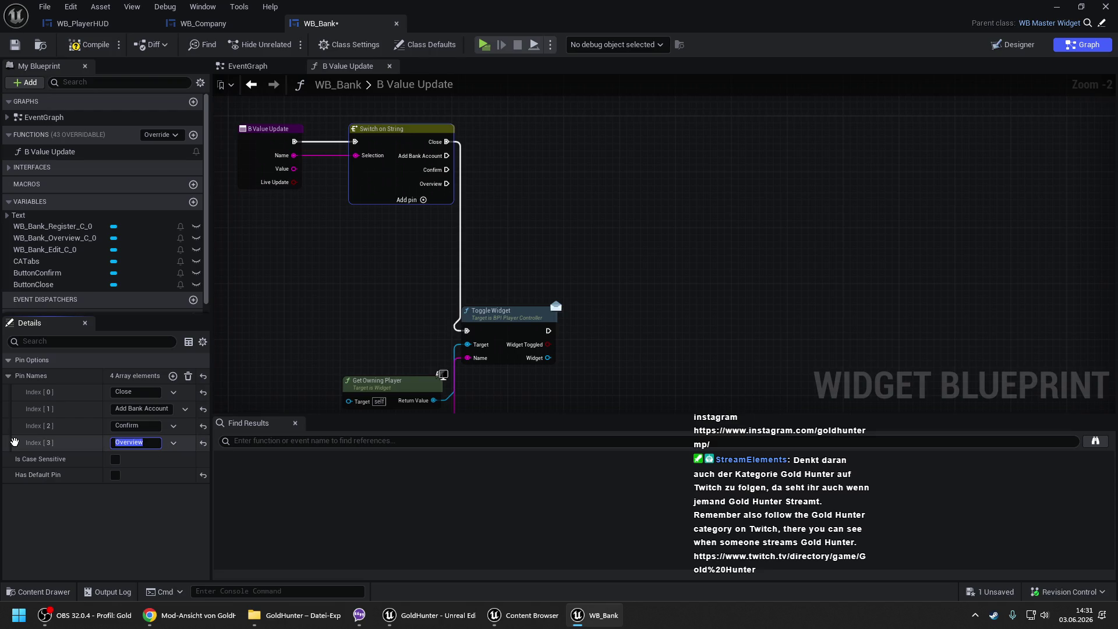
pyautogui.moveTo(14, 442); pyautogui.dragTo(12, 390)
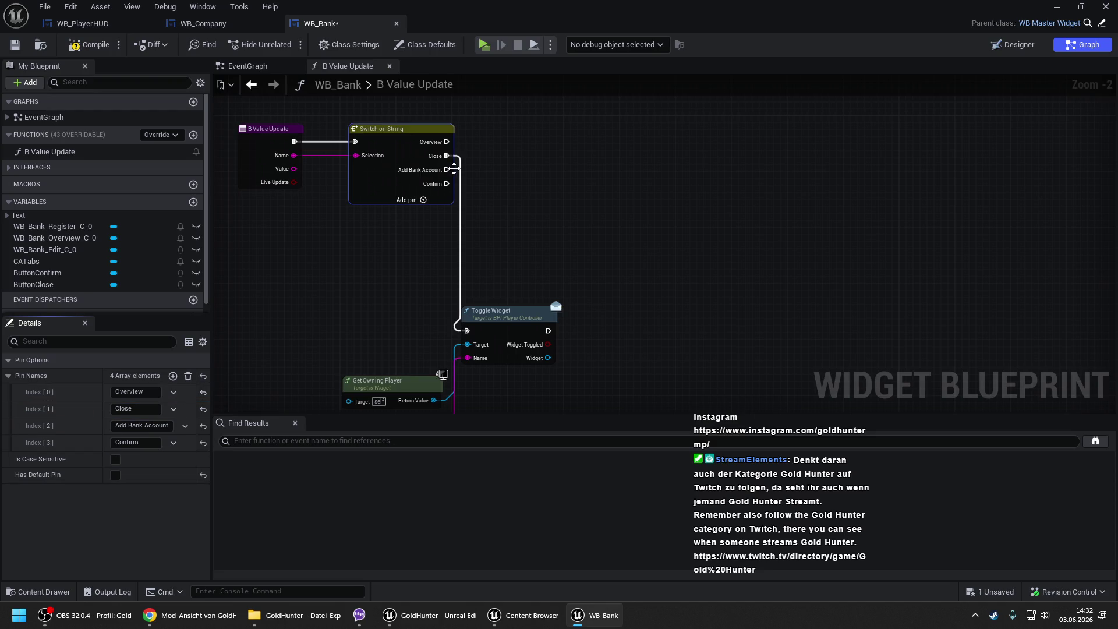
# - Make the Overview case call Set Active Widget on CATabs with WB_Bank_Overview_C_0
pyautogui.moveTo(26, 261)
pyautogui.mouseDown()
pyautogui.moveTo(319, 250)
pyautogui.moveTo(369, 259)
pyautogui.moveTo(442, 217)
pyautogui.mouseUp()
pyautogui.click(337, 276)
pyautogui.write('set activ')
pyautogui.press('Return')
pyautogui.moveTo(469, 233)
pyautogui.mouseDown()
pyautogui.moveTo(569, 139)
pyautogui.moveTo(598, 137)
pyautogui.moveTo(446, 141)
pyautogui.mouseUp()
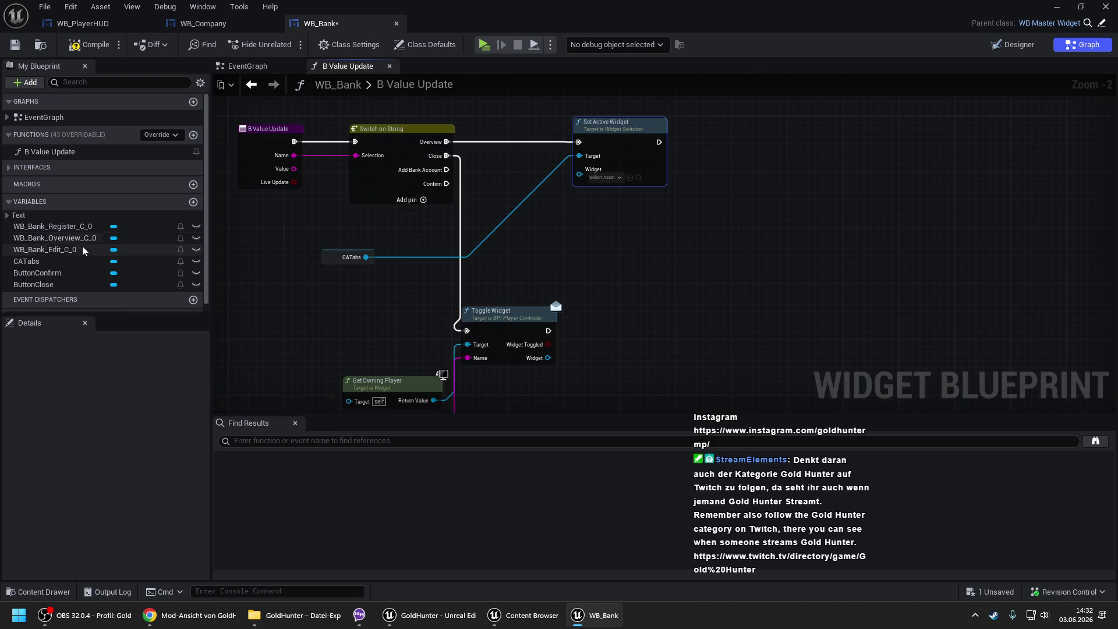
pyautogui.moveTo(56, 238)
pyautogui.mouseDown()
pyautogui.moveTo(315, 193)
pyautogui.moveTo(588, 178)
pyautogui.moveTo(579, 169)
pyautogui.mouseUp()
pyautogui.click(184, 26)
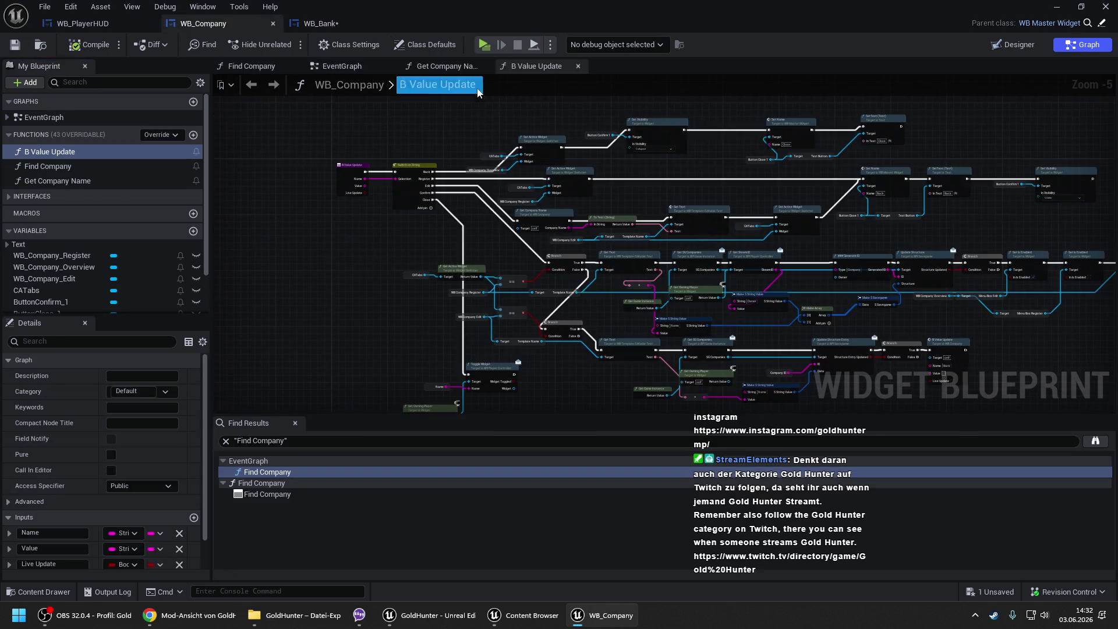
# - Copy WB_Company's Set Name and SetText nodes into WB_Bank's B Value Update, dropping Set Visibility
pyautogui.moveTo(410, 121); pyautogui.dragTo(788, 194)
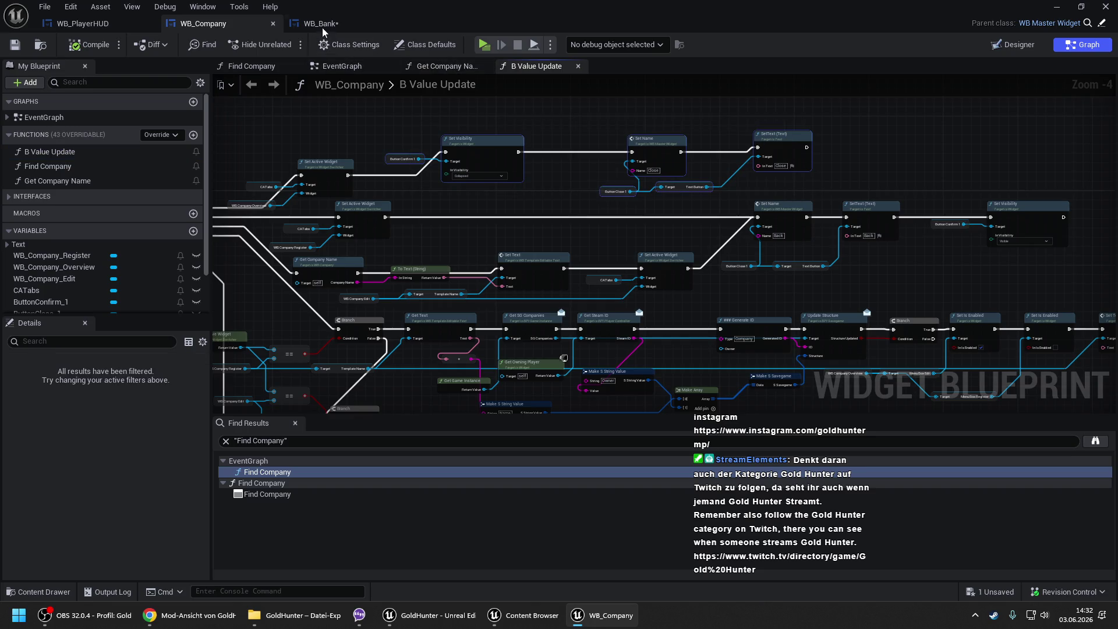
pyautogui.click(324, 24)
pyautogui.hotkey('ctrl', 'v')
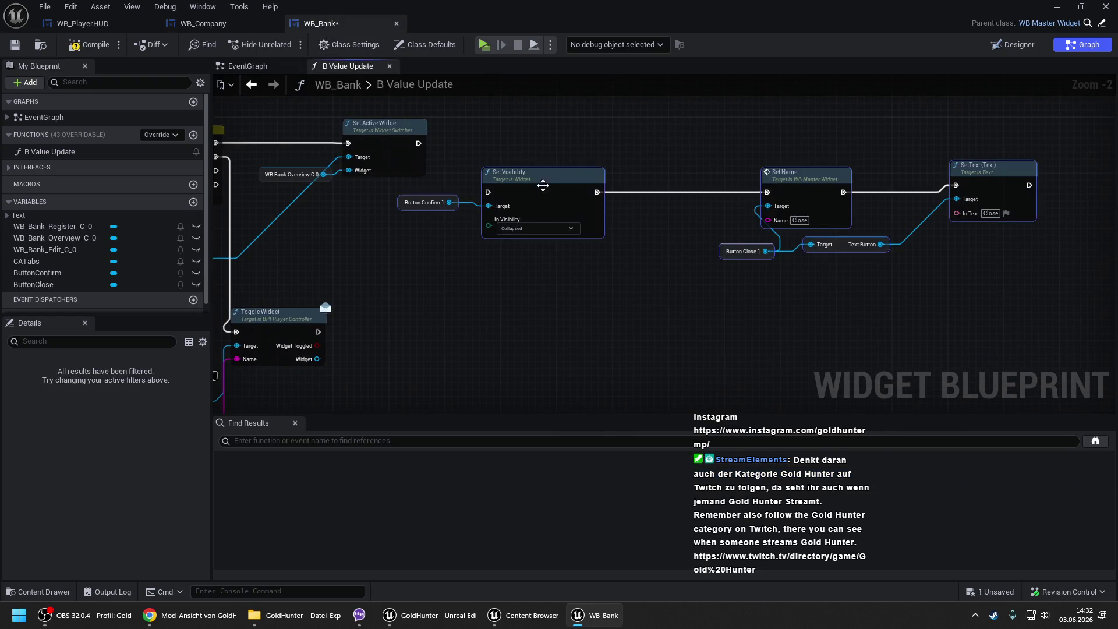
pyautogui.moveTo(540, 186); pyautogui.dragTo(582, 172)
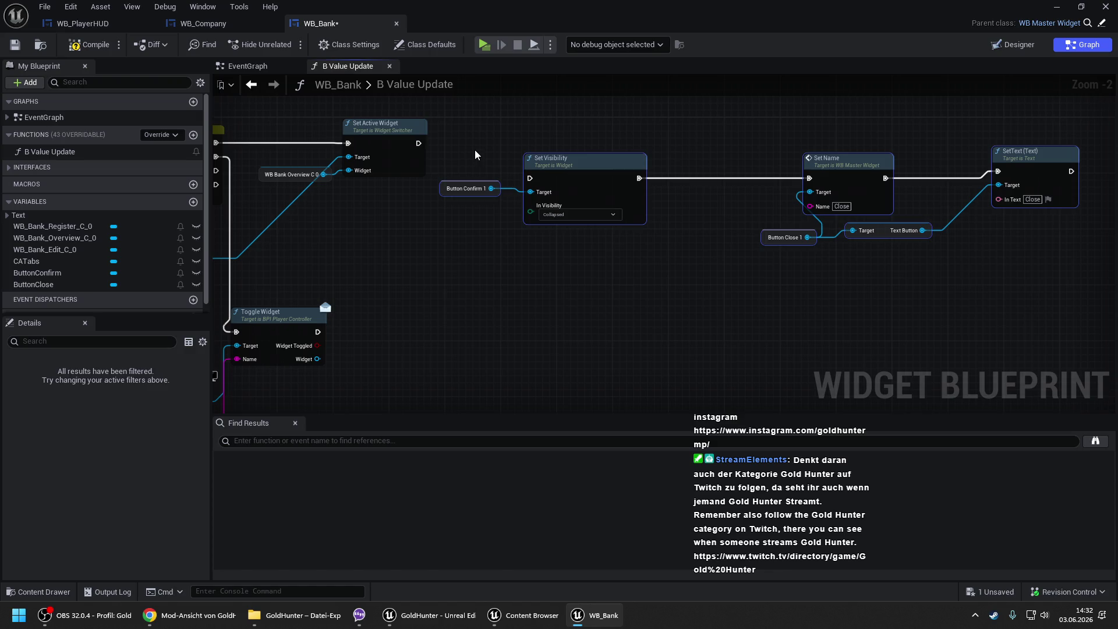
pyautogui.moveTo(463, 141)
pyautogui.mouseDown()
pyautogui.moveTo(578, 245)
pyautogui.moveTo(618, 264)
pyautogui.mouseUp()
pyautogui.press('Delete')
pyautogui.moveTo(753, 145); pyautogui.dragTo(1002, 247)
pyautogui.moveTo(850, 168); pyautogui.dragTo(584, 141)
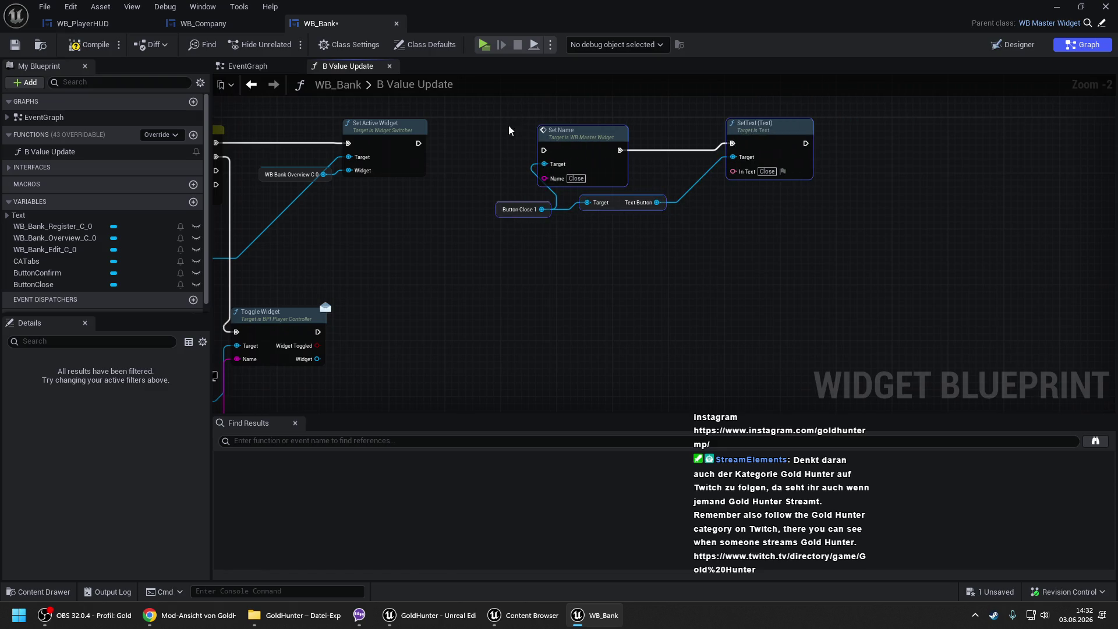
# - Set the pasted Set Name to 'Add Bank Account' and SetText to the AddBankAccount key
pyautogui.click(579, 178)
pyautogui.write('Add Ban')
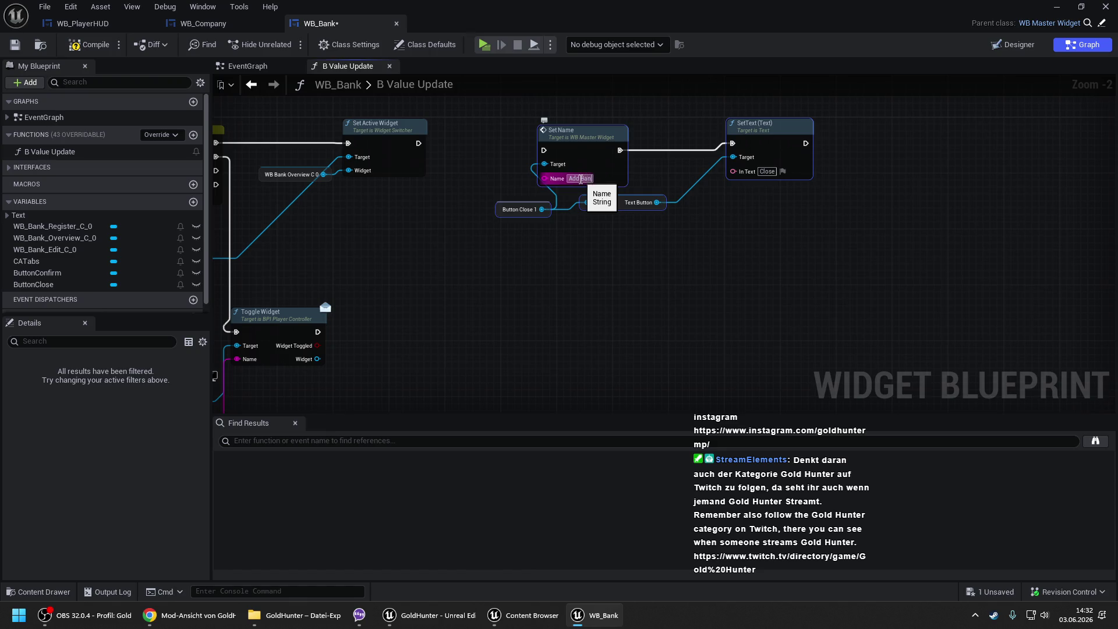
pyautogui.write('k Account')
pyautogui.press('Return')
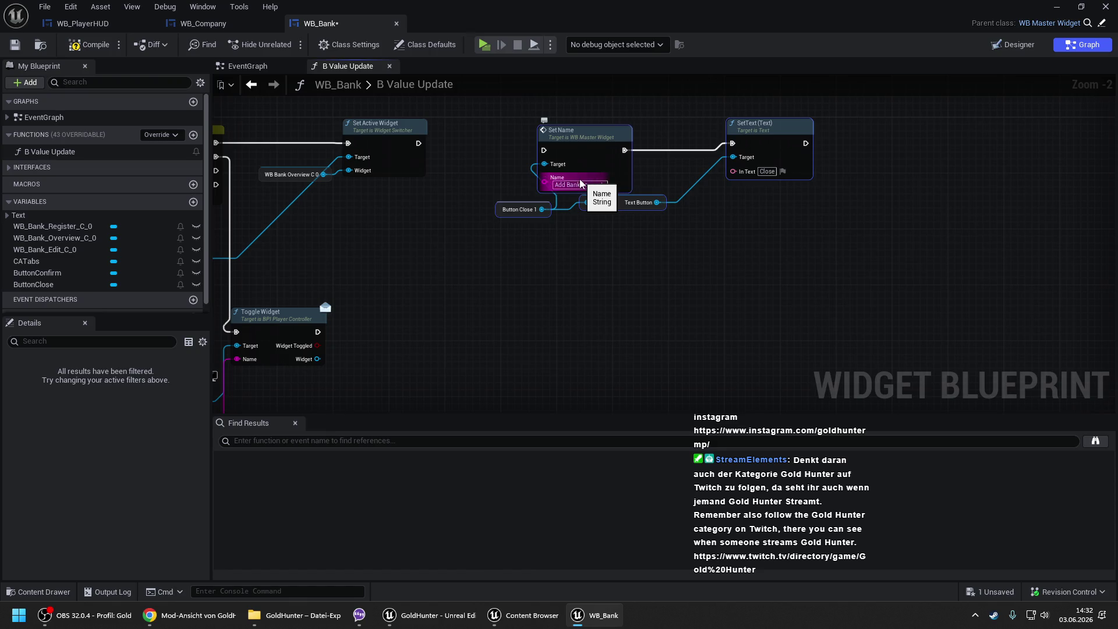
pyautogui.moveTo(592, 151); pyautogui.dragTo(607, 144)
pyautogui.click(699, 168)
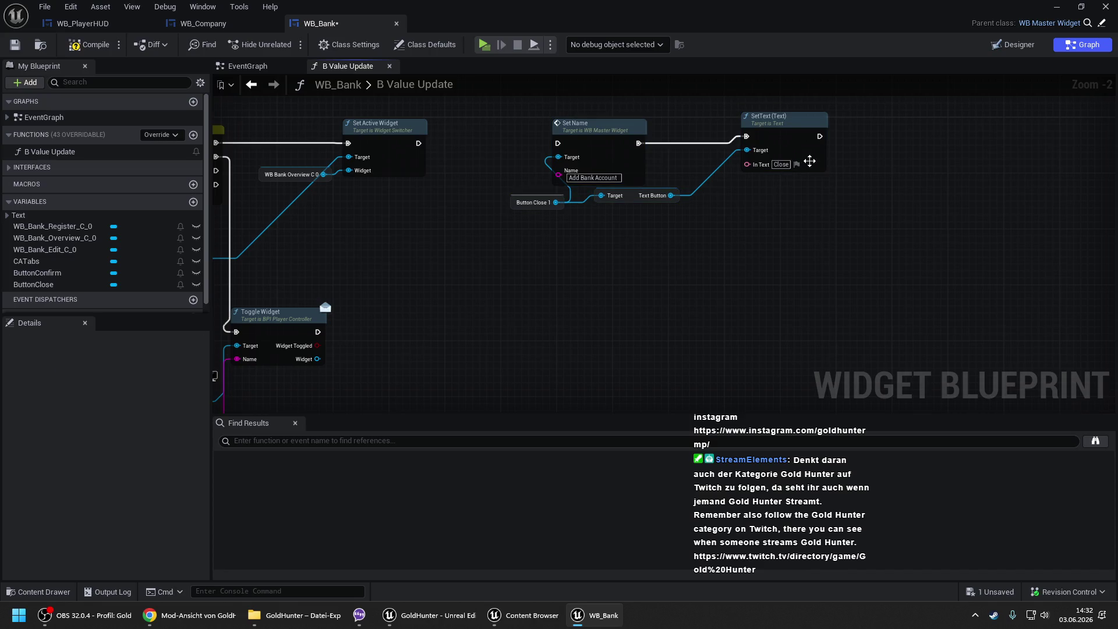
pyautogui.click(797, 164)
pyautogui.click(903, 211)
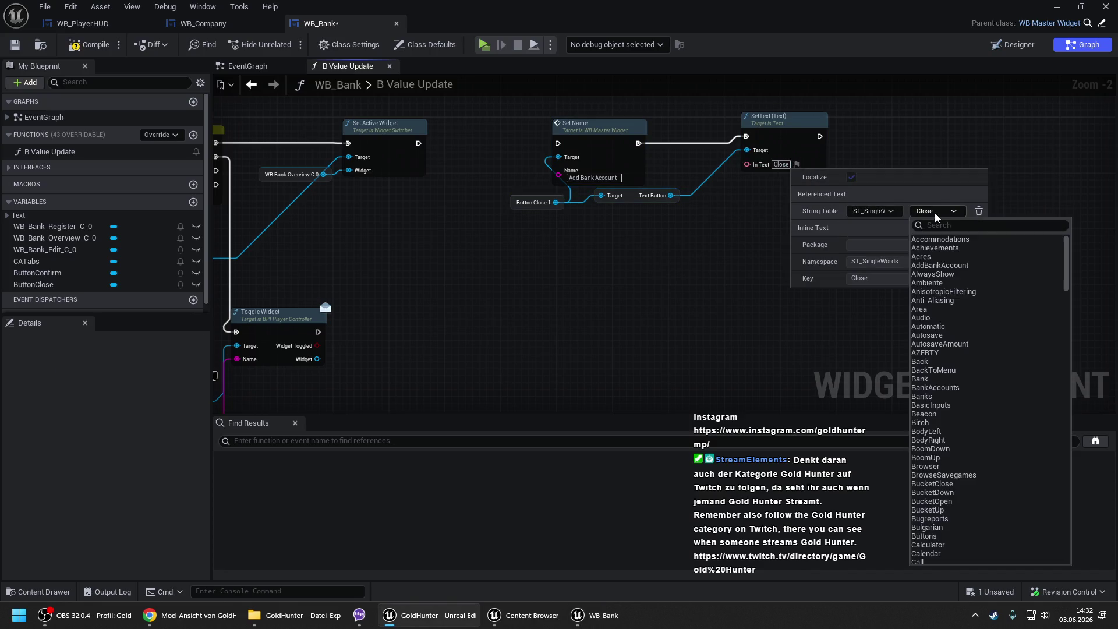
pyautogui.click(926, 264)
# - Target ButtonConfirm instead of Button Close and run Set Name after Set Active Widget
pyautogui.moveTo(476, 228); pyautogui.dragTo(511, 237)
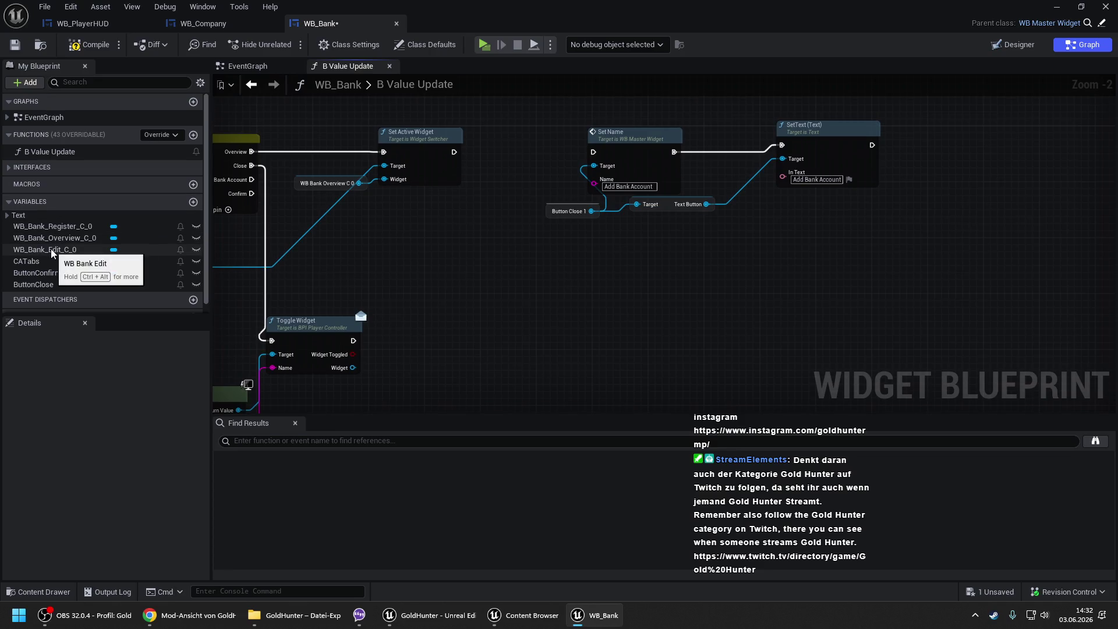
pyautogui.moveTo(36, 272); pyautogui.dragTo(548, 215)
pyautogui.moveTo(454, 152)
pyautogui.mouseDown()
pyautogui.moveTo(605, 157)
pyautogui.moveTo(596, 153)
pyautogui.mouseUp()
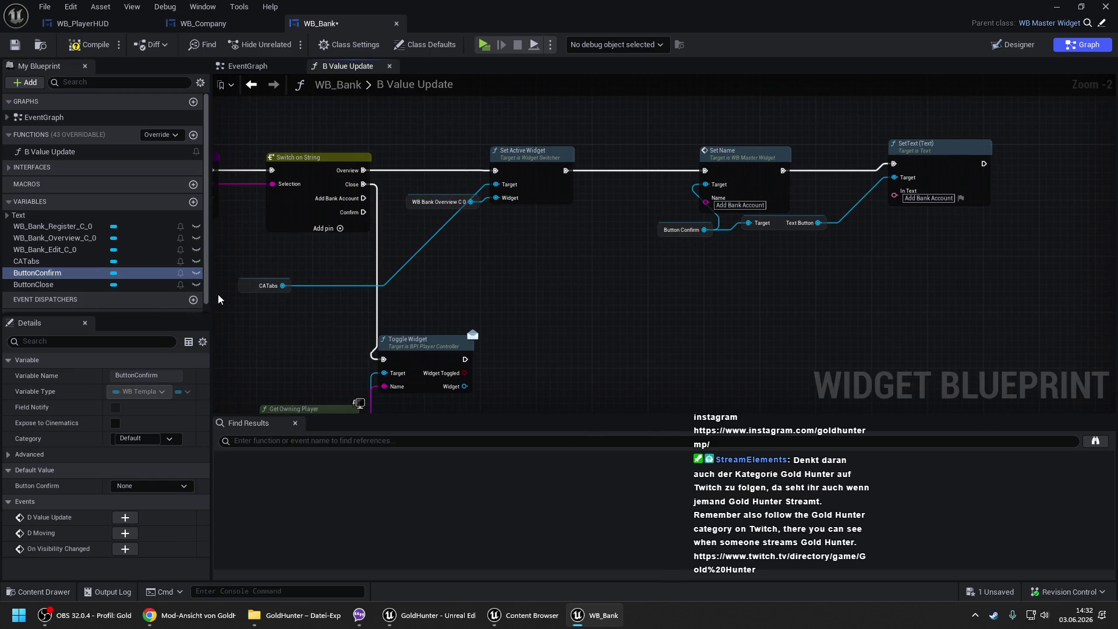
pyautogui.moveTo(246, 284); pyautogui.dragTo(399, 193)
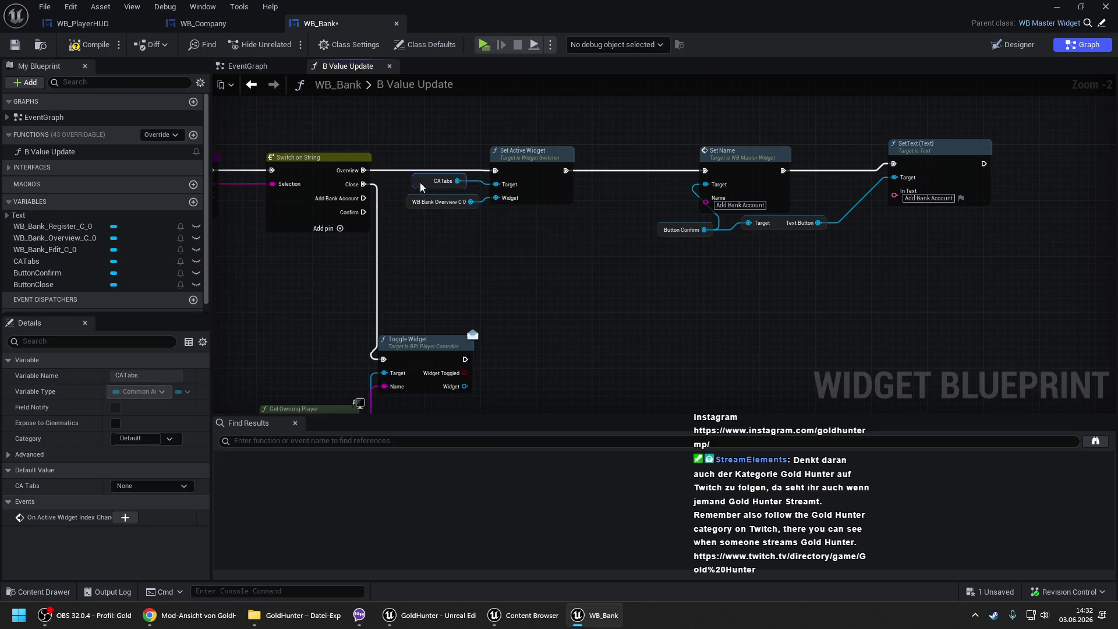
pyautogui.click(516, 226)
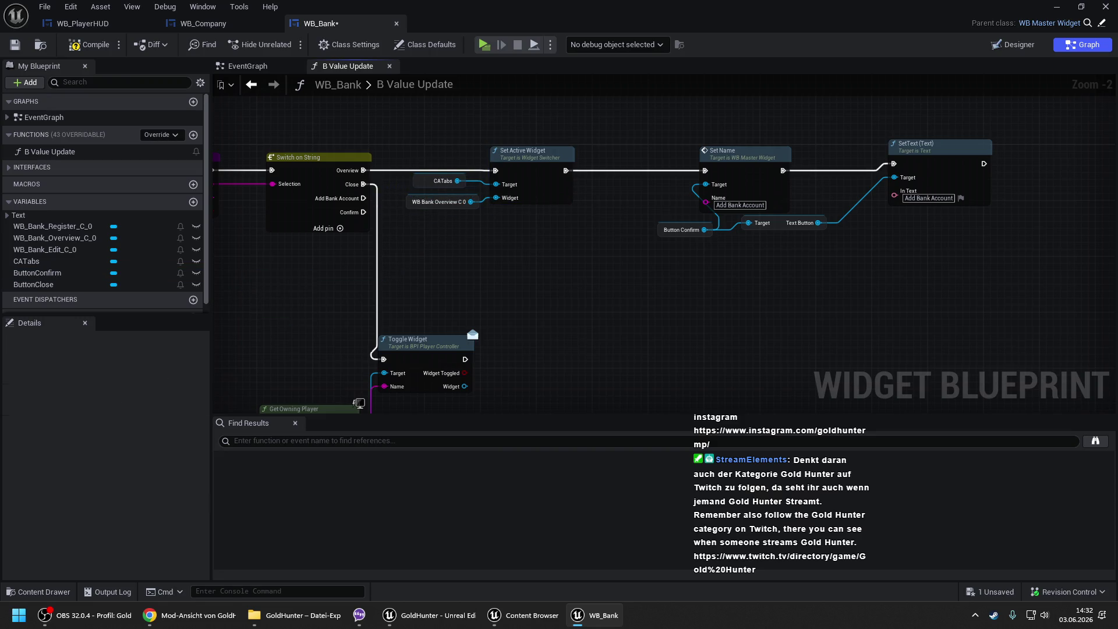
pyautogui.moveTo(539, 223); pyautogui.dragTo(504, 209)
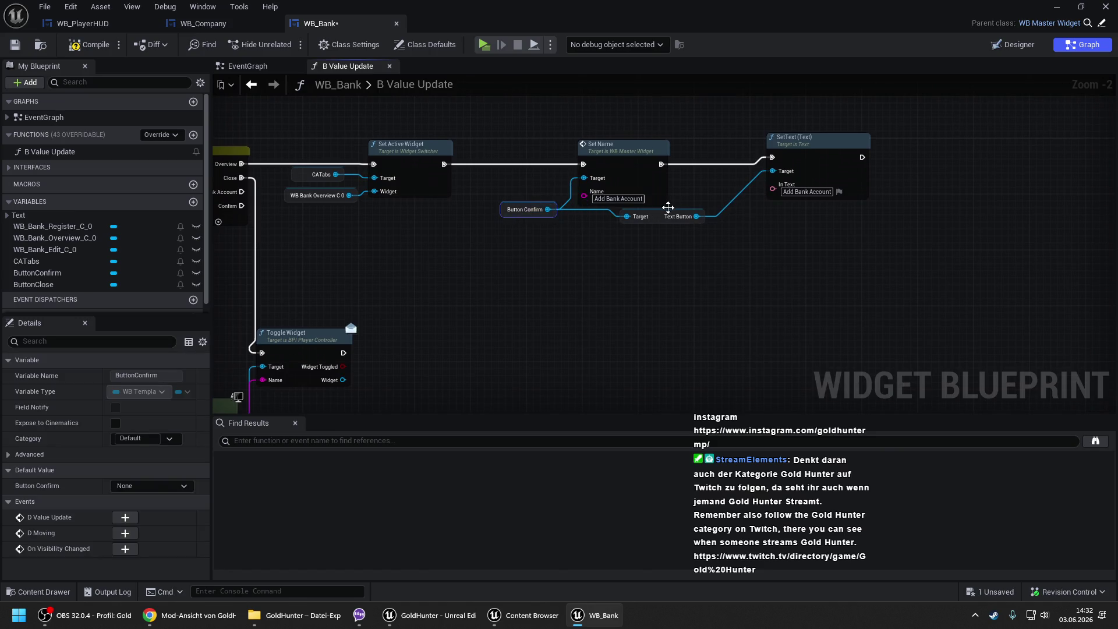
pyautogui.moveTo(459, 283); pyautogui.dragTo(581, 262)
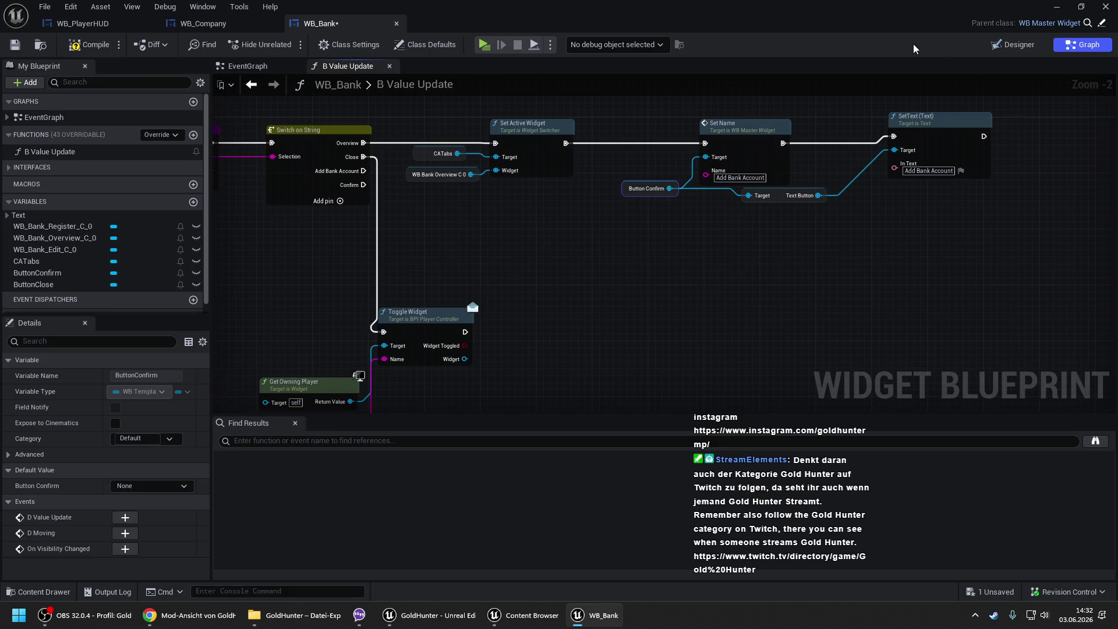
pyautogui.click(1014, 45)
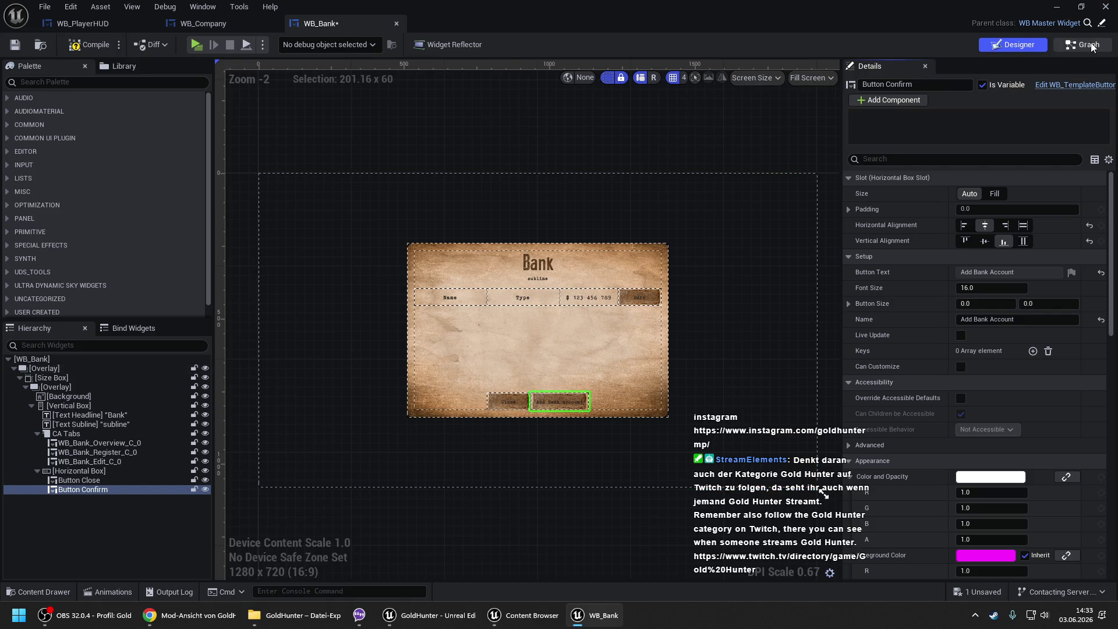
pyautogui.doubleClick(469, 249)
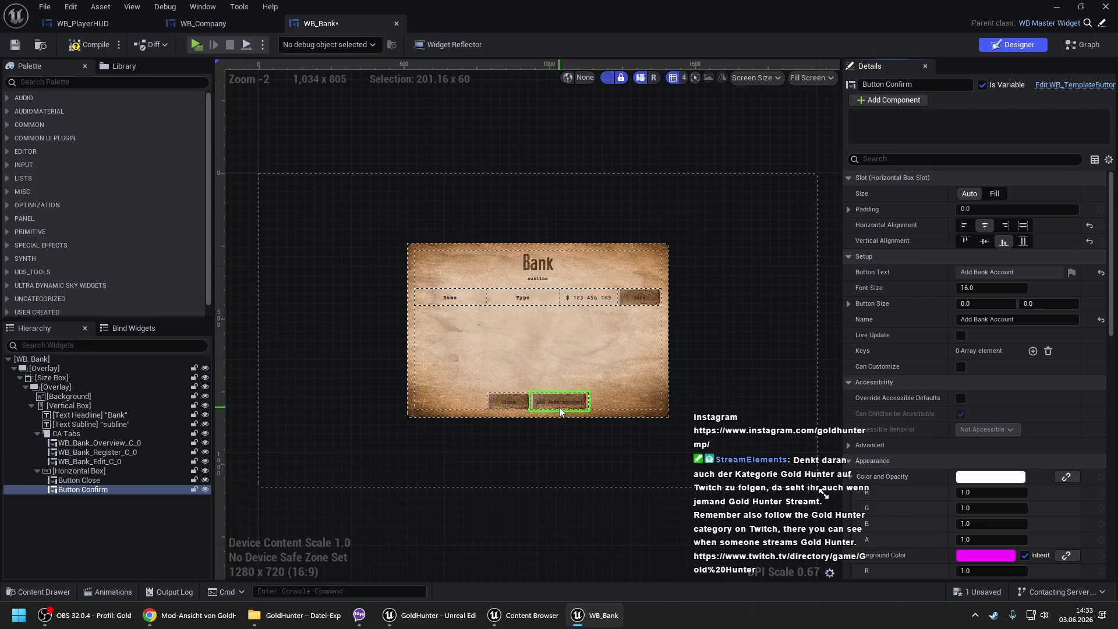
pyautogui.scroll(2, 559, 407)
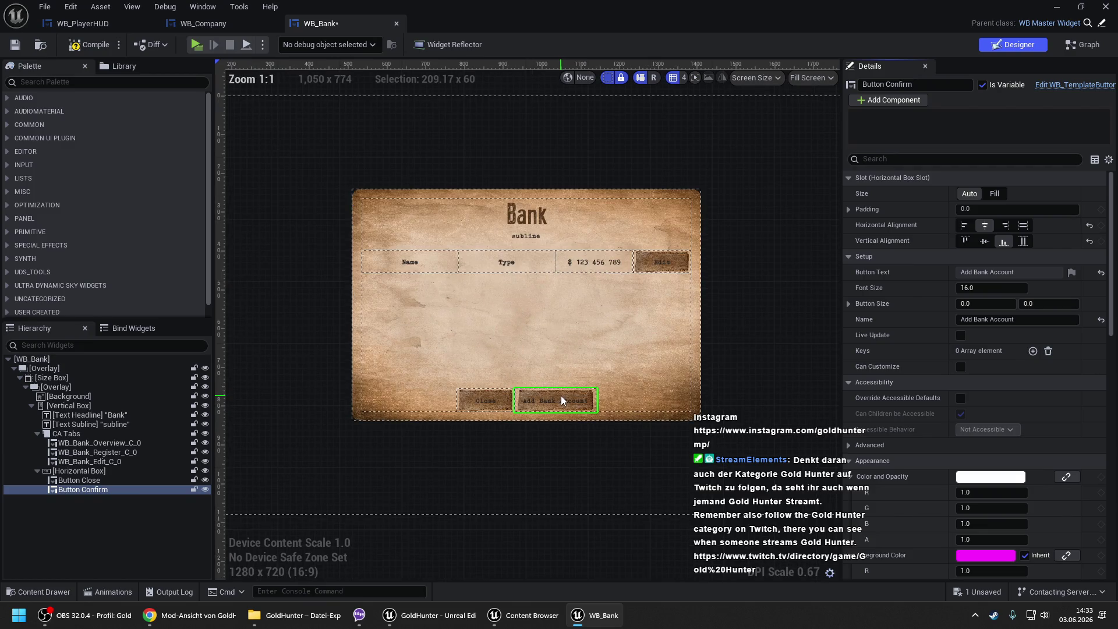
pyautogui.click(1083, 44)
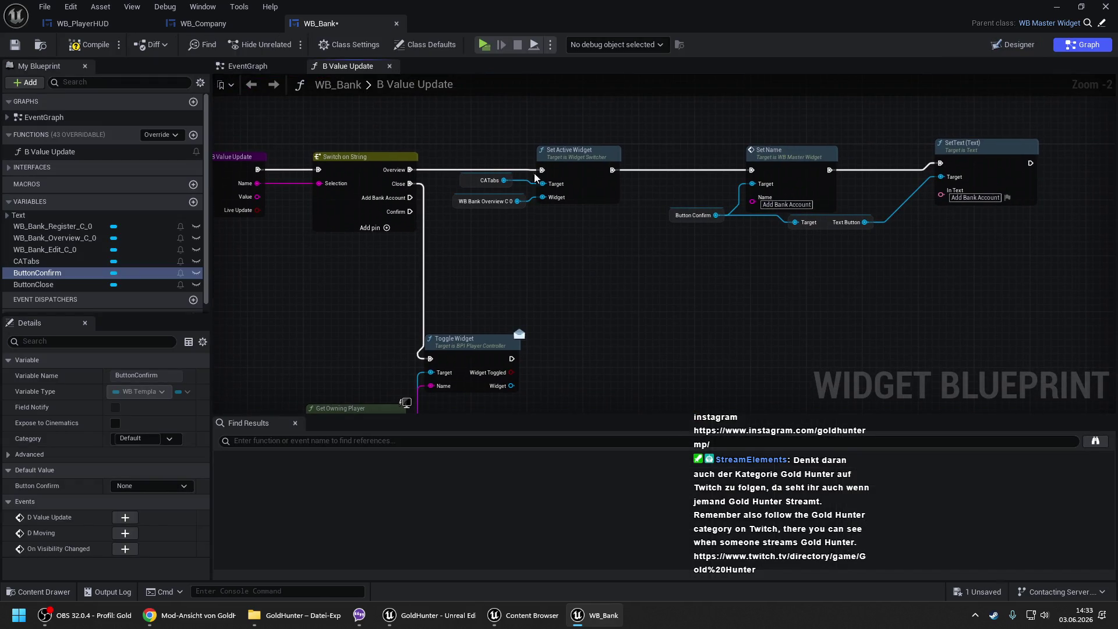
# - Duplicate Set Active Widget for the Add Bank Account case, listing that case right after Overview
pyautogui.moveTo(510, 166); pyautogui.dragTo(559, 201)
pyautogui.hotkey('ctrl', 'c')
pyautogui.hotkey('ctrl', 'v')
pyautogui.moveTo(408, 197); pyautogui.dragTo(571, 247)
pyautogui.click(331, 205)
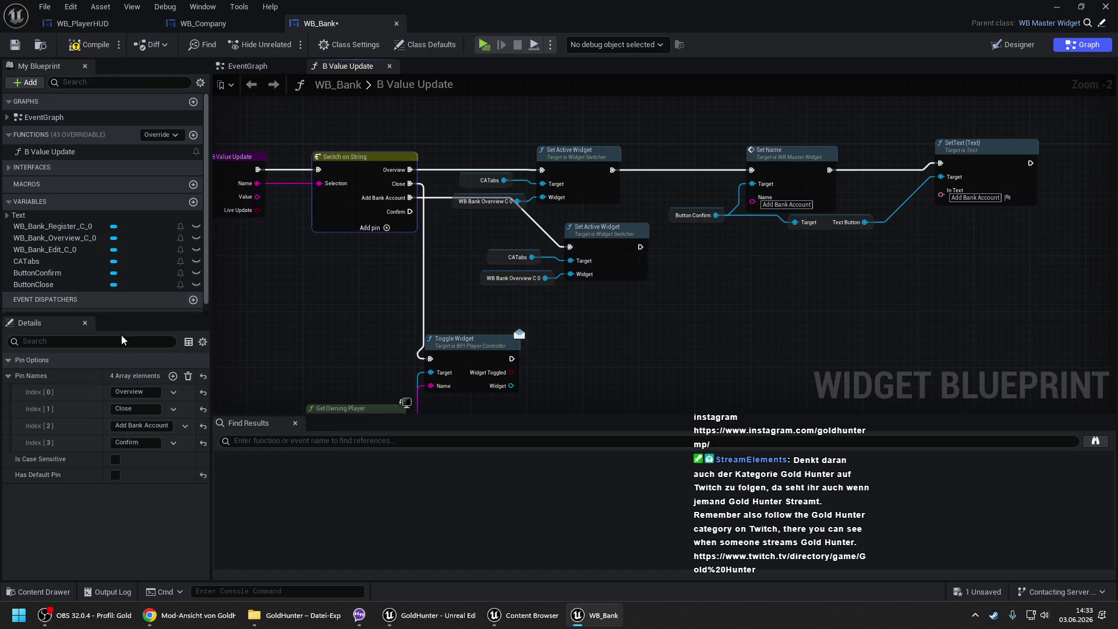
pyautogui.click(12, 432)
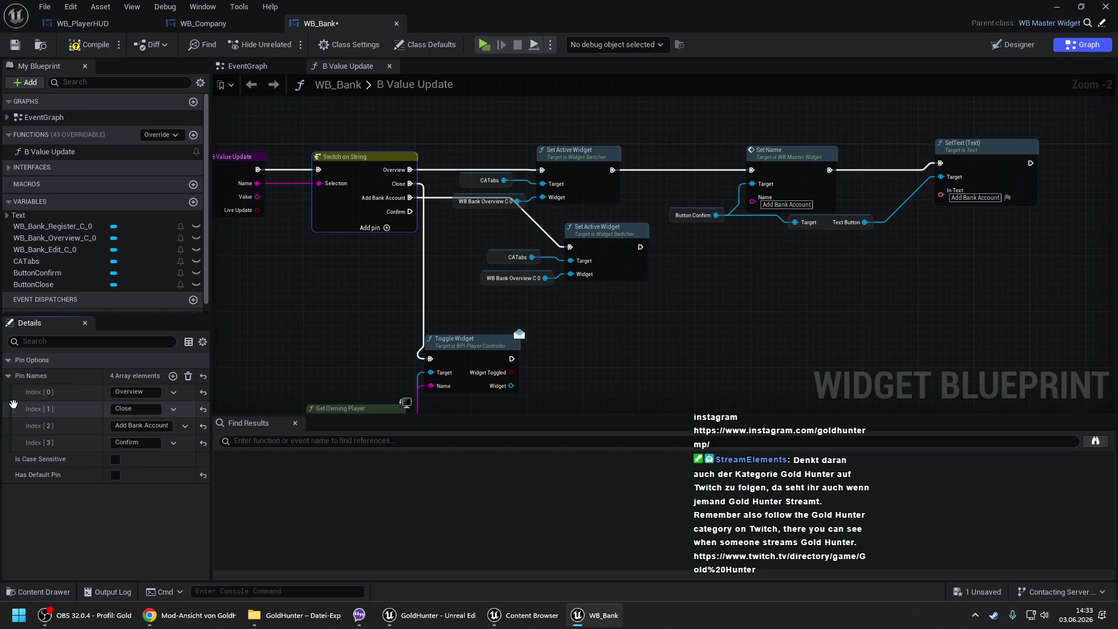
pyautogui.moveTo(13, 425); pyautogui.dragTo(14, 409)
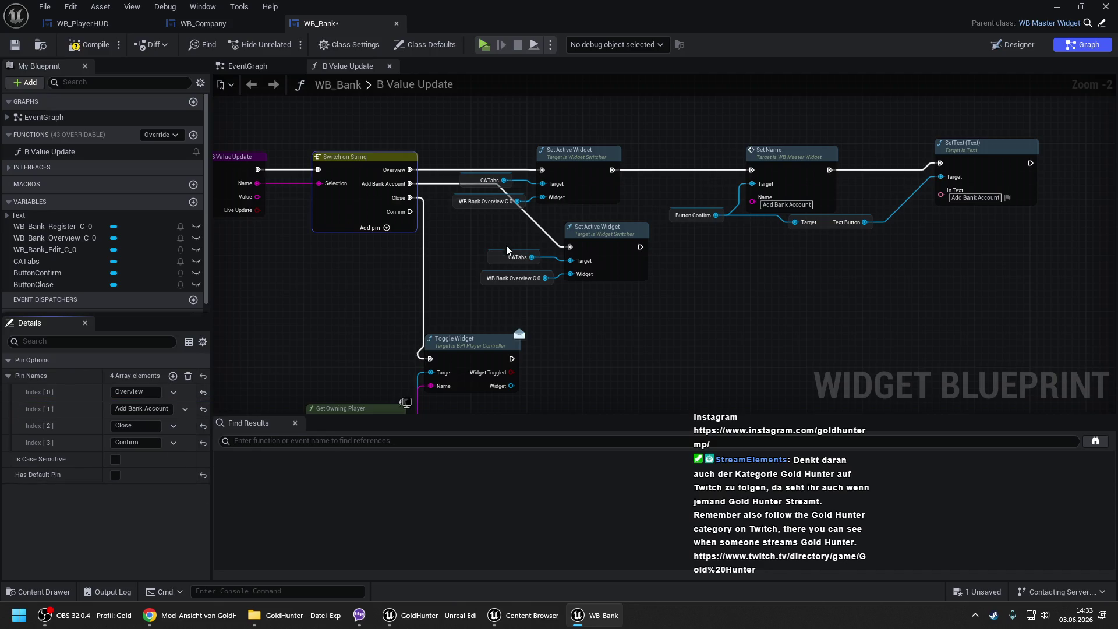
# - Replace the duplicate's widget input with WB_Bank_Register_C_0
pyautogui.click(513, 278)
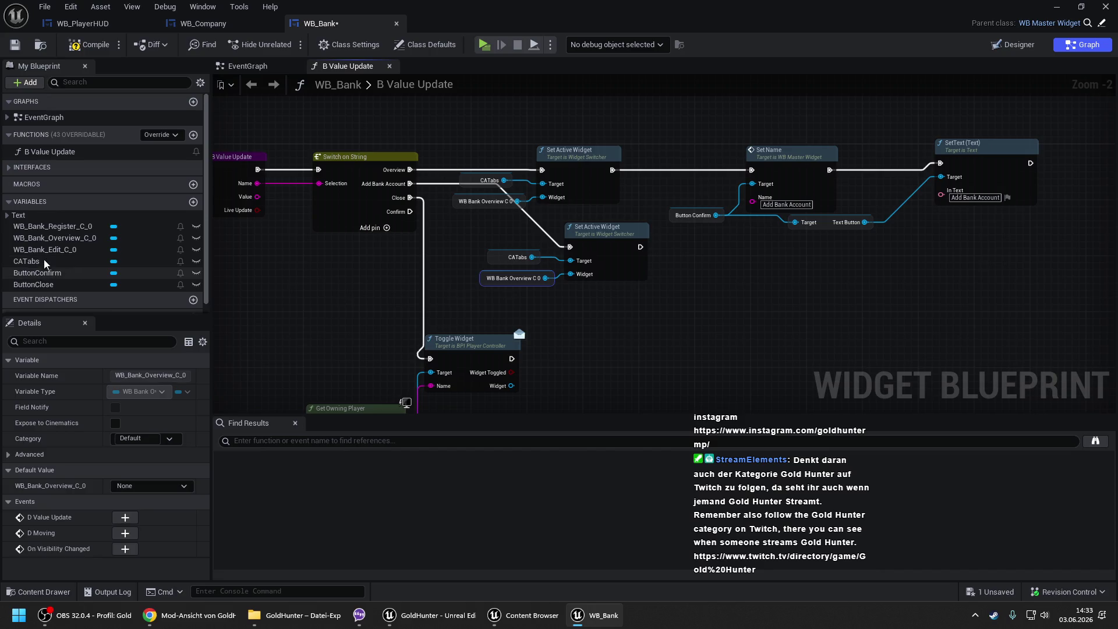
pyautogui.press('Delete')
pyautogui.moveTo(47, 226)
pyautogui.mouseDown()
pyautogui.moveTo(575, 283)
pyautogui.moveTo(501, 311)
pyautogui.mouseUp()
pyautogui.doubleClick(501, 311)
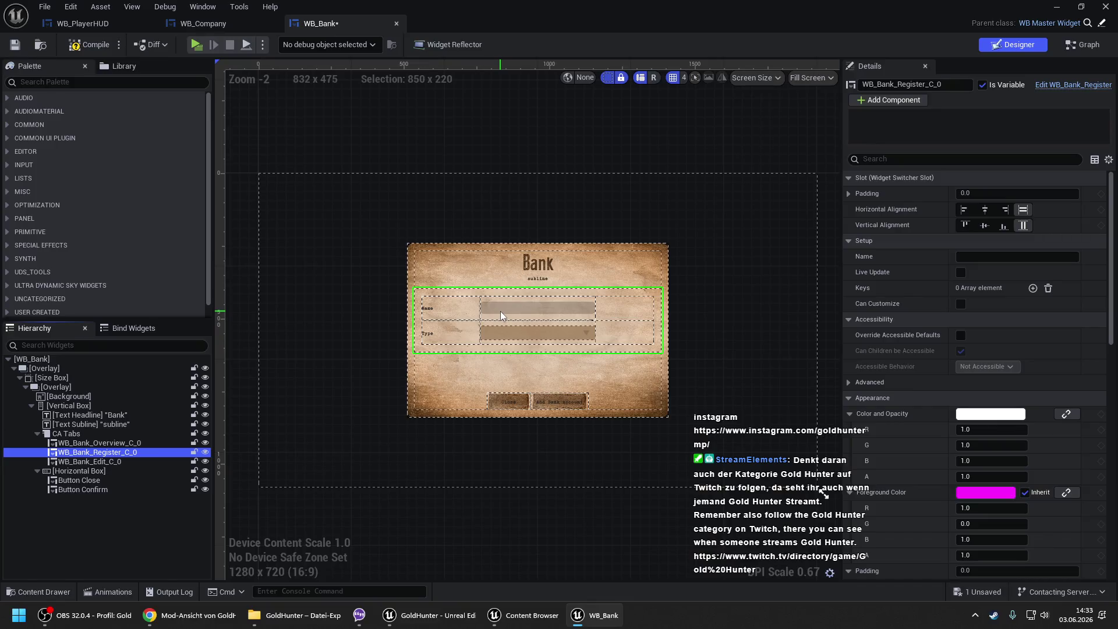
pyautogui.scroll(2, 539, 345)
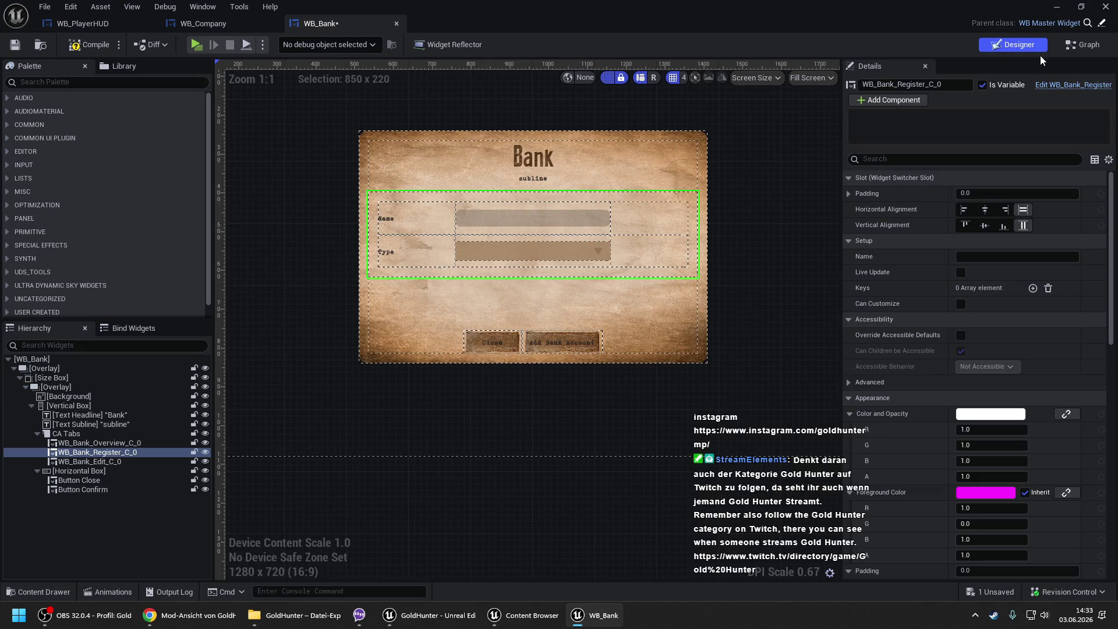
pyautogui.click(1079, 47)
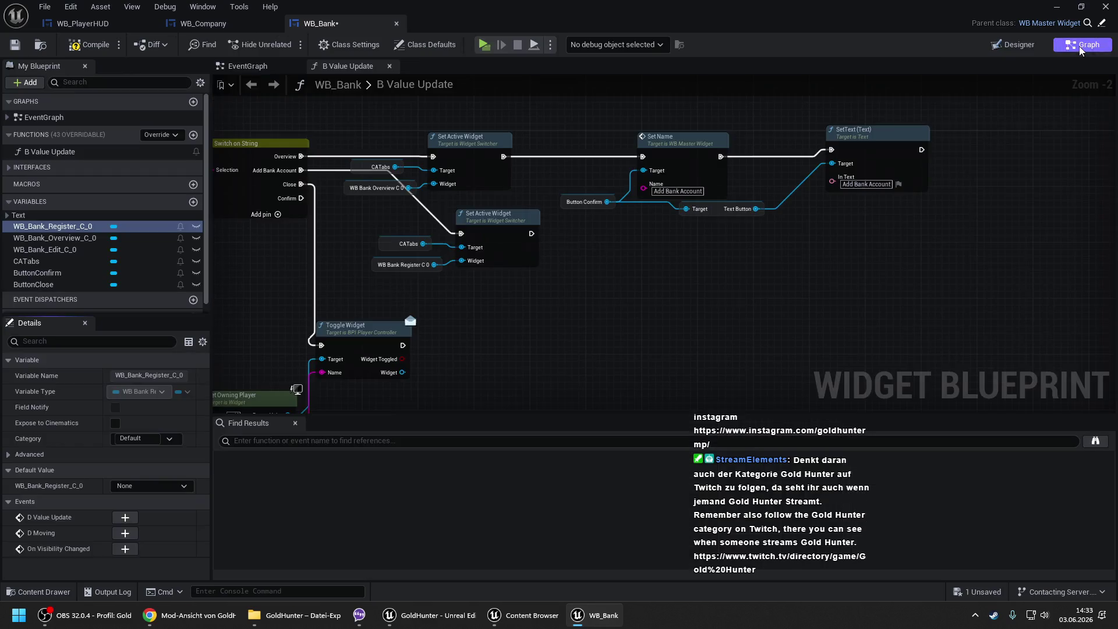
# - Duplicate Set Name and SetText after the register Set Active Widget, naming it 'Confirm'
pyautogui.moveTo(594, 128); pyautogui.dragTo(928, 245)
pyautogui.hotkey('ctrl', 'c')
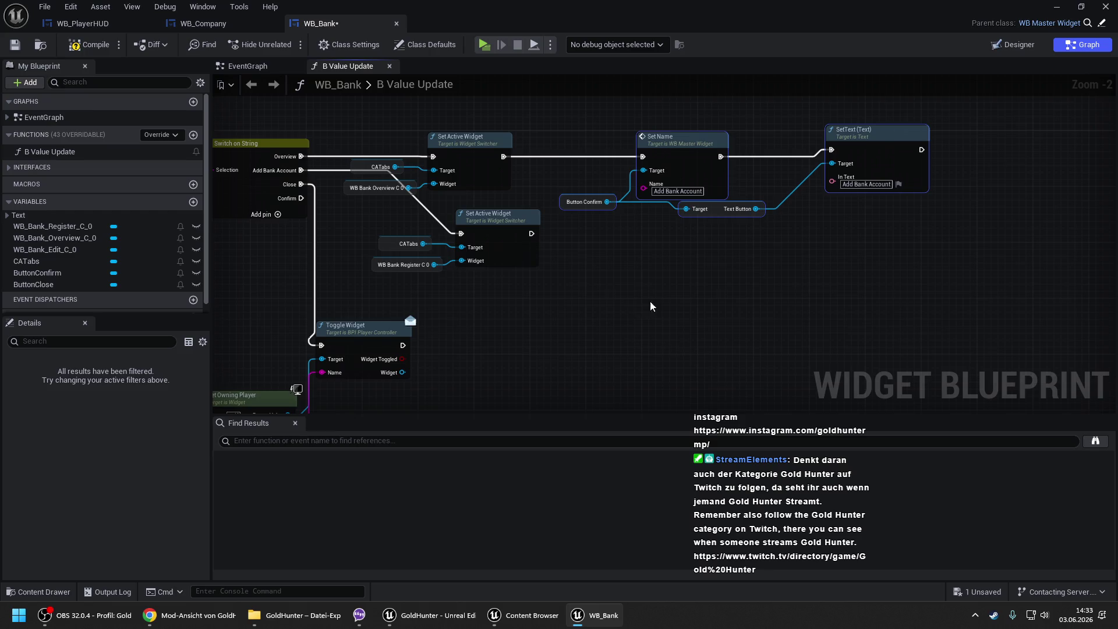
pyautogui.hotkey('ctrl', 'v')
pyautogui.moveTo(681, 261); pyautogui.dragTo(531, 234)
pyautogui.moveTo(699, 245); pyautogui.dragTo(650, 224)
pyautogui.click(658, 275)
pyautogui.write('Conf')
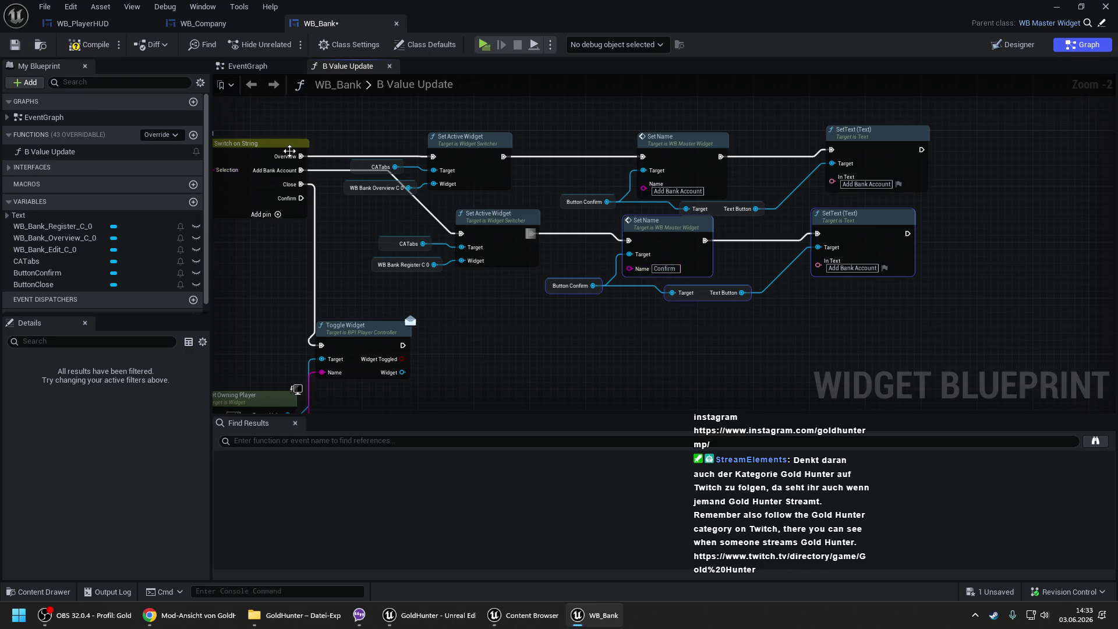
# - Set the duplicated SetText's text to ST_SingleWords' Confirm key
pyautogui.click(885, 268)
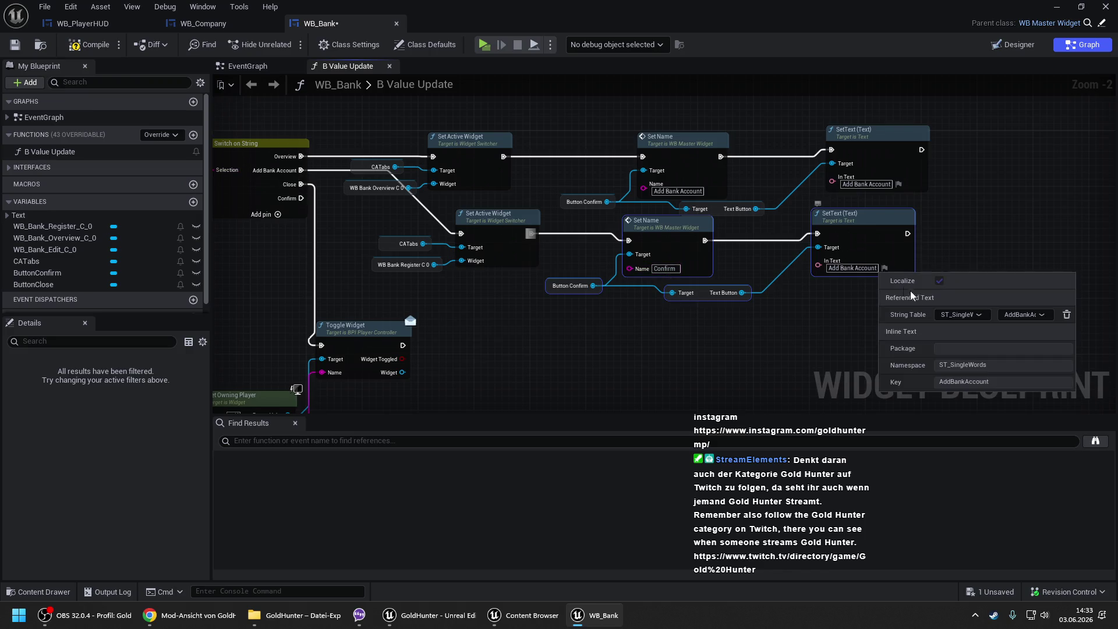
pyautogui.click(1020, 316)
pyautogui.click(971, 260)
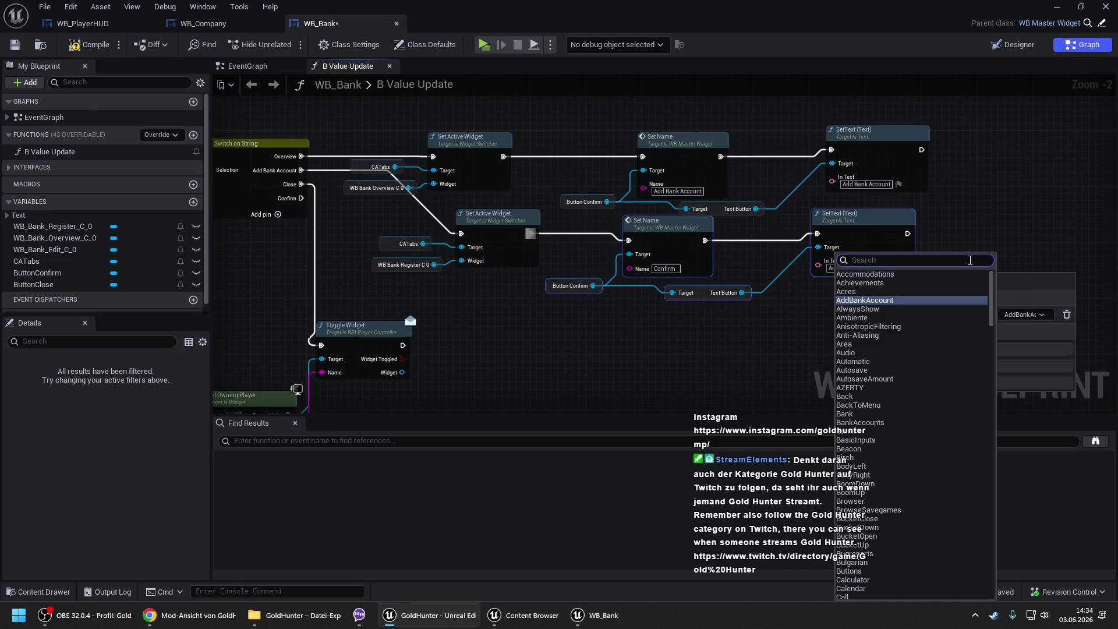
pyautogui.write('confi')
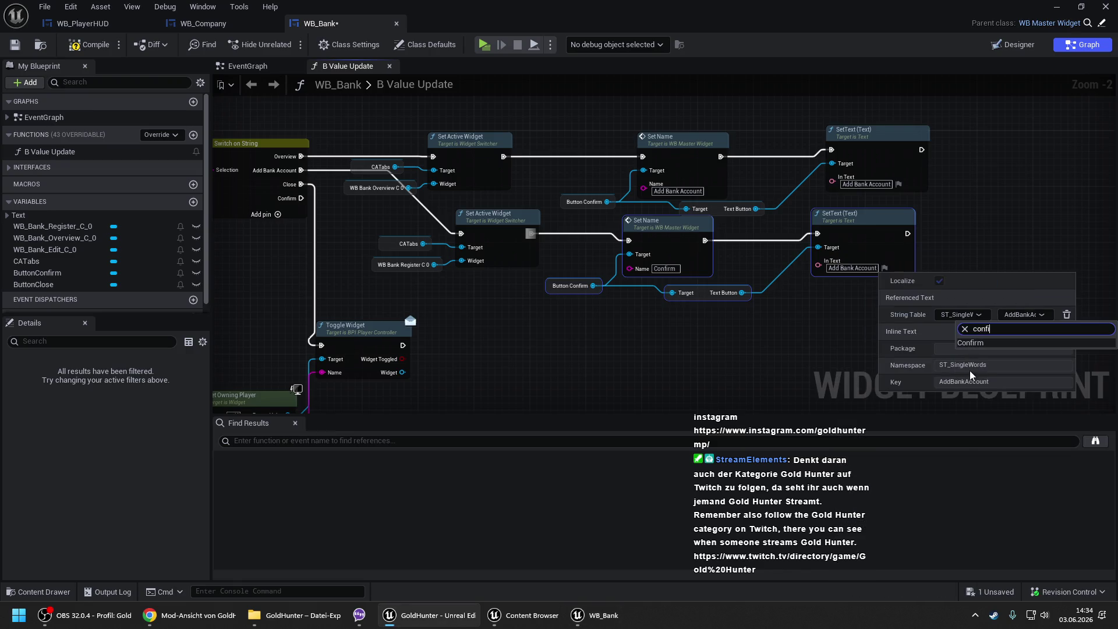
pyautogui.click(979, 345)
pyautogui.moveTo(709, 337); pyautogui.dragTo(800, 322)
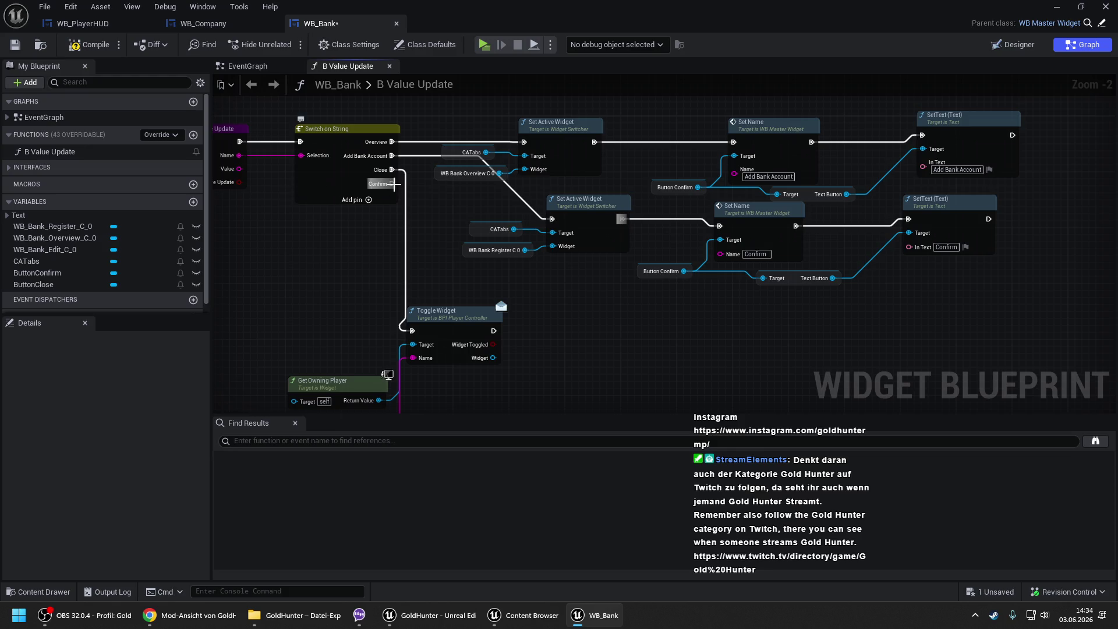
# - Add Get nodes for WB_Bank_Register_C_0 and WB_Bank_Edit_C_0 to the graph
pyautogui.moveTo(389, 269); pyautogui.dragTo(421, 157)
pyautogui.scroll(-1, 421, 157)
pyautogui.moveTo(378, 195); pyautogui.dragTo(481, 269)
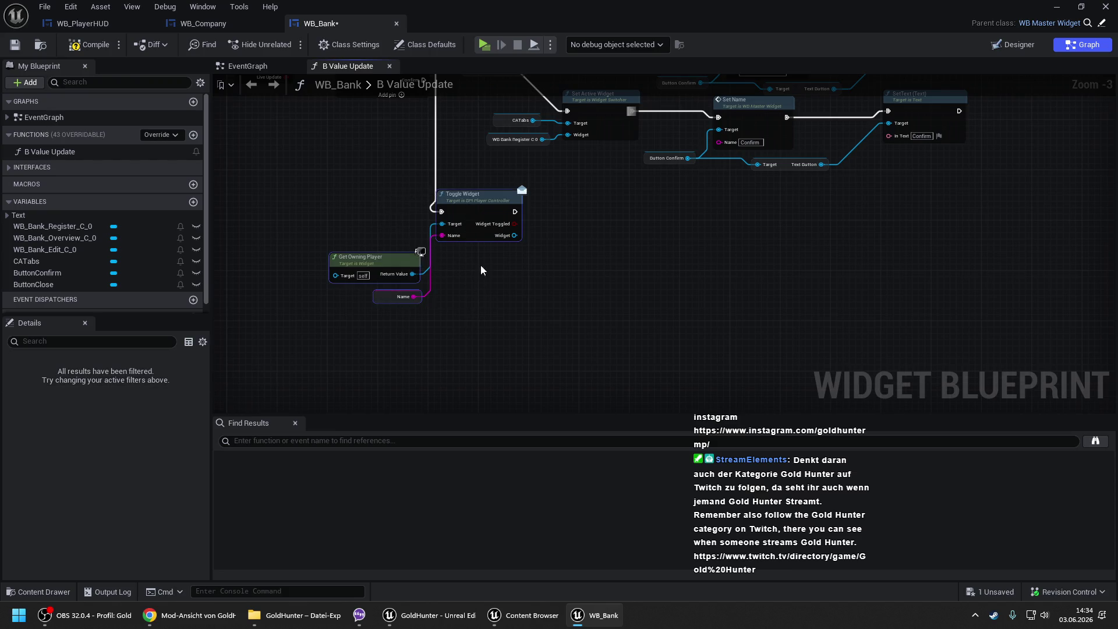
pyautogui.click(384, 206)
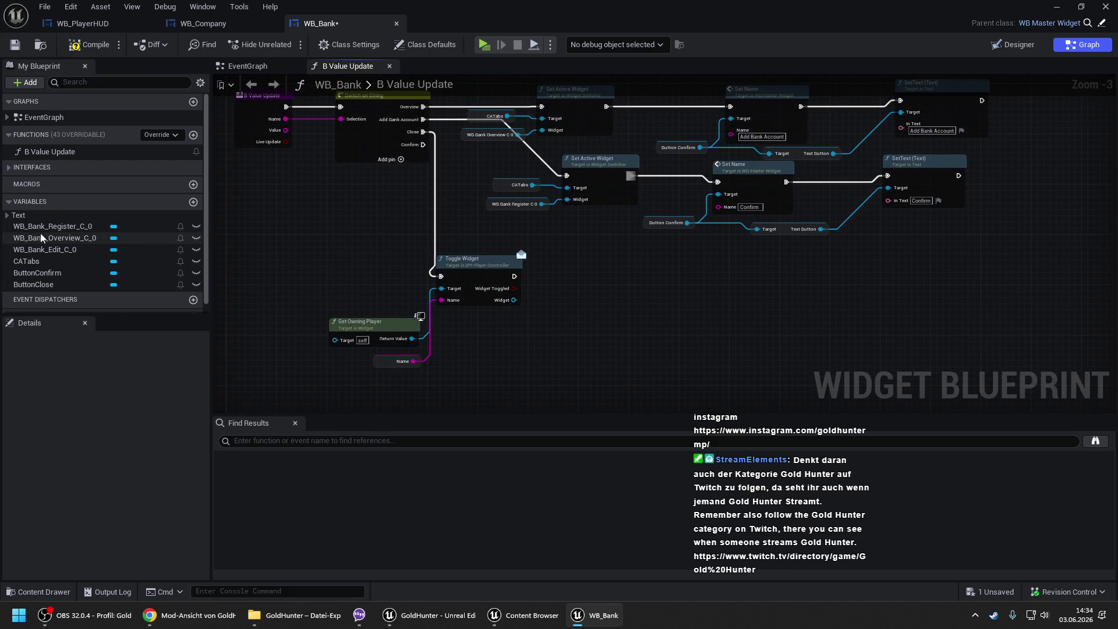
pyautogui.moveTo(43, 227)
pyautogui.mouseDown()
pyautogui.moveTo(408, 335)
pyautogui.moveTo(489, 340)
pyautogui.moveTo(511, 361)
pyautogui.mouseUp()
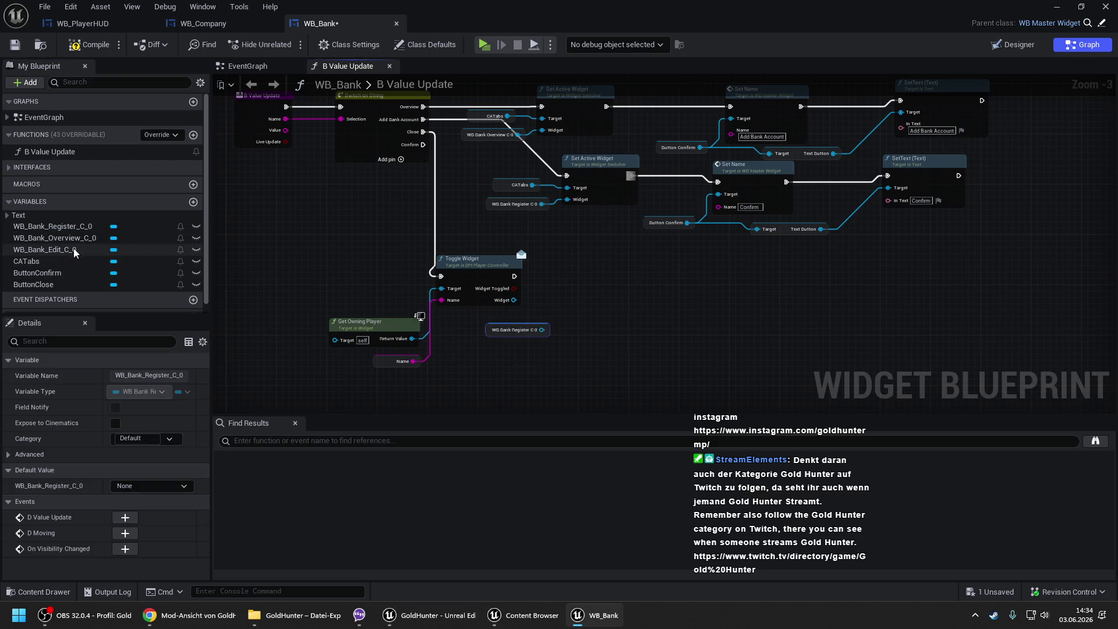
pyautogui.moveTo(64, 250)
pyautogui.mouseDown()
pyautogui.moveTo(518, 373)
pyautogui.moveTo(479, 348)
pyautogui.moveTo(487, 354)
pyautogui.mouseUp()
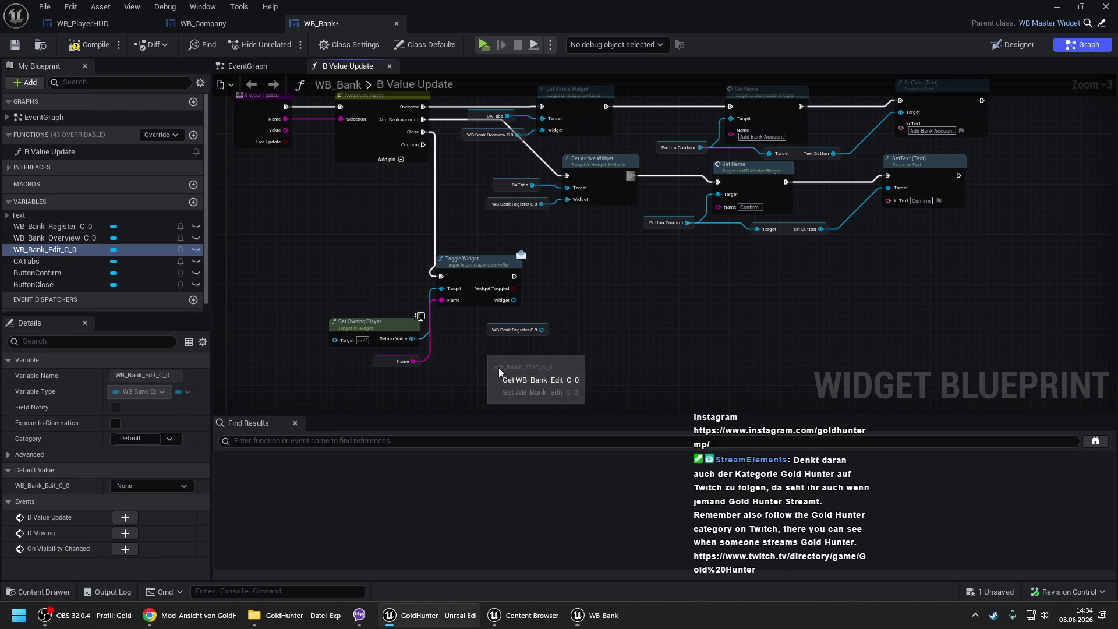
pyautogui.click(524, 374)
pyautogui.moveTo(555, 292)
pyautogui.mouseDown()
pyautogui.moveTo(513, 311)
pyautogui.moveTo(485, 197)
pyautogui.moveTo(522, 259)
pyautogui.mouseUp()
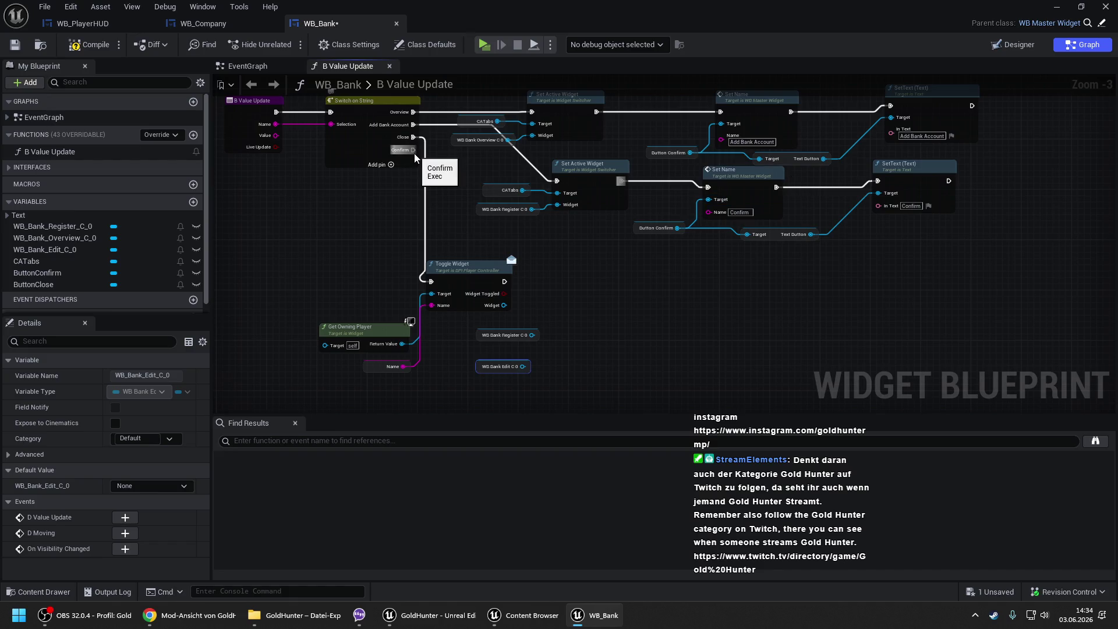
# - Add a CATabs Get Active Widget and feed its result into a new == node
pyautogui.click(492, 190)
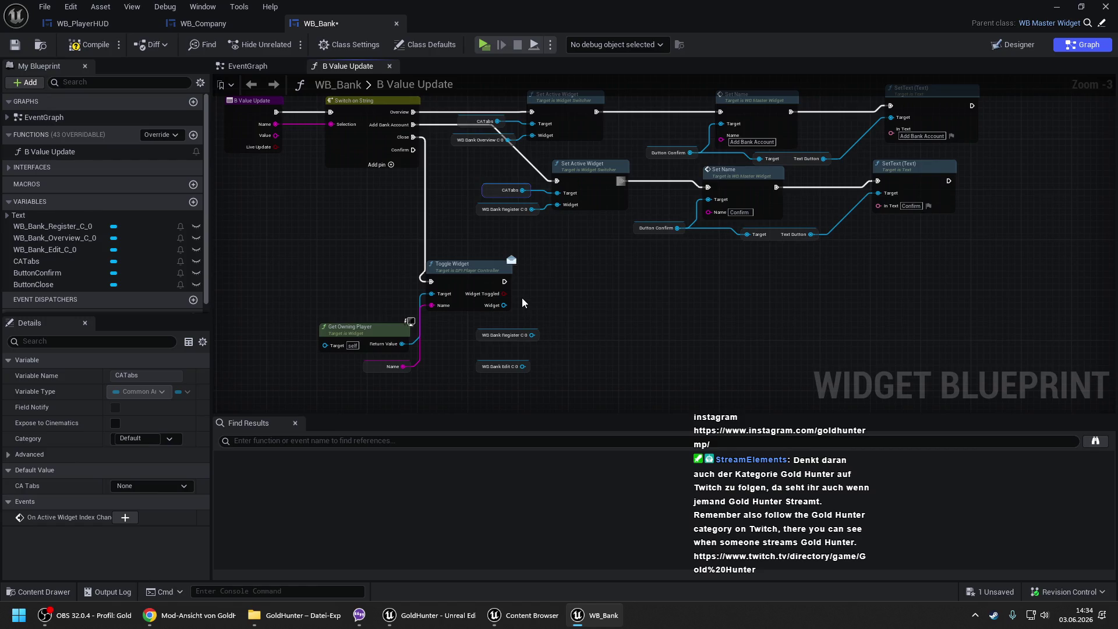
pyautogui.hotkey('ctrl', 'v')
pyautogui.moveTo(335, 274)
pyautogui.mouseDown()
pyautogui.moveTo(461, 320)
pyautogui.moveTo(453, 513)
pyautogui.mouseUp()
pyautogui.moveTo(559, 285); pyautogui.dragTo(384, 290)
pyautogui.moveTo(410, 290); pyautogui.dragTo(436, 271)
pyautogui.write('get active')
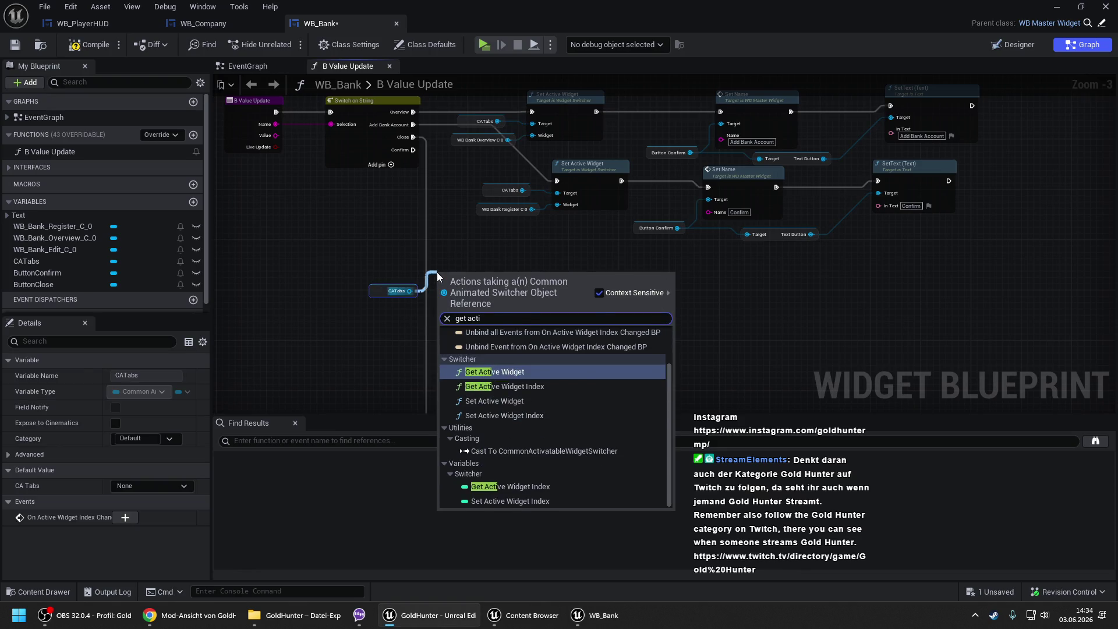
pyautogui.press('Return')
pyautogui.moveTo(509, 294)
pyautogui.mouseDown()
pyautogui.moveTo(537, 291)
pyautogui.moveTo(550, 341)
pyautogui.moveTo(461, 334)
pyautogui.mouseUp()
pyautogui.write('==')
pyautogui.press('Return')
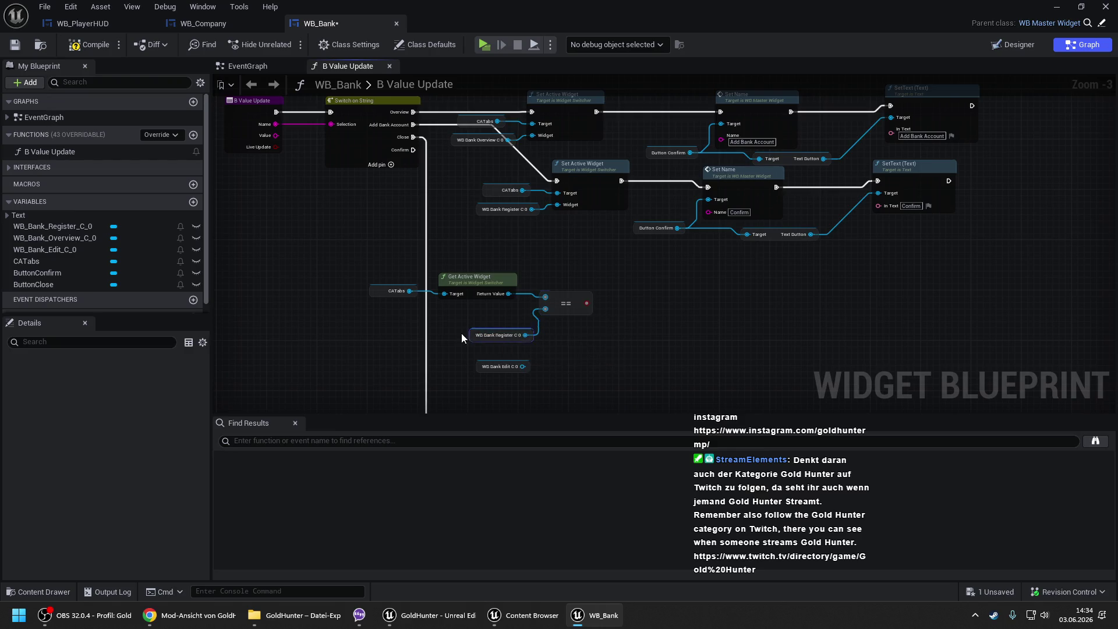
# - Add a Branch whose condition is the Register == comparison
pyautogui.click(616, 269)
pyautogui.moveTo(586, 304)
pyautogui.mouseDown()
pyautogui.moveTo(624, 294)
pyautogui.moveTo(434, 186)
pyautogui.moveTo(414, 154)
pyautogui.mouseUp()
pyautogui.scroll(1, 554, 207)
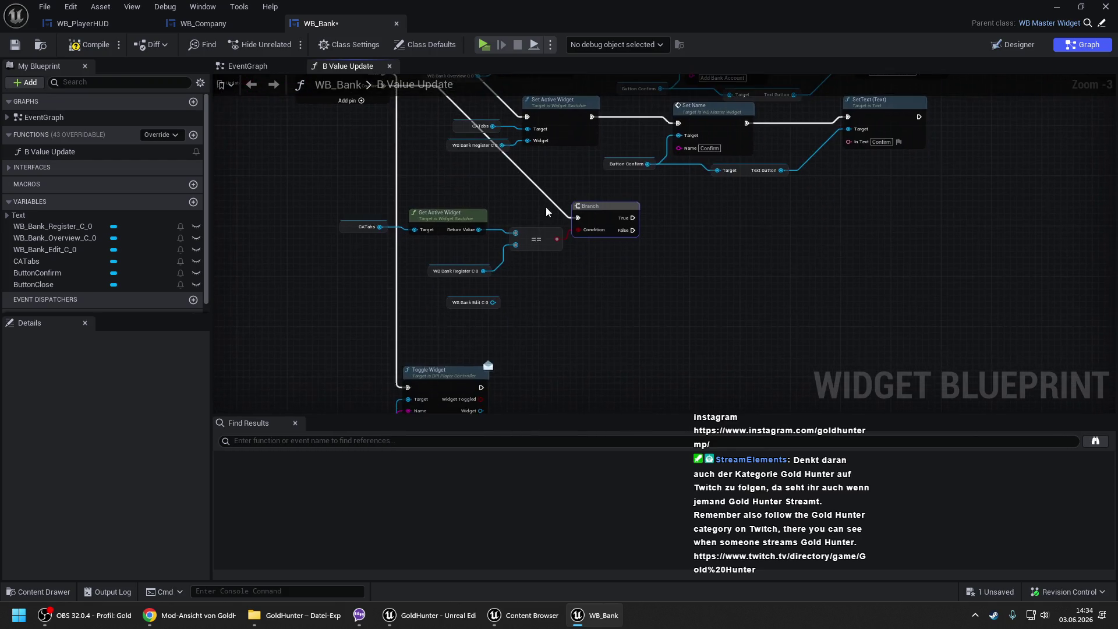
# - Duplicate the == and Branch to compare the active widget against WB Bank Edit C 0
pyautogui.moveTo(516, 200); pyautogui.dragTo(643, 263)
pyautogui.hotkey('ctrl', 'c')
pyautogui.hotkey('ctrl', 'v')
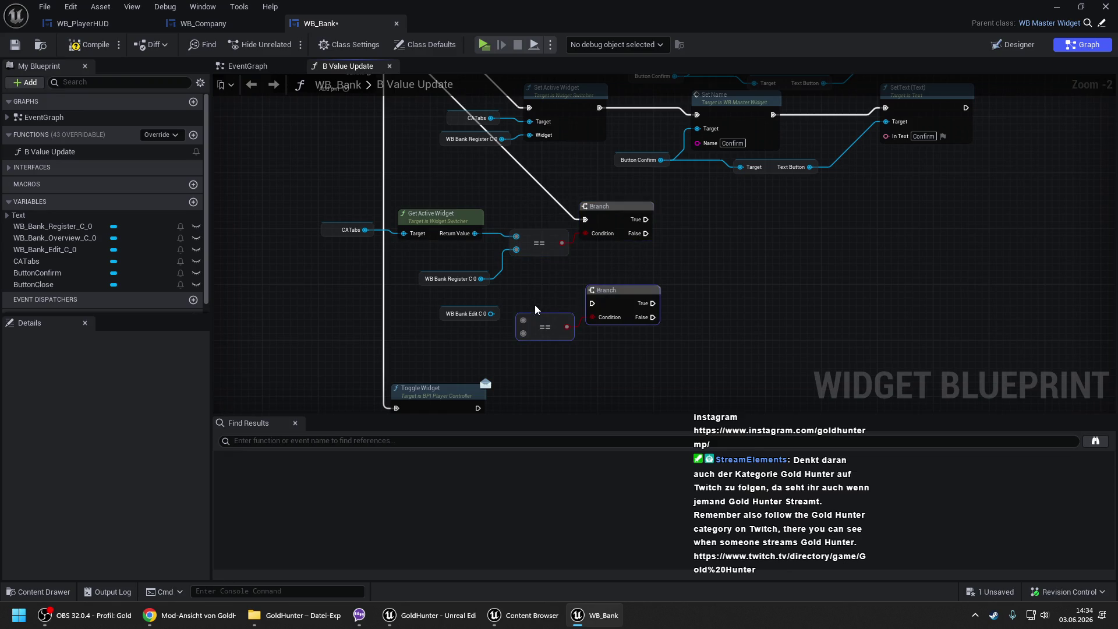
pyautogui.moveTo(523, 320); pyautogui.dragTo(476, 233)
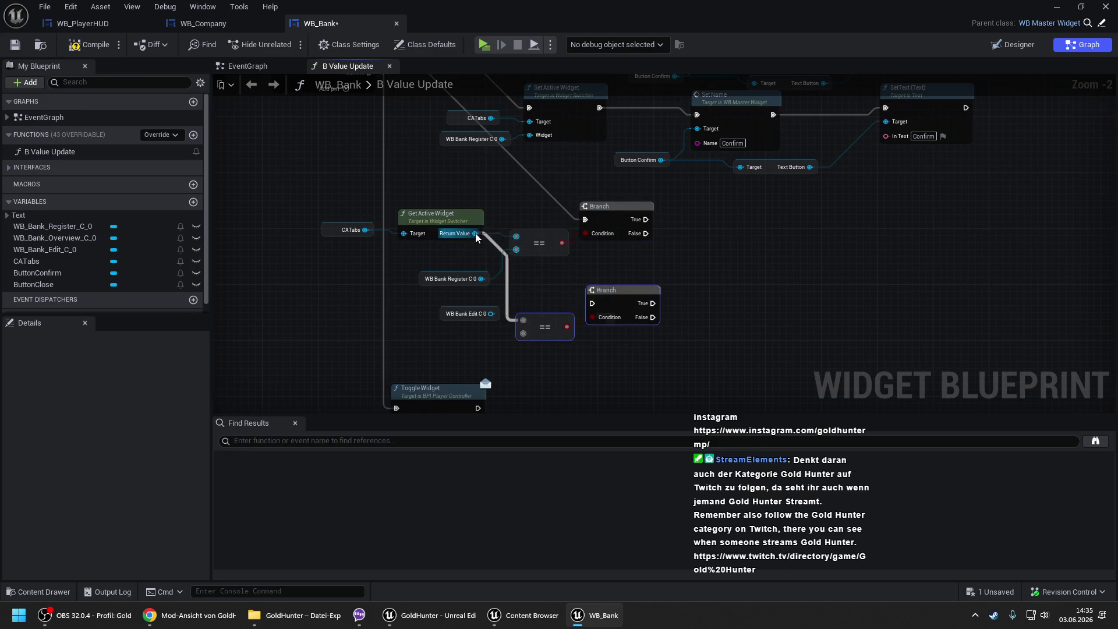
pyautogui.moveTo(492, 314); pyautogui.dragTo(517, 335)
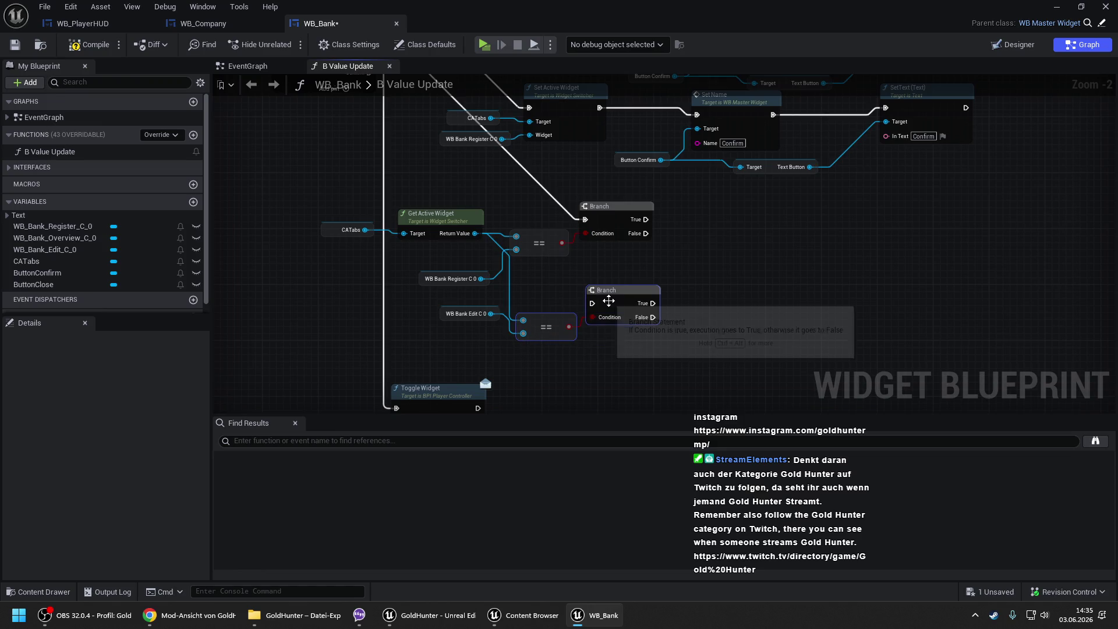
pyautogui.moveTo(593, 303)
pyautogui.mouseDown()
pyautogui.moveTo(658, 217)
pyautogui.moveTo(647, 232)
pyautogui.mouseUp()
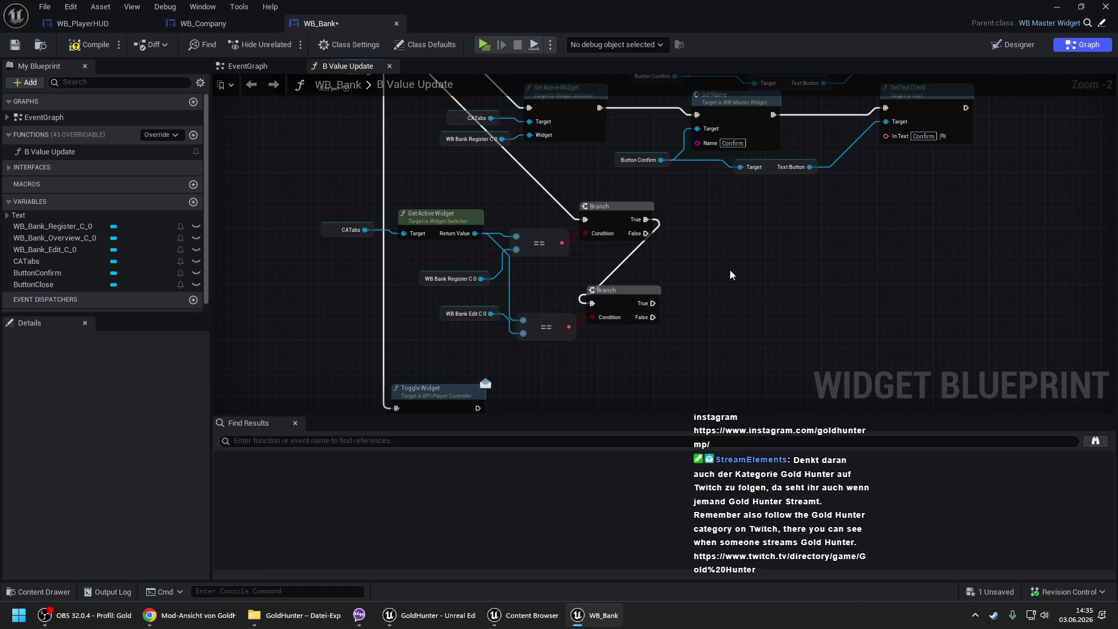
# - Compile and save the WB_Bank blueprint
pyautogui.scroll(-2, 729, 270)
pyautogui.moveTo(772, 273); pyautogui.dragTo(707, 299)
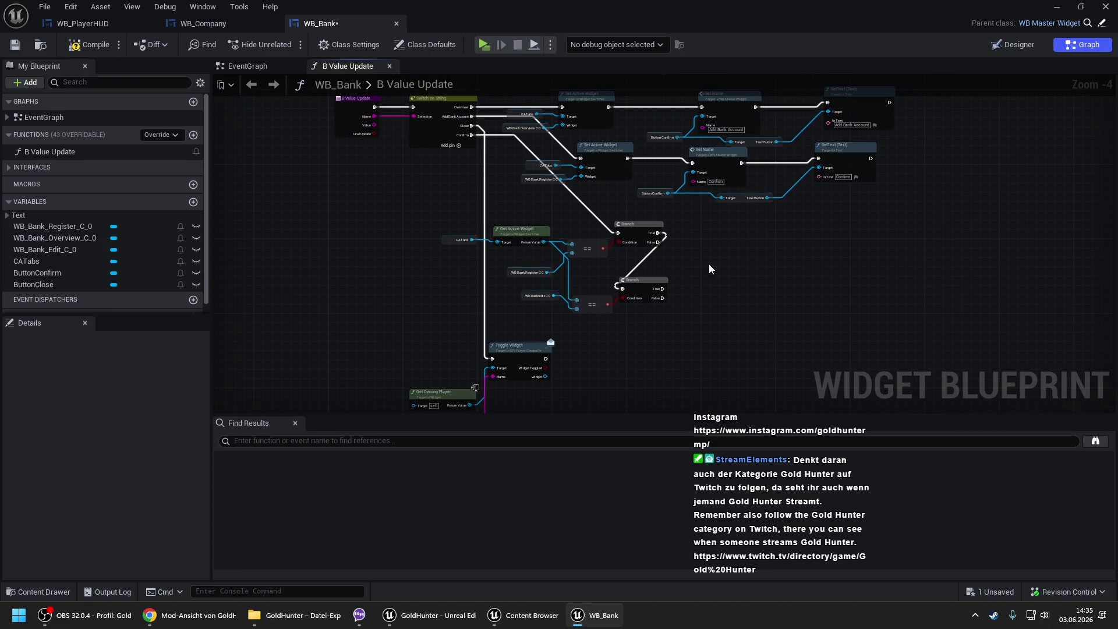
pyautogui.press('F7')
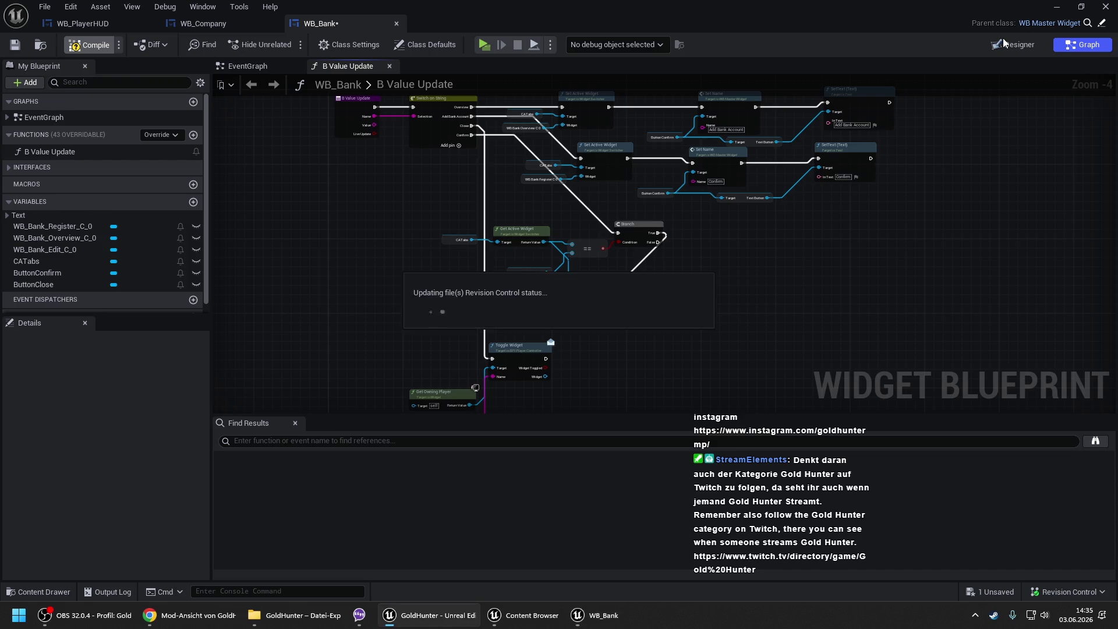
pyautogui.hotkey('ctrl', 's')
pyautogui.scroll(1, 513, 177)
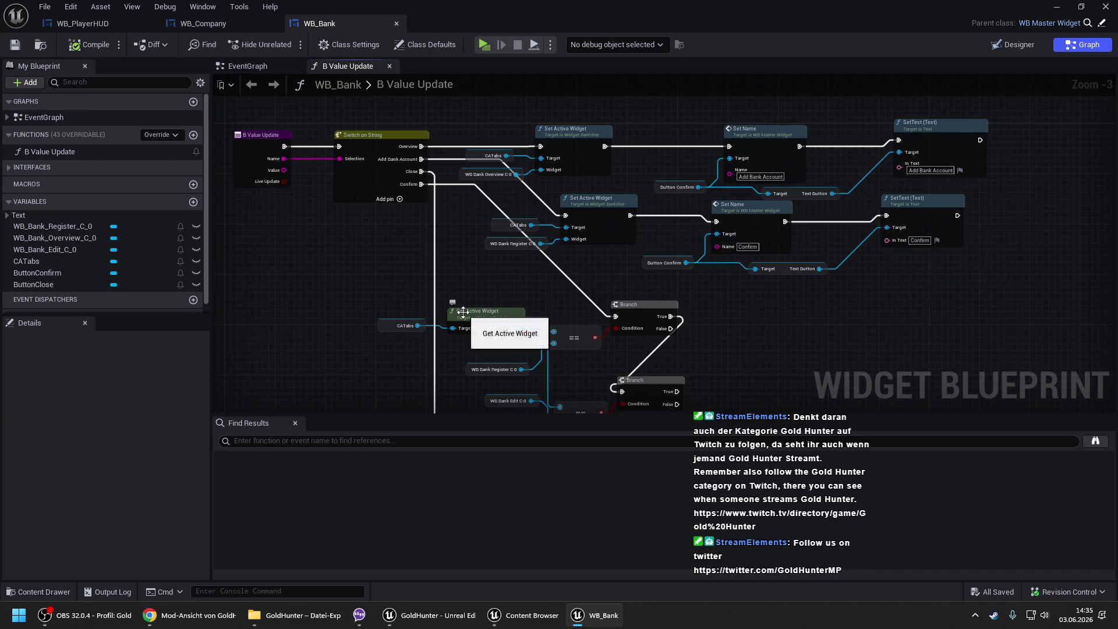
# - Add a B Value Update call with Name 'Overview' on the first Branch's True output
pyautogui.moveTo(463, 313)
pyautogui.mouseDown()
pyautogui.moveTo(529, 294)
pyautogui.moveTo(612, 122)
pyautogui.moveTo(559, 280)
pyautogui.moveTo(483, 316)
pyautogui.moveTo(570, 303)
pyautogui.mouseUp()
pyautogui.moveTo(50, 151); pyautogui.dragTo(855, 302)
pyautogui.moveTo(728, 312)
pyautogui.mouseDown()
pyautogui.moveTo(636, 254)
pyautogui.moveTo(641, 274)
pyautogui.moveTo(774, 266)
pyautogui.mouseUp()
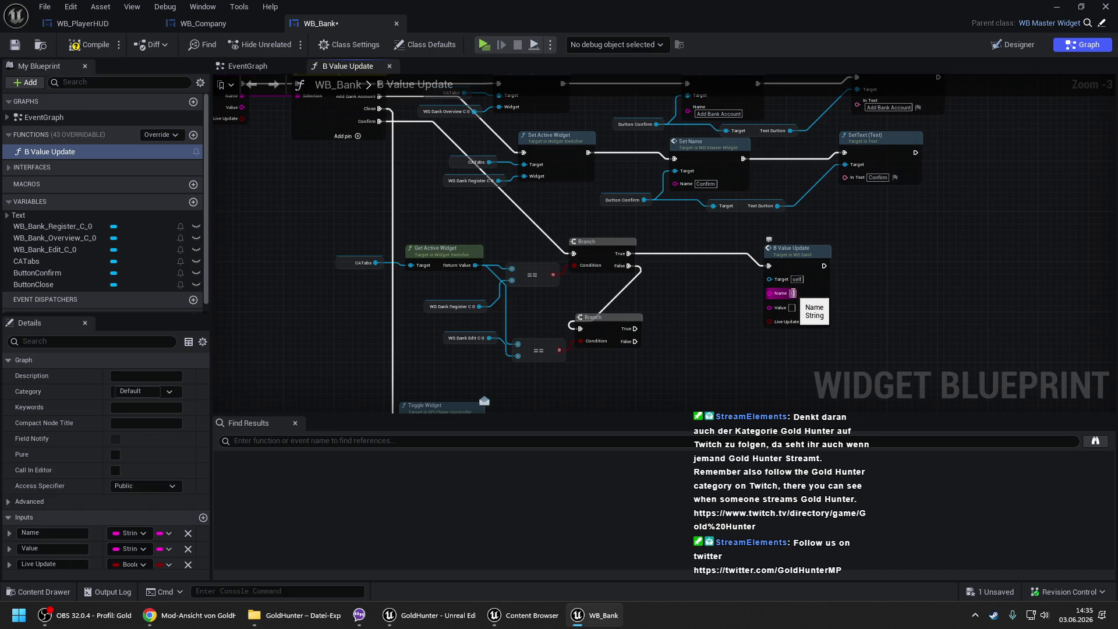
pyautogui.write('Overview')
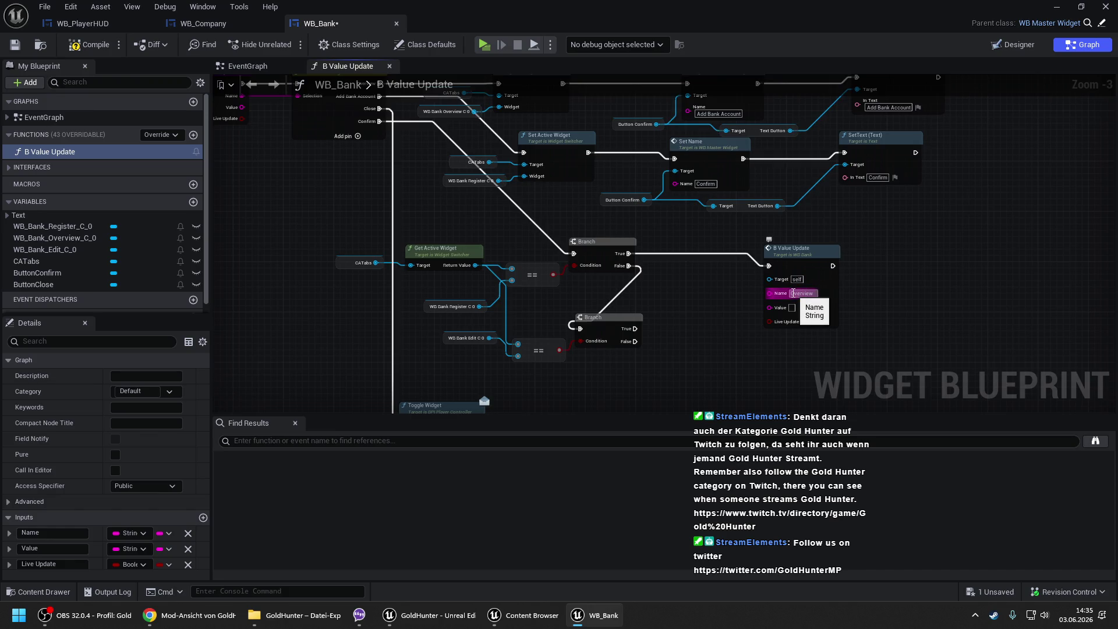
pyautogui.moveTo(795, 248)
pyautogui.mouseDown()
pyautogui.moveTo(838, 241)
pyautogui.moveTo(887, 255)
pyautogui.mouseUp()
pyautogui.click(961, 242)
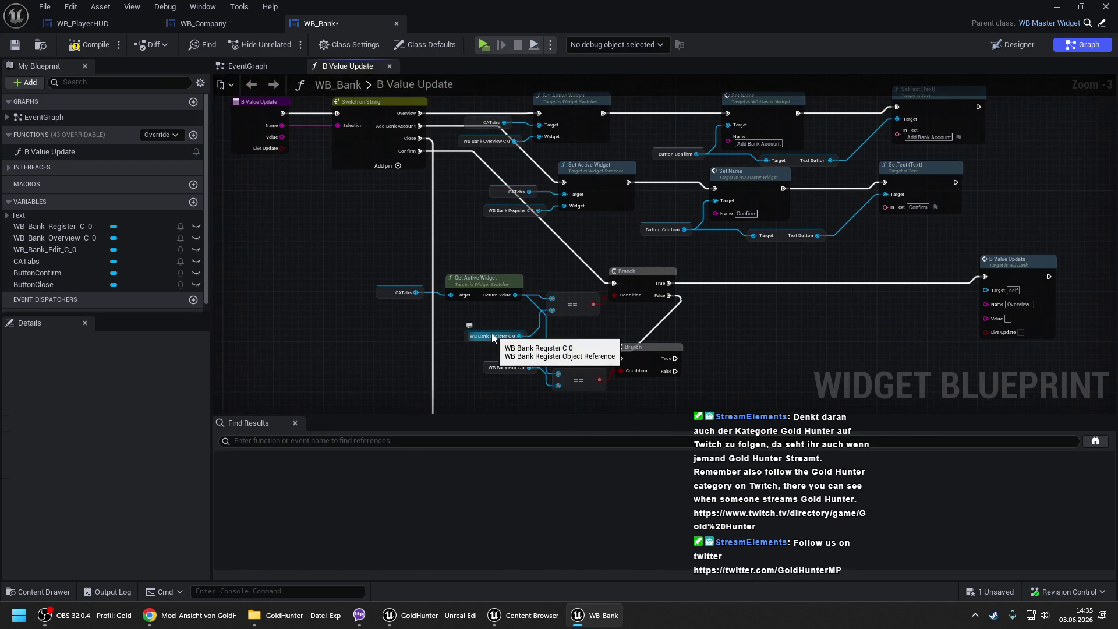
# - Duplicate the Overview call onto the second Branch's True output and compile
pyautogui.click(1008, 263)
pyautogui.hotkey('ctrl', 'c')
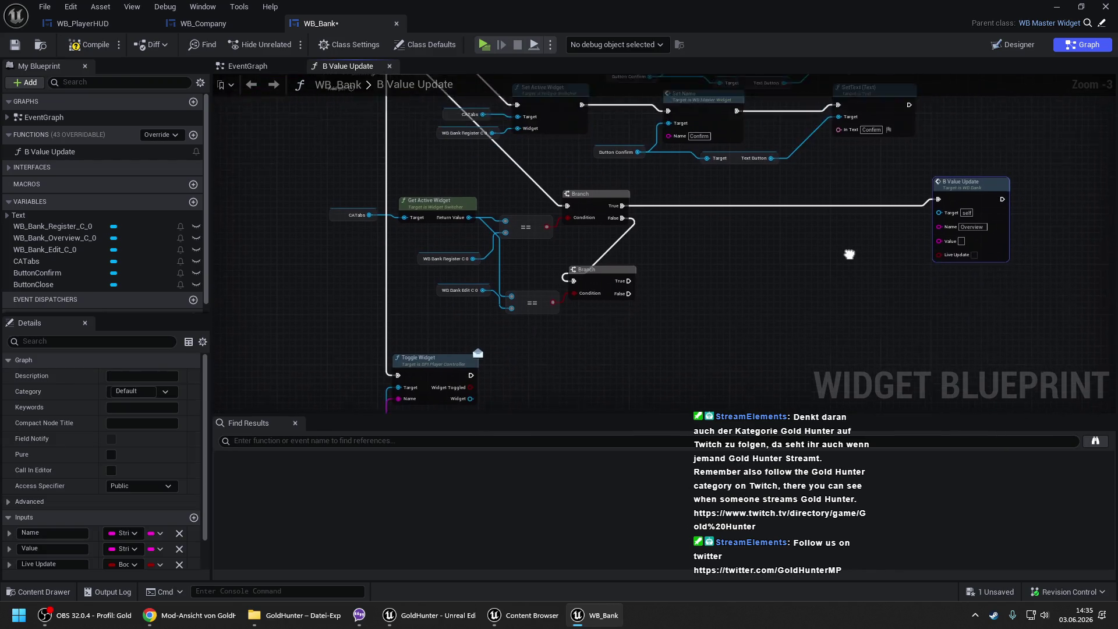
pyautogui.hotkey('ctrl', 'v')
pyautogui.moveTo(906, 257)
pyautogui.mouseDown()
pyautogui.moveTo(624, 257)
pyautogui.moveTo(616, 246)
pyautogui.mouseUp()
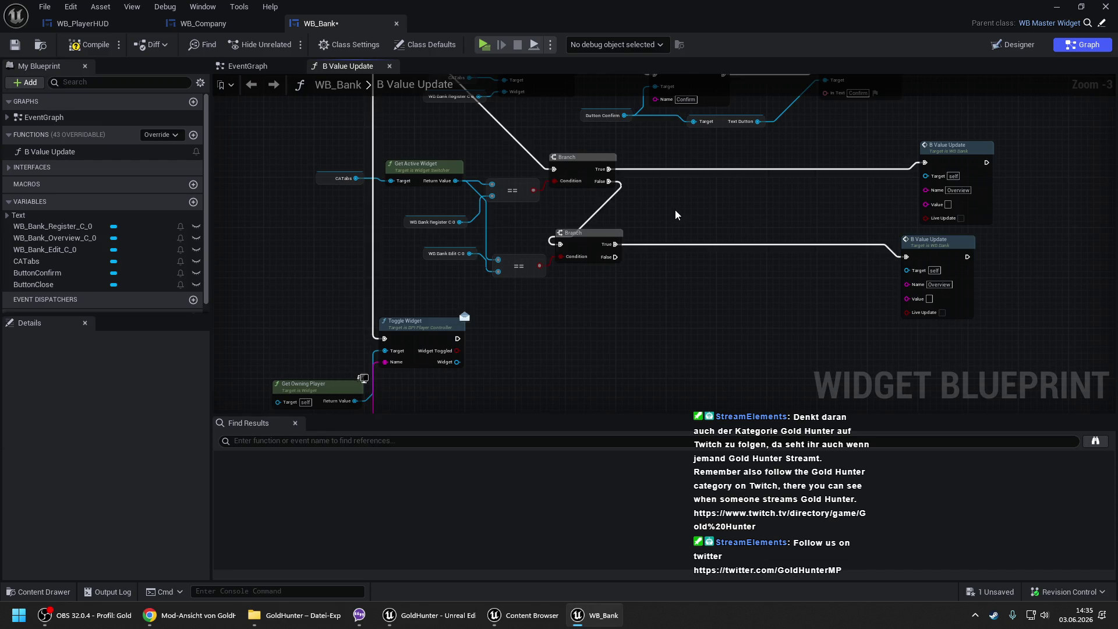
pyautogui.click(91, 44)
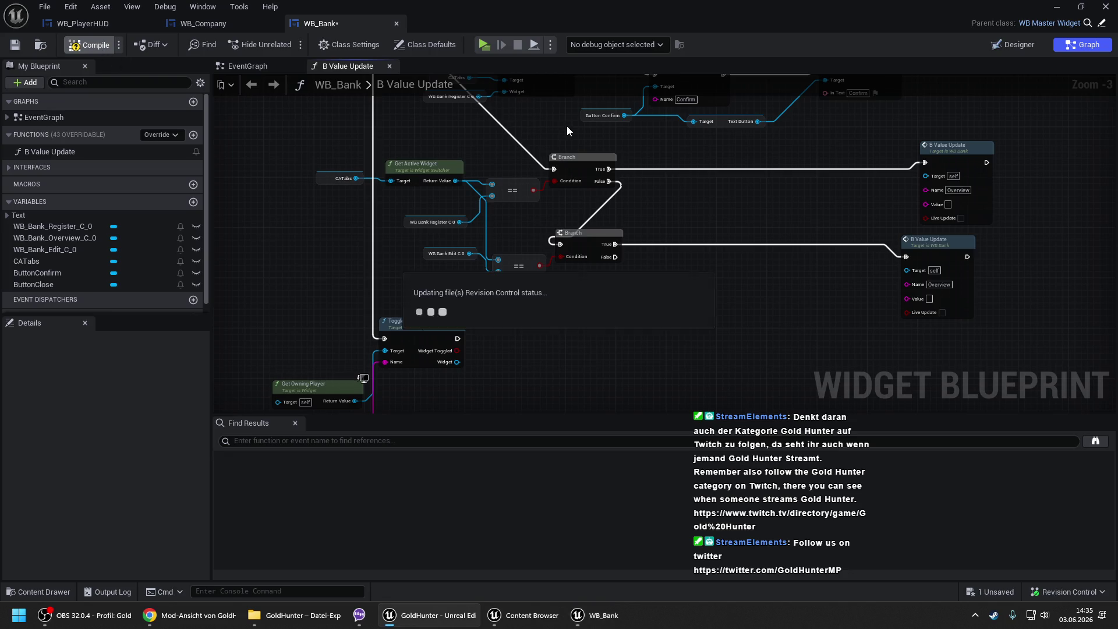
# - Add an 'Edit' case to Switch on String and move it to third position
pyautogui.moveTo(567, 126)
pyautogui.mouseDown()
pyautogui.moveTo(602, 160)
pyautogui.moveTo(631, 242)
pyautogui.mouseUp()
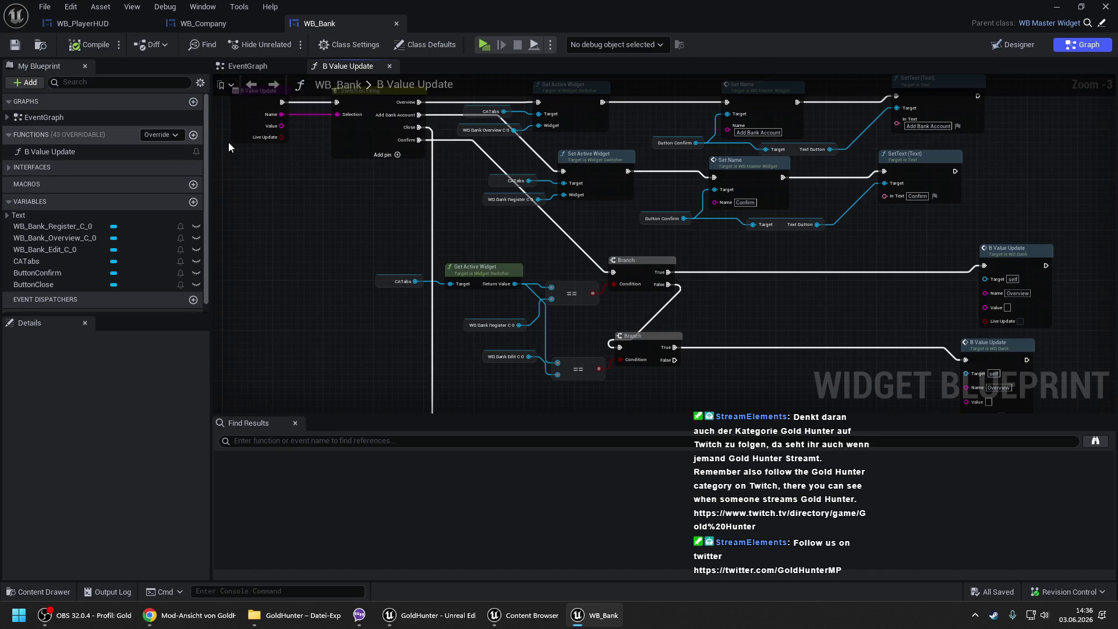
pyautogui.click(350, 128)
pyautogui.click(173, 376)
pyautogui.click(132, 460)
pyautogui.write('dit')
pyautogui.press('Return')
pyautogui.moveTo(12, 461)
pyautogui.mouseDown()
pyautogui.moveTo(15, 425)
pyautogui.moveTo(14, 440)
pyautogui.moveTo(158, 441)
pyautogui.moveTo(140, 444)
pyautogui.mouseUp()
# - Compare WB_Company's B Value Update graph with WB_Bank's Switch on String
pyautogui.click(204, 23)
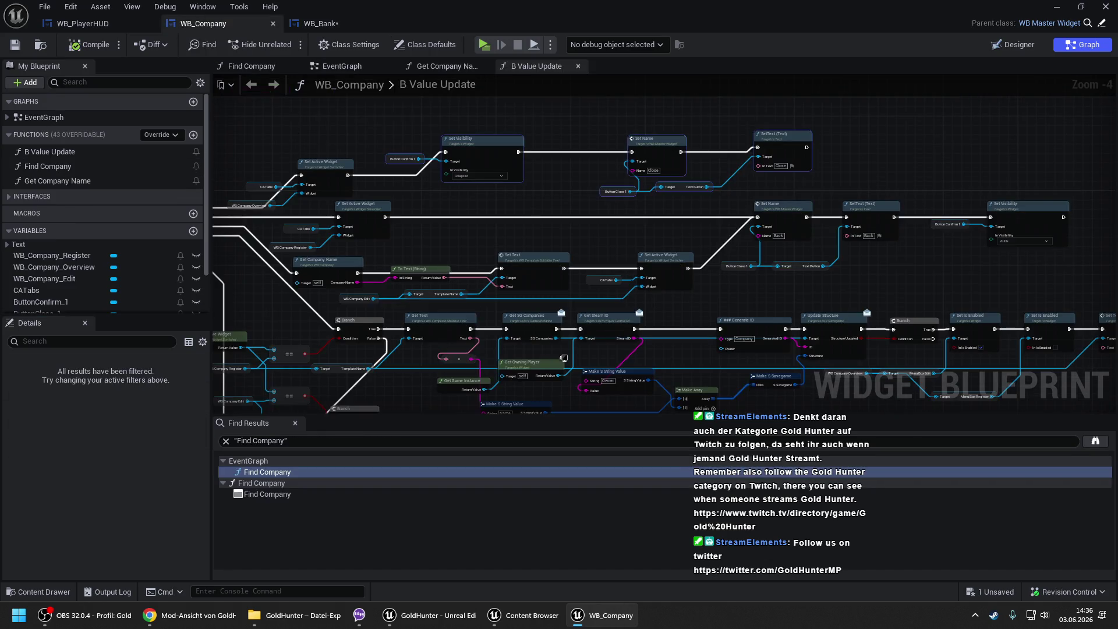
pyautogui.scroll(1, 457, 184)
pyautogui.scroll(2, 448, 186)
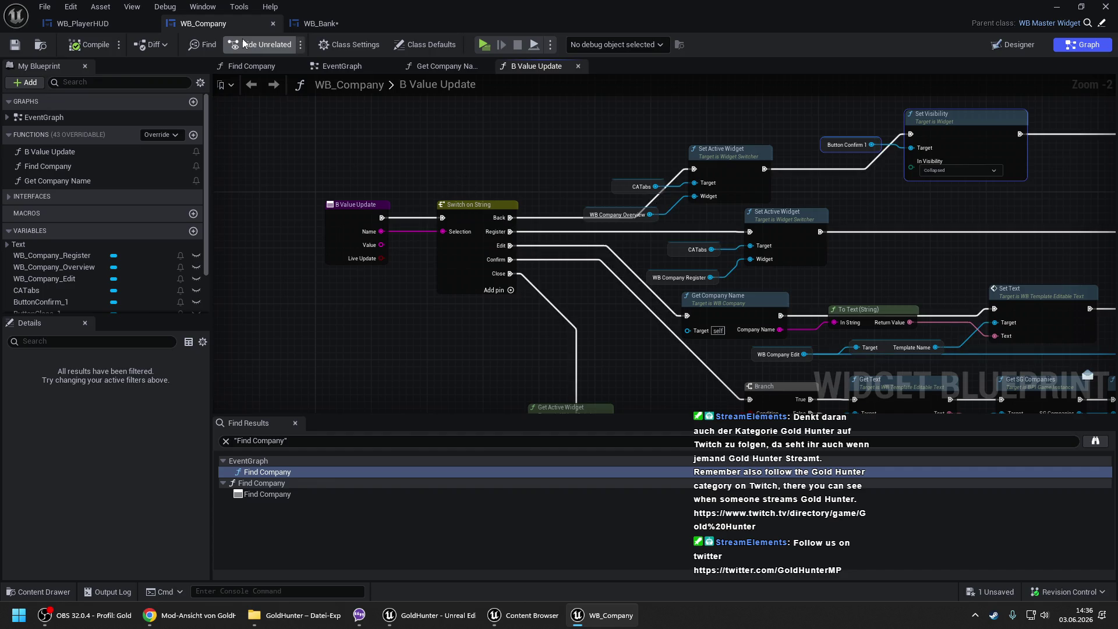
pyautogui.click(347, 26)
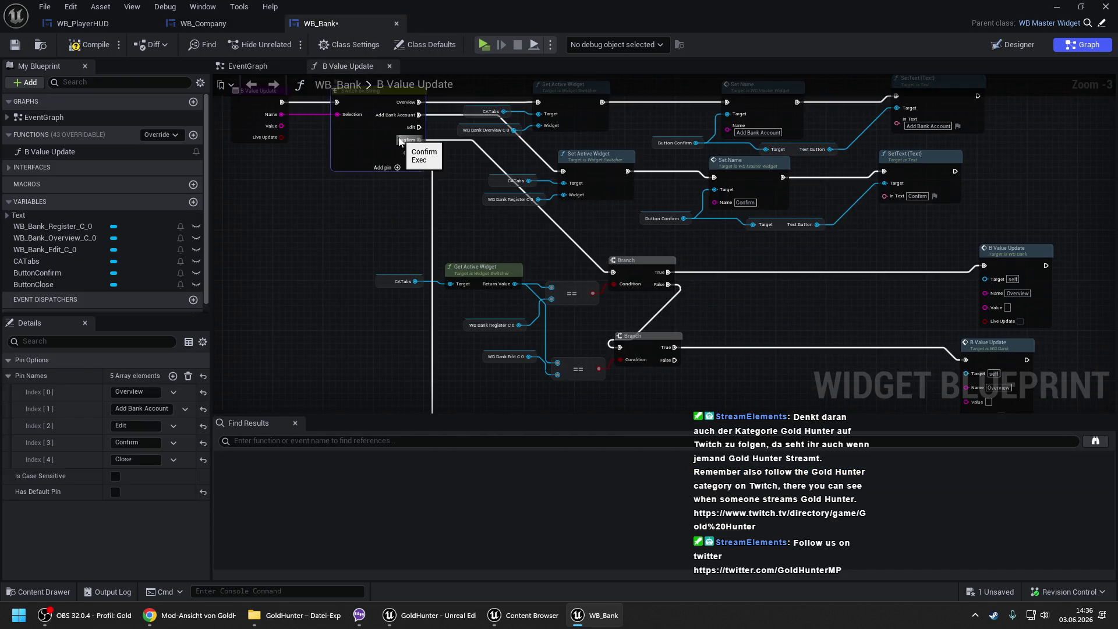
pyautogui.click(370, 160)
pyautogui.moveTo(457, 162)
pyautogui.mouseDown()
pyautogui.moveTo(447, 207)
pyautogui.moveTo(379, 200)
pyautogui.mouseUp()
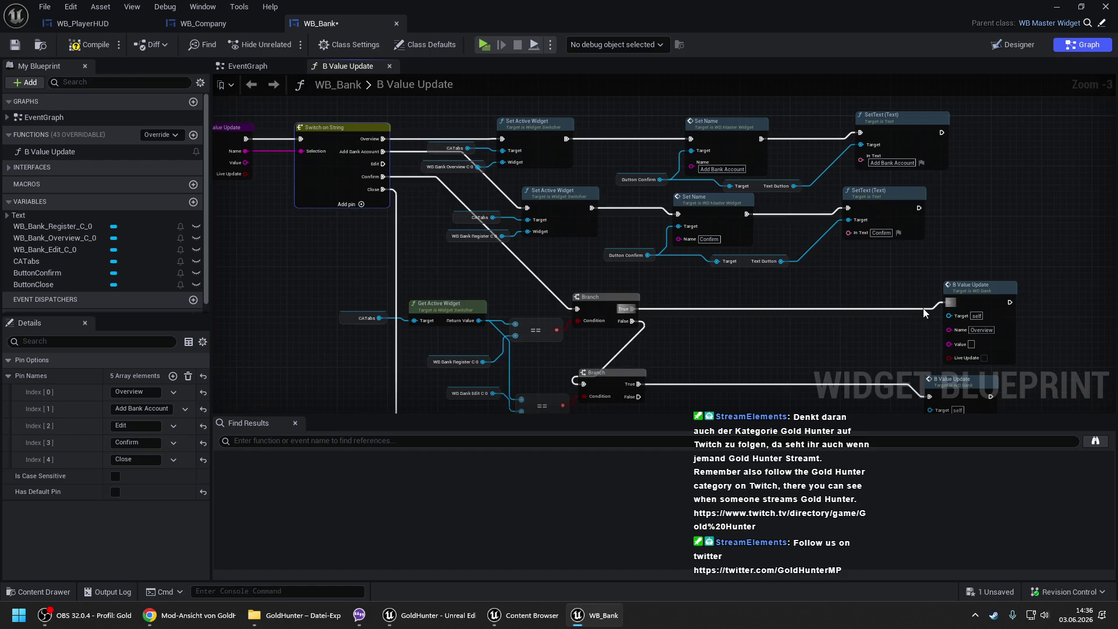
# - Pan across WB_Company's B Value Update and select its Switch on String node
pyautogui.click(205, 24)
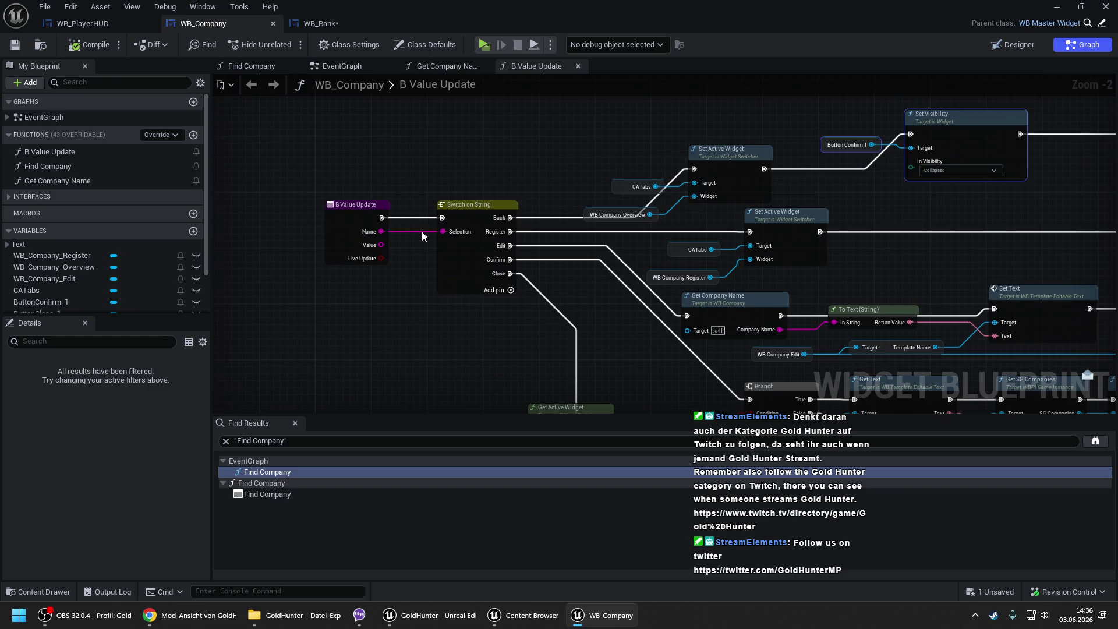
pyautogui.moveTo(523, 169)
pyautogui.mouseDown()
pyautogui.moveTo(401, 170)
pyautogui.moveTo(490, 120)
pyautogui.moveTo(481, 121)
pyautogui.mouseUp()
pyautogui.scroll(-1, 425, 149)
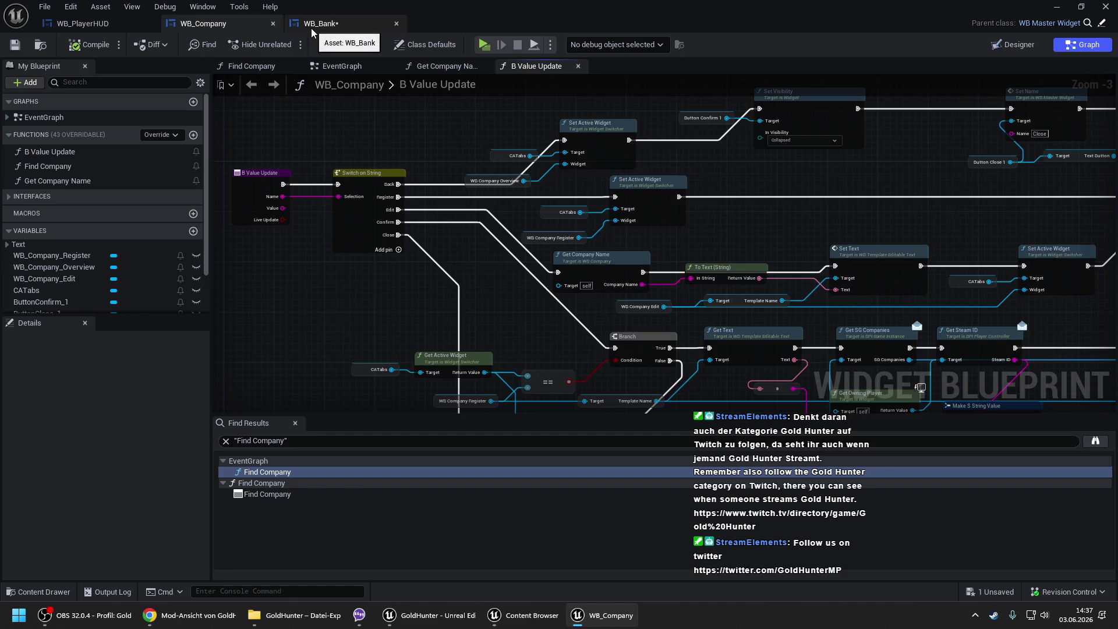
pyautogui.moveTo(961, 361); pyautogui.dragTo(670, 256)
pyautogui.moveTo(1014, 343)
pyautogui.mouseDown()
pyautogui.moveTo(723, 233)
pyautogui.moveTo(1066, 355)
pyautogui.mouseUp()
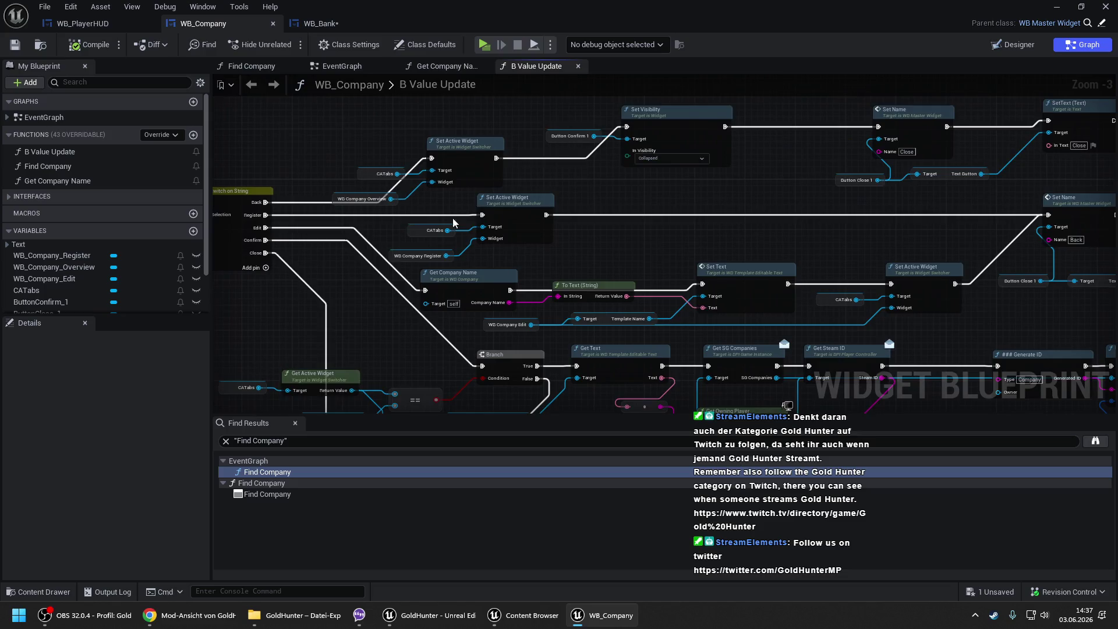
pyautogui.scroll(1, 423, 200)
pyautogui.click(423, 199)
# - Rename the Back switch case to Overview and reconnect it to Set Active Widget
pyautogui.click(127, 392)
pyautogui.write('Overview')
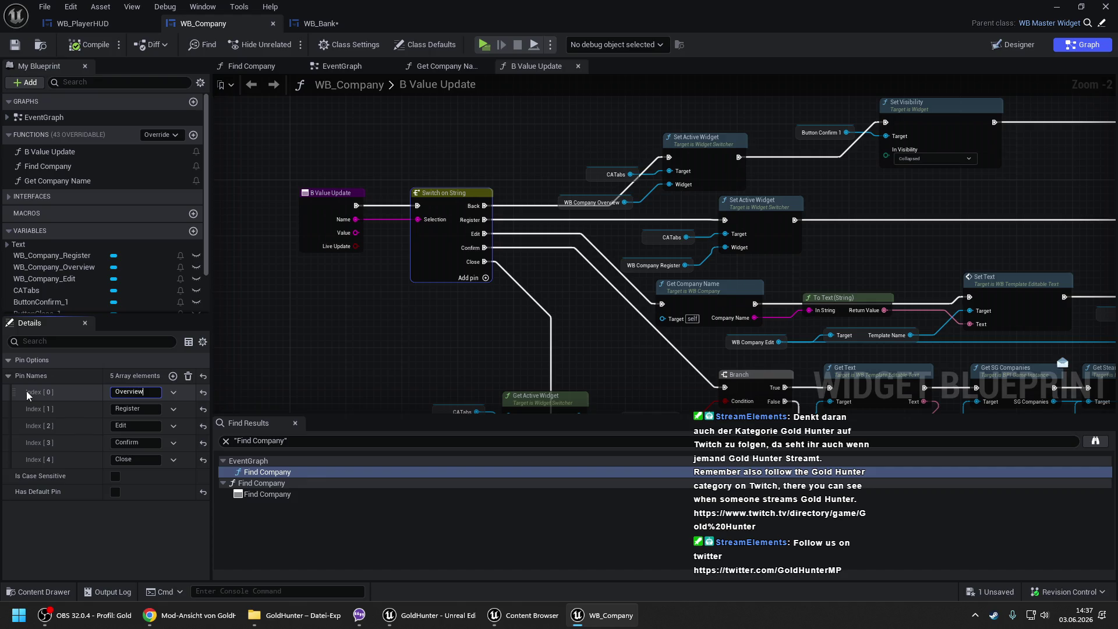
pyautogui.press('Return')
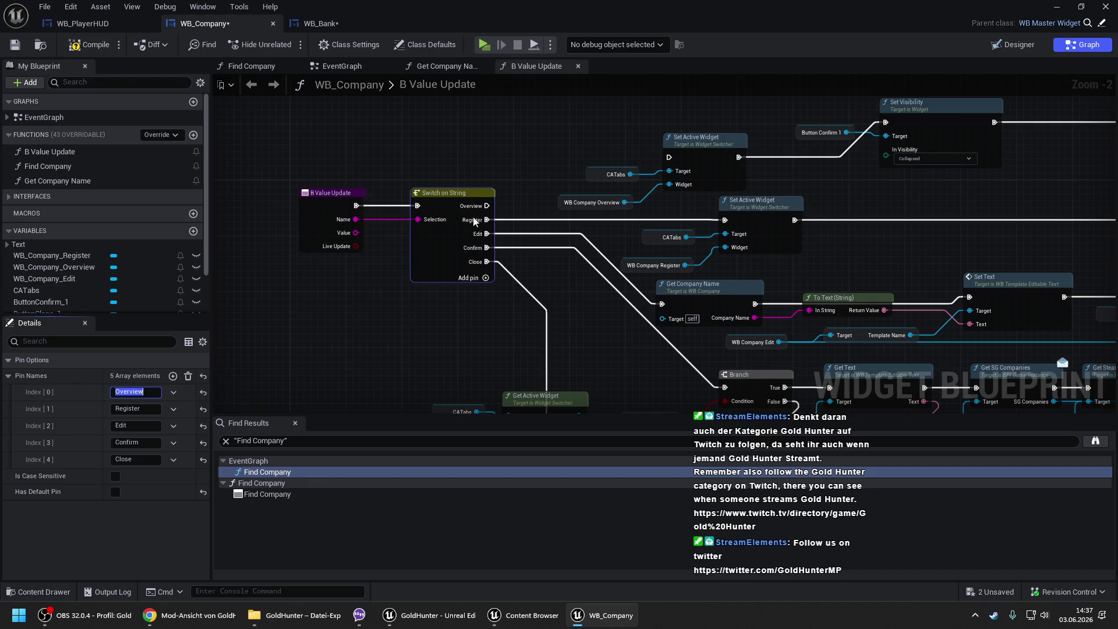
pyautogui.moveTo(485, 208); pyautogui.dragTo(669, 158)
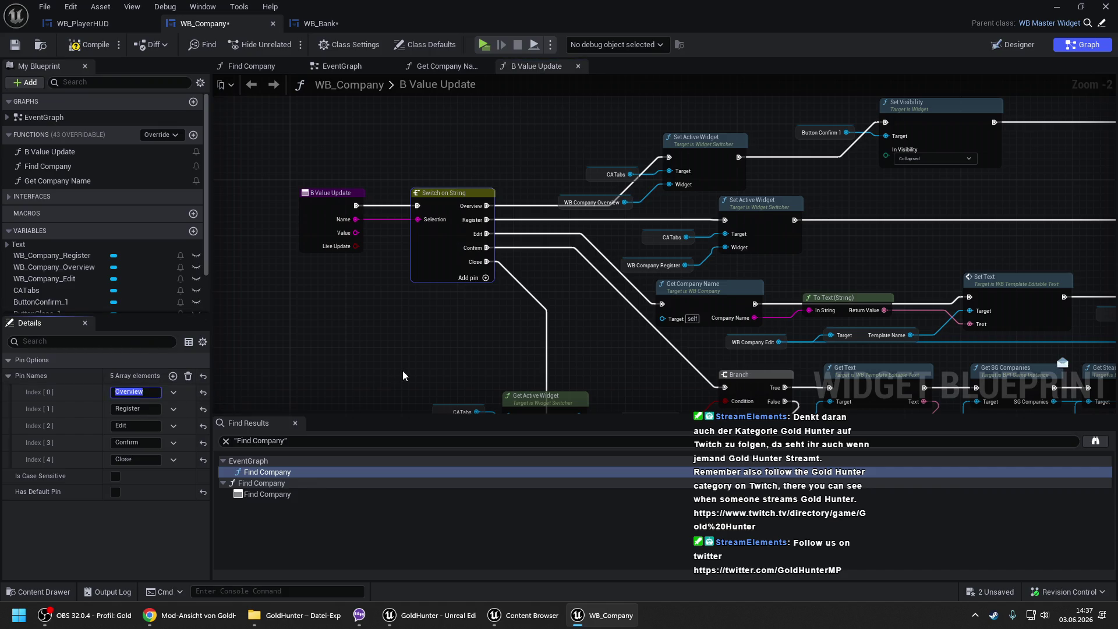
# - Set the second B Value Update call's Name pin to Overview
pyautogui.click(361, 396)
pyautogui.scroll(-1, 498, 218)
pyautogui.moveTo(498, 219)
pyautogui.mouseDown()
pyautogui.moveTo(438, 217)
pyautogui.moveTo(634, 279)
pyautogui.moveTo(525, 176)
pyautogui.mouseUp()
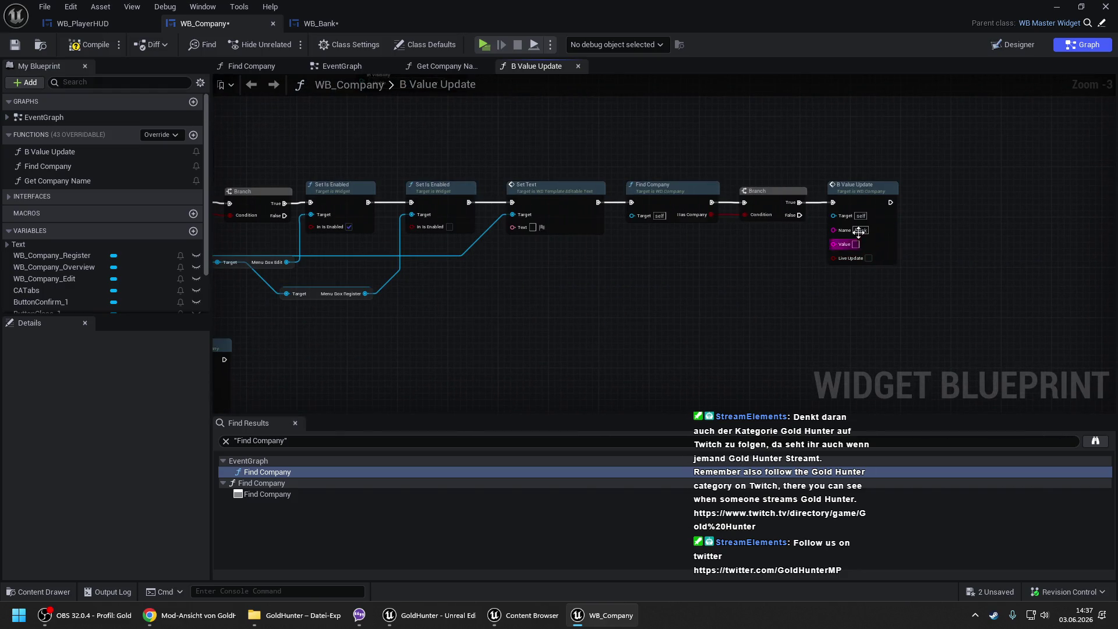
pyautogui.moveTo(509, 329); pyautogui.dragTo(926, 245)
pyautogui.click(606, 306)
pyautogui.write('Overview')
pyautogui.scroll(-2, 653, 267)
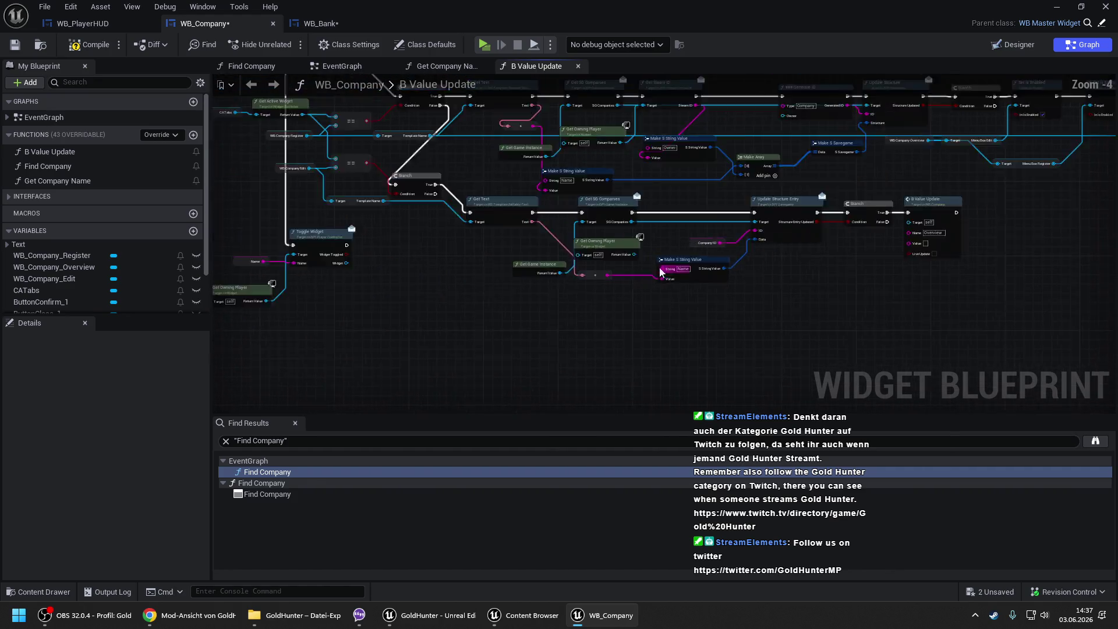
# - Compile and save WB_Company, then compile and save WB_Bank
pyautogui.click(77, 46)
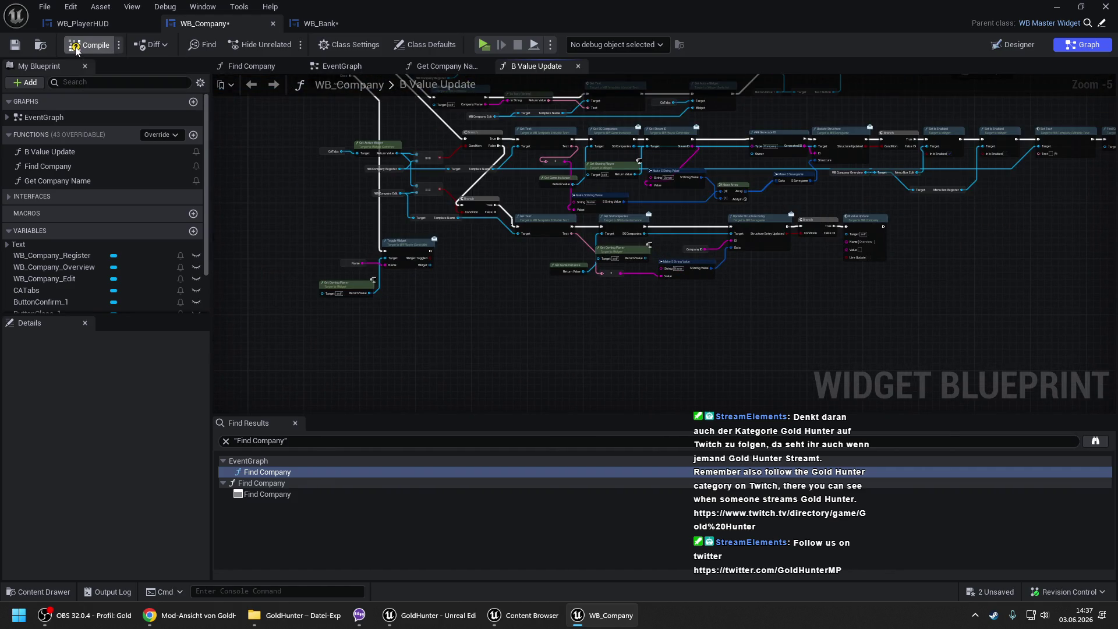
pyautogui.click(319, 24)
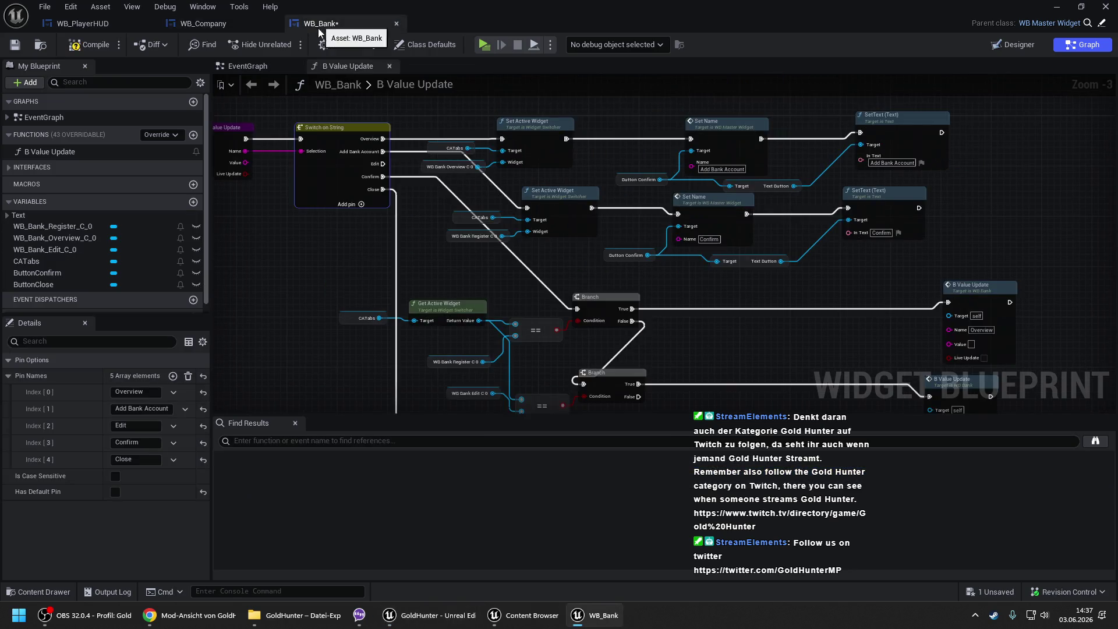
pyautogui.click(108, 48)
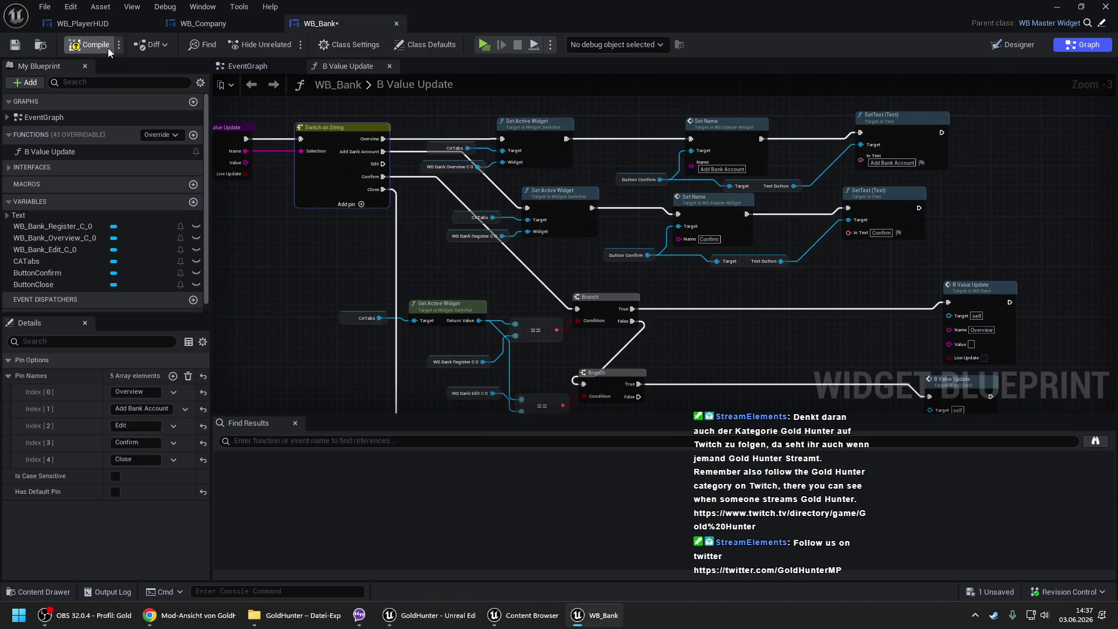
pyautogui.click(239, 30)
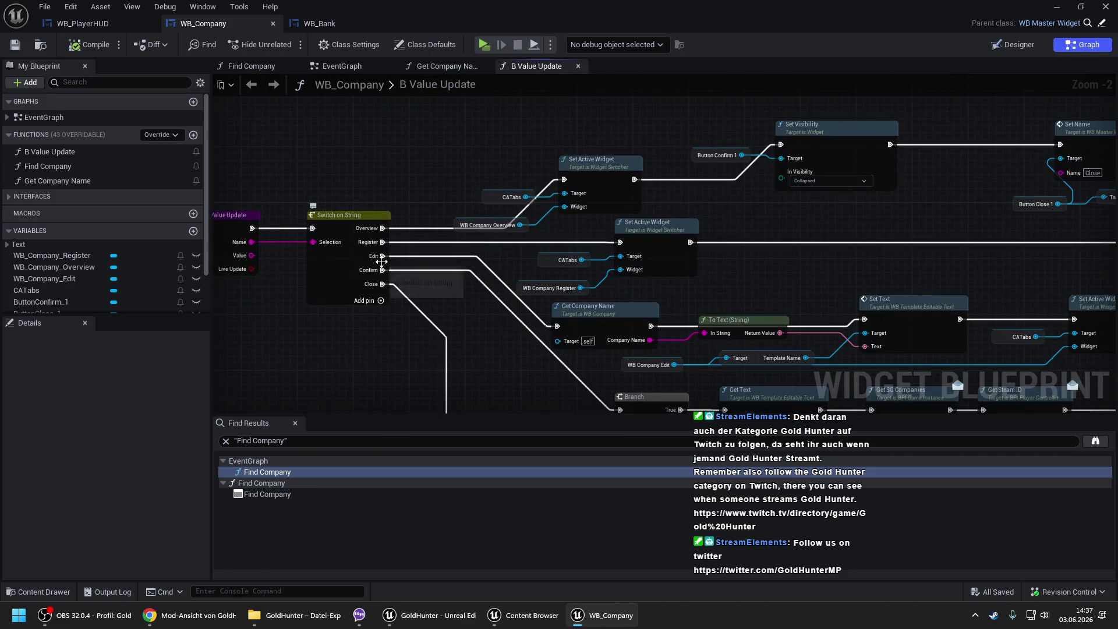
pyautogui.click(319, 23)
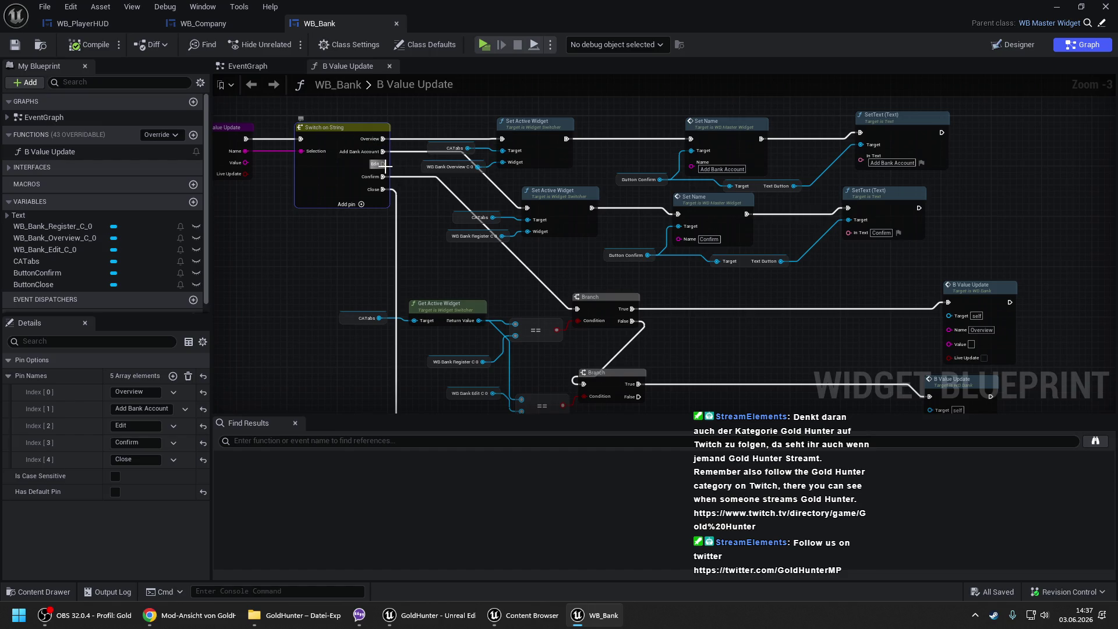
# - Compare the WB_Bank and WB_Company EventGraphs, ending on WB_Company's Find Company function actions
pyautogui.click(203, 23)
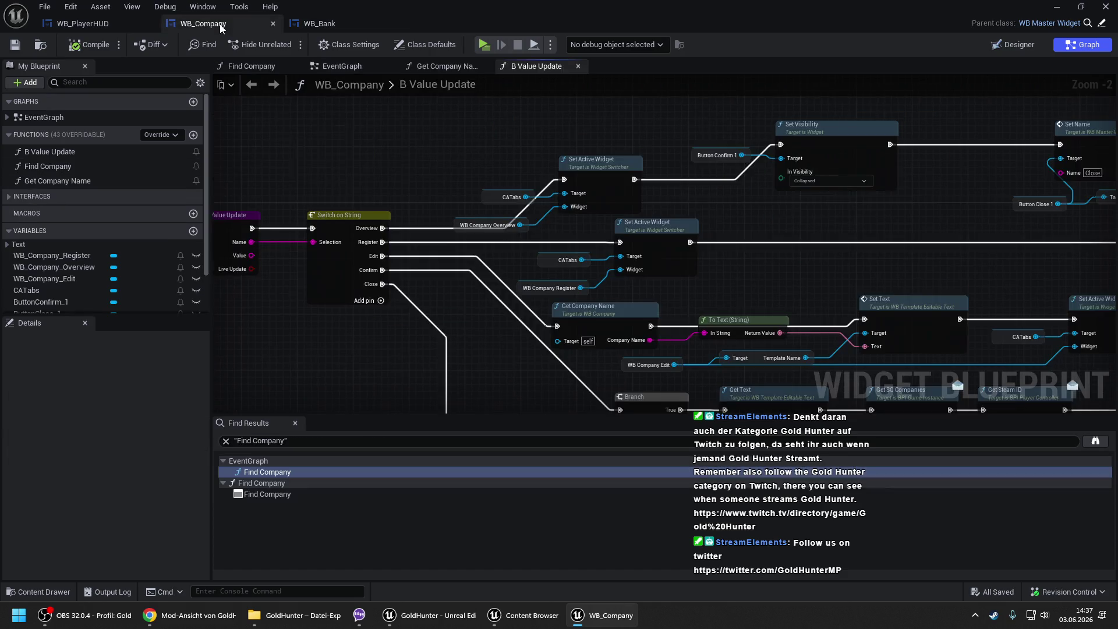
pyautogui.click(319, 23)
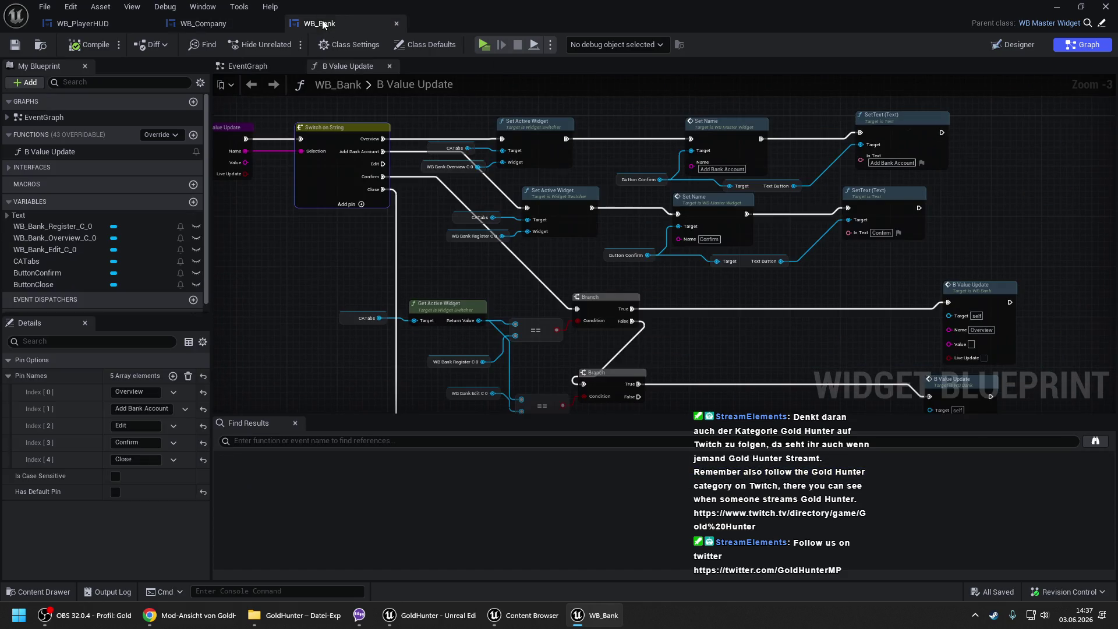
pyautogui.scroll(-1, 475, 211)
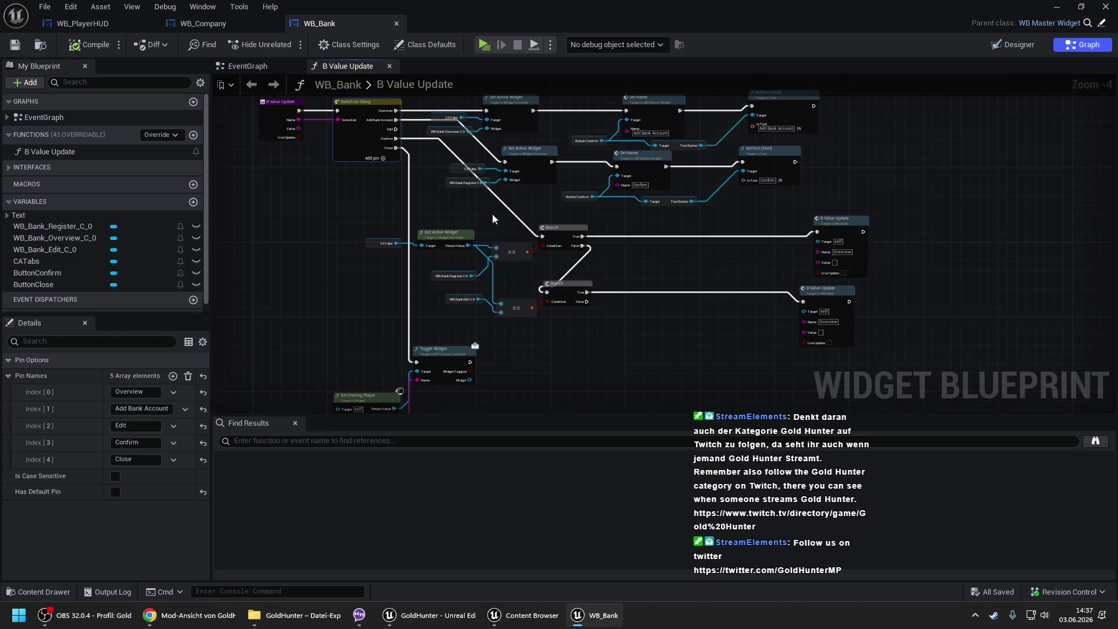
pyautogui.click(212, 23)
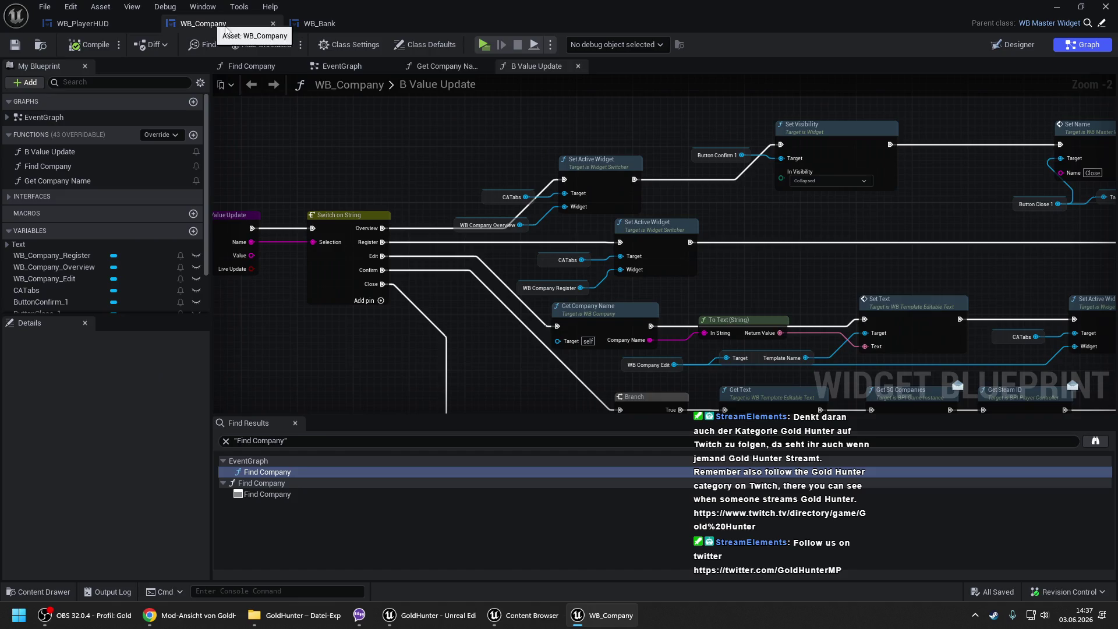
pyautogui.click(331, 66)
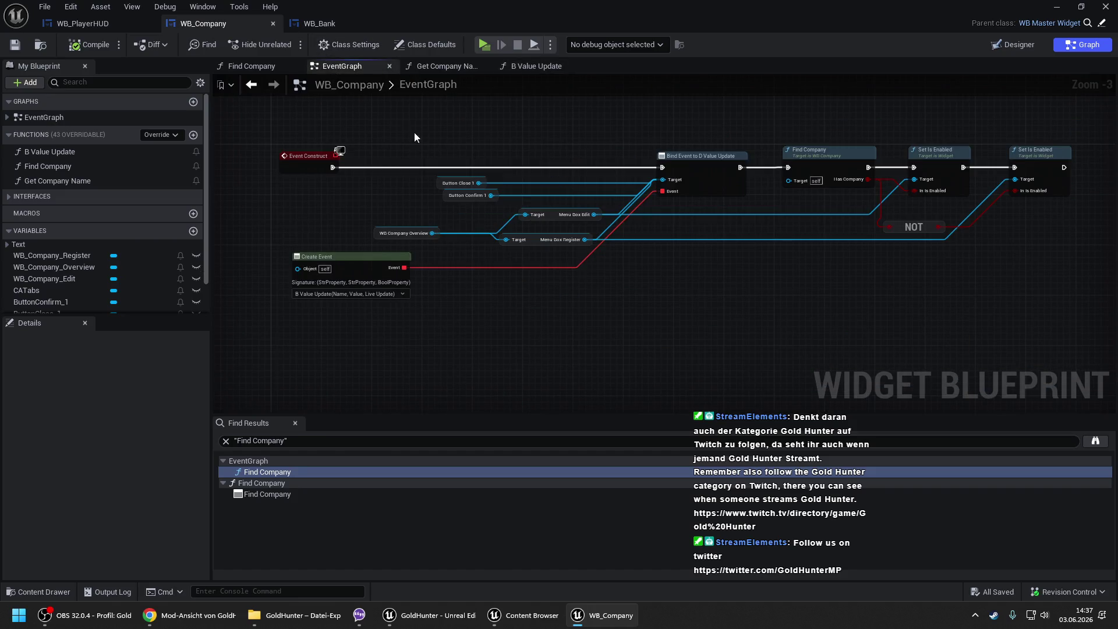
pyautogui.click(341, 26)
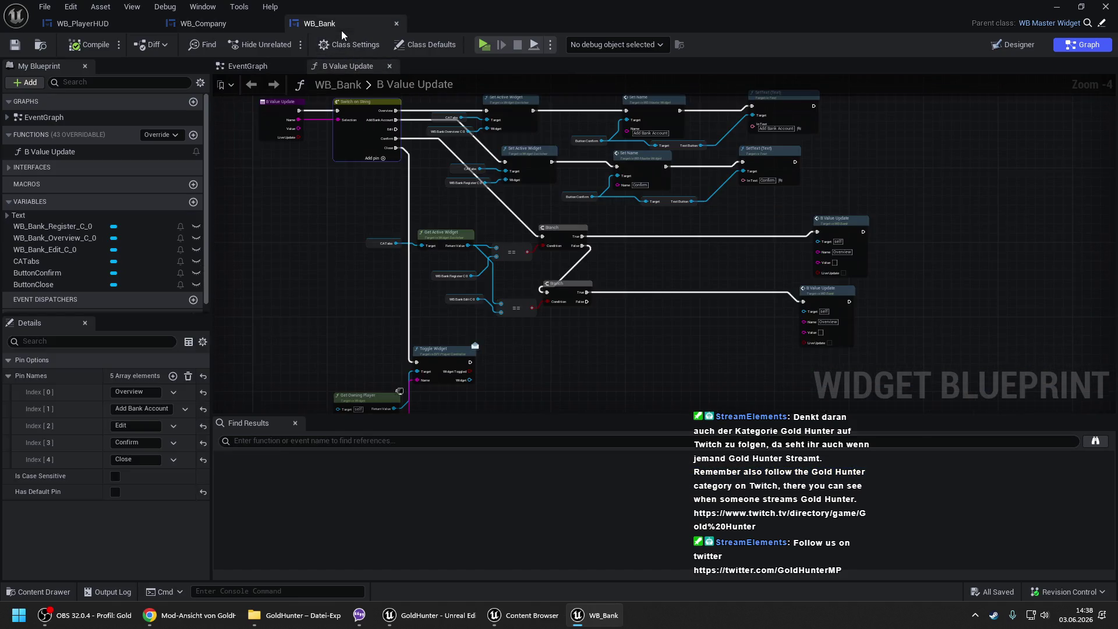
pyautogui.click(262, 69)
pyautogui.click(248, 26)
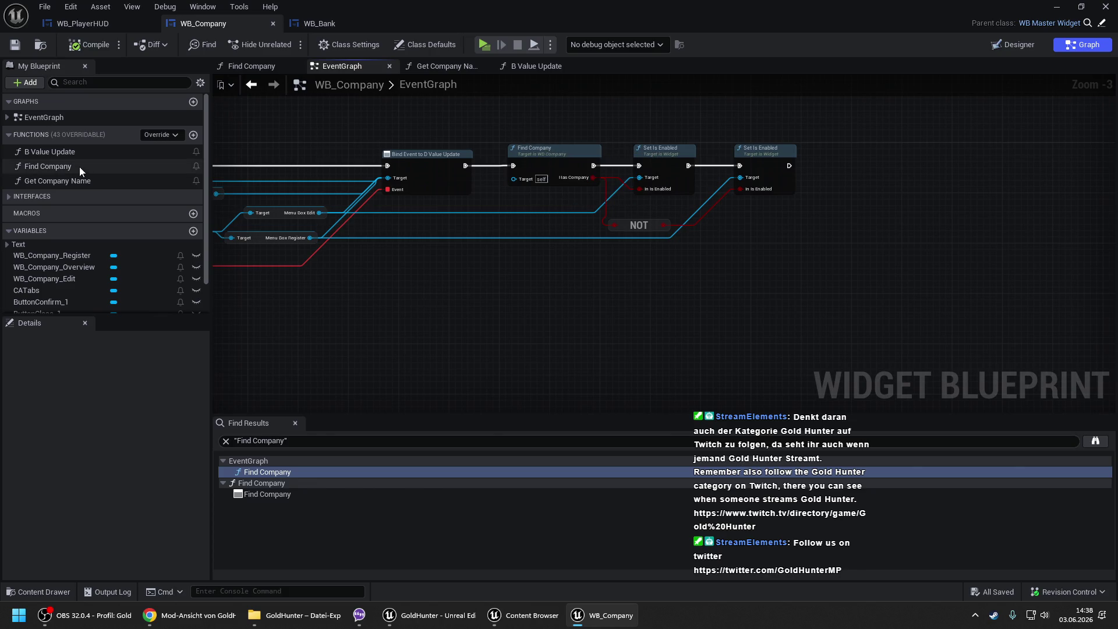
pyautogui.rightClick(36, 165)
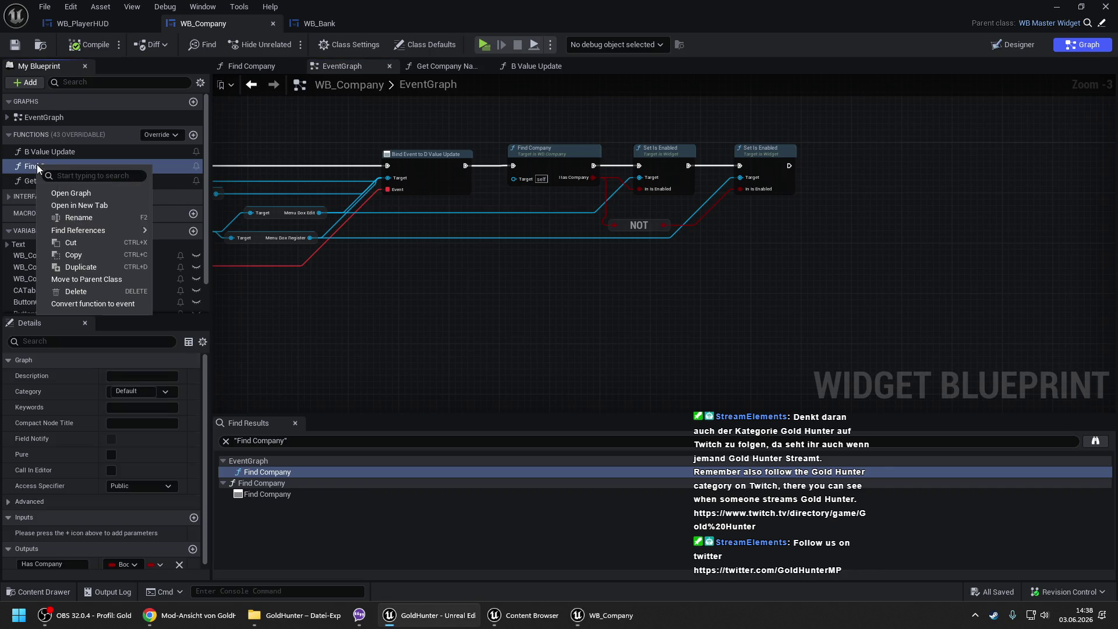
# - Copy WB_Company's Find Company function into WB_Bank, naming it Find Bank
pyautogui.click(73, 254)
pyautogui.click(341, 25)
pyautogui.rightClick(90, 134)
pyautogui.click(125, 198)
pyautogui.write('Find Ban')
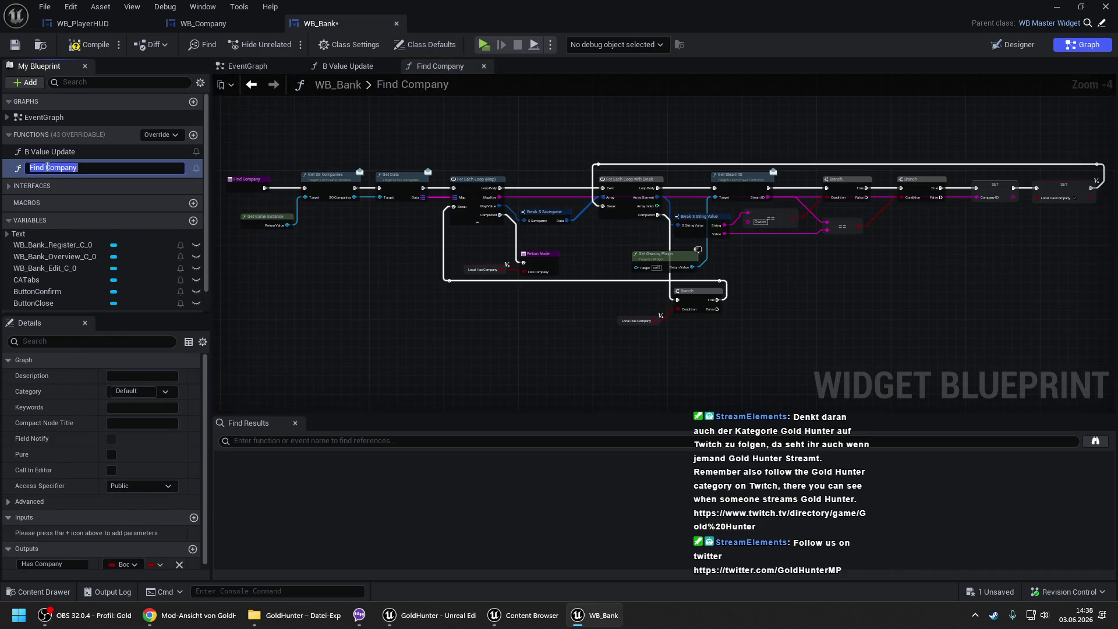
pyautogui.write('k')
pyautogui.press('Return')
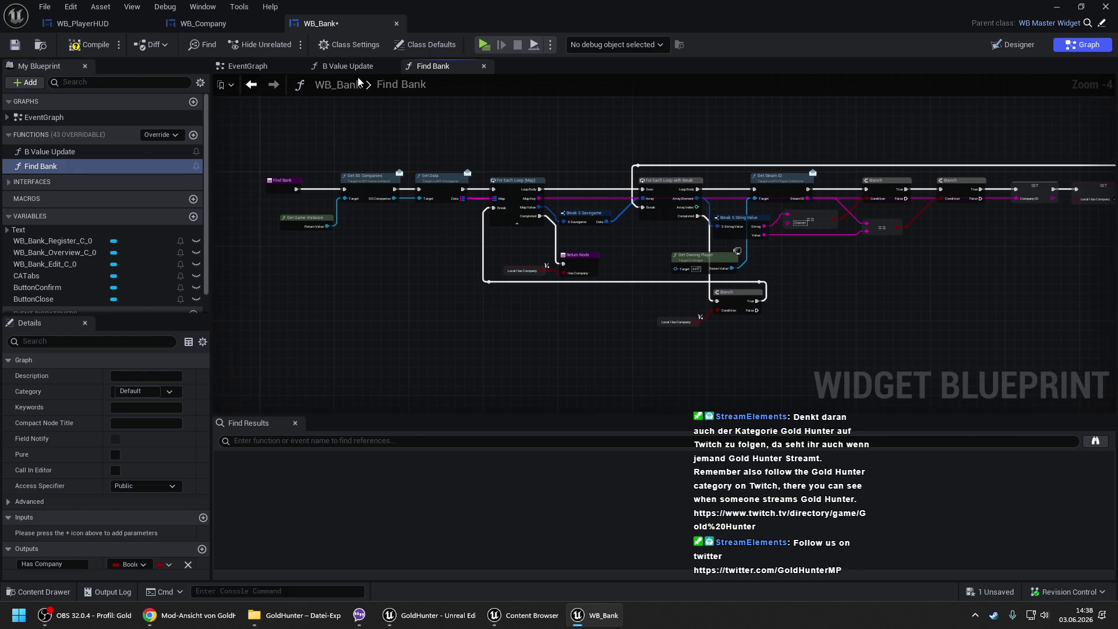
# - Call Find Bank in WB_Bank's EventGraph right after Bind Event
pyautogui.click(268, 67)
pyautogui.moveTo(46, 166)
pyautogui.mouseDown()
pyautogui.moveTo(631, 177)
pyautogui.moveTo(628, 162)
pyautogui.mouseUp()
pyautogui.moveTo(705, 152)
pyautogui.mouseDown()
pyautogui.moveTo(771, 155)
pyautogui.moveTo(760, 153)
pyautogui.mouseUp()
pyautogui.scroll(-1, 88, 542)
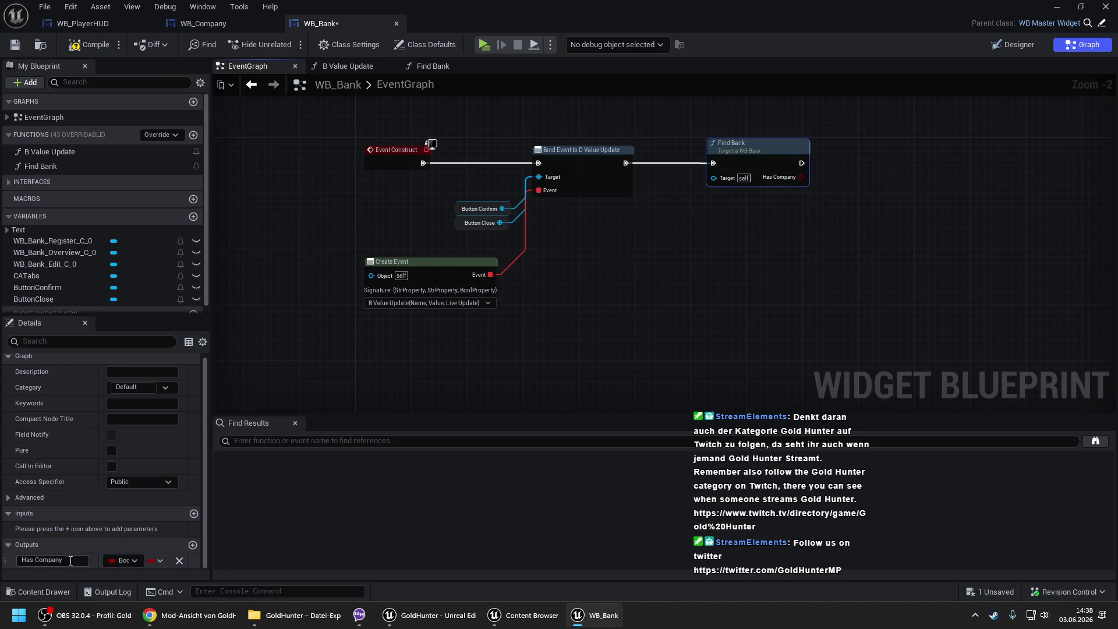
# - Rename the function to Find Bank Accounts and its output to Has Bank Accounts
pyautogui.doubleClick(65, 560)
pyautogui.write('Bank')
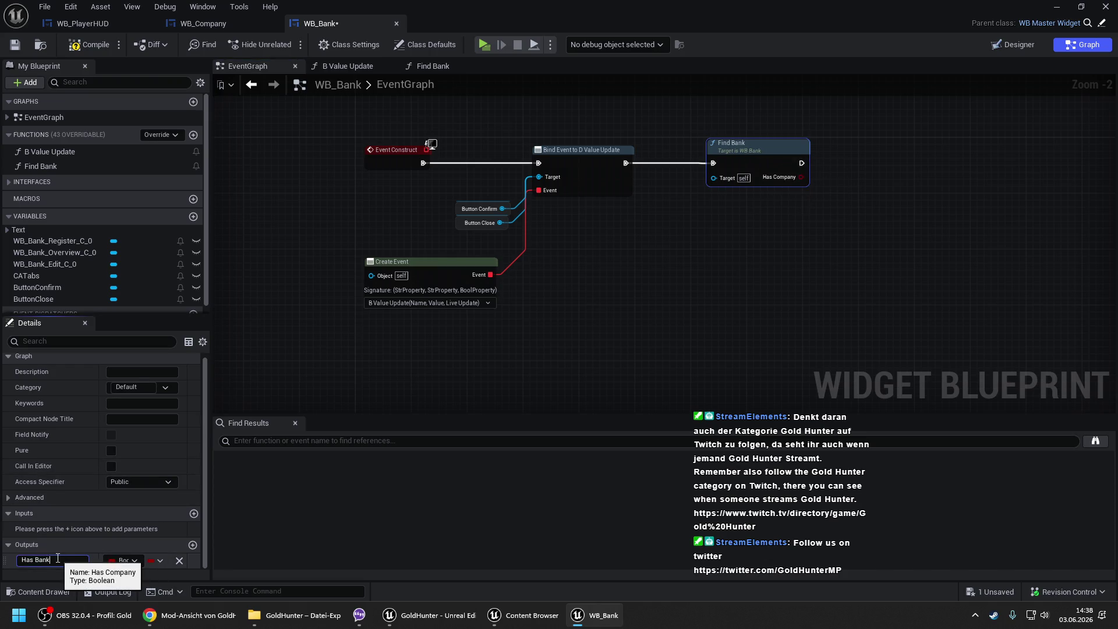
pyautogui.press('Return')
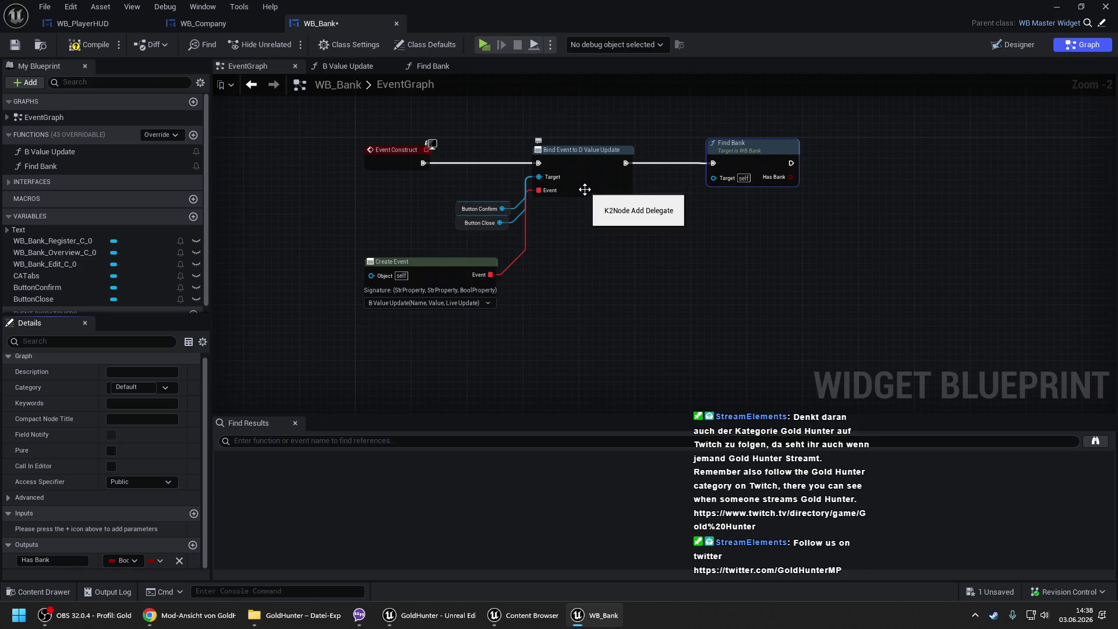
pyautogui.click(50, 163)
pyautogui.click(75, 167)
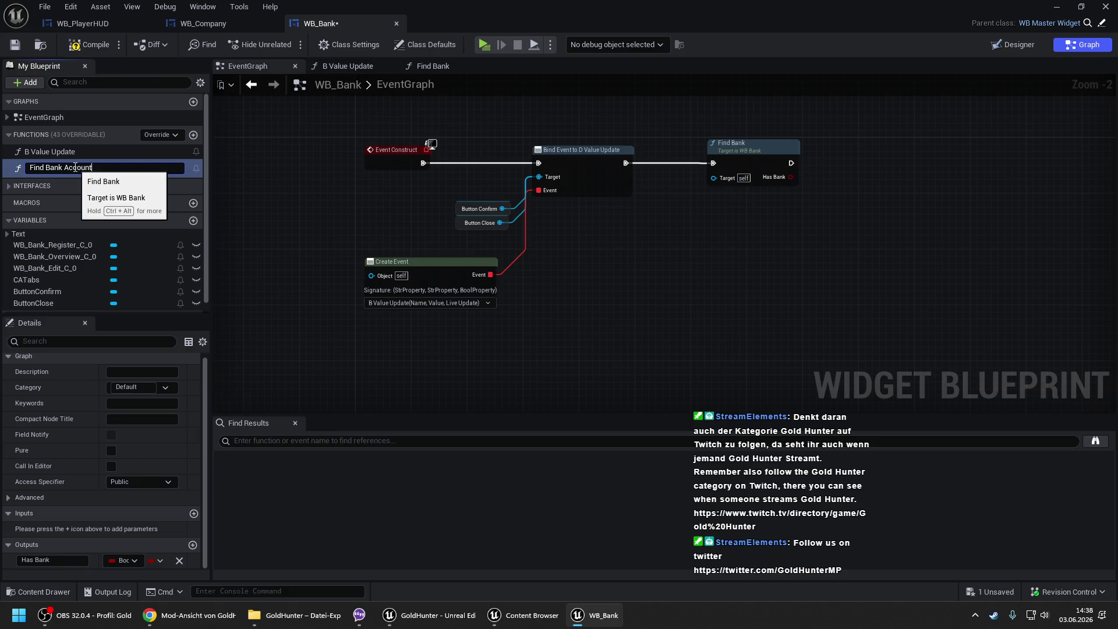
pyautogui.write('s')
pyautogui.press('Return')
pyautogui.click(68, 560)
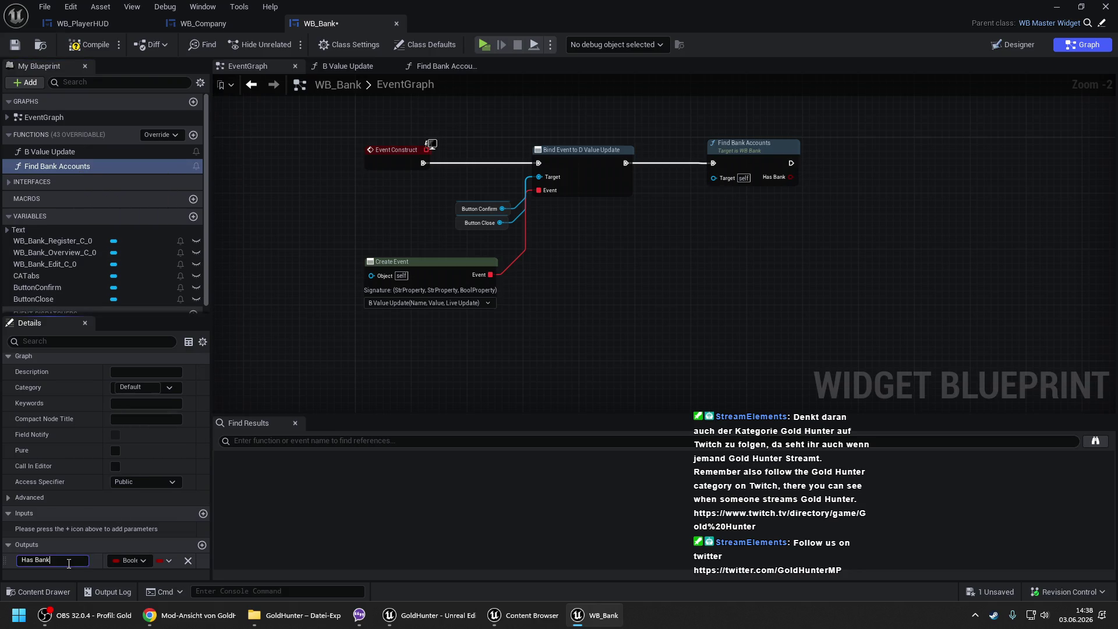
pyautogui.write('Accounts')
pyautogui.press('Return')
# - Add a Branch node that runs after Find Bank Accounts
pyautogui.scroll(2, 570, 215)
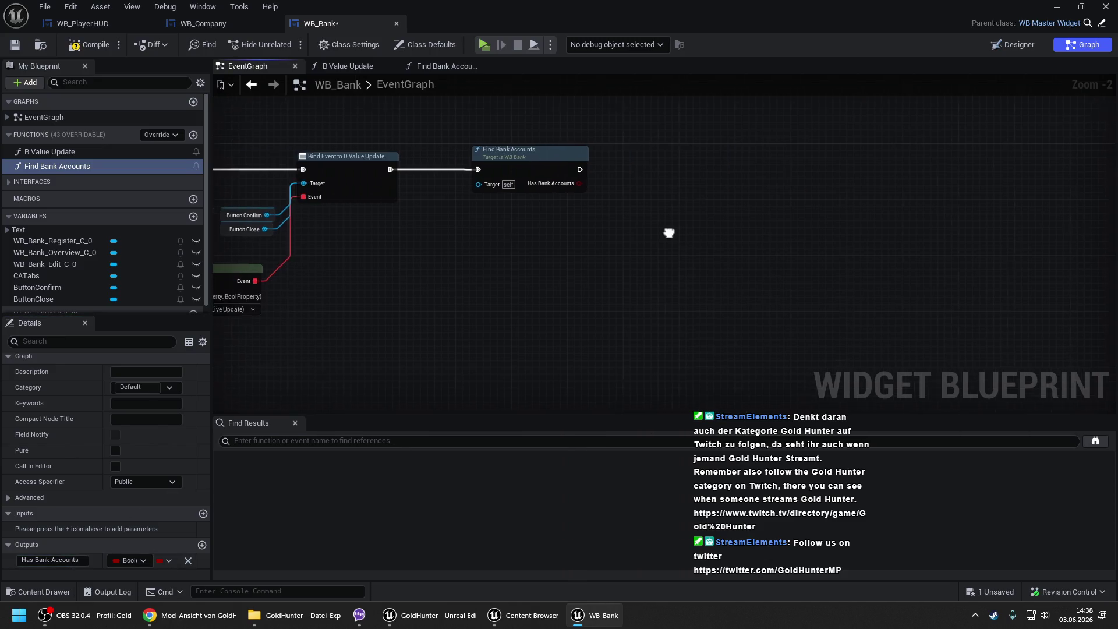
pyautogui.click(597, 154)
pyautogui.moveTo(606, 175)
pyautogui.mouseDown()
pyautogui.moveTo(547, 182)
pyautogui.moveTo(539, 171)
pyautogui.moveTo(639, 211)
pyautogui.moveTo(616, 196)
pyautogui.mouseUp()
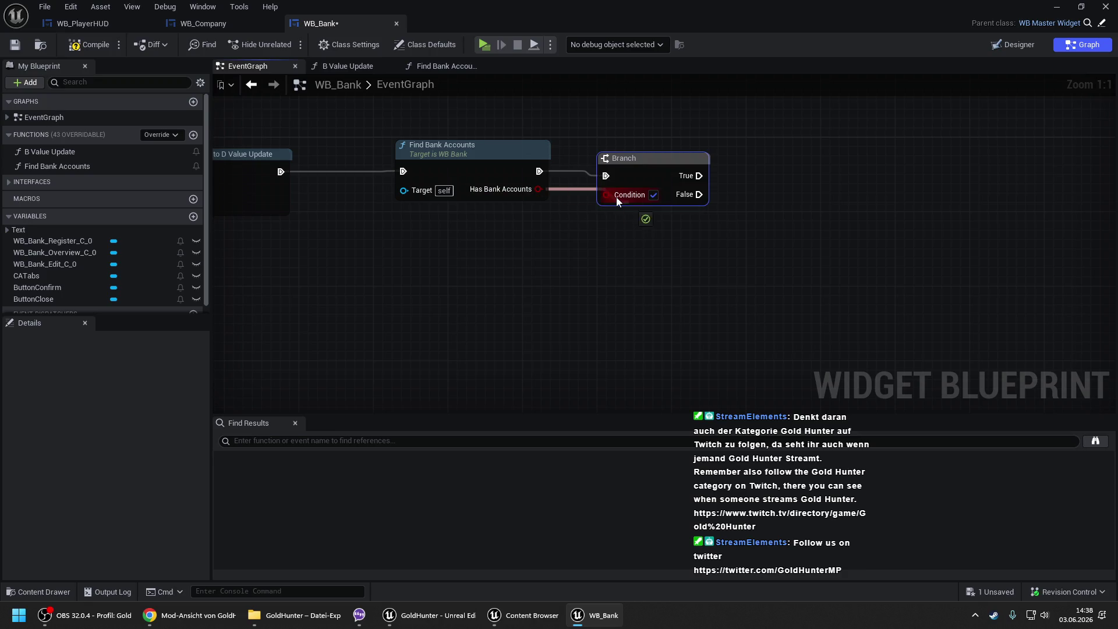
# - Inside Find Bank Accounts, add Get SG Banks from Get Game Instance, wired between the entry and Get Data
pyautogui.doubleClick(500, 154)
pyautogui.scroll(2, 380, 223)
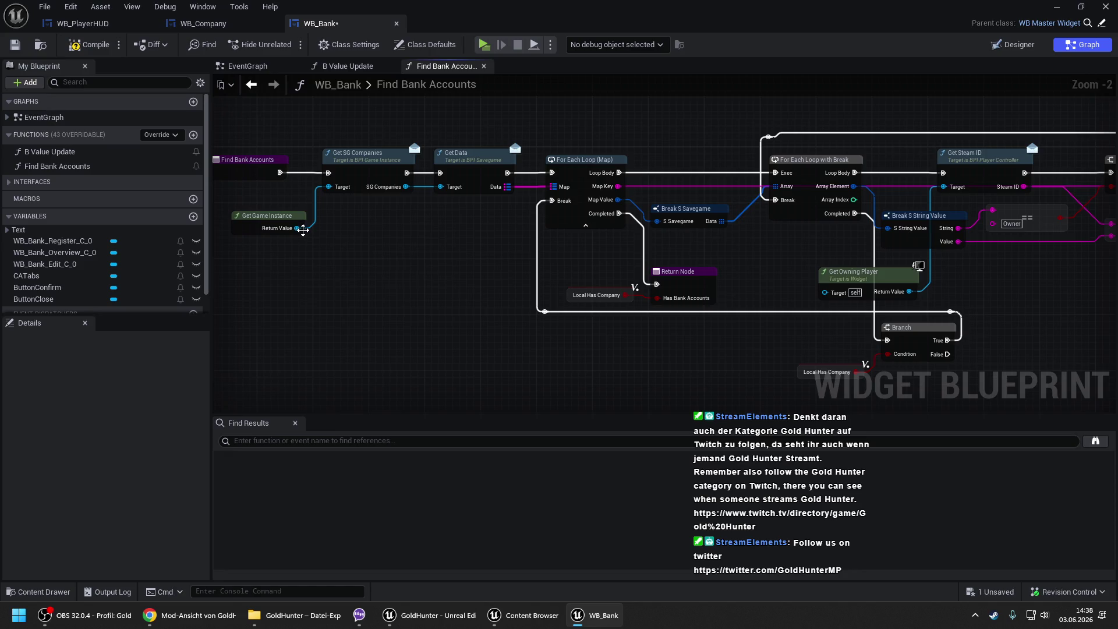
pyautogui.moveTo(298, 228); pyautogui.dragTo(316, 259)
pyautogui.write('get')
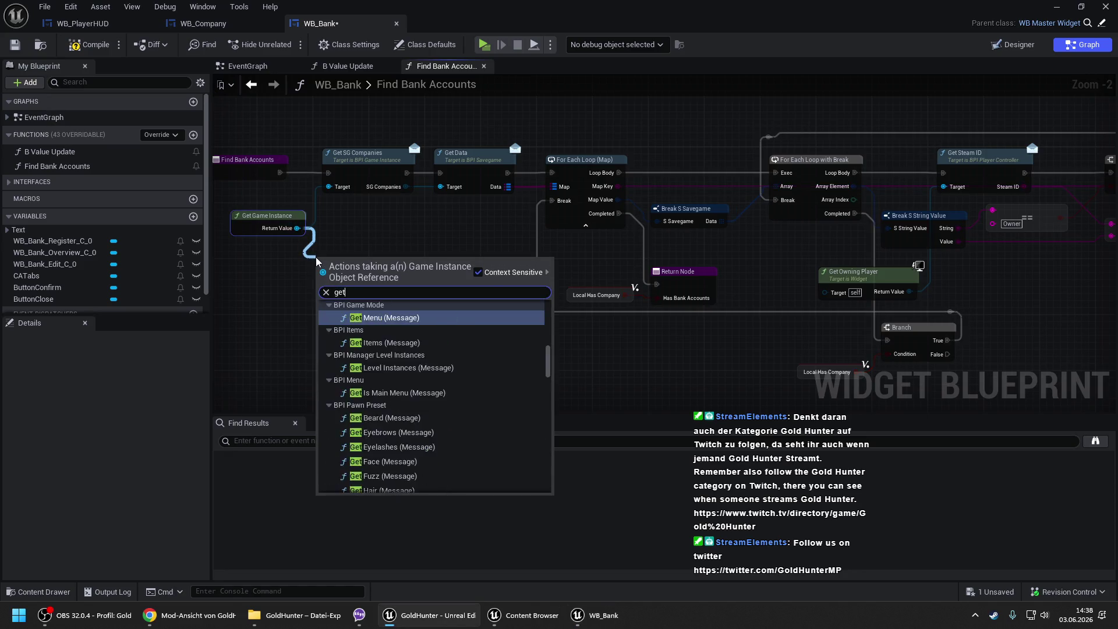
pyautogui.write(' sgban')
pyautogui.press('Return')
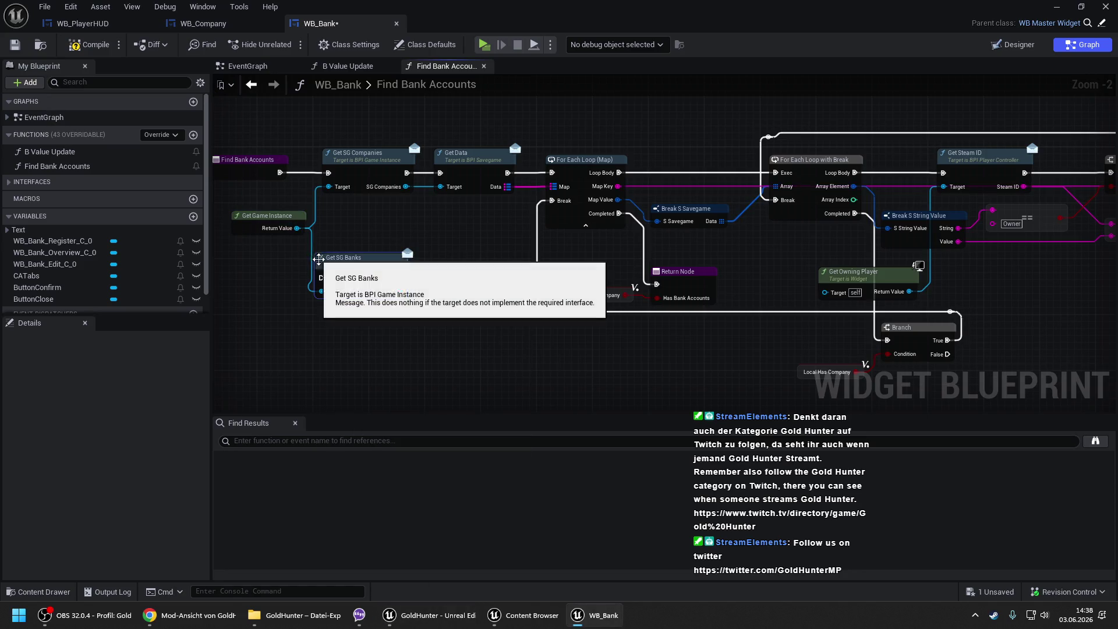
pyautogui.moveTo(321, 278); pyautogui.dragTo(281, 173)
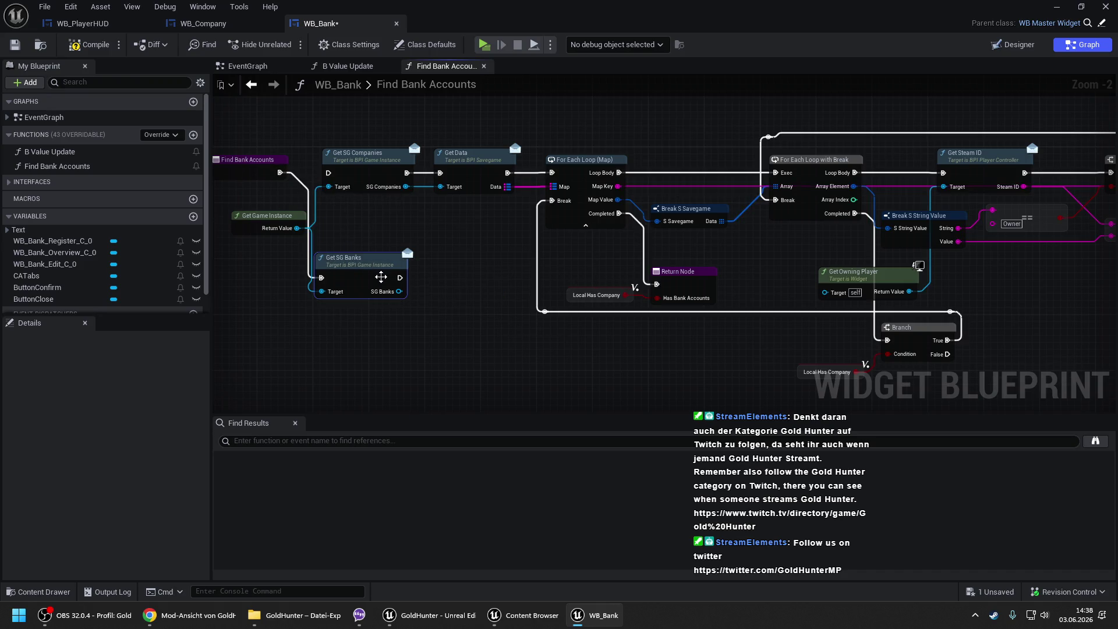
pyautogui.moveTo(400, 278)
pyautogui.mouseDown()
pyautogui.moveTo(441, 175)
pyautogui.moveTo(445, 230)
pyautogui.moveTo(428, 318)
pyautogui.moveTo(400, 294)
pyautogui.moveTo(385, 142)
pyautogui.moveTo(374, 161)
pyautogui.mouseUp()
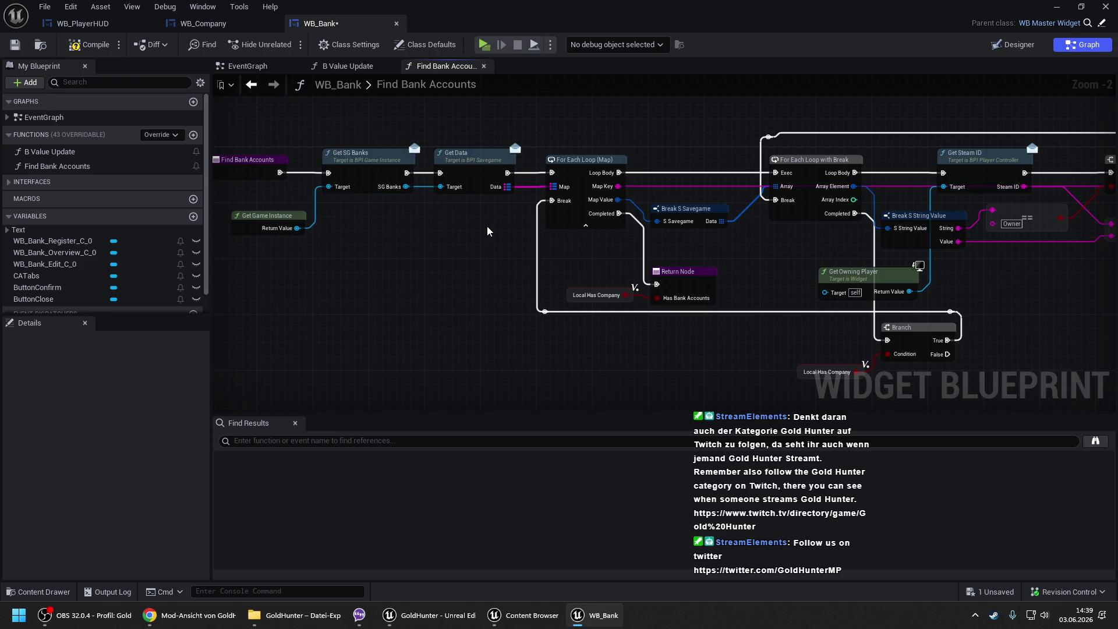
pyautogui.scroll(-1, 517, 228)
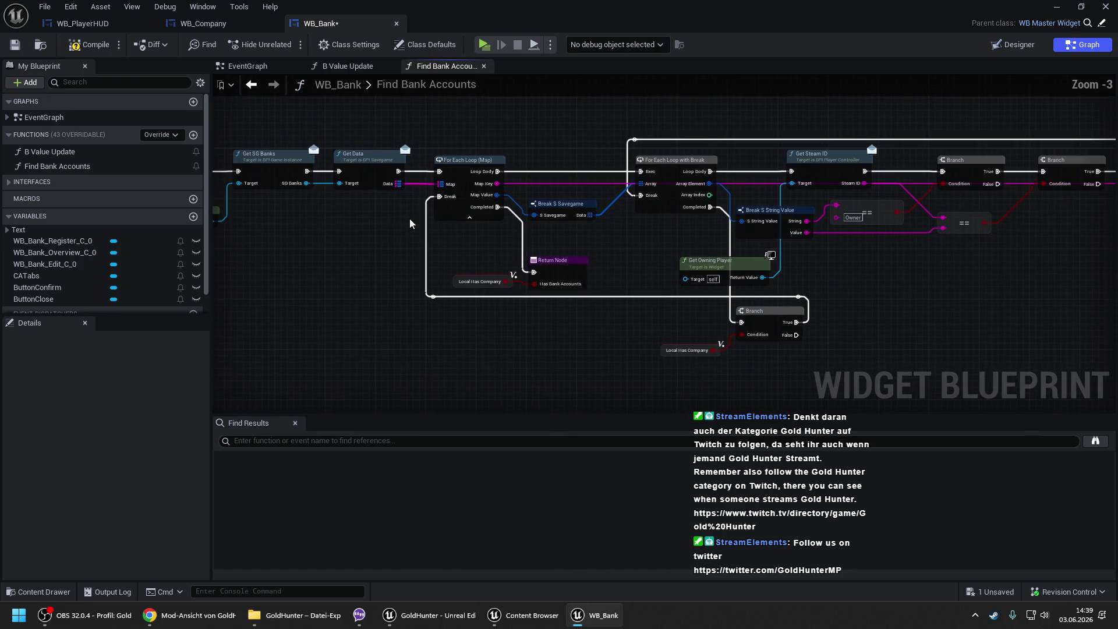
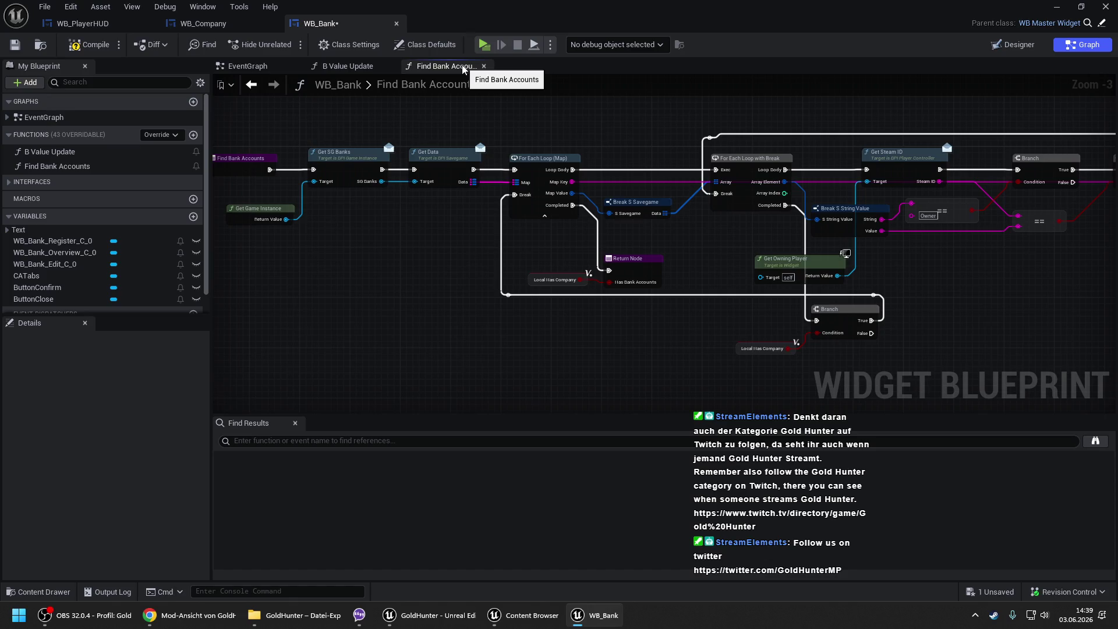
# - Compile WB_Bank and review the missing Company ID errors across the Find Bank Accounts graph
pyautogui.click(96, 45)
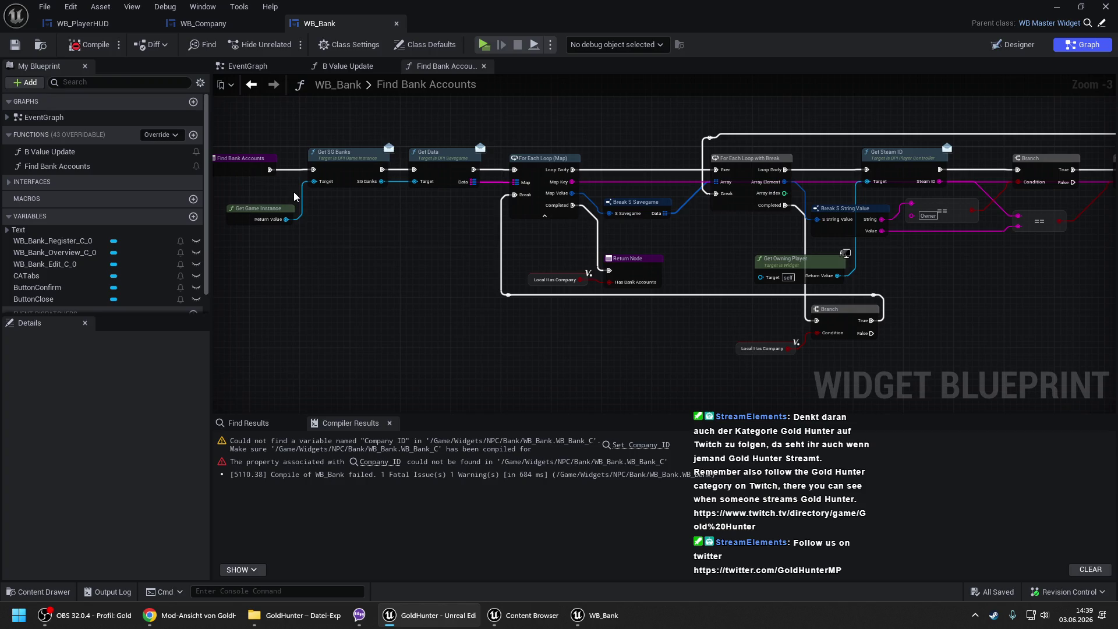
pyautogui.scroll(-1, 294, 196)
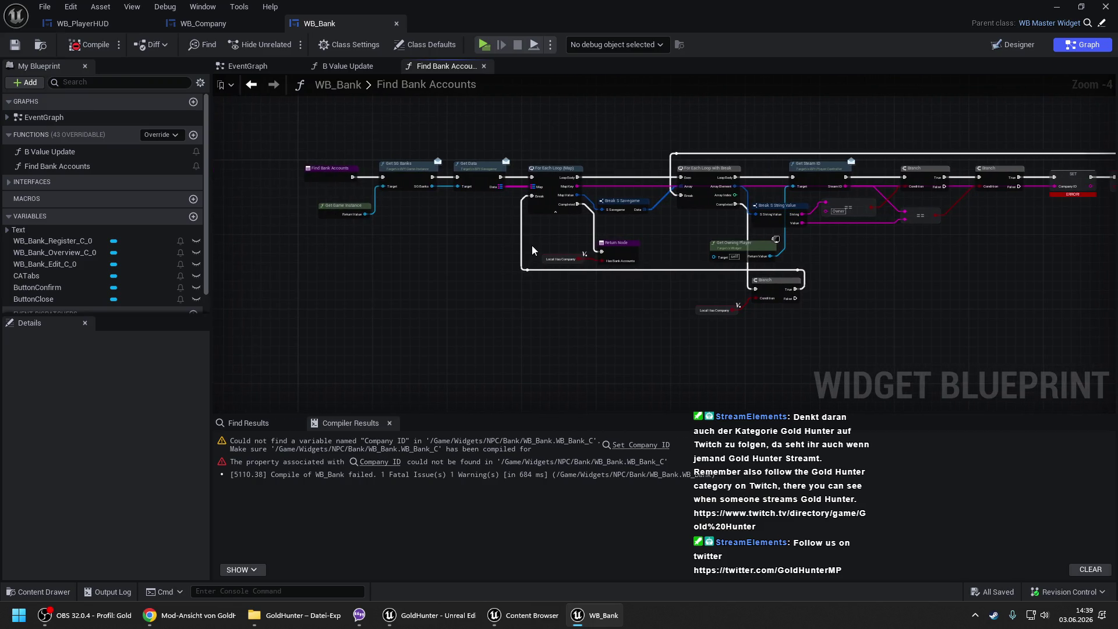
pyautogui.moveTo(532, 247)
pyautogui.mouseDown()
pyautogui.moveTo(568, 131)
pyautogui.moveTo(766, 158)
pyautogui.mouseUp()
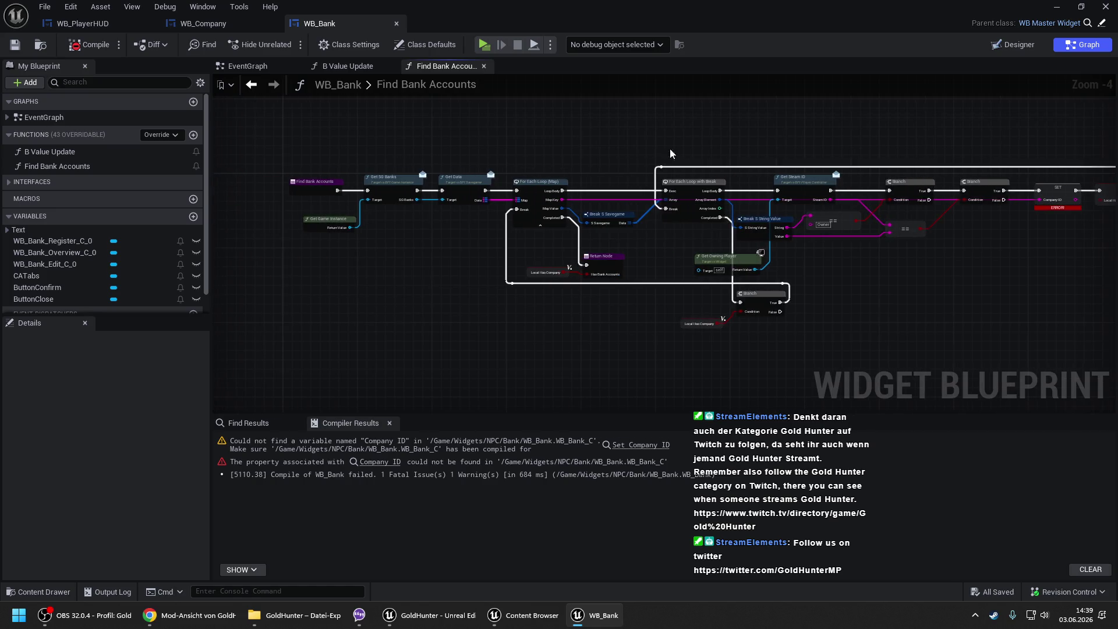
pyautogui.click(228, 23)
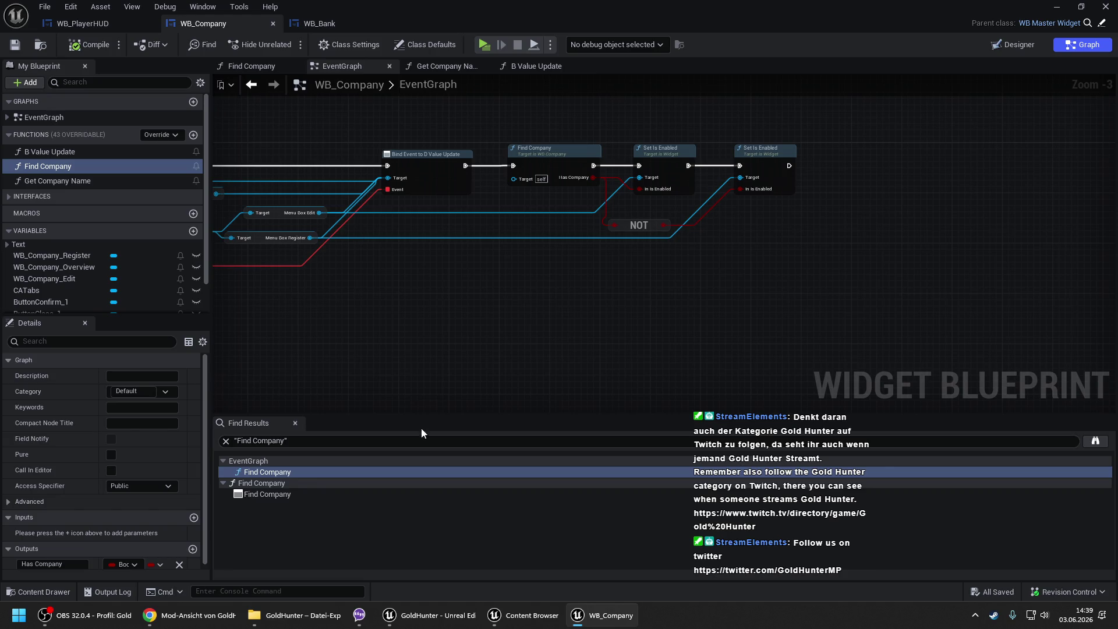
# - Open GH_GameInstance from the Blueprints folder and view its Class Settings to reach BPI_GameInstance
pyautogui.click(496, 613)
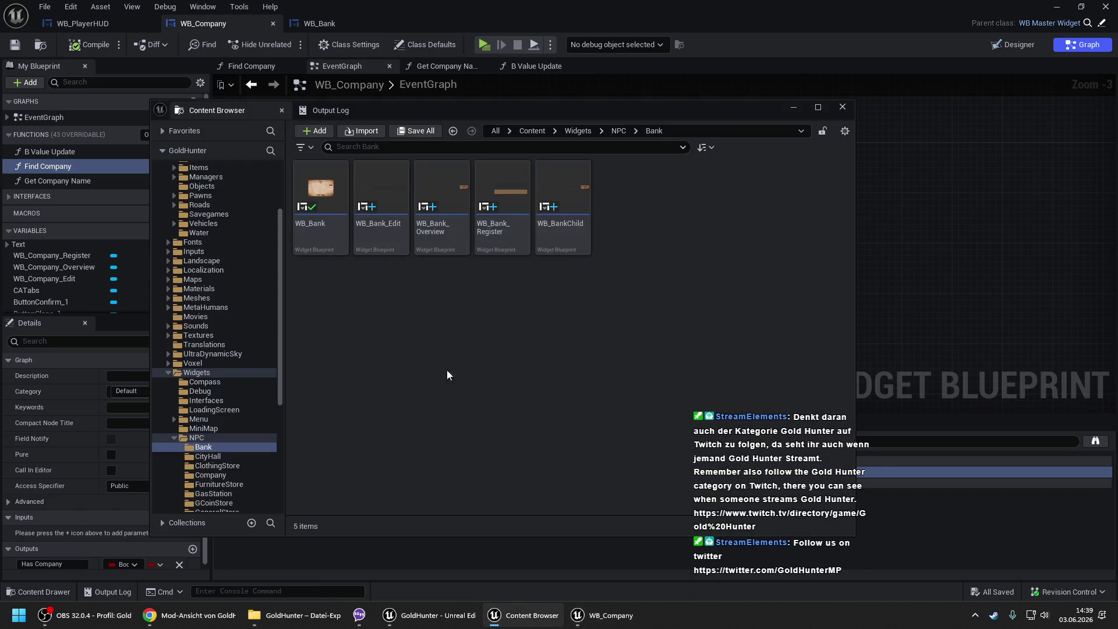
pyautogui.scroll(4, 229, 218)
pyautogui.click(228, 206)
pyautogui.doubleClick(381, 396)
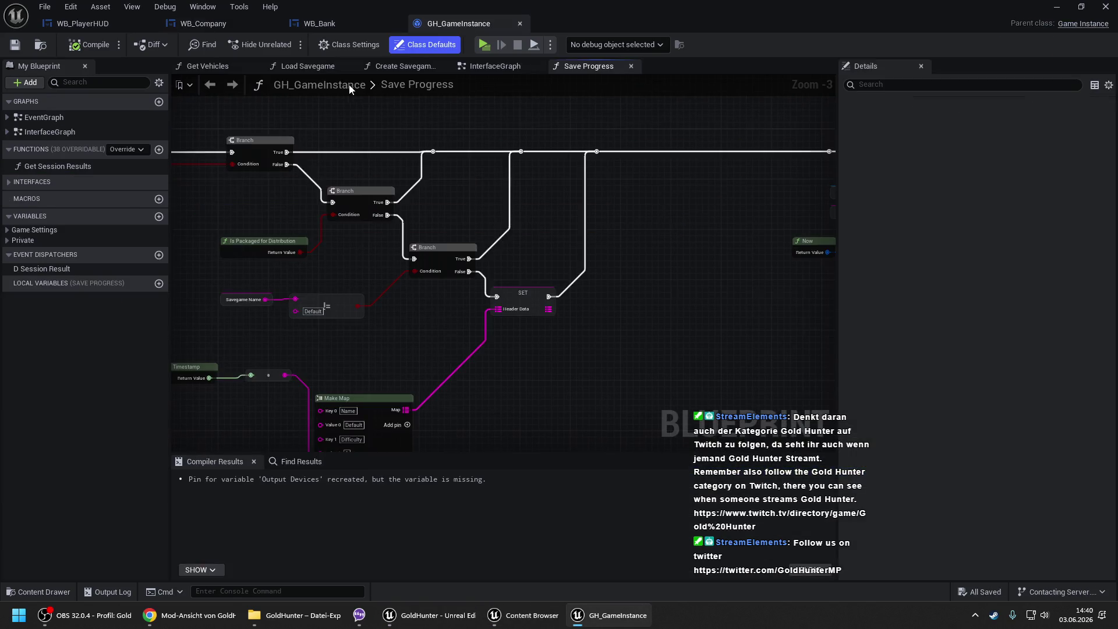
pyautogui.click(353, 45)
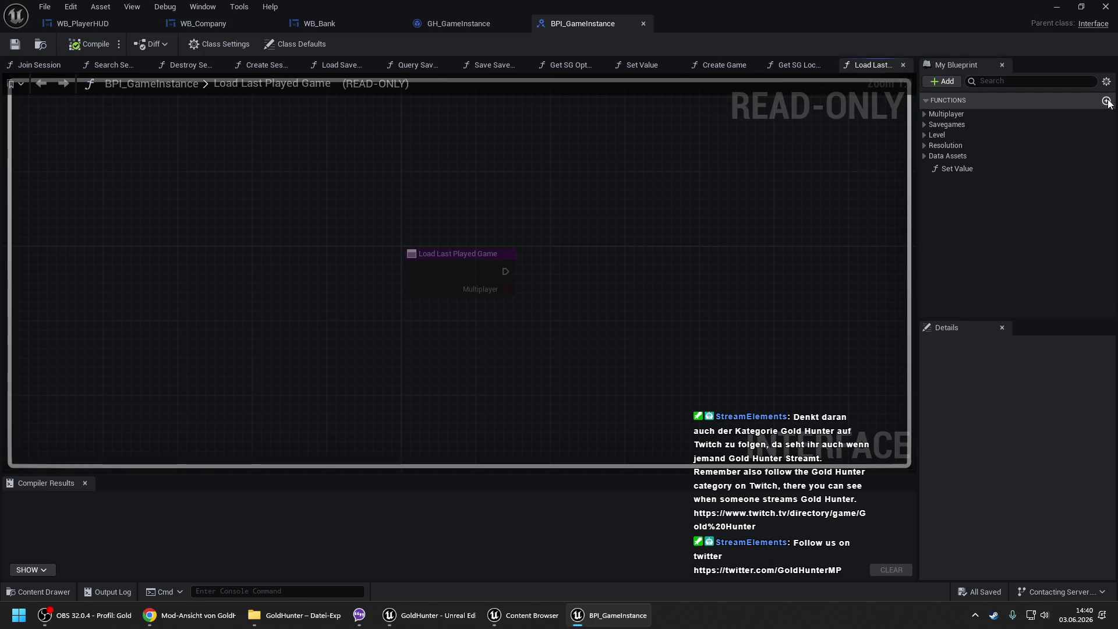
# - Create a Find Company function in BPI_GameInstance, comparing it with WB_Company's Find Company graph
pyautogui.click(1106, 101)
pyautogui.write('Find')
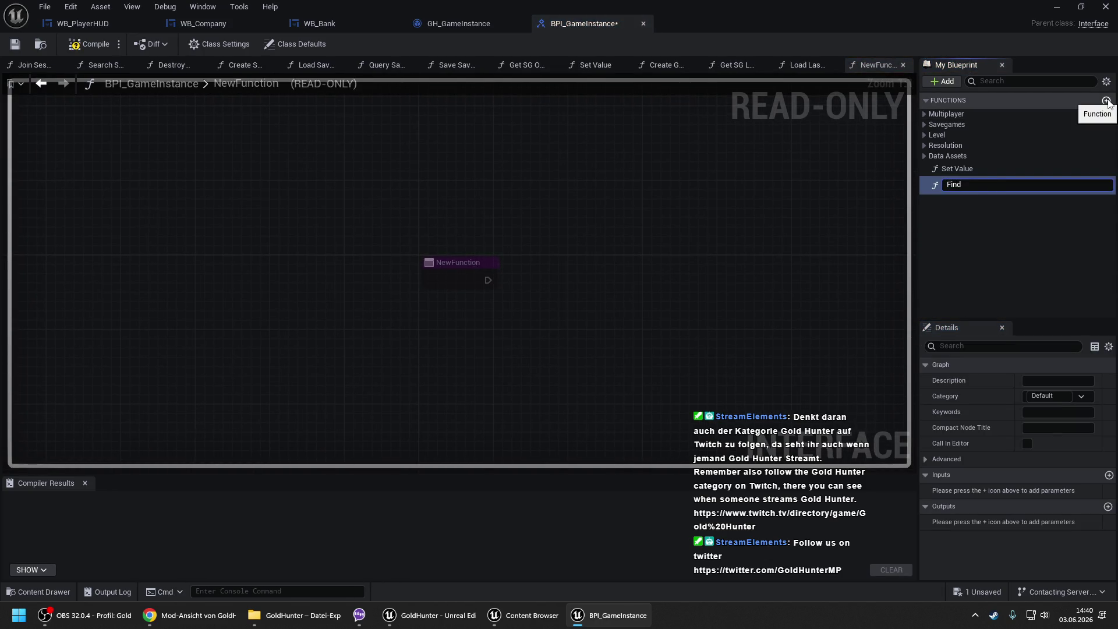
pyautogui.write(' Company')
pyautogui.press('Return')
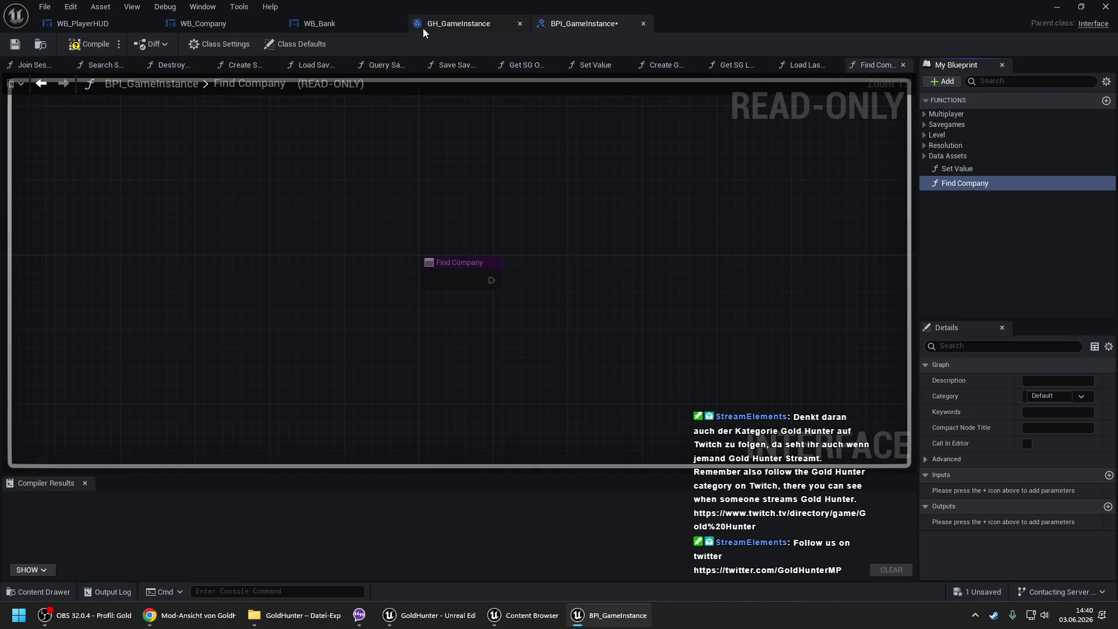
pyautogui.click(188, 25)
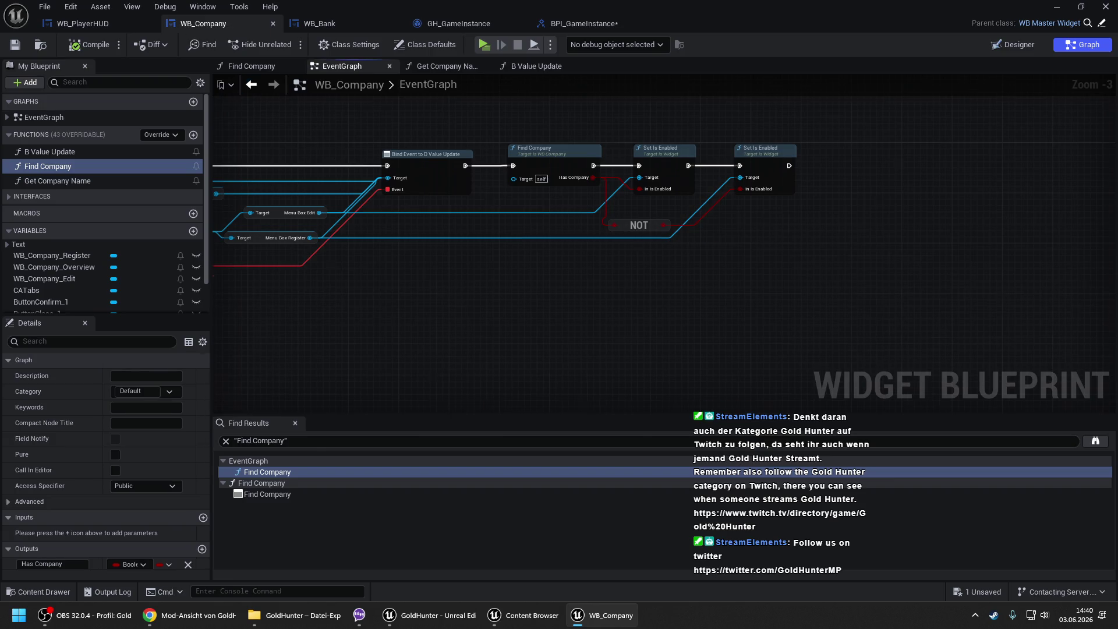
pyautogui.doubleClick(676, 170)
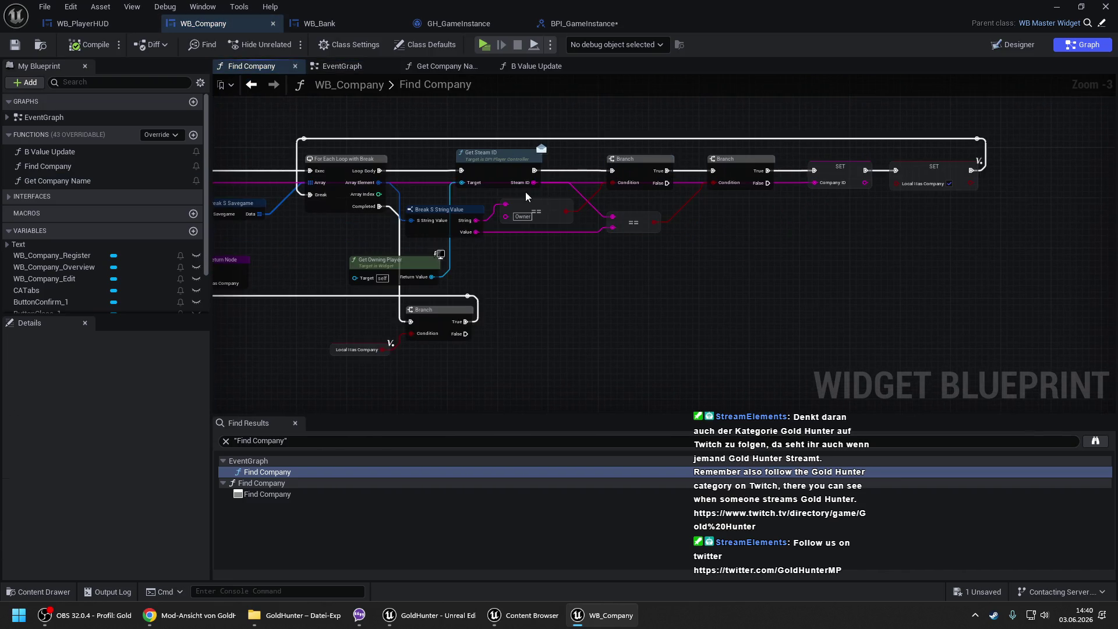
pyautogui.click(593, 24)
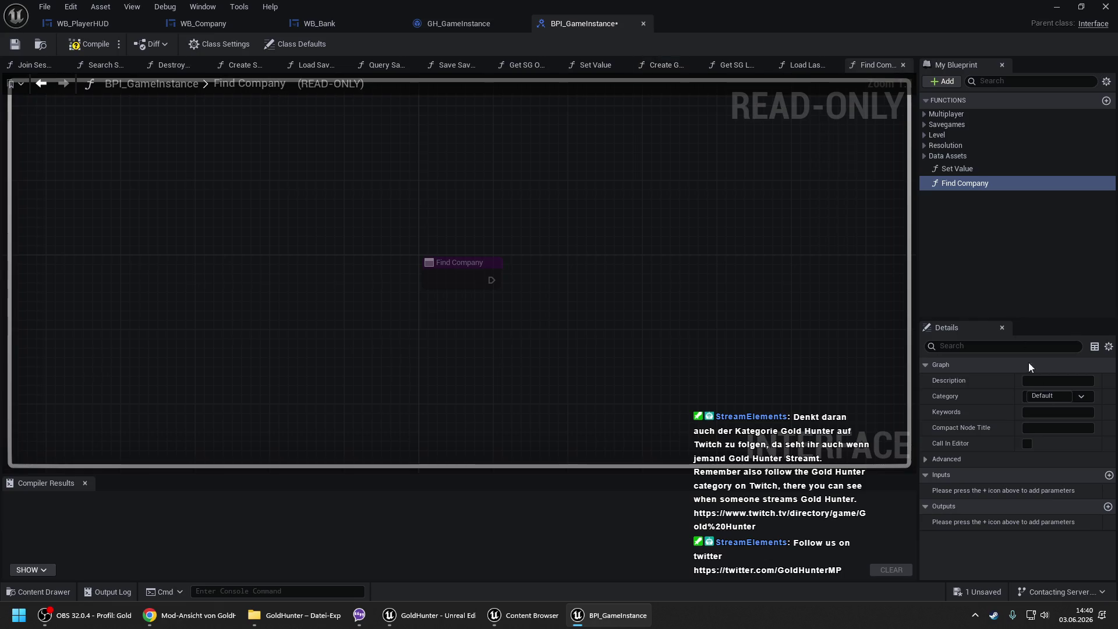
# - Add a Has Company output and check the Company ID variable's type in WB_Company
pyautogui.click(1109, 507)
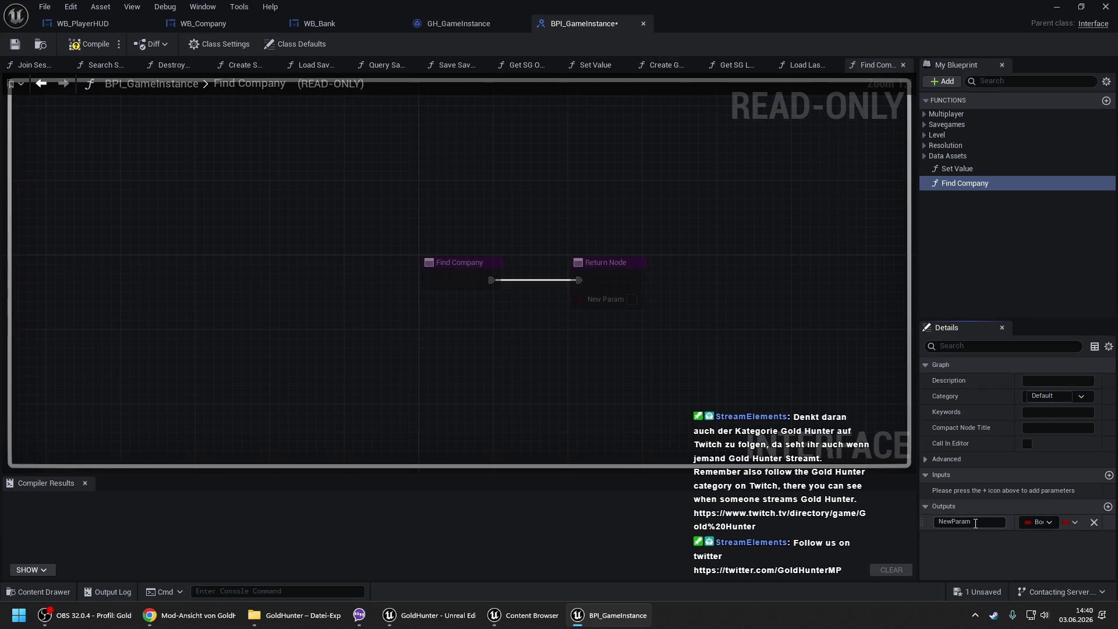
pyautogui.write('Has Company')
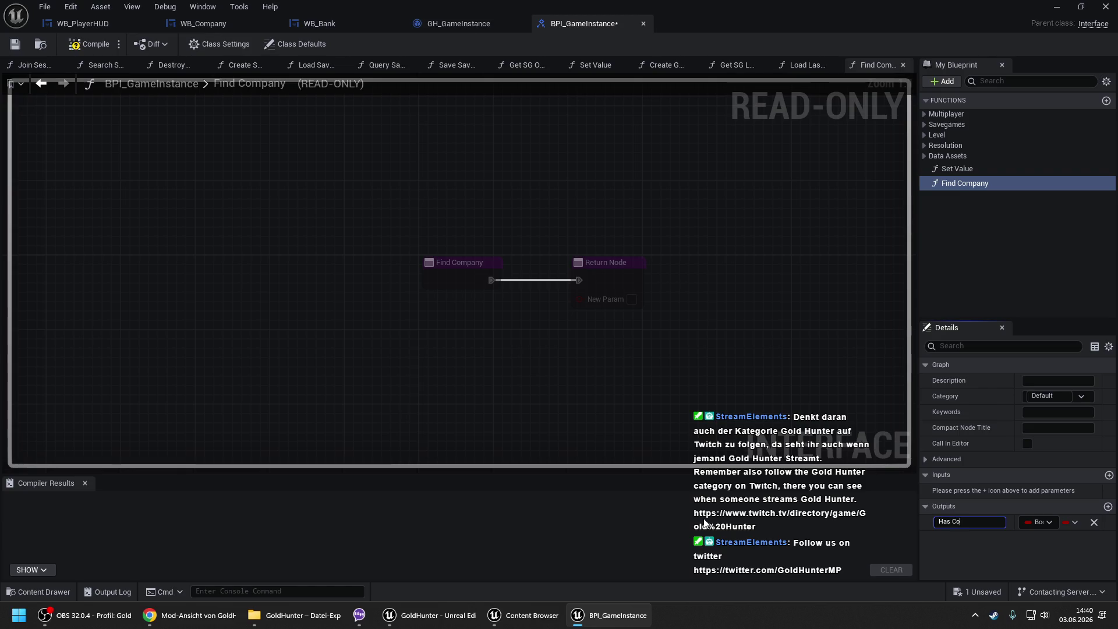
pyautogui.press('Return')
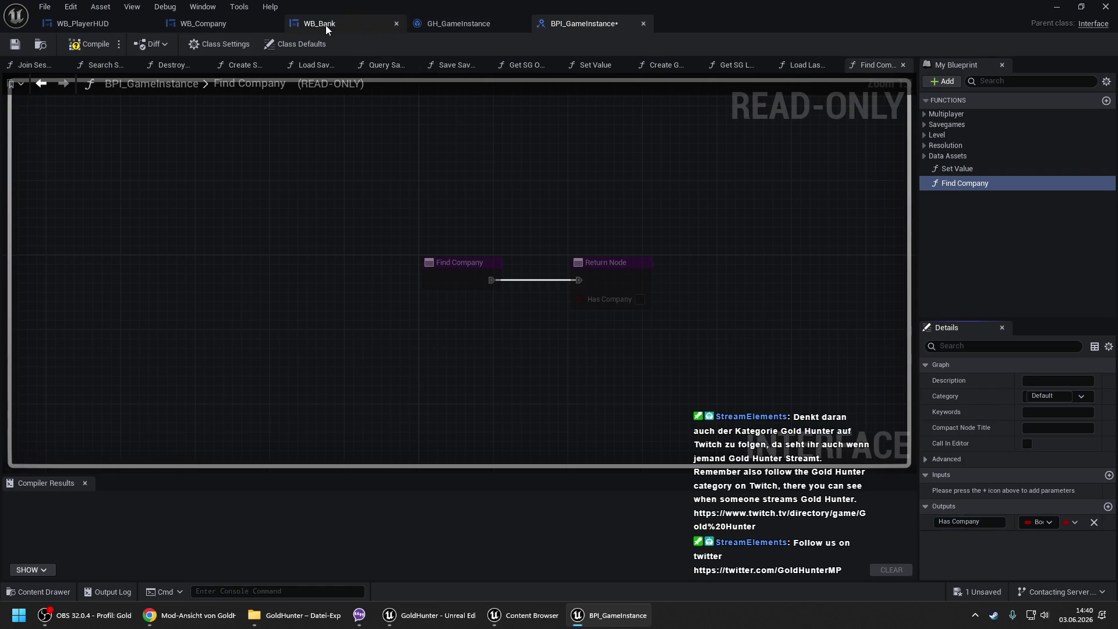
pyautogui.click(192, 25)
pyautogui.moveTo(404, 112); pyautogui.dragTo(594, 110)
pyautogui.moveTo(909, 204)
pyautogui.mouseDown()
pyautogui.moveTo(632, 207)
pyautogui.moveTo(688, 218)
pyautogui.mouseUp()
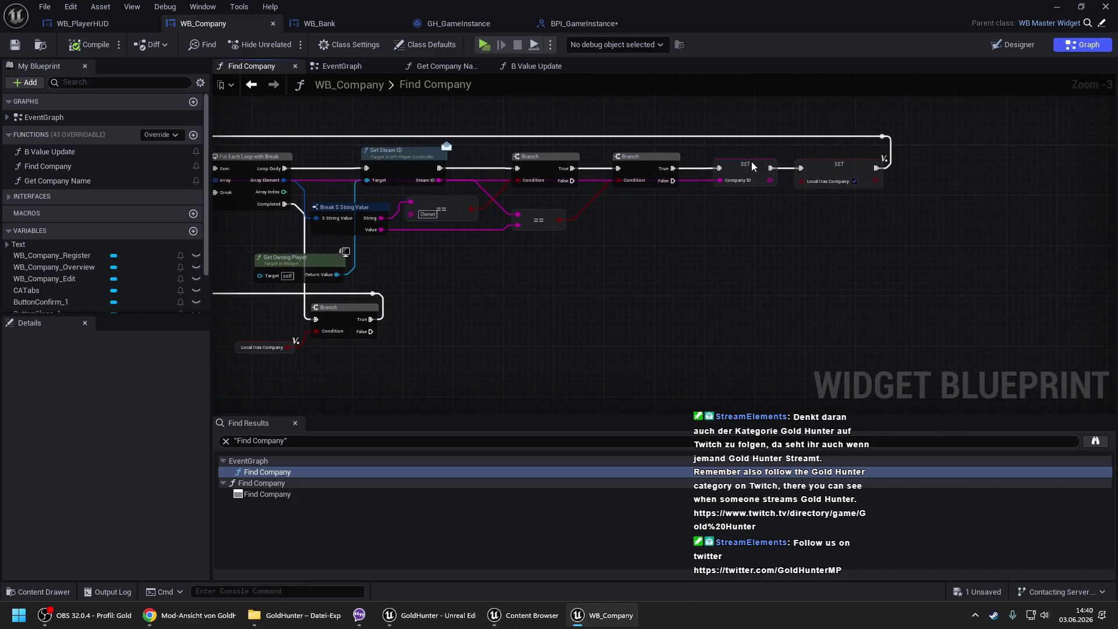
pyautogui.click(748, 166)
pyautogui.click(605, 28)
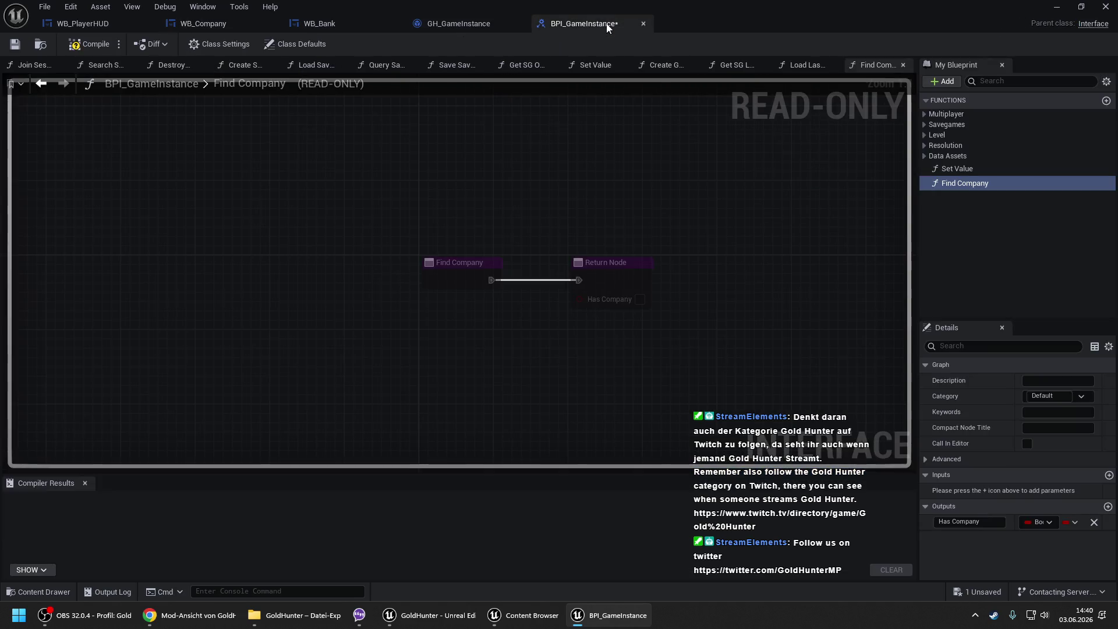
# - Add a second output named Company ID with type String
pyautogui.click(1108, 507)
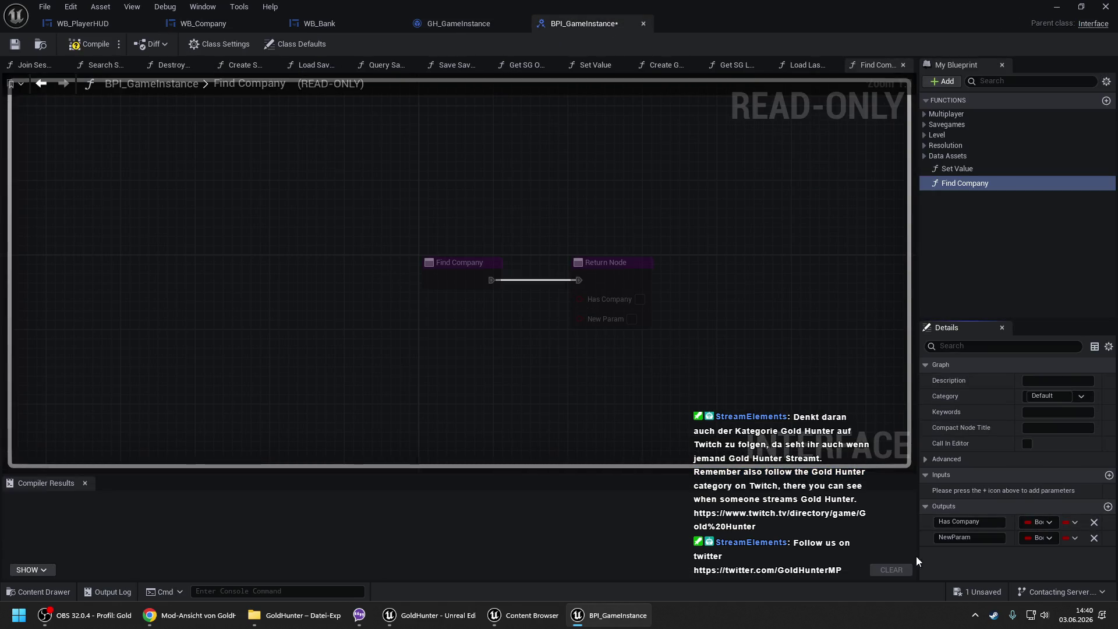
pyautogui.click(978, 538)
pyautogui.write('Company ID')
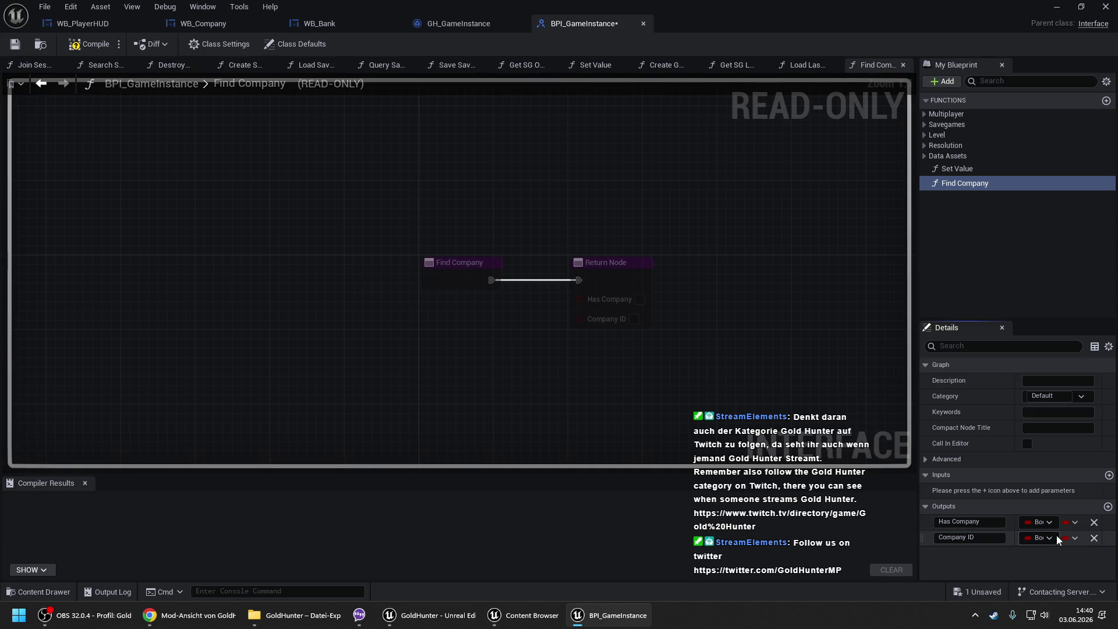
pyautogui.click(1041, 538)
pyautogui.click(976, 388)
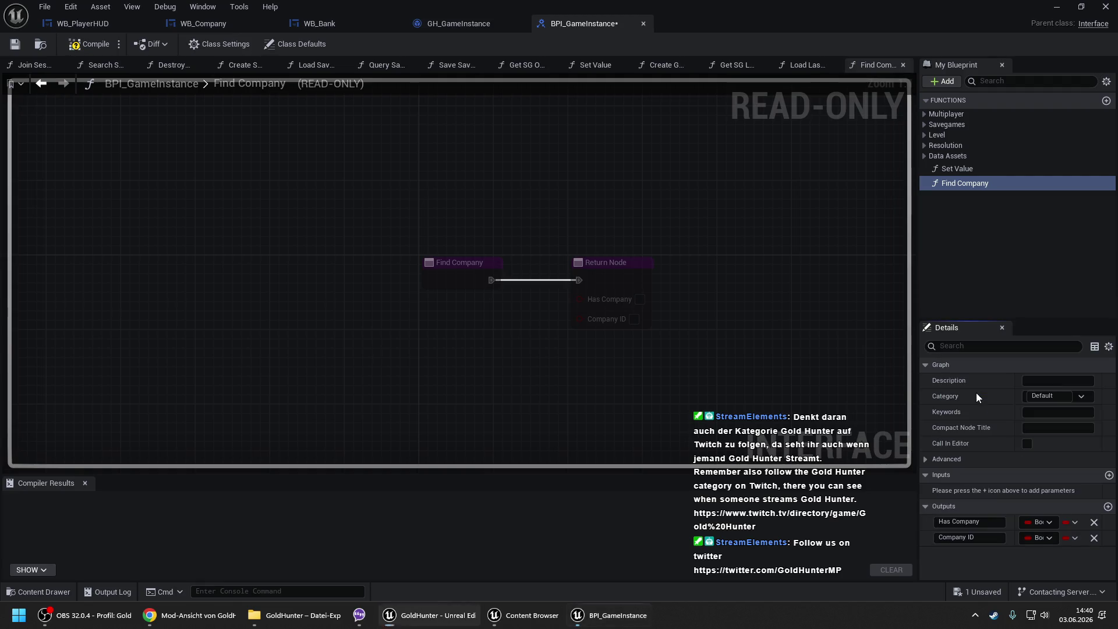
pyautogui.click(204, 23)
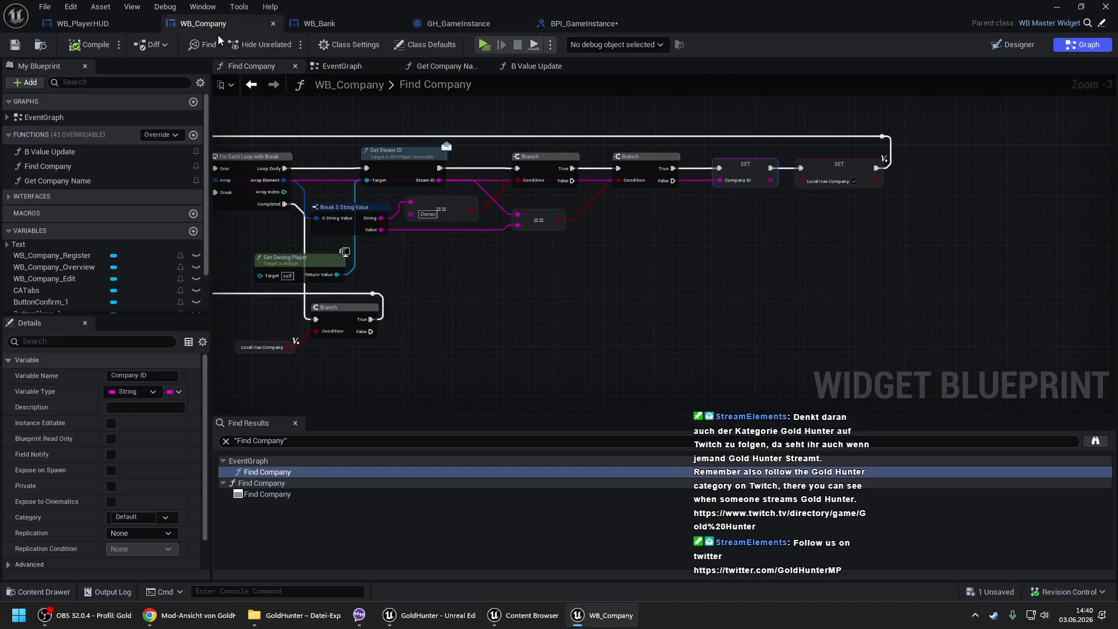
# - Pan WB_Company's Find Company graph across the loop and SET nodes before returning to the interface
pyautogui.moveTo(305, 130)
pyautogui.mouseDown()
pyautogui.moveTo(738, 115)
pyautogui.moveTo(659, 117)
pyautogui.mouseUp()
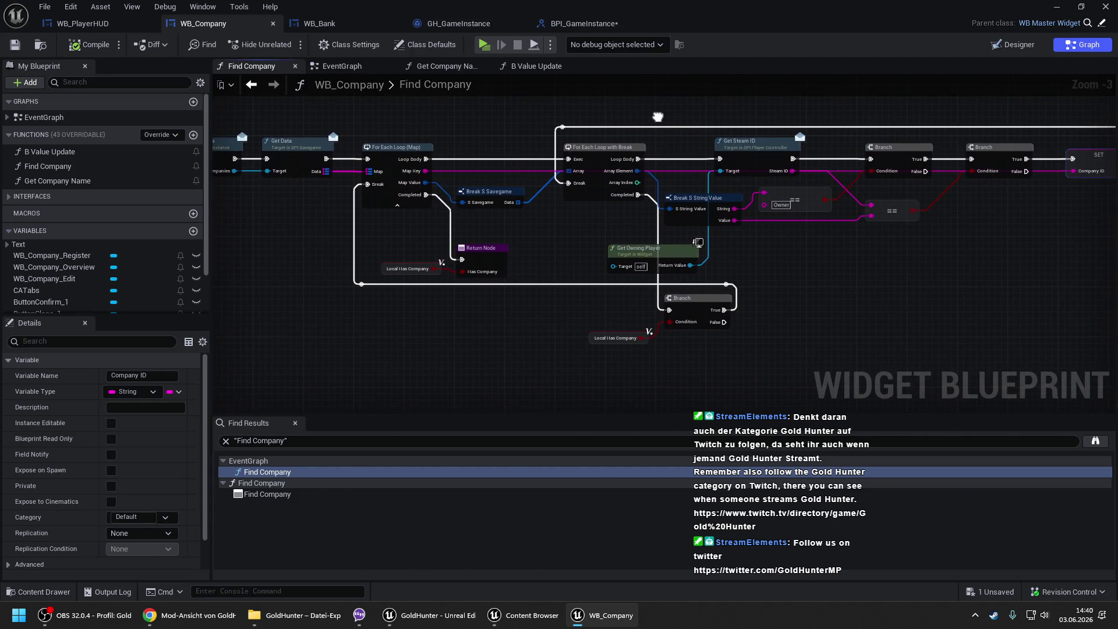
pyautogui.moveTo(561, 229); pyautogui.dragTo(348, 226)
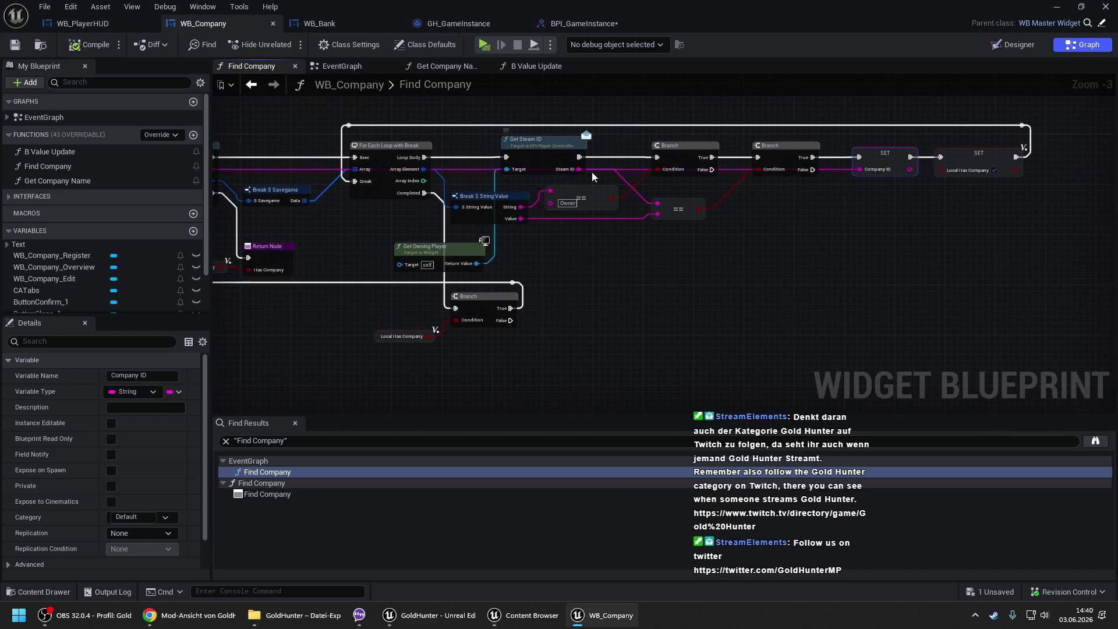
pyautogui.click(604, 25)
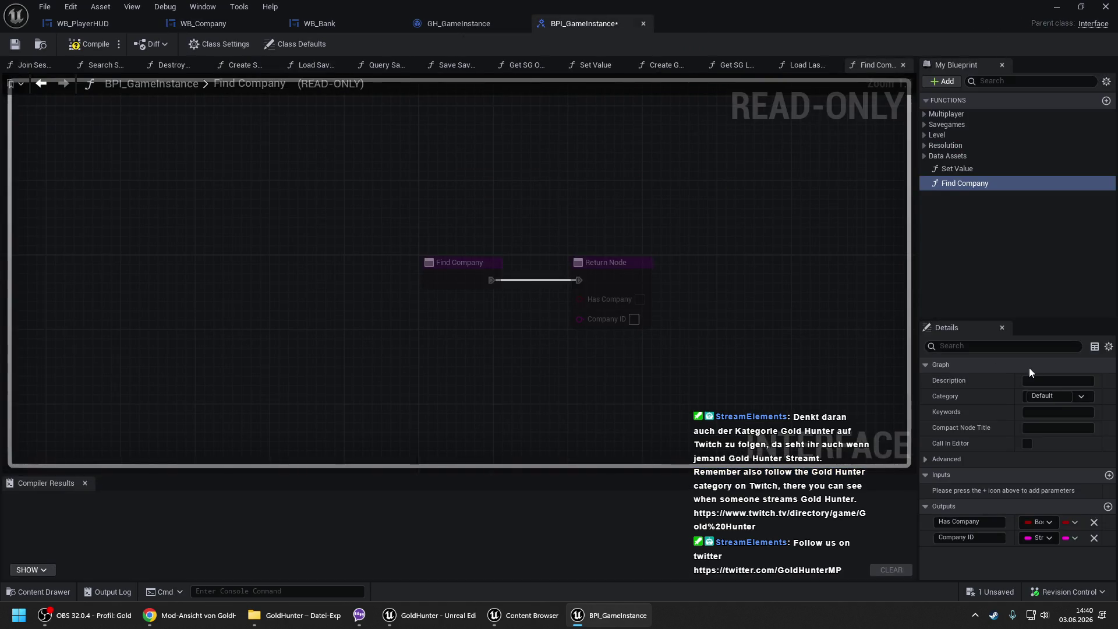
# - Add an input to Find Company and compile BPI_GameInstance
pyautogui.click(1109, 476)
pyautogui.write('Steam ID')
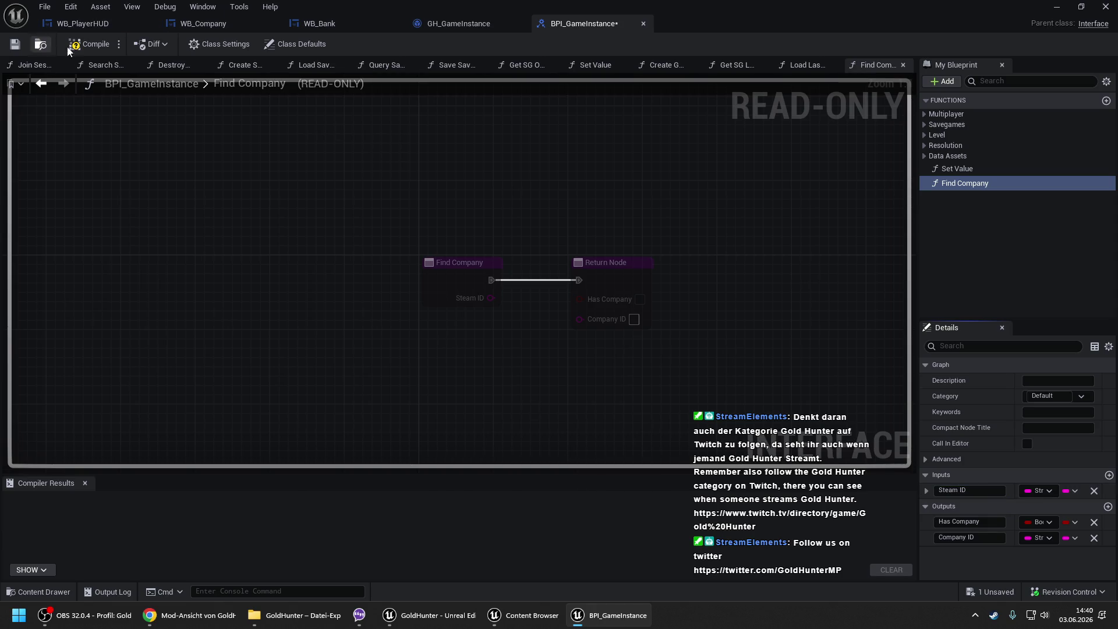
pyautogui.click(126, 42)
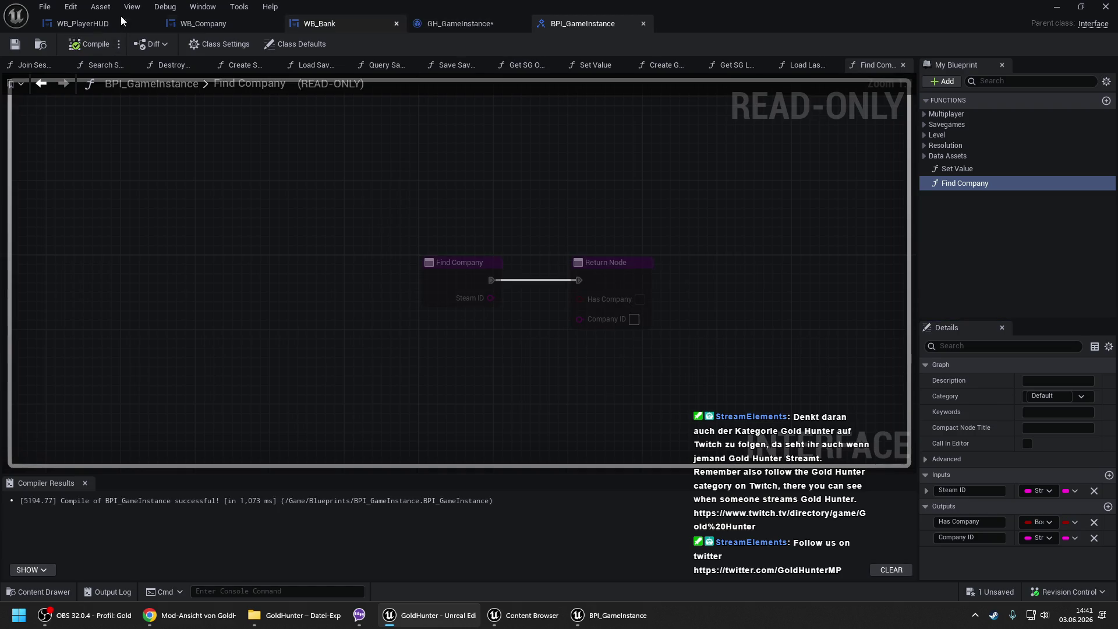
pyautogui.click(442, 23)
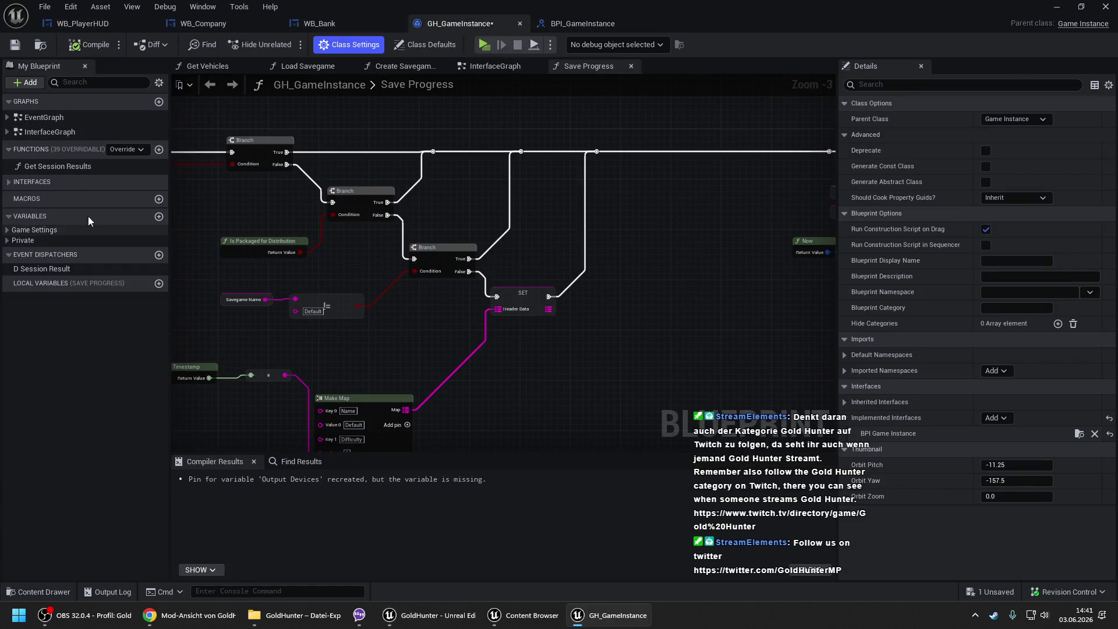
pyautogui.click(607, 26)
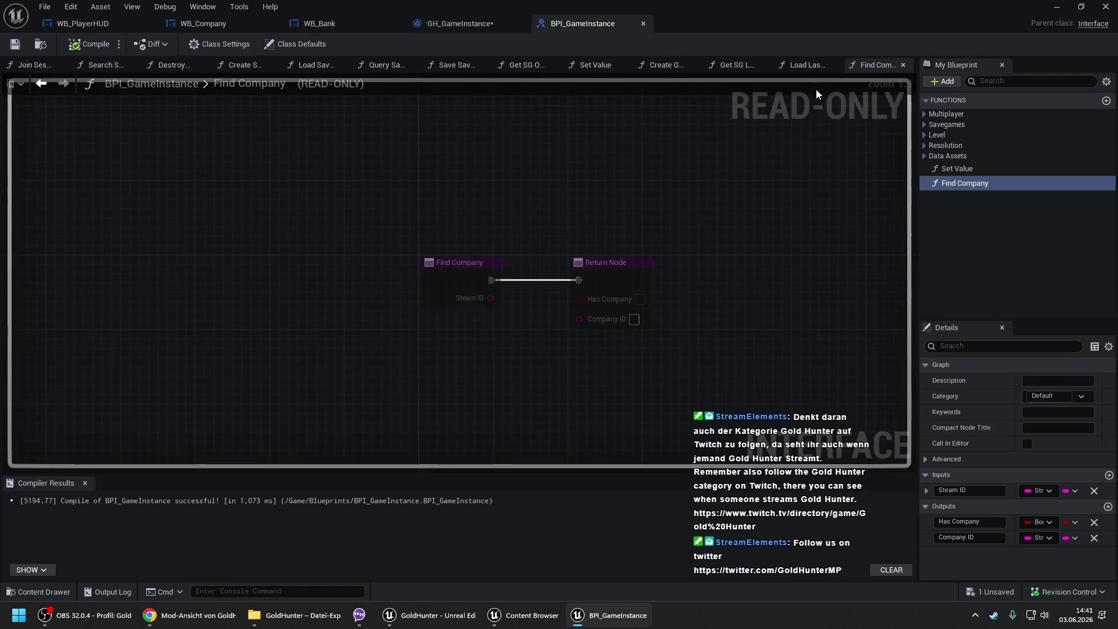
# - Assign Find Company to a new Company category and recompile the interface
pyautogui.click(1063, 395)
pyautogui.click(1053, 396)
pyautogui.write('Company')
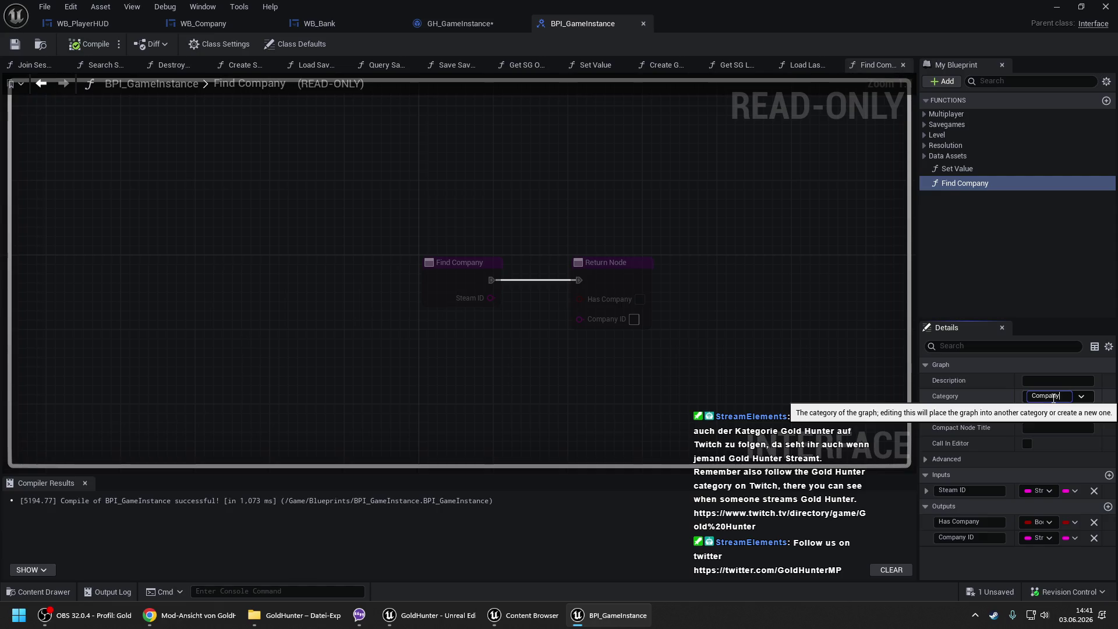
pyautogui.press('Return')
pyautogui.click(95, 45)
pyautogui.click(463, 24)
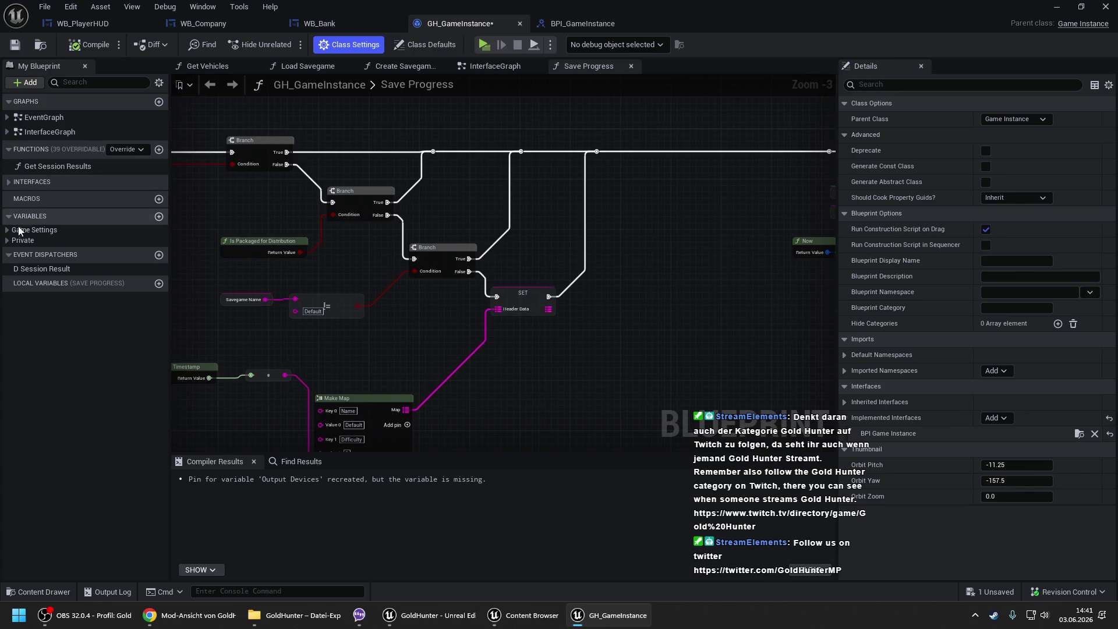
# - Open GH_GameInstance's Find Company implementation under Interfaces > Company and select WB_Company's Find Company nodes
pyautogui.click(9, 182)
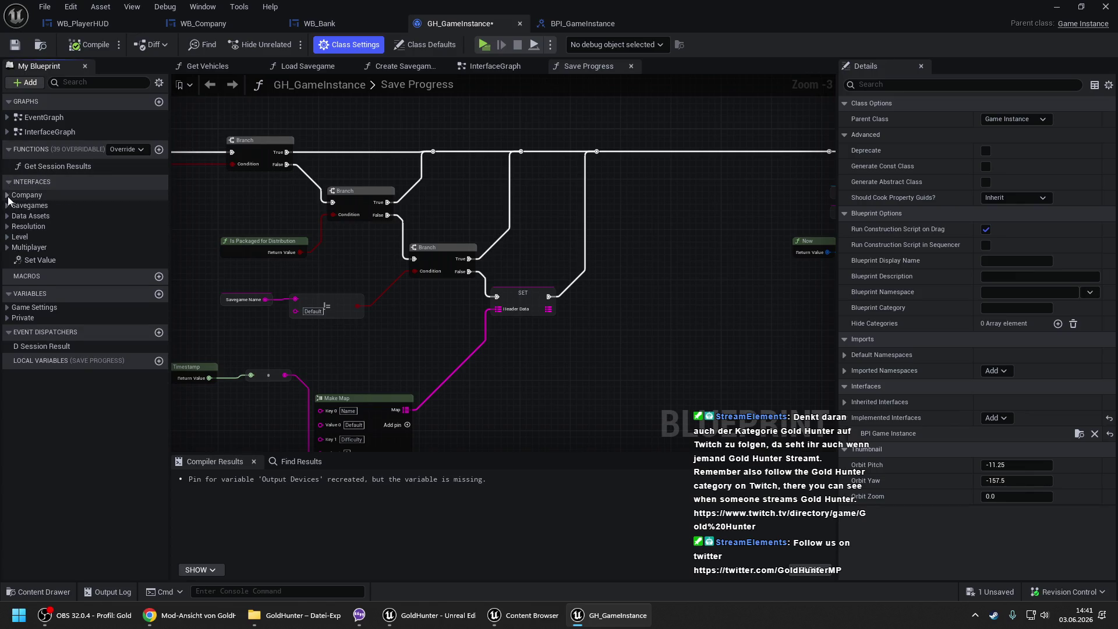
pyautogui.click(8, 196)
pyautogui.doubleClick(54, 212)
pyautogui.click(204, 24)
pyautogui.scroll(-3, 238, 123)
pyautogui.moveTo(328, 123); pyautogui.dragTo(819, 282)
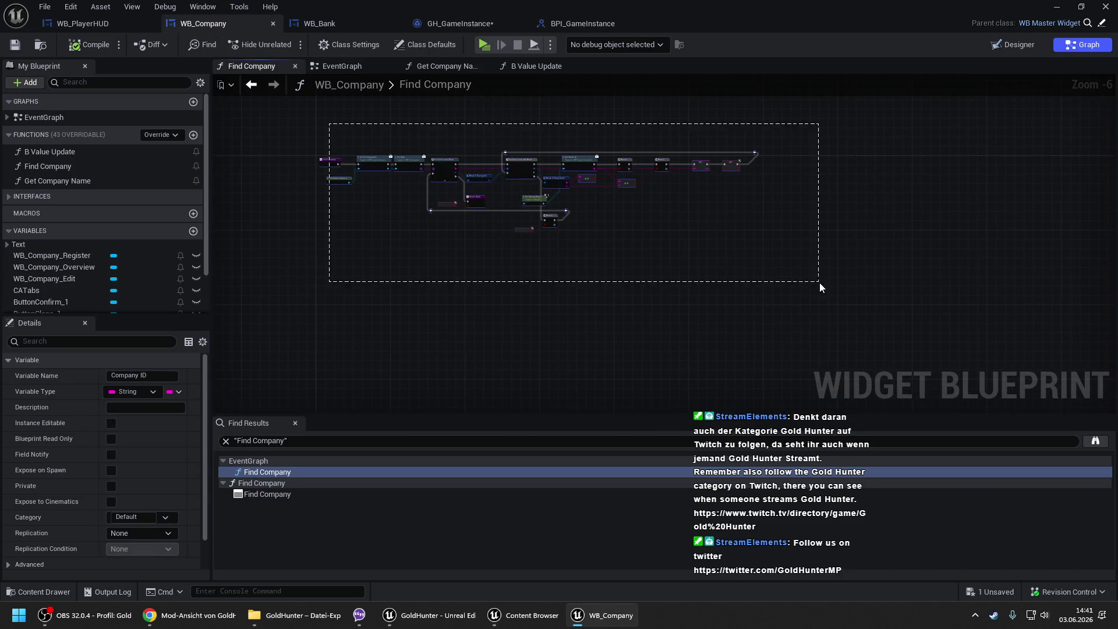
# - Paste the company-search nodes into GH_GameInstance's Find Company and wire them to the entry node
pyautogui.click(476, 24)
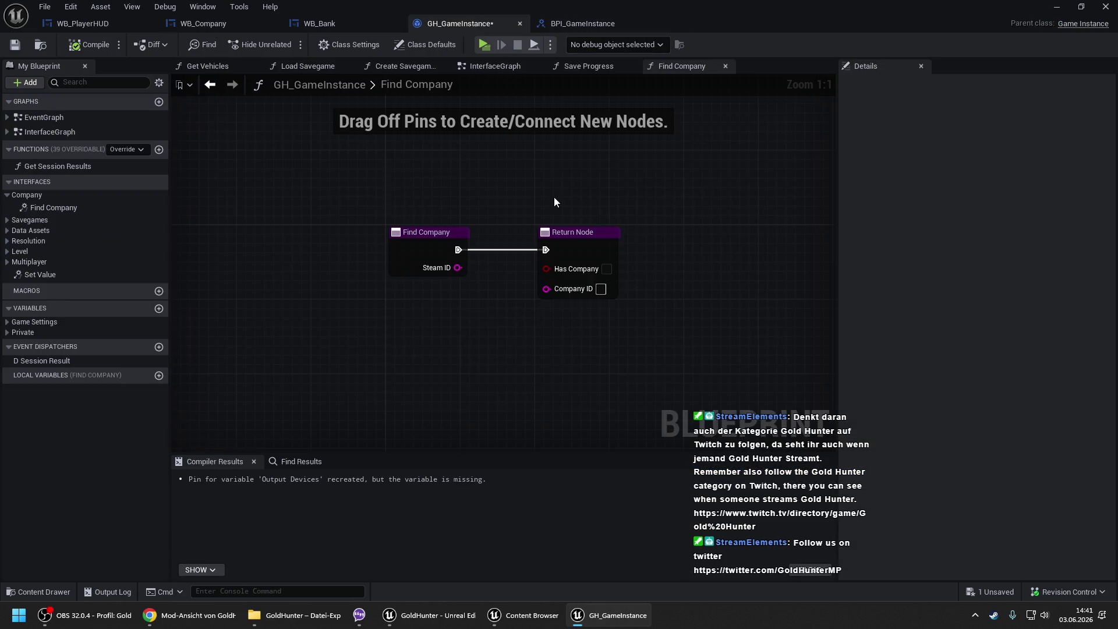
pyautogui.moveTo(651, 200); pyautogui.dragTo(445, 198)
pyautogui.moveTo(373, 229)
pyautogui.mouseDown()
pyautogui.moveTo(387, 196)
pyautogui.moveTo(576, 116)
pyautogui.mouseUp()
pyautogui.click(246, 232)
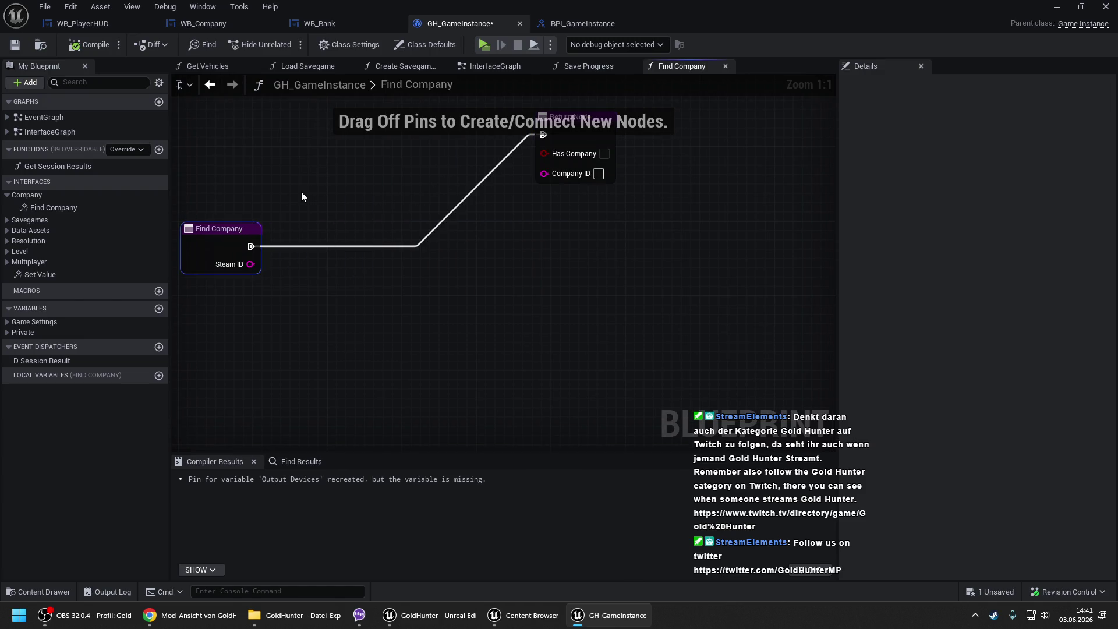
pyautogui.moveTo(301, 197); pyautogui.dragTo(315, 220)
pyautogui.scroll(-3, 429, 200)
pyautogui.hotkey('ctrl', 'v')
pyautogui.moveTo(331, 236); pyautogui.dragTo(530, 253)
pyautogui.moveTo(342, 269); pyautogui.dragTo(226, 258)
pyautogui.moveTo(458, 176); pyautogui.dragTo(322, 130)
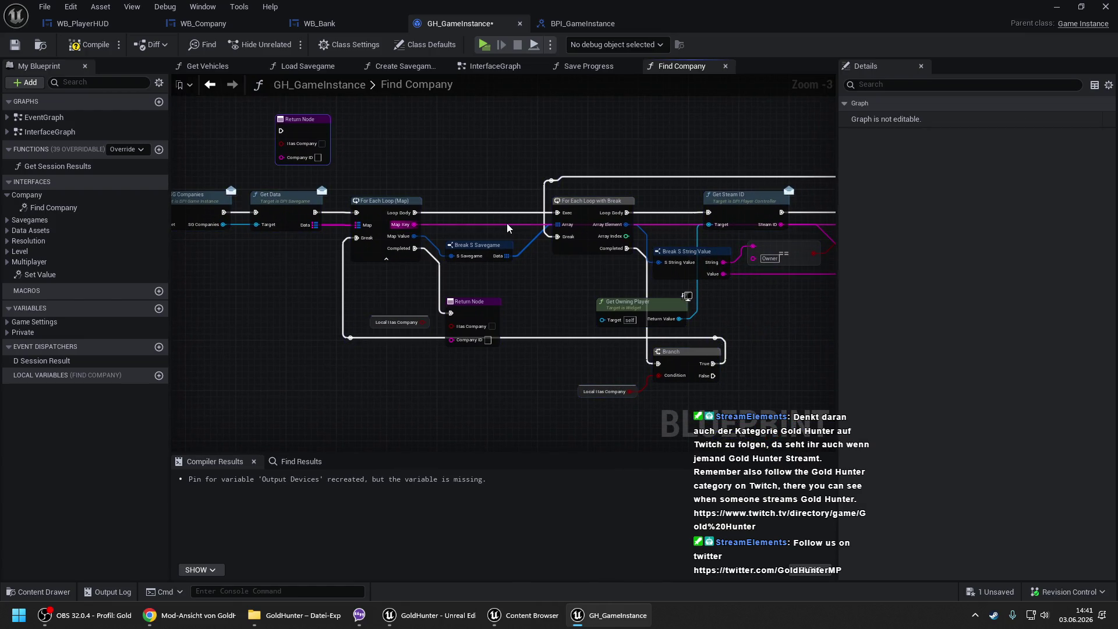
# - Turn the SET nodes into local variables Local Has Company and Local Company ID
pyautogui.moveTo(523, 283); pyautogui.dragTo(180, 270)
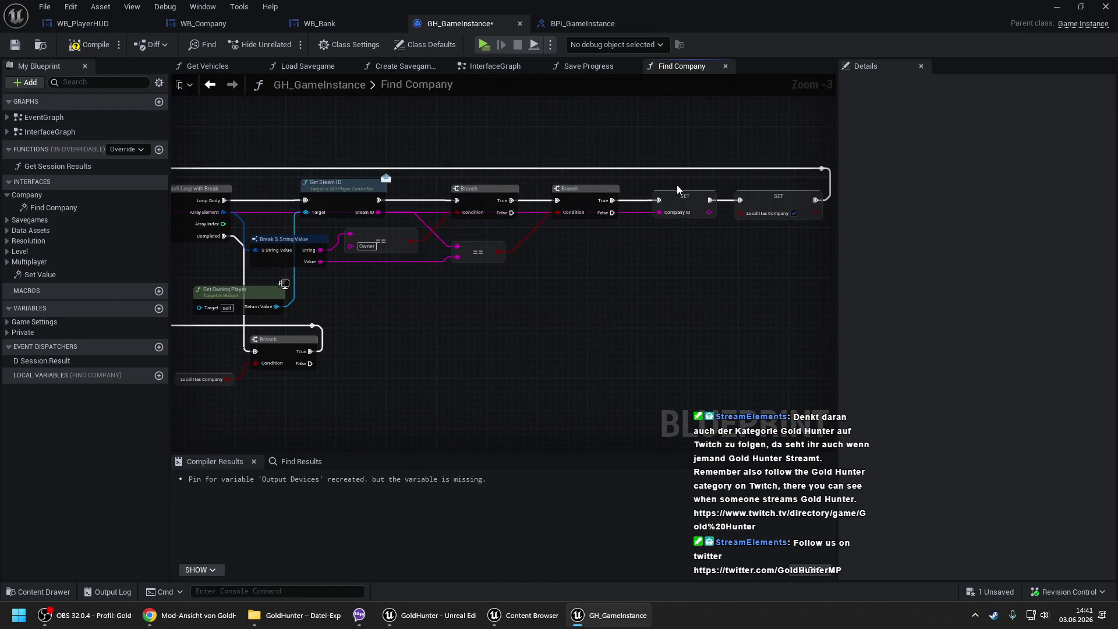
pyautogui.rightClick(749, 200)
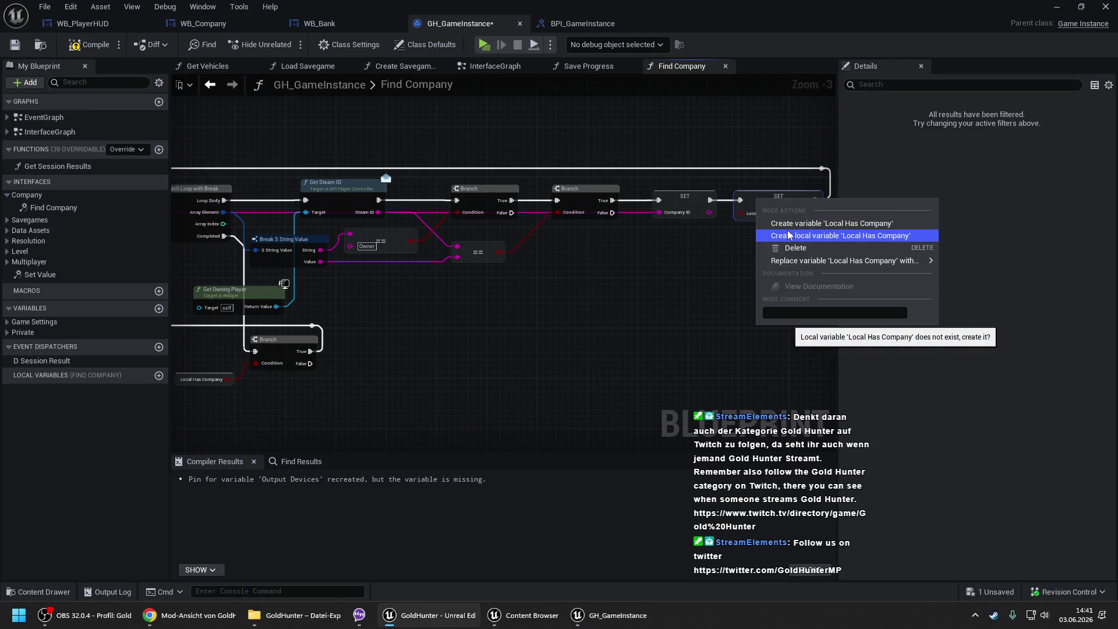
pyautogui.click(706, 204)
pyautogui.click(670, 196)
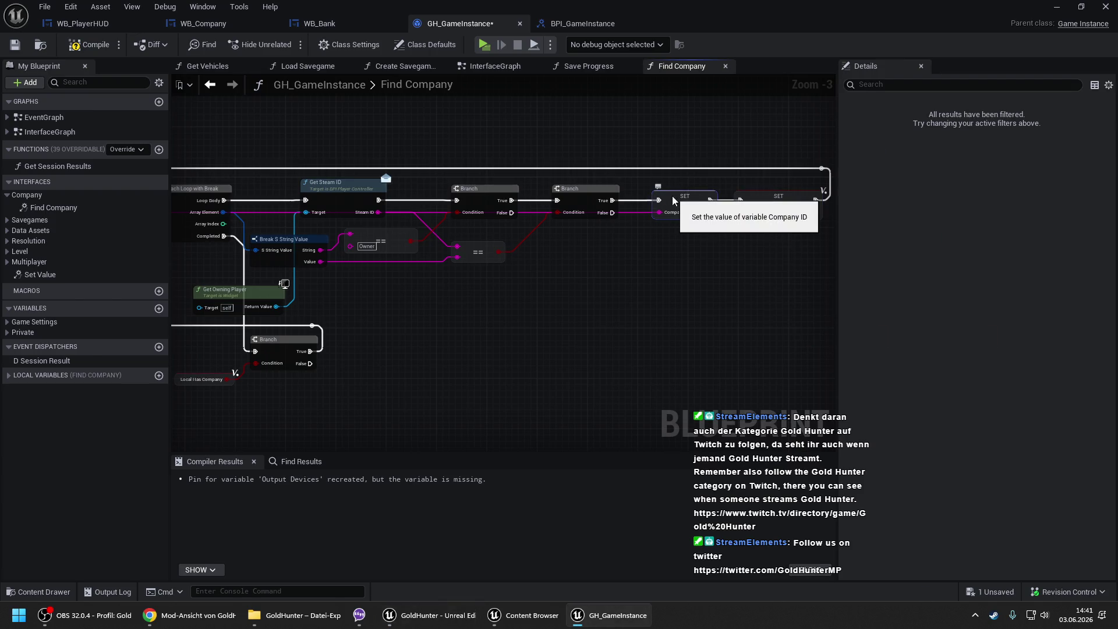
pyautogui.rightClick(674, 199)
pyautogui.click(990, 118)
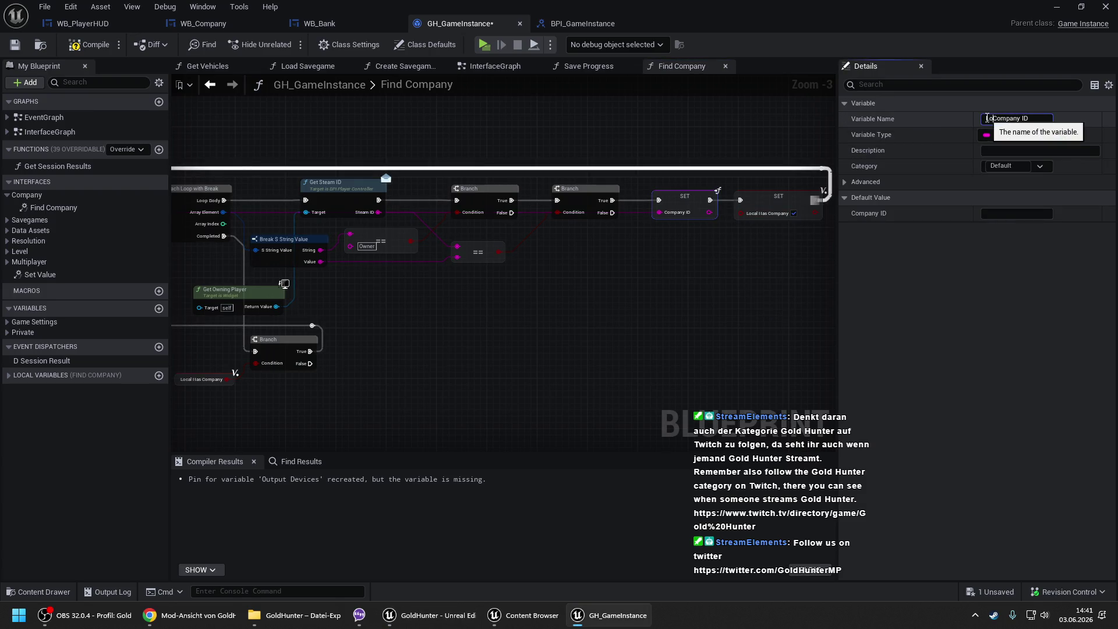
pyautogui.write('Local')
pyautogui.press('Return')
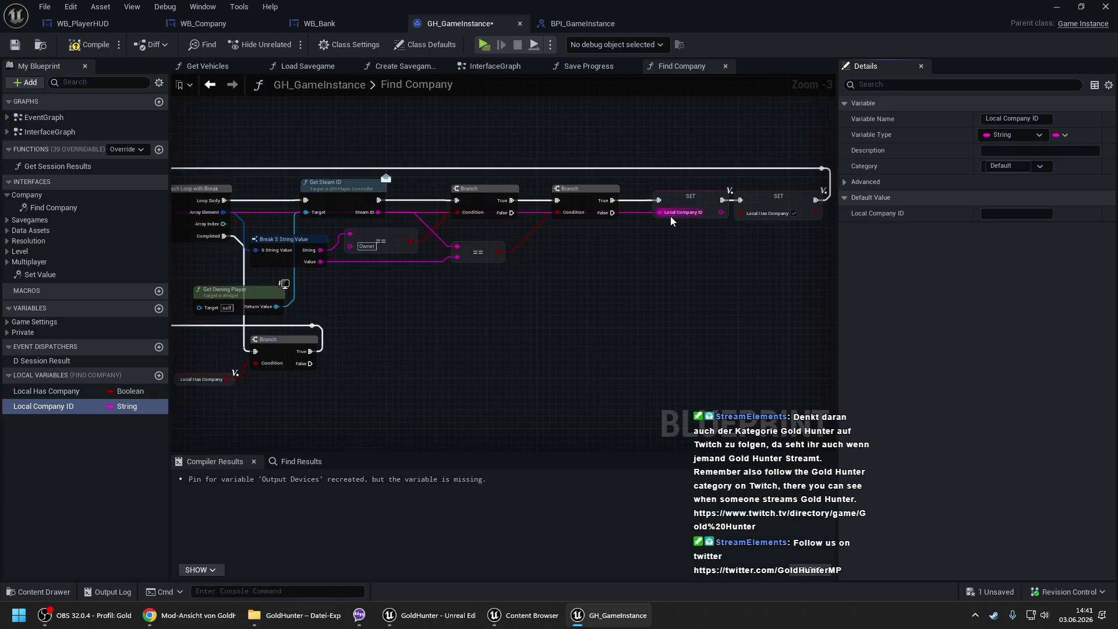
# - Replace Get Owning Player and Get Steam ID with the function's Steam ID input in the comparison
pyautogui.scroll(1, 516, 219)
pyautogui.moveTo(539, 238); pyautogui.dragTo(448, 276)
pyautogui.write('get steamid')
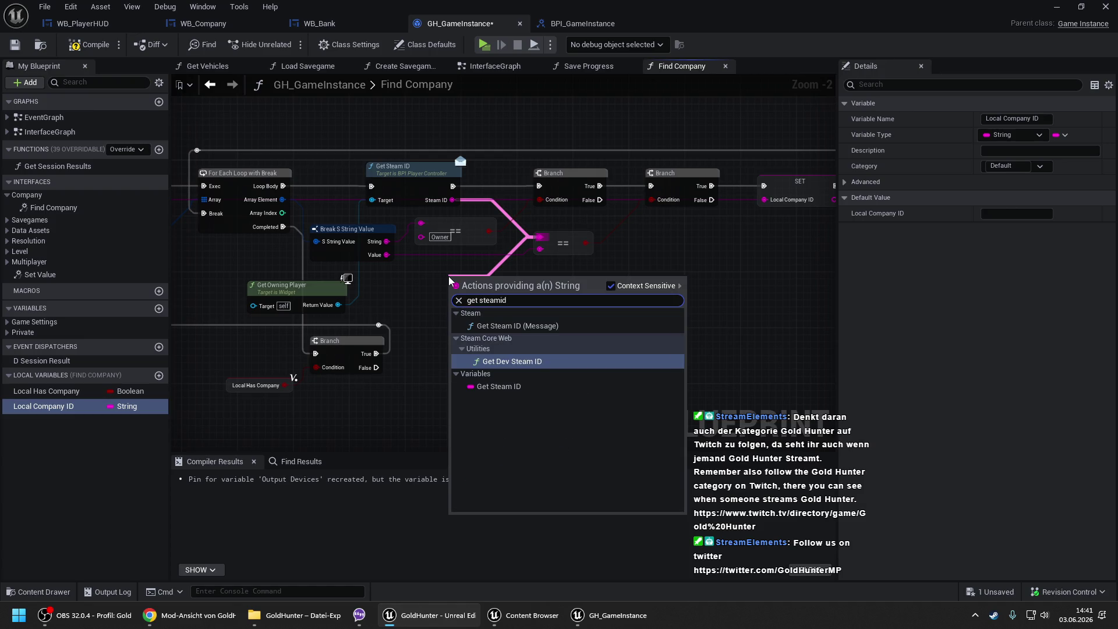
pyautogui.press('Escape')
pyautogui.press('Delete')
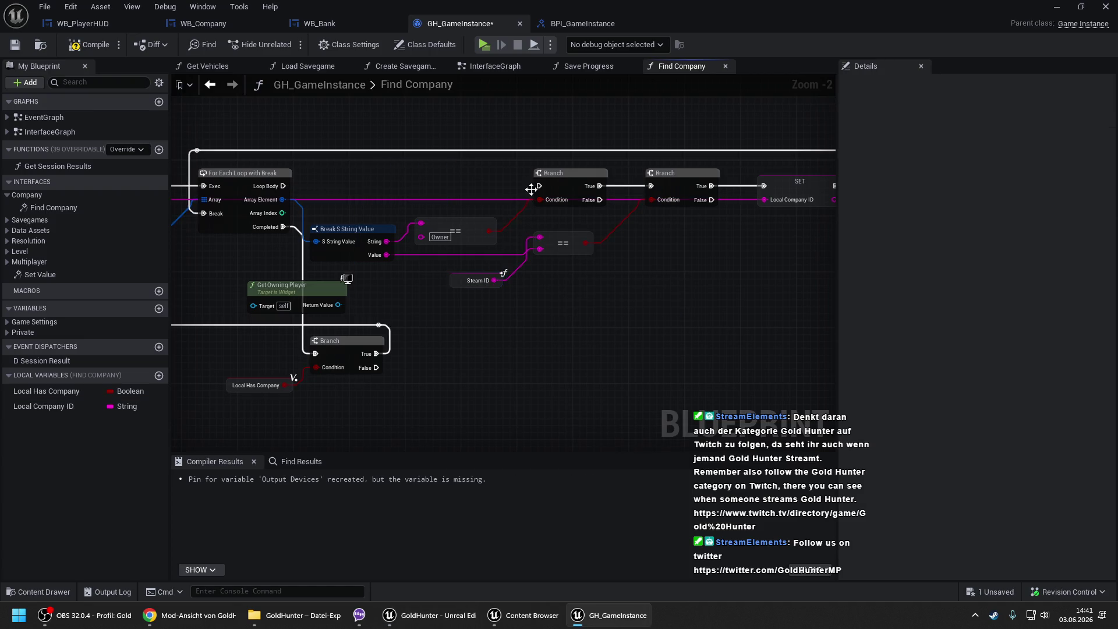
pyautogui.moveTo(539, 186); pyautogui.dragTo(283, 186)
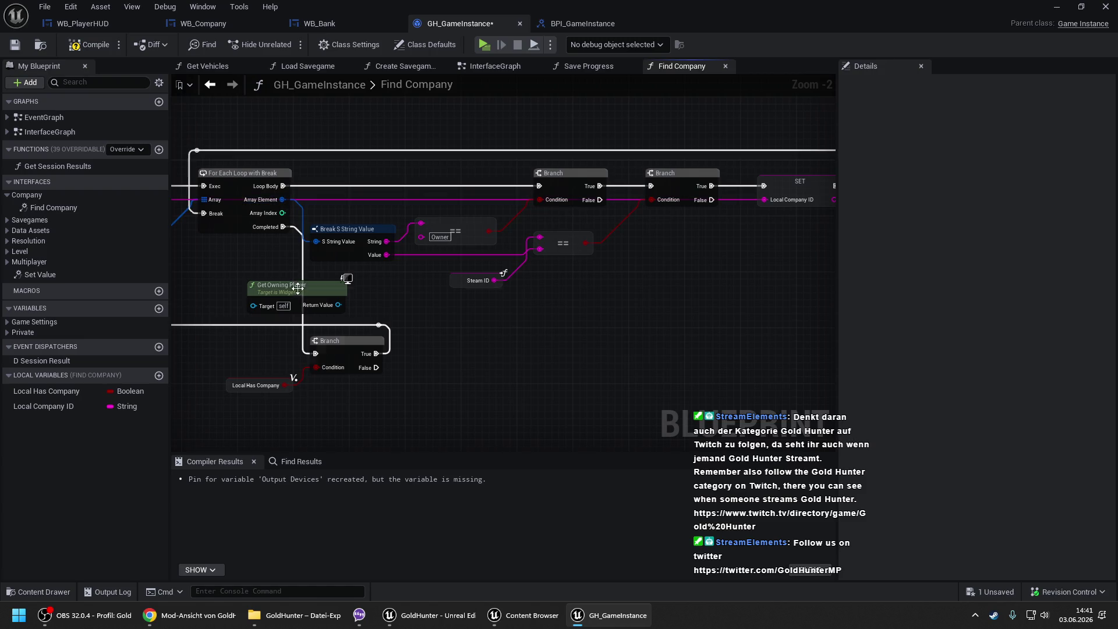
pyautogui.click(299, 285)
pyautogui.press('Delete')
pyautogui.click(461, 282)
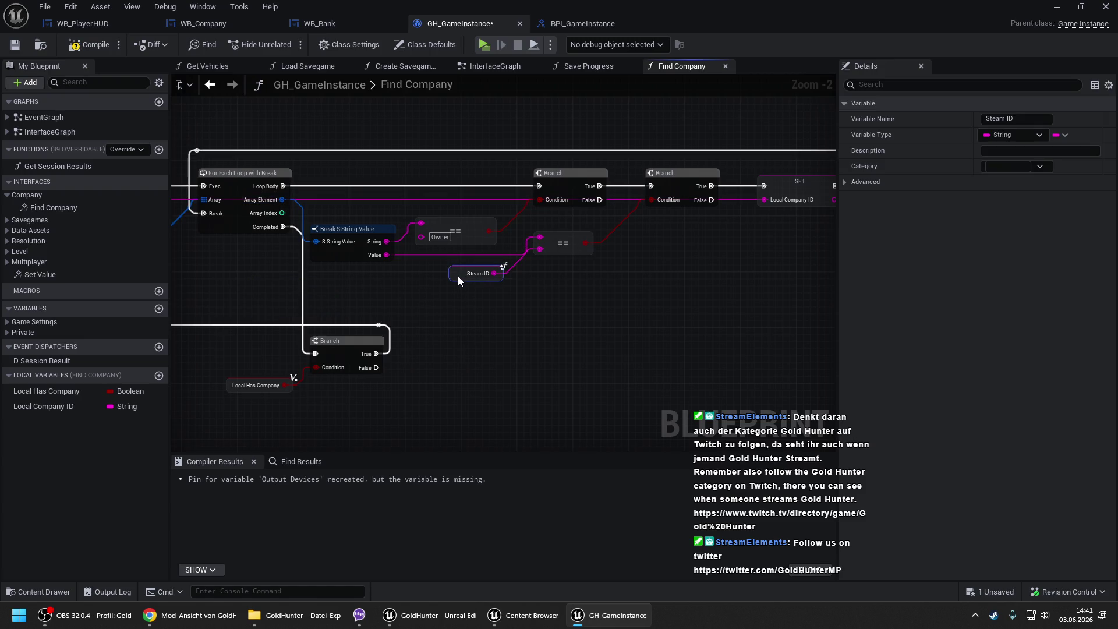
pyautogui.moveTo(387, 255)
pyautogui.mouseDown()
pyautogui.moveTo(527, 246)
pyautogui.moveTo(539, 249)
pyautogui.moveTo(497, 282)
pyautogui.moveTo(714, 281)
pyautogui.moveTo(448, 260)
pyautogui.moveTo(445, 240)
pyautogui.moveTo(489, 247)
pyautogui.mouseUp()
pyautogui.click(544, 302)
# - Wire the local values into the Return Node and compile GH_GameInstance
pyautogui.moveTo(44, 406); pyautogui.dragTo(488, 267)
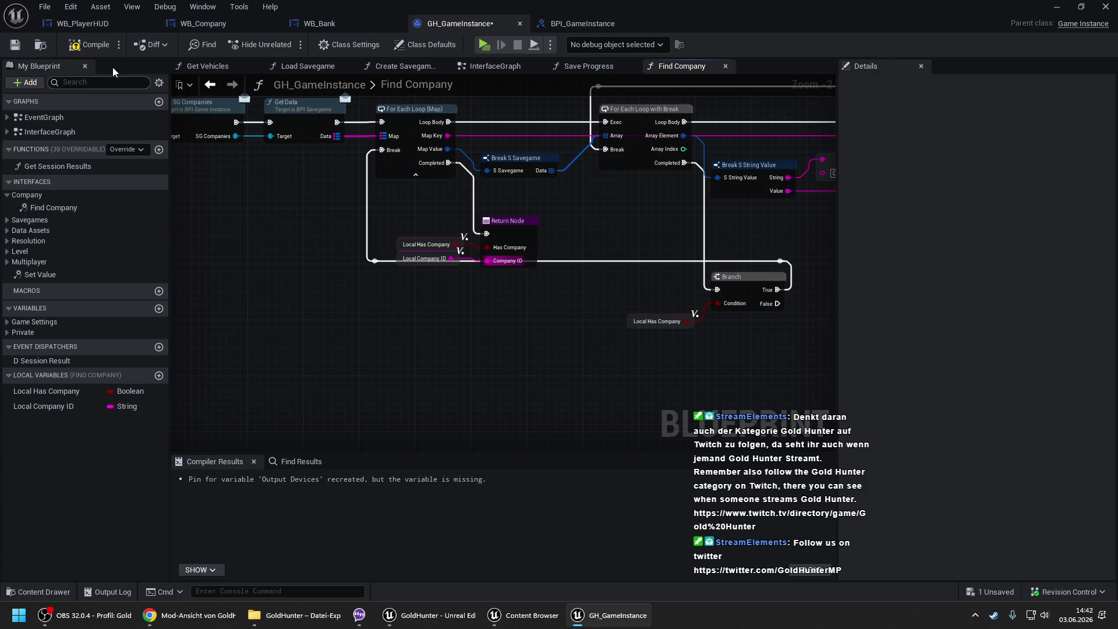
pyautogui.click(93, 44)
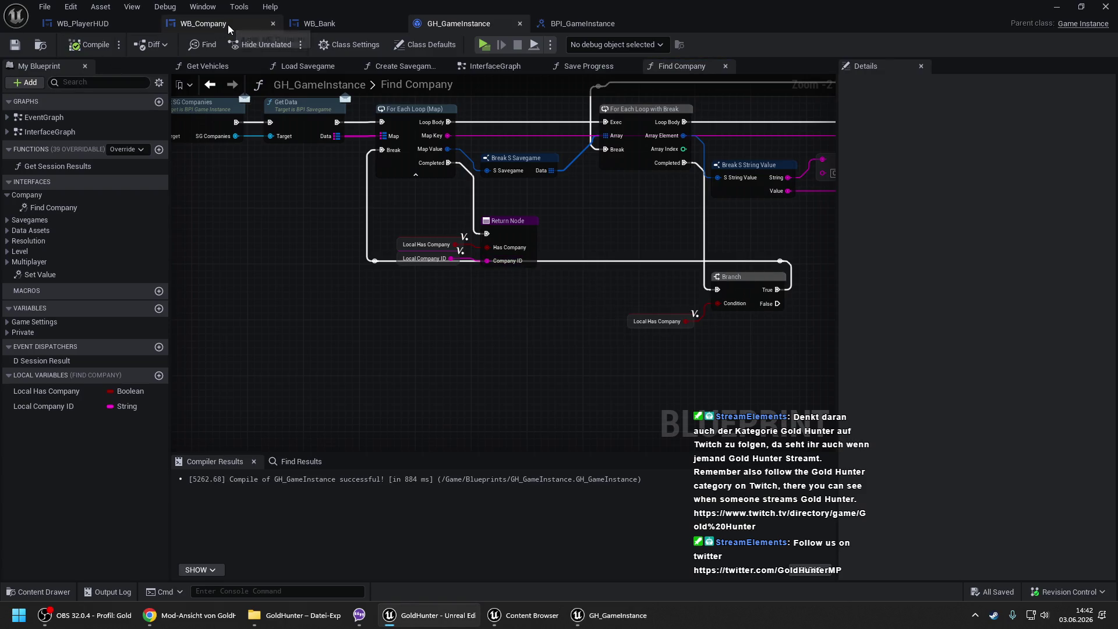
pyautogui.click(200, 24)
# - Add Get Game Instance and the interface Find Company call to WB_Company's EventGraph
pyautogui.click(342, 66)
pyautogui.scroll(3, 554, 149)
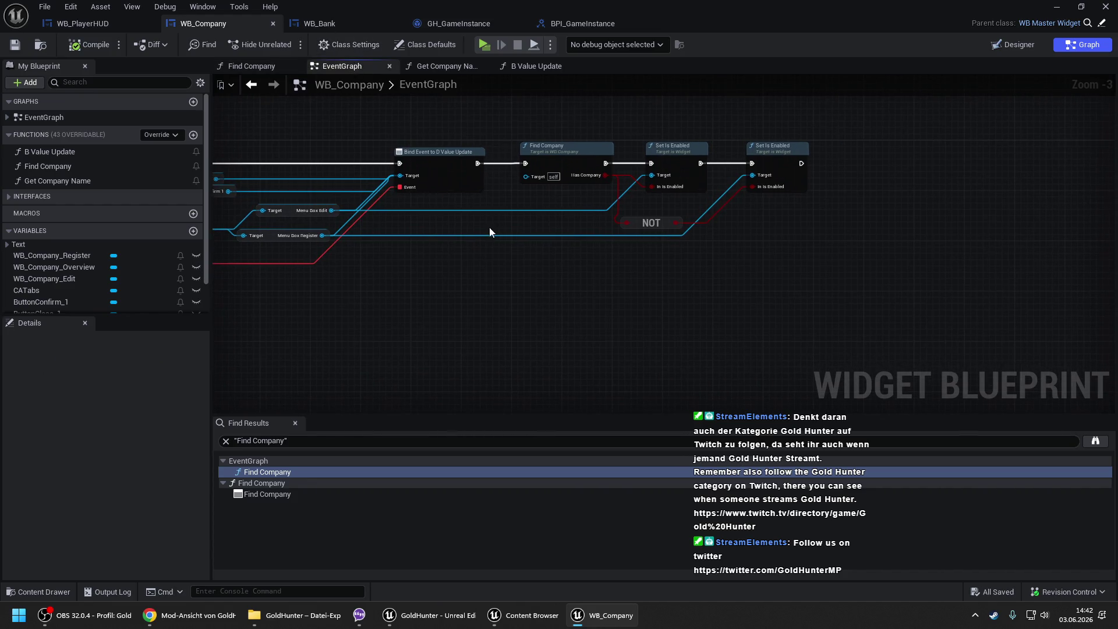
pyautogui.rightClick(386, 279)
pyautogui.write('get game inst')
pyautogui.press('Return')
pyautogui.moveTo(441, 288); pyautogui.dragTo(475, 246)
pyautogui.write('cast gh')
pyautogui.press('Return')
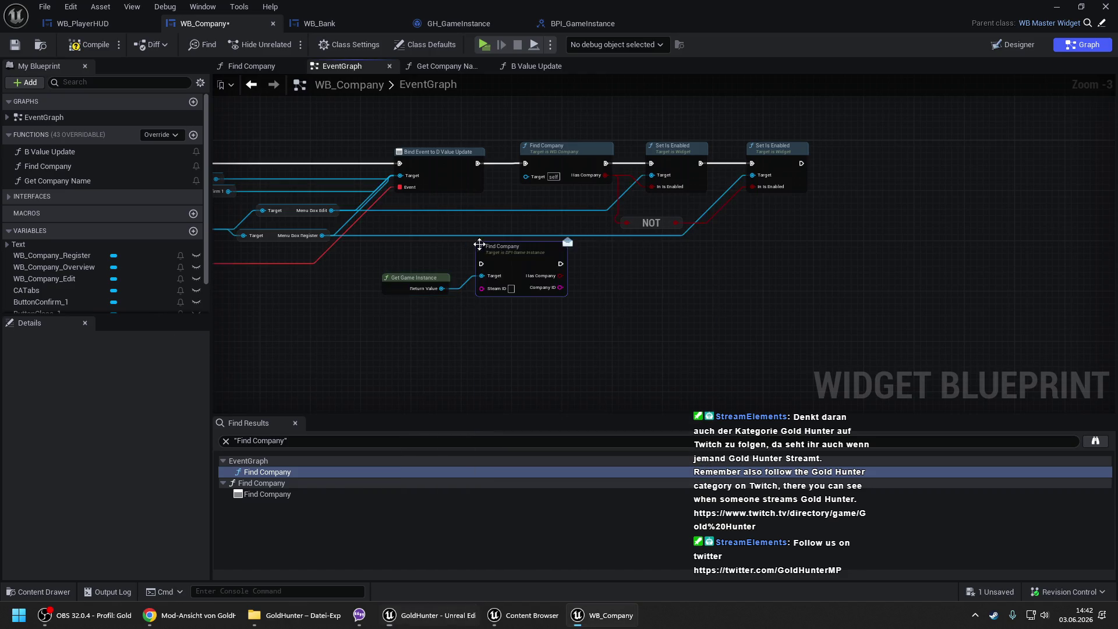
# - Drive the NOT node from the new Has Company output and set Company ID from its result
pyautogui.moveTo(626, 134); pyautogui.dragTo(848, 285)
pyautogui.moveTo(676, 169); pyautogui.dragTo(762, 168)
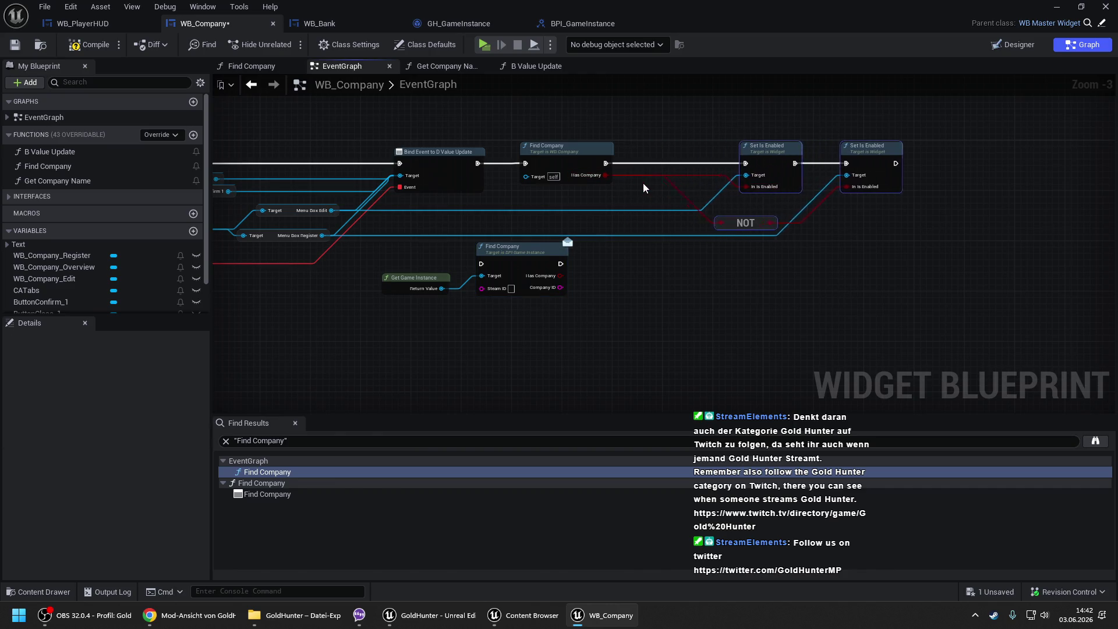
pyautogui.moveTo(740, 223); pyautogui.dragTo(833, 223)
pyautogui.click(608, 180)
pyautogui.scroll(2, 622, 191)
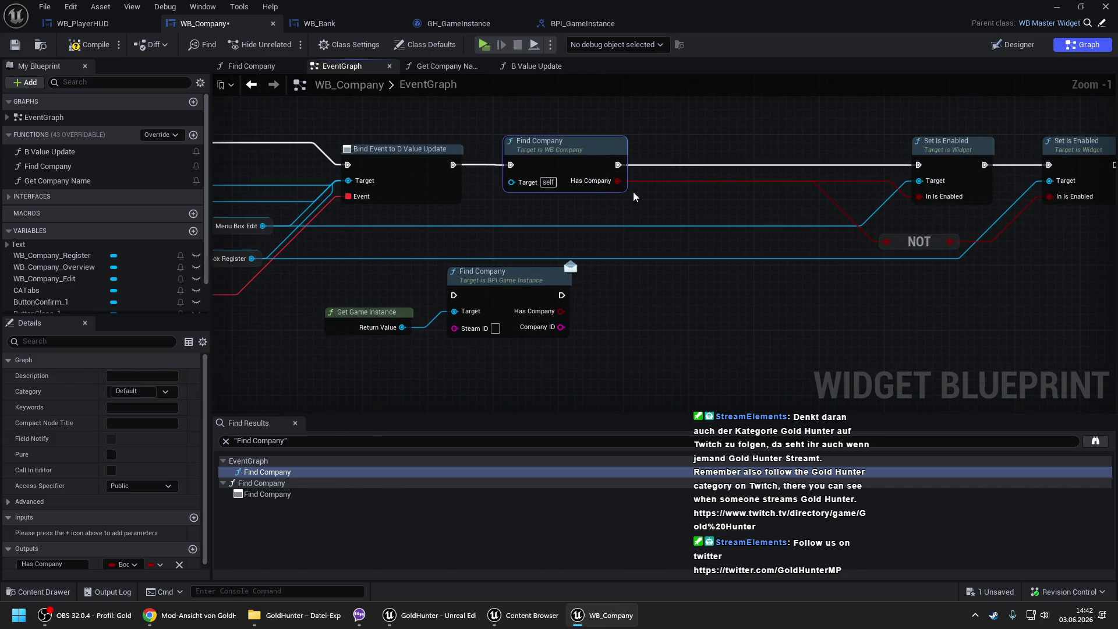
pyautogui.moveTo(618, 181); pyautogui.dragTo(559, 312)
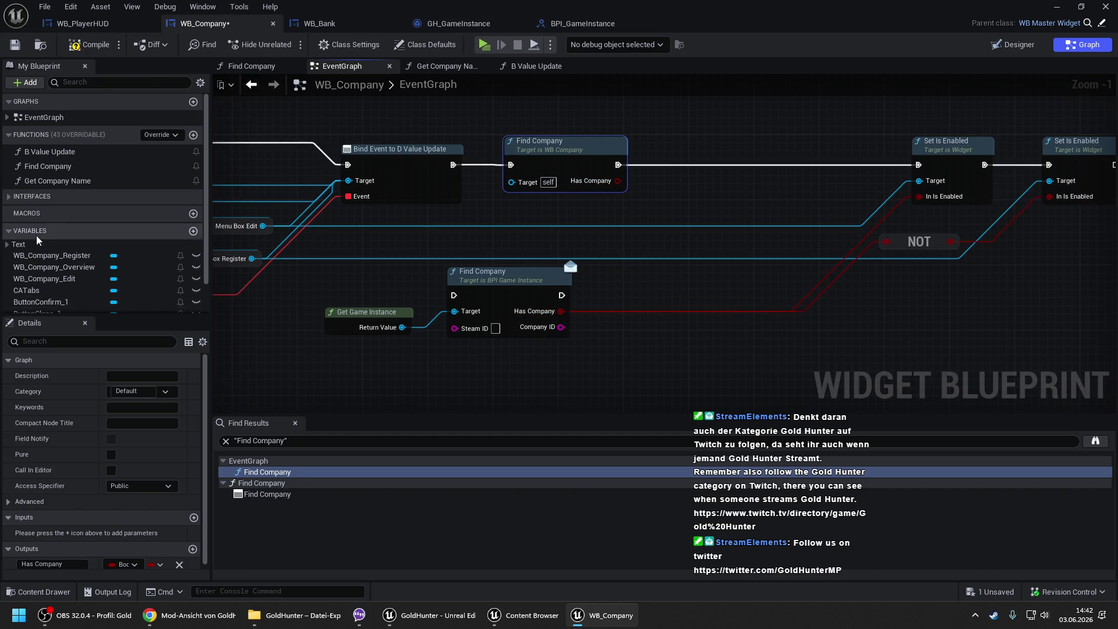
pyautogui.scroll(-2, 48, 286)
pyautogui.moveTo(48, 286)
pyautogui.mouseDown()
pyautogui.moveTo(566, 328)
pyautogui.moveTo(623, 291)
pyautogui.mouseUp()
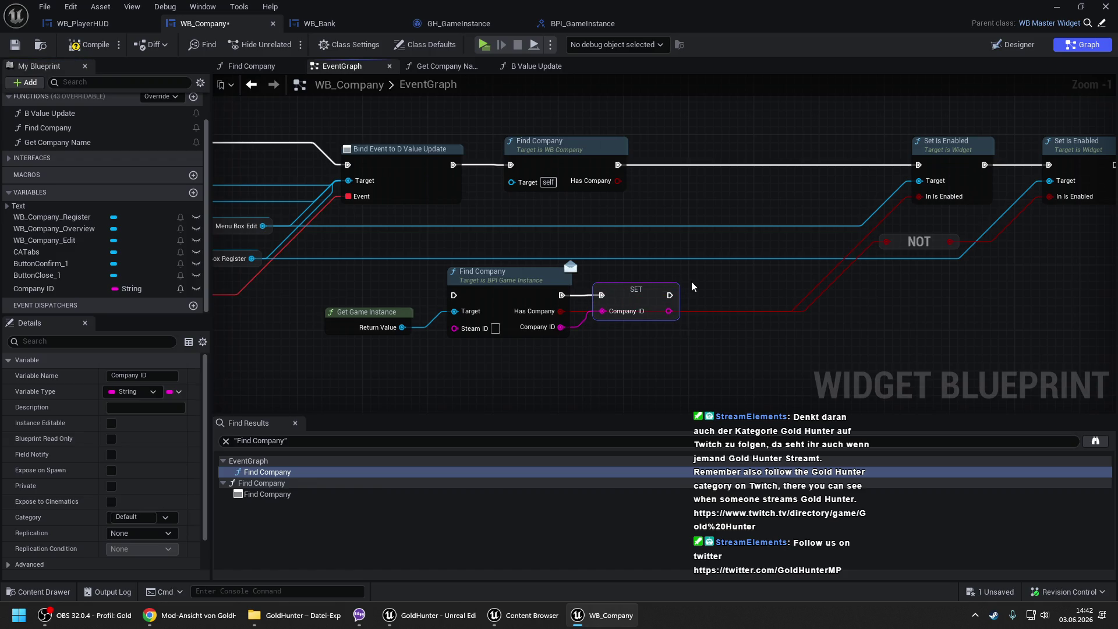
# - Delete the old Find Company node and connect the new call and SET into the Set Is Enabled chain
pyautogui.click(588, 157)
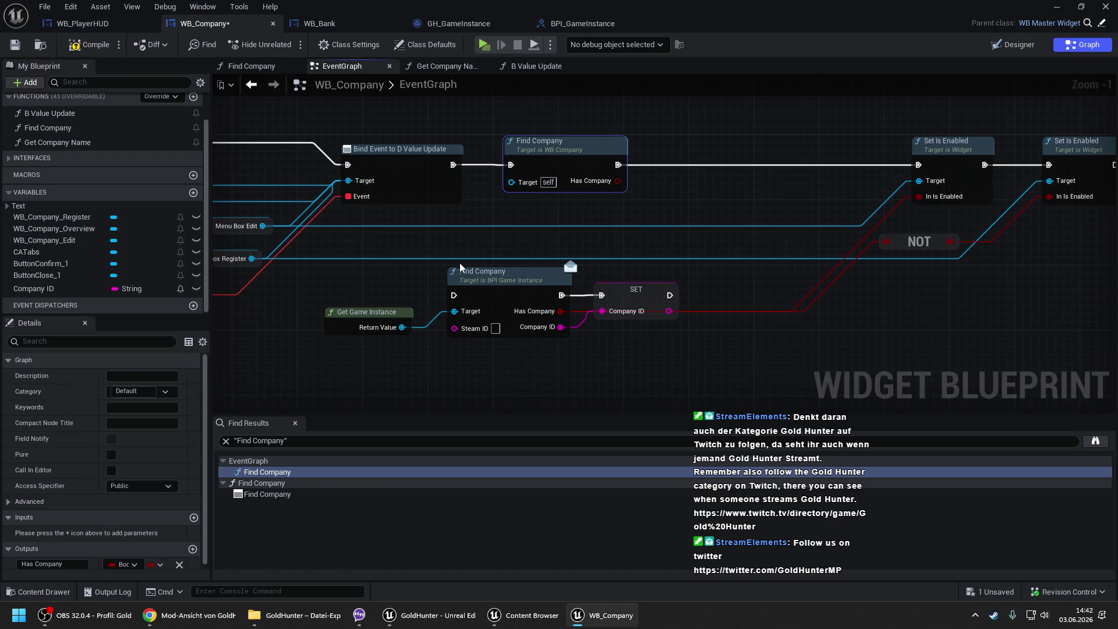
pyautogui.press('Delete')
pyautogui.moveTo(460, 261); pyautogui.dragTo(614, 348)
pyautogui.moveTo(503, 280)
pyautogui.mouseDown()
pyautogui.moveTo(617, 151)
pyautogui.moveTo(631, 151)
pyautogui.moveTo(462, 164)
pyautogui.mouseUp()
pyautogui.moveTo(807, 170); pyautogui.dragTo(930, 172)
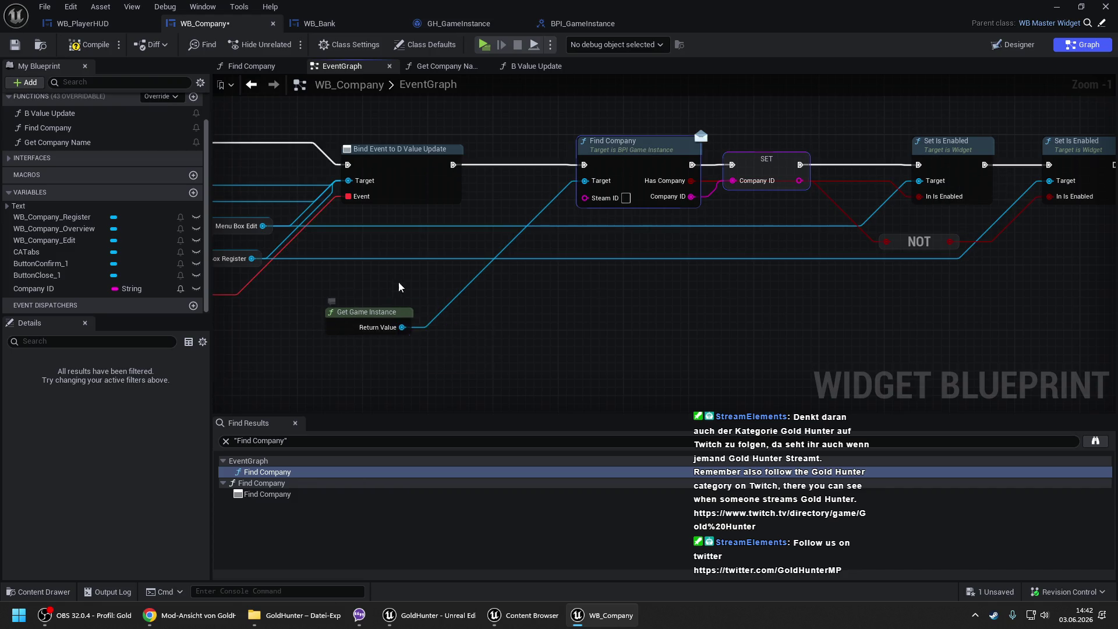
# - Add Get Owning Player feeding a Get Steam ID call
pyautogui.moveTo(327, 332); pyautogui.dragTo(417, 251)
pyautogui.rightClick(344, 344)
pyautogui.write('get owning')
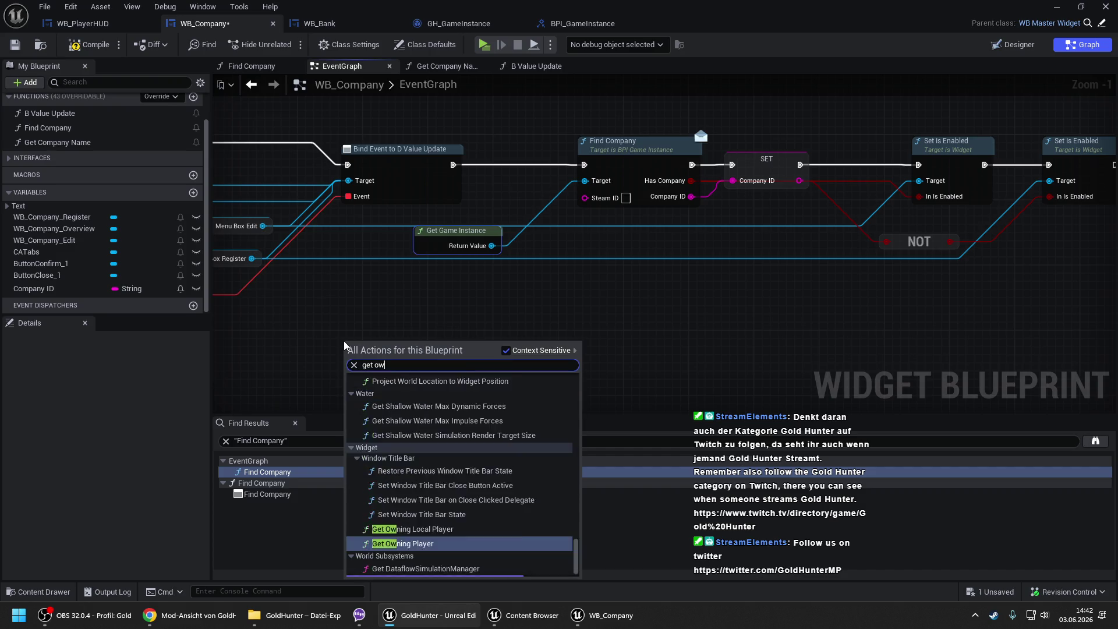
pyautogui.press('Return')
pyautogui.moveTo(450, 368); pyautogui.dragTo(483, 314)
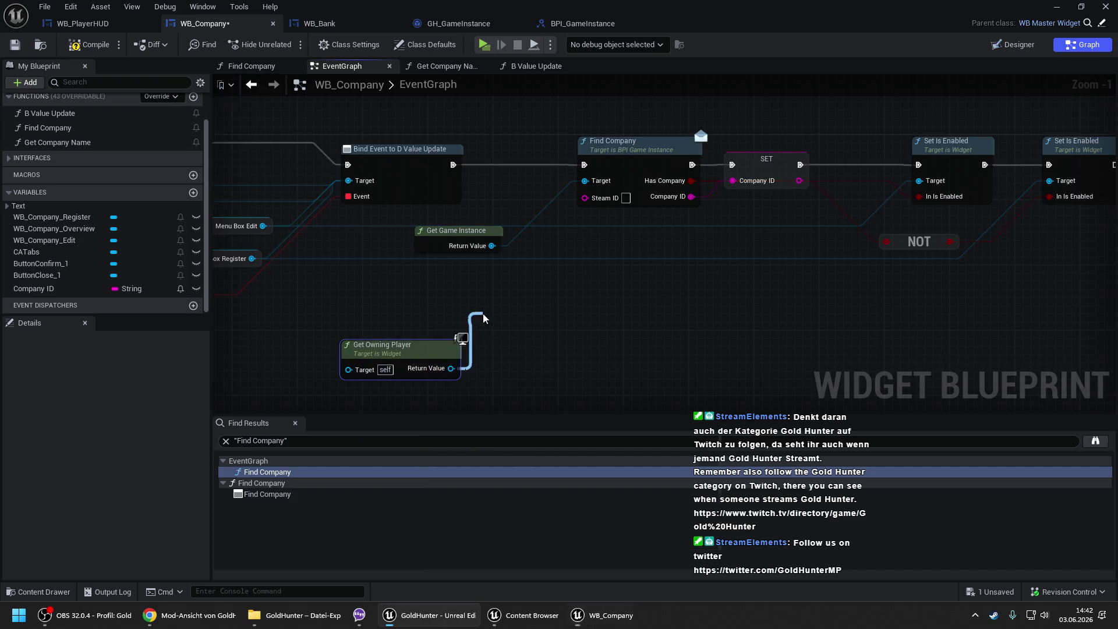
pyautogui.write('get steamid')
pyautogui.press('Return')
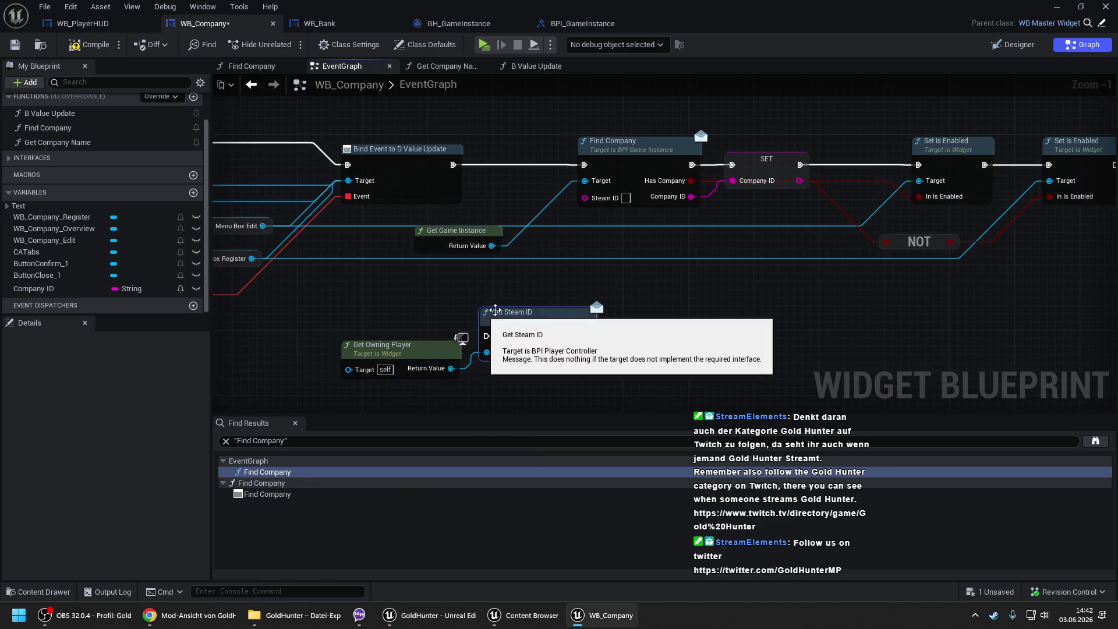
# - Insert Get Steam ID into the execution chain ahead of Find Company
pyautogui.scroll(-2, 835, 281)
pyautogui.moveTo(835, 280)
pyautogui.mouseDown()
pyautogui.moveTo(422, 152)
pyautogui.moveTo(504, 162)
pyautogui.mouseUp()
pyautogui.scroll(1, 361, 279)
pyautogui.moveTo(375, 295)
pyautogui.mouseDown()
pyautogui.moveTo(422, 160)
pyautogui.moveTo(319, 170)
pyautogui.mouseUp()
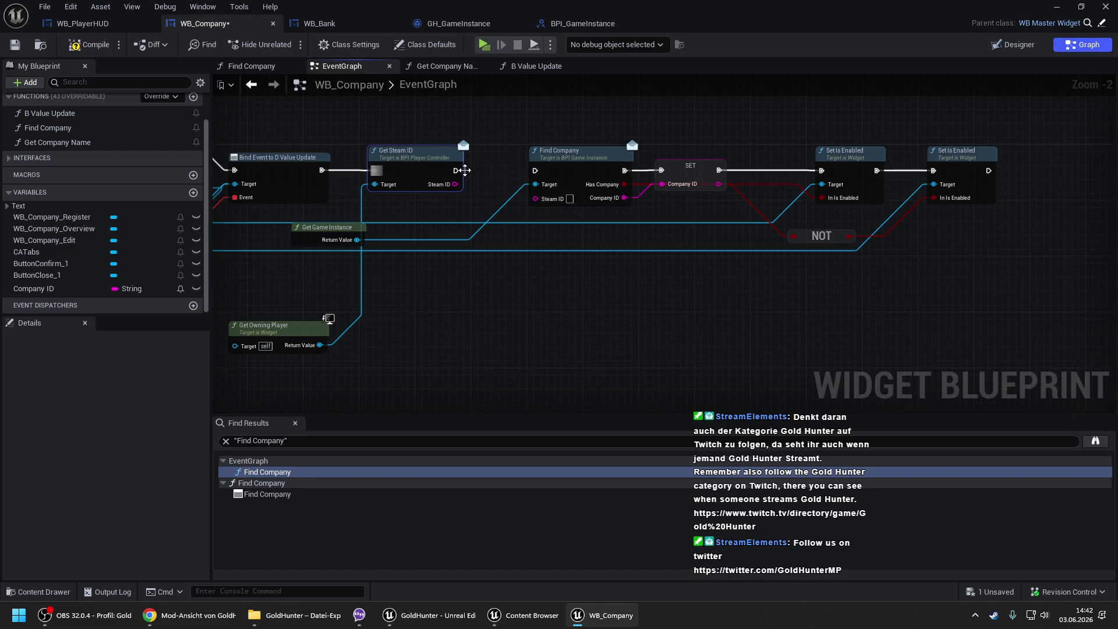
pyautogui.moveTo(456, 170)
pyautogui.mouseDown()
pyautogui.moveTo(562, 170)
pyautogui.moveTo(492, 192)
pyautogui.moveTo(454, 186)
pyautogui.mouseUp()
pyautogui.moveTo(555, 163); pyautogui.dragTo(526, 159)
# - Pack Get Game Instance, Get Owning Player, SET Company ID and Set Is Enabled into a tighter row
pyautogui.moveTo(331, 229)
pyautogui.mouseDown()
pyautogui.moveTo(442, 212)
pyautogui.moveTo(432, 212)
pyautogui.mouseUp()
pyautogui.moveTo(511, 169); pyautogui.dragTo(518, 170)
pyautogui.moveTo(432, 216); pyautogui.dragTo(425, 217)
pyautogui.moveTo(300, 332); pyautogui.dragTo(306, 241)
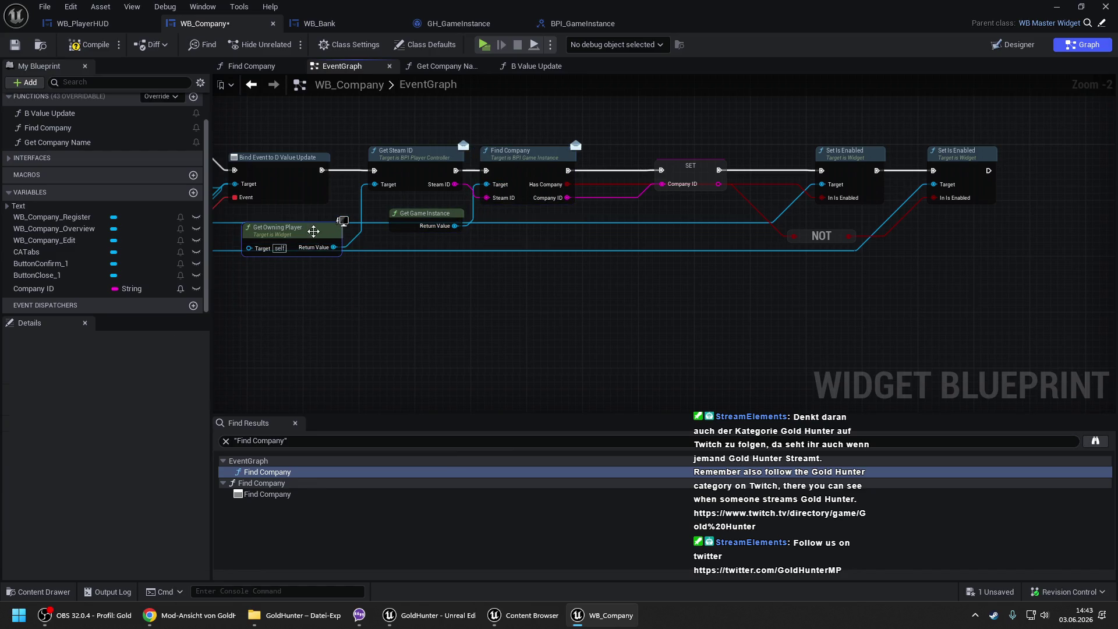
pyautogui.moveTo(699, 174); pyautogui.dragTo(643, 174)
pyautogui.moveTo(728, 127)
pyautogui.mouseDown()
pyautogui.moveTo(771, 141)
pyautogui.moveTo(961, 269)
pyautogui.mouseUp()
pyautogui.press('f')
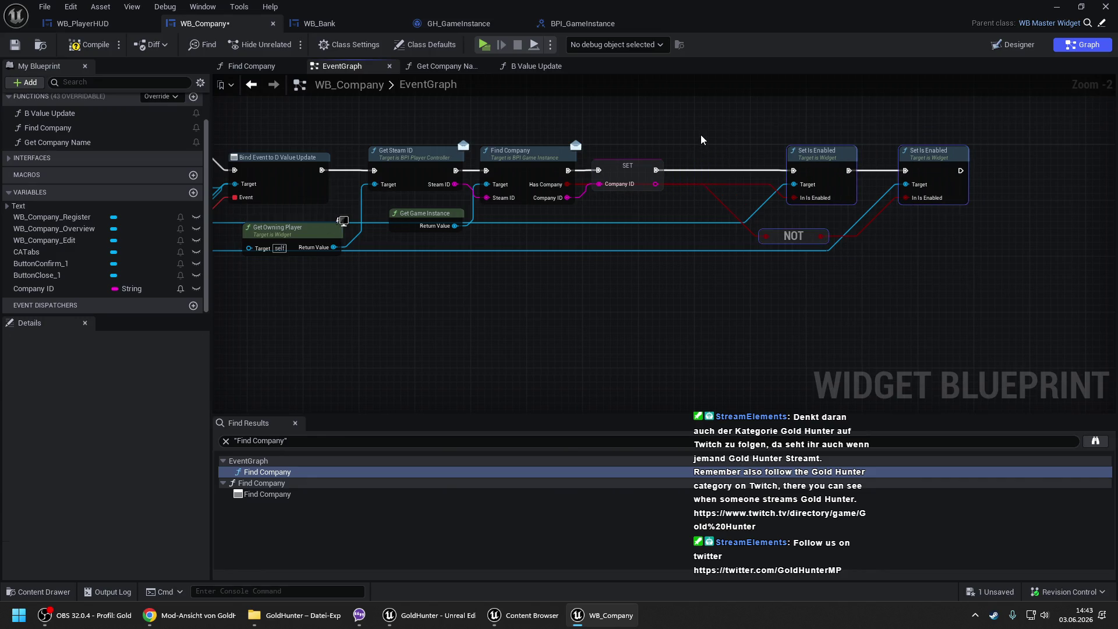
pyautogui.moveTo(700, 140); pyautogui.dragTo(666, 134)
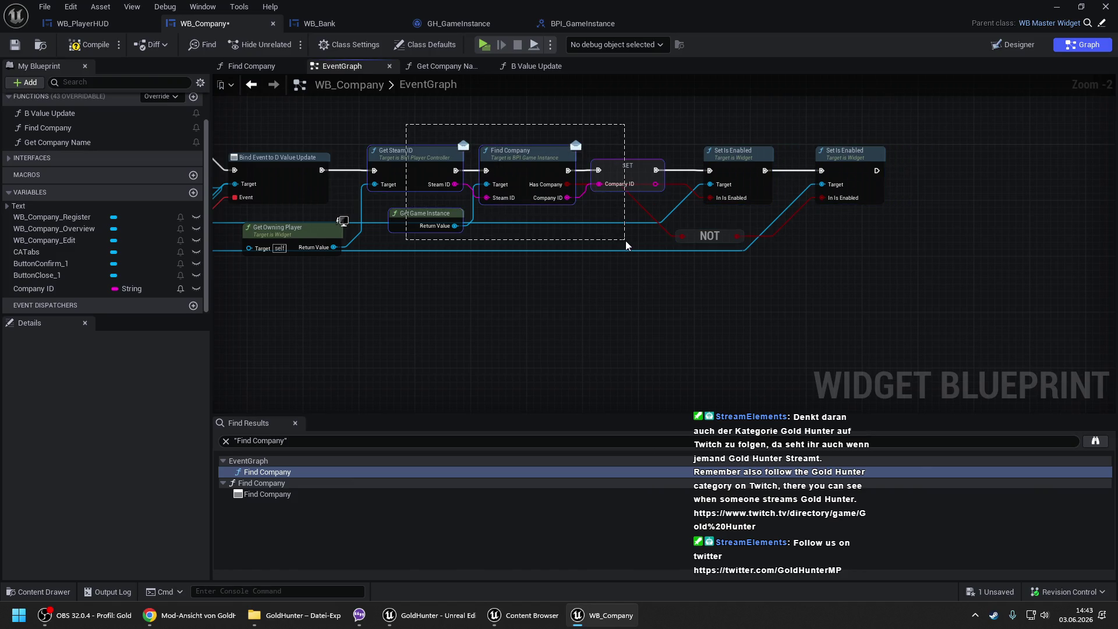
# - Delete WB_Company's local Find Company function, compile, and jump to the resulting error in B Value Update
pyautogui.moveTo(626, 245); pyautogui.dragTo(626, 245)
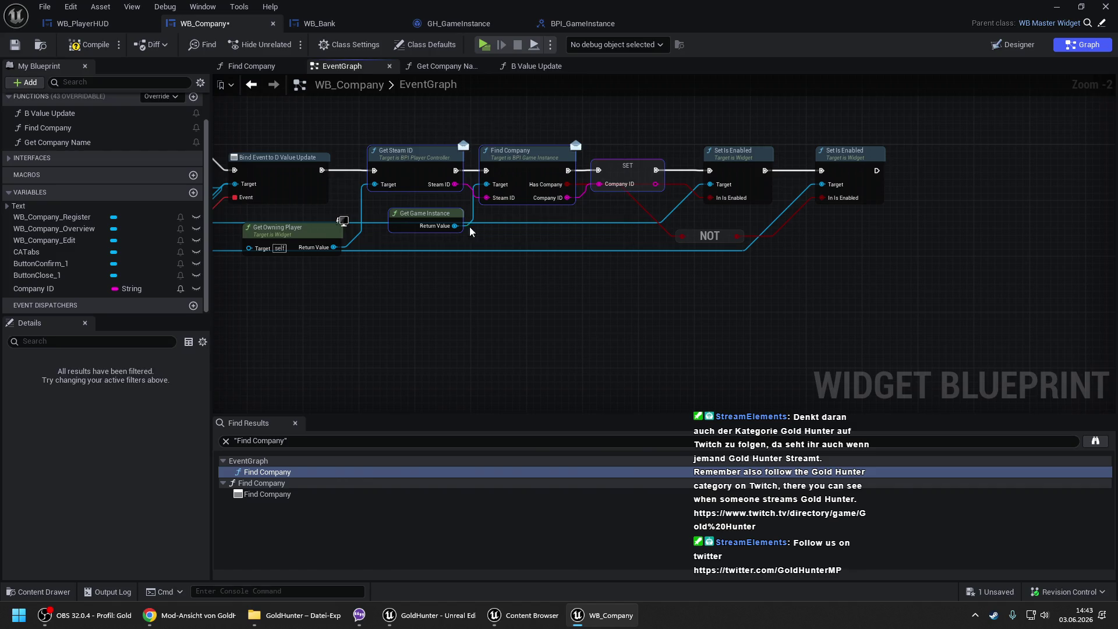
pyautogui.click(63, 145)
pyautogui.click(53, 166)
pyautogui.press('Delete')
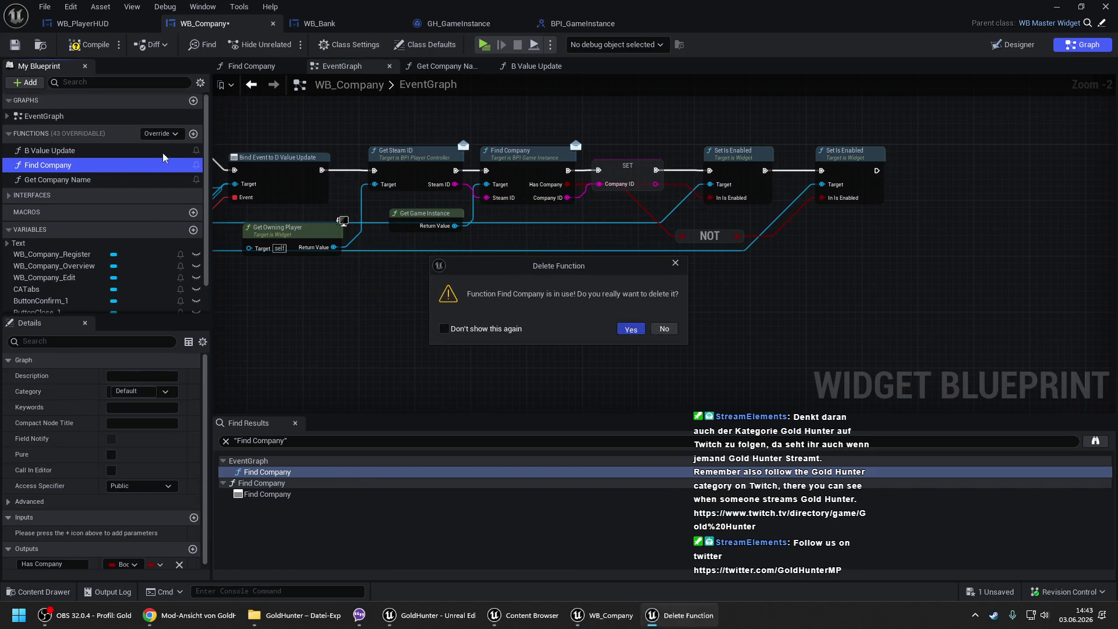
pyautogui.press('Return')
pyautogui.hotkey('ctrl', 's')
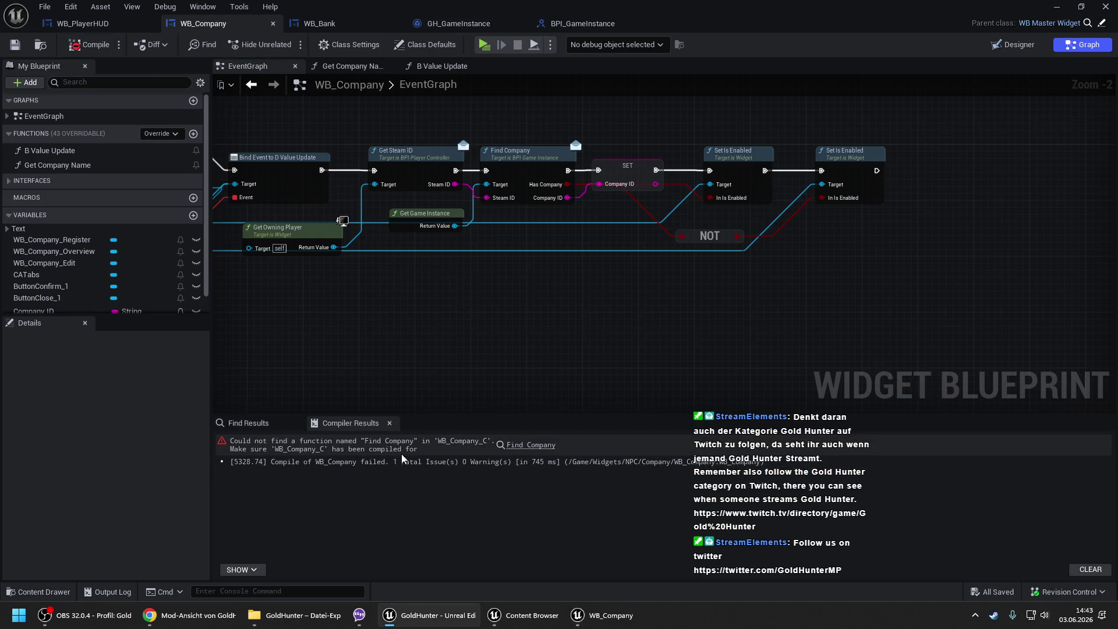
pyautogui.click(519, 446)
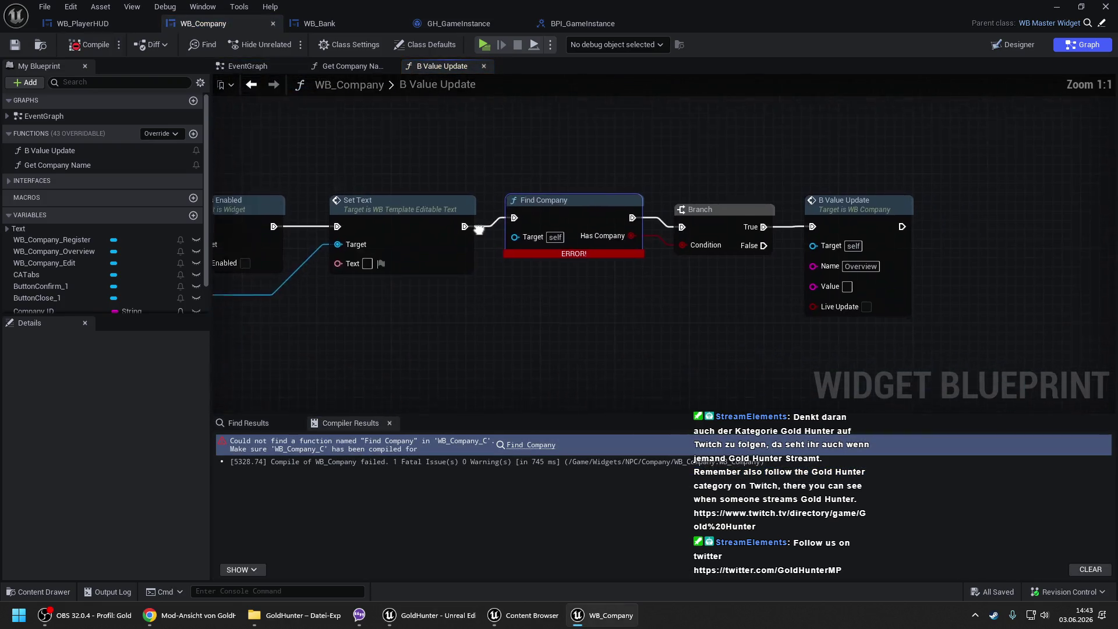
# - Paste the Get Steam ID/Find Company/SET nodes into B Value Update, replacing the broken call and rewiring the Branch
pyautogui.moveTo(683, 200); pyautogui.dragTo(1026, 193)
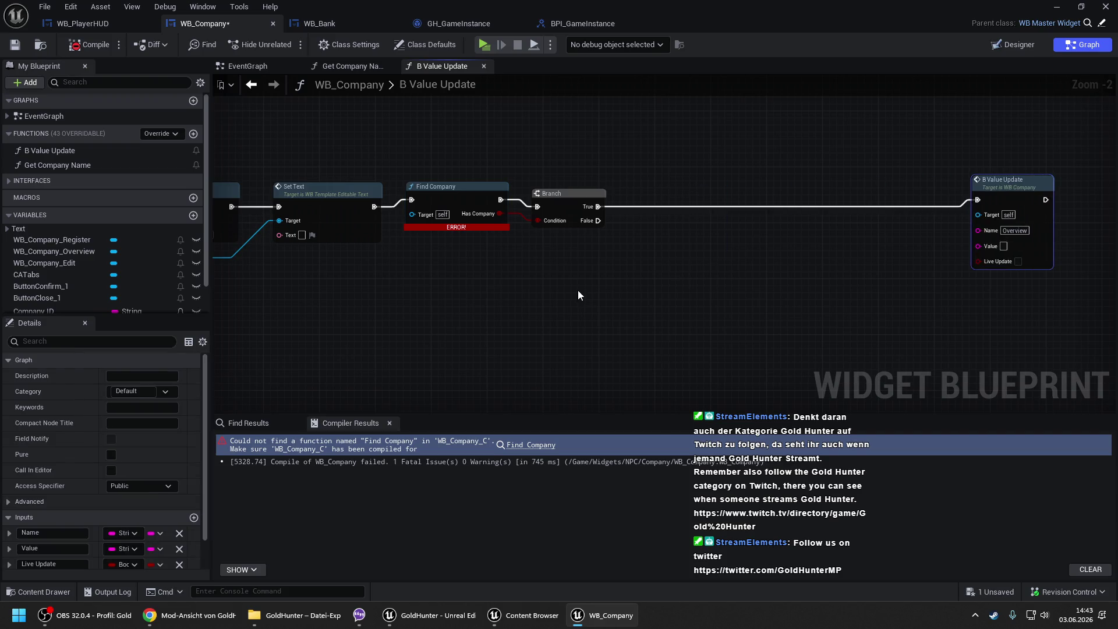
pyautogui.hotkey('ctrl', 'v')
pyautogui.moveTo(575, 275)
pyautogui.mouseDown()
pyautogui.moveTo(408, 262)
pyautogui.moveTo(374, 207)
pyautogui.mouseUp()
pyautogui.moveTo(693, 269)
pyautogui.mouseDown()
pyautogui.moveTo(873, 195)
pyautogui.moveTo(977, 200)
pyautogui.mouseUp()
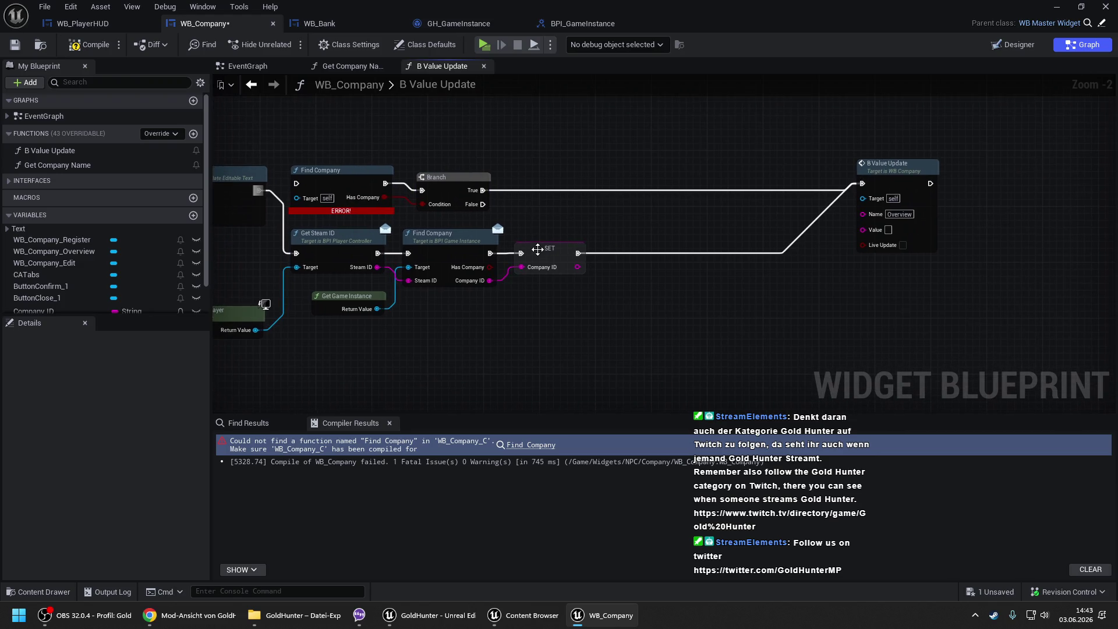
pyautogui.moveTo(541, 257); pyautogui.dragTo(667, 256)
pyautogui.moveTo(439, 192)
pyautogui.mouseDown()
pyautogui.moveTo(559, 233)
pyautogui.moveTo(561, 260)
pyautogui.mouseUp()
pyautogui.click(350, 179)
pyautogui.press('Delete')
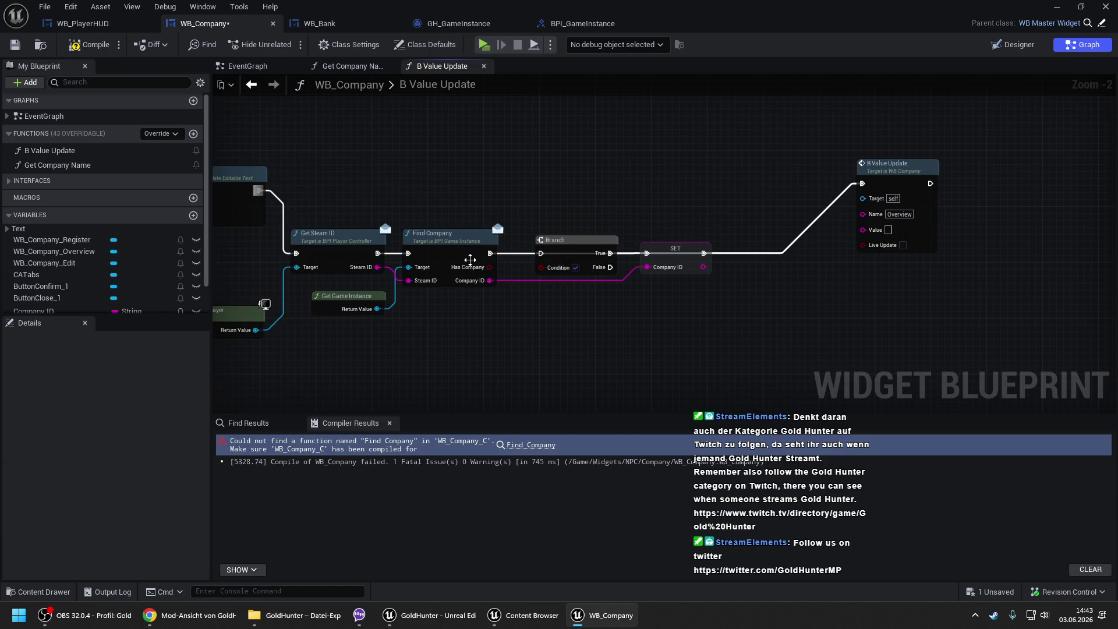
pyautogui.moveTo(489, 253); pyautogui.dragTo(646, 255)
# - Tidy the node layout in B Value Update and the EventGraph's SET, Set Is Enabled and NOT group
pyautogui.moveTo(332, 200); pyautogui.dragTo(751, 314)
pyautogui.moveTo(500, 335); pyautogui.dragTo(502, 265)
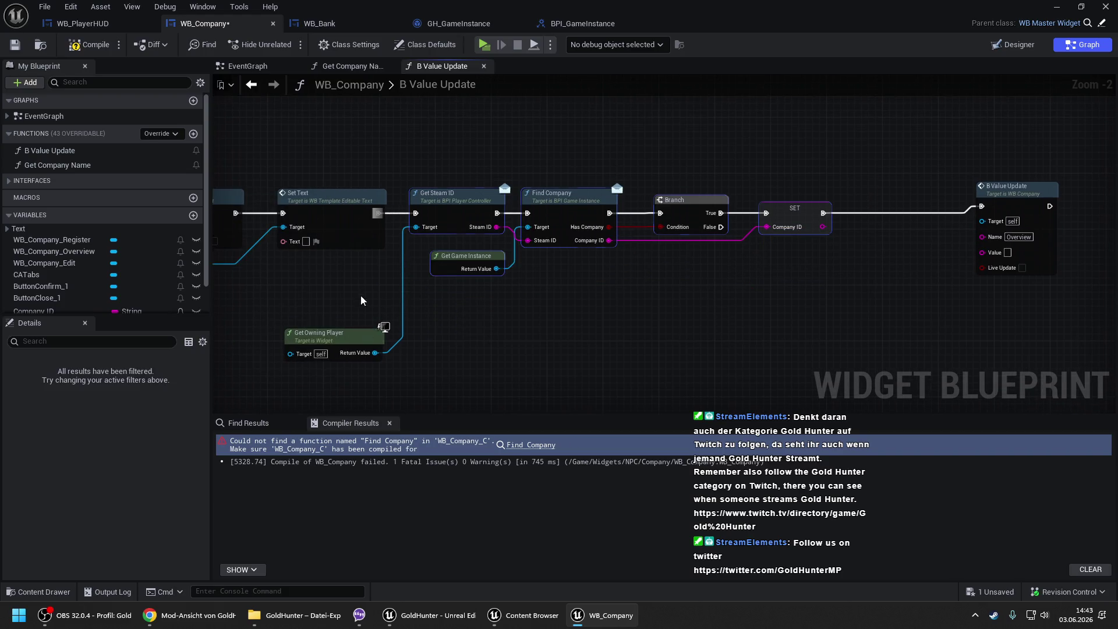
pyautogui.moveTo(367, 332); pyautogui.dragTo(361, 285)
pyautogui.click(262, 66)
pyautogui.moveTo(641, 156); pyautogui.dragTo(959, 292)
pyautogui.moveTo(856, 153); pyautogui.dragTo(863, 152)
pyautogui.click(821, 252)
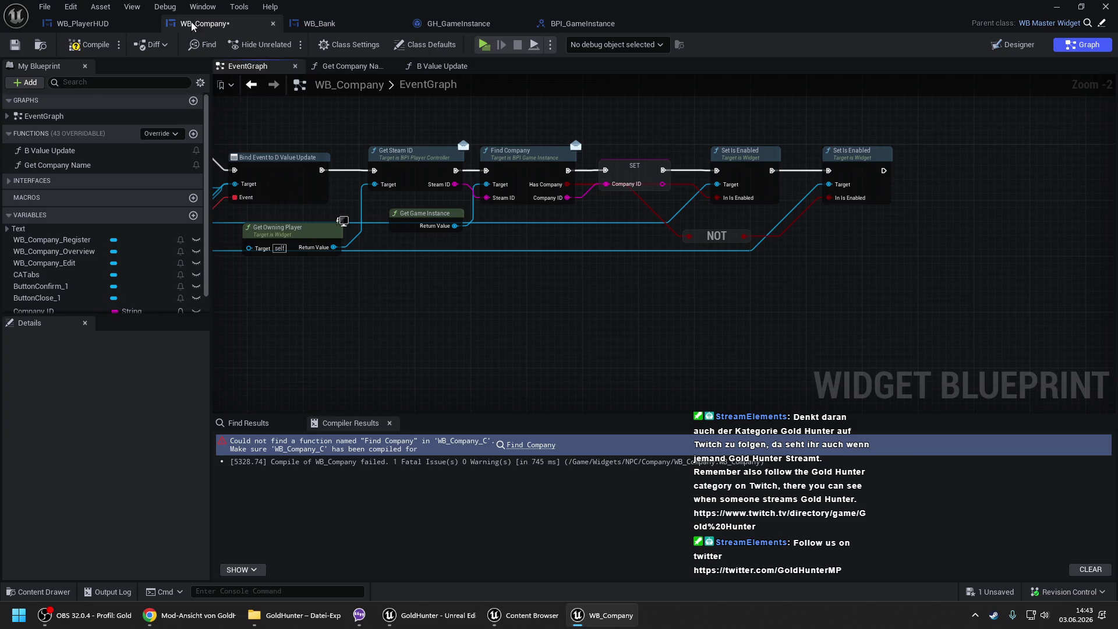
# - Compile WB_Company, review GH_GameInstance's Find Company graph, then bring up WB_Bank's Find Bank Accounts
pyautogui.click(97, 46)
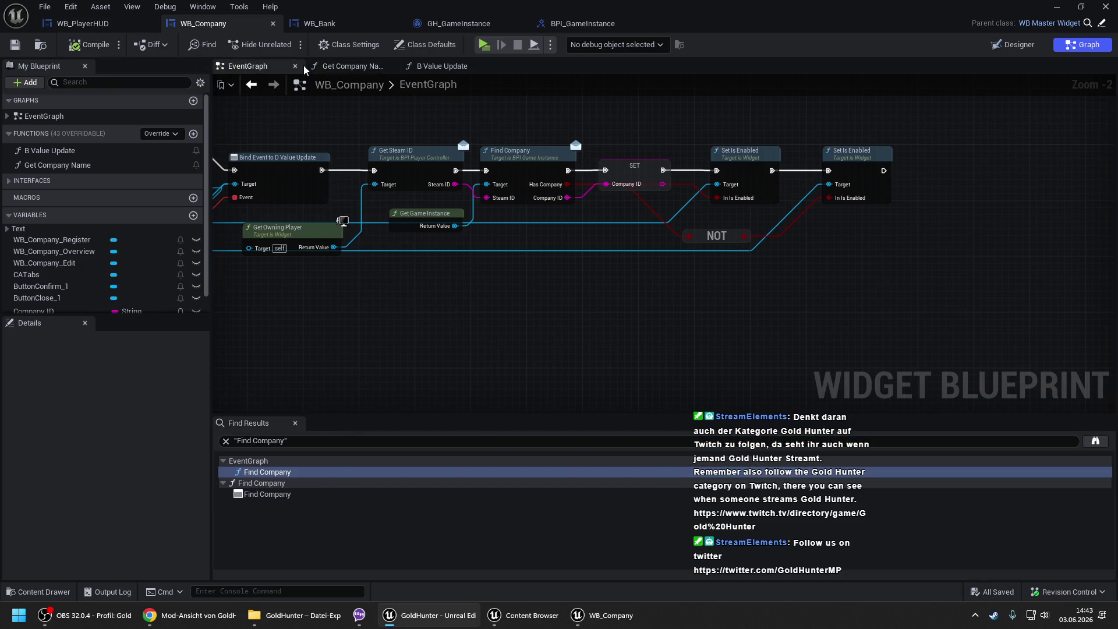
pyautogui.click(440, 66)
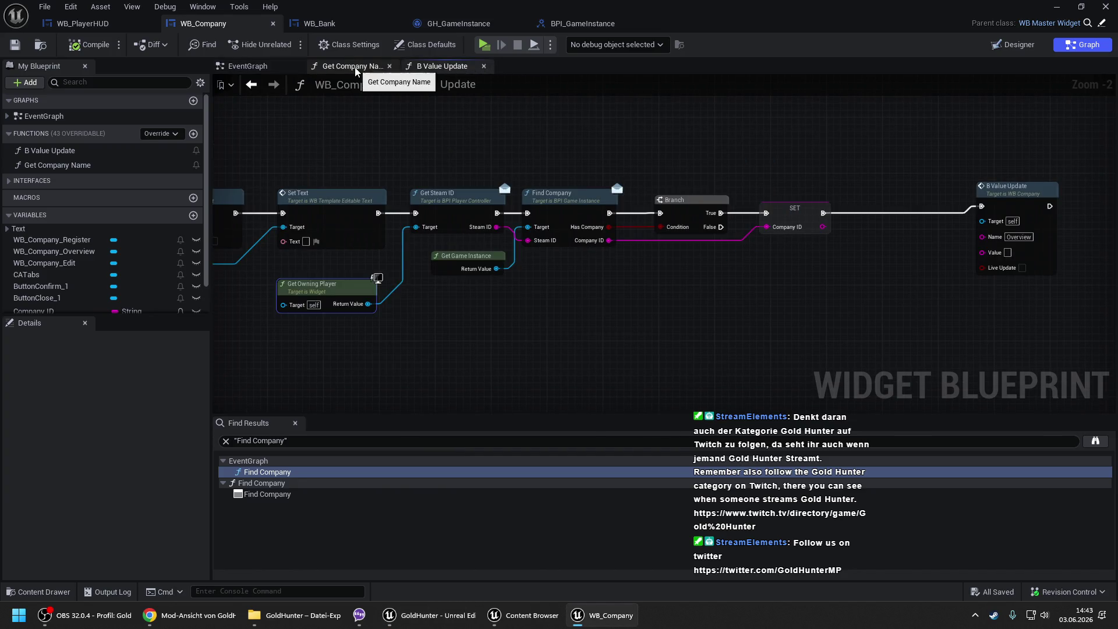
pyautogui.click(470, 24)
pyautogui.scroll(-1, 594, 212)
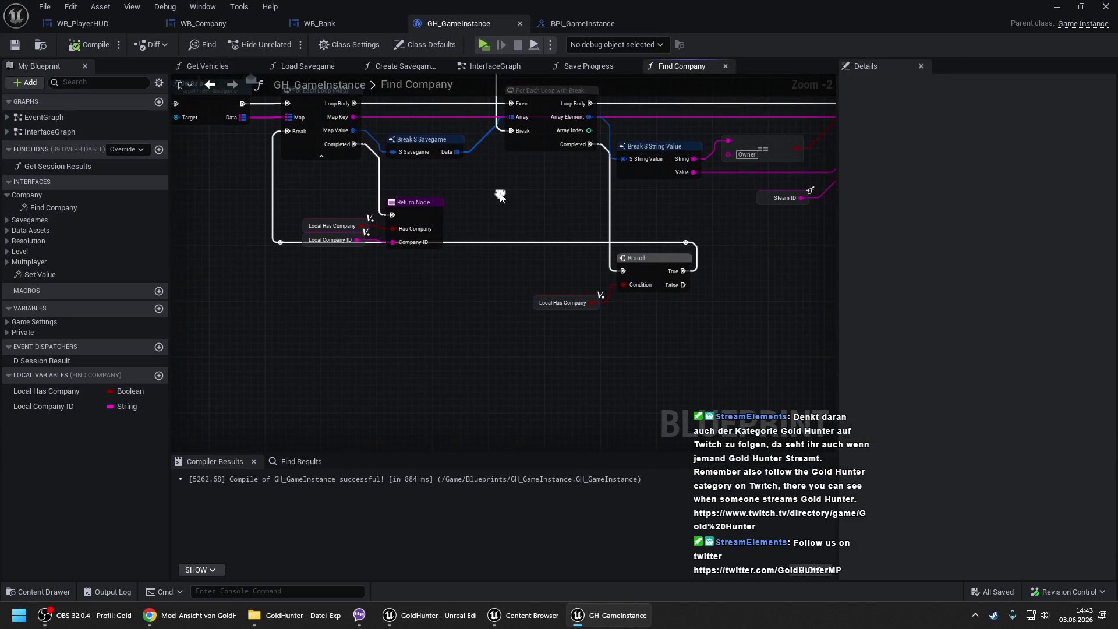
pyautogui.moveTo(499, 198); pyautogui.dragTo(538, 224)
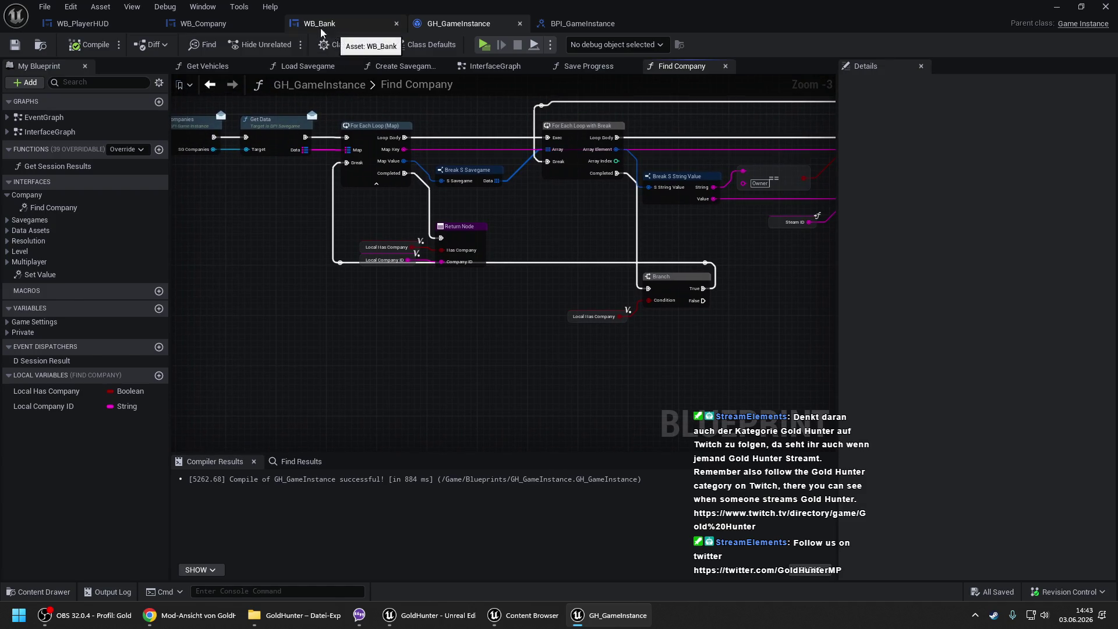
pyautogui.click(201, 24)
pyautogui.click(349, 26)
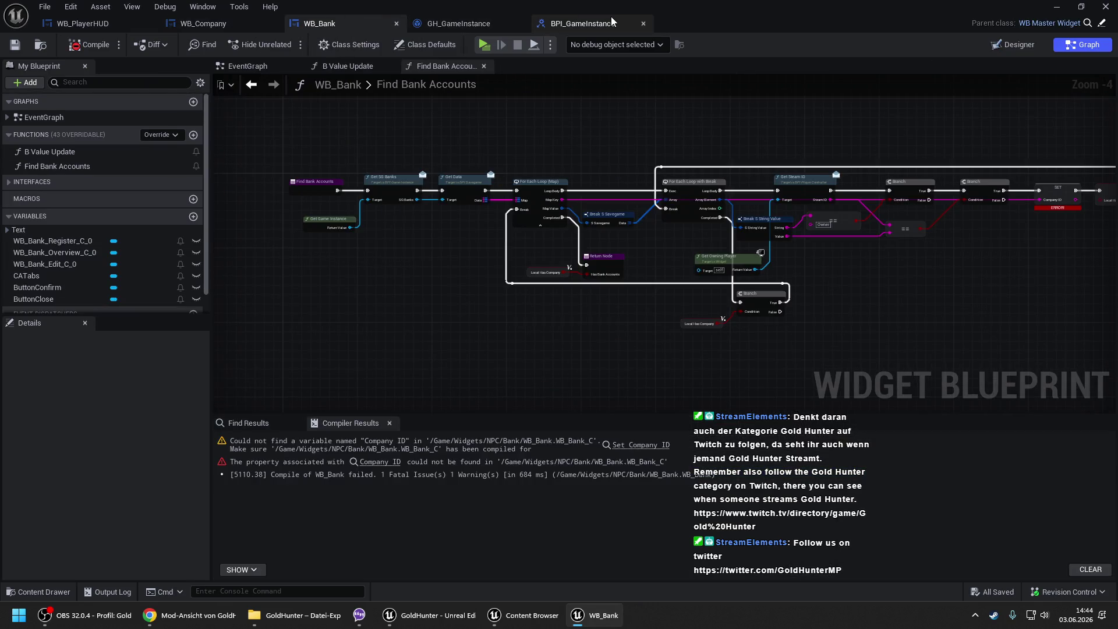
# - Add a Find Bank Accounts function to BPI_GameInstance under the Bank category
pyautogui.click(586, 24)
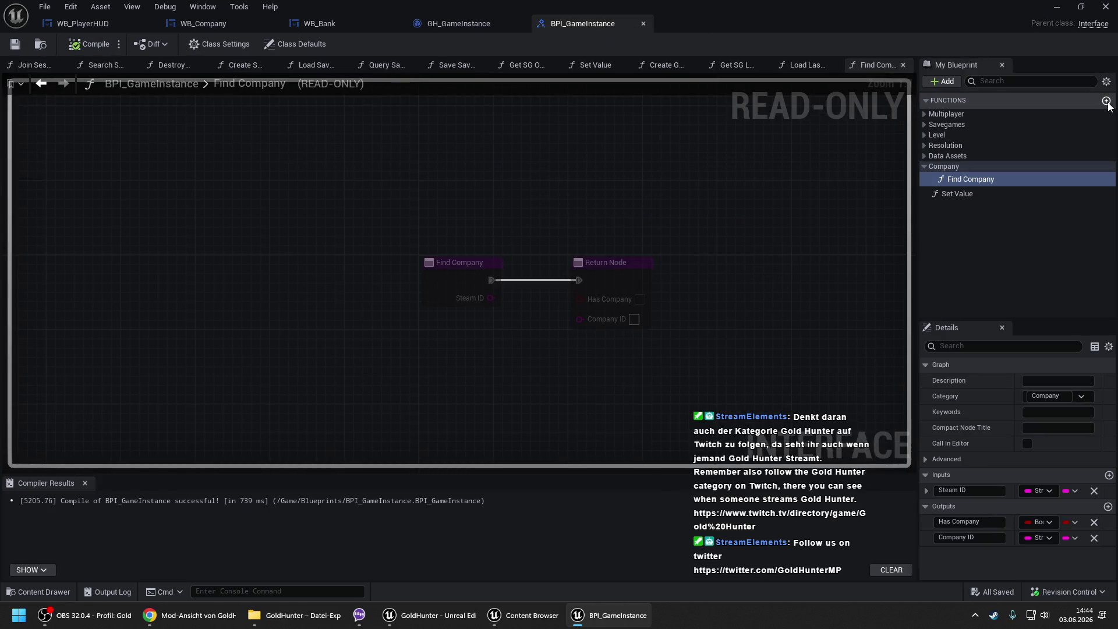
pyautogui.click(1107, 101)
pyautogui.write('Find')
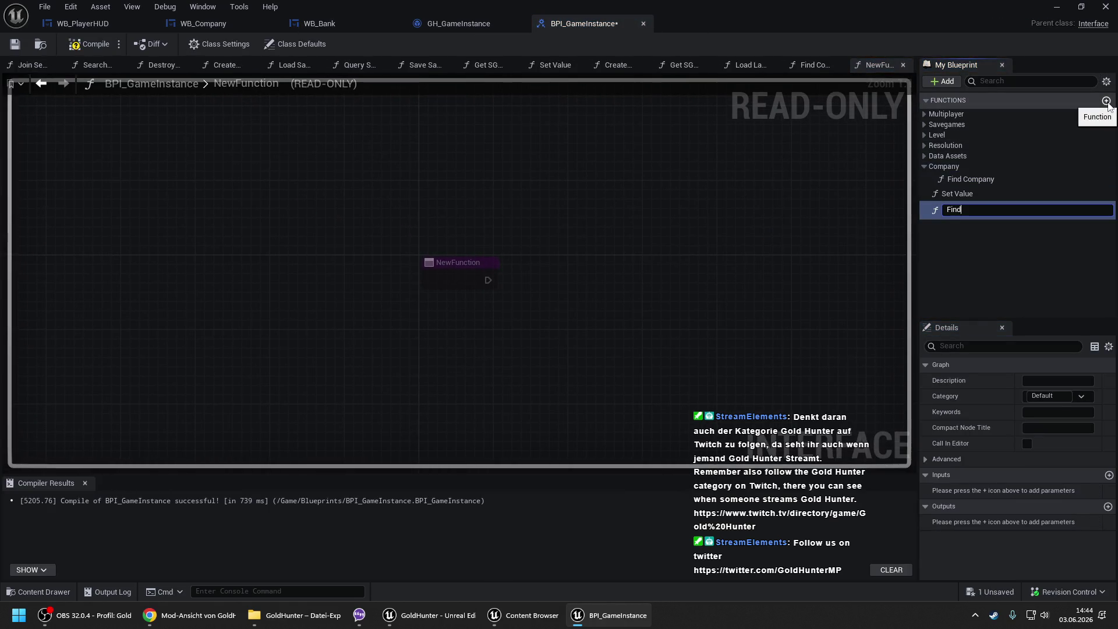
pyautogui.write(' Bank Accounts')
pyautogui.press('Return')
pyautogui.click(1061, 397)
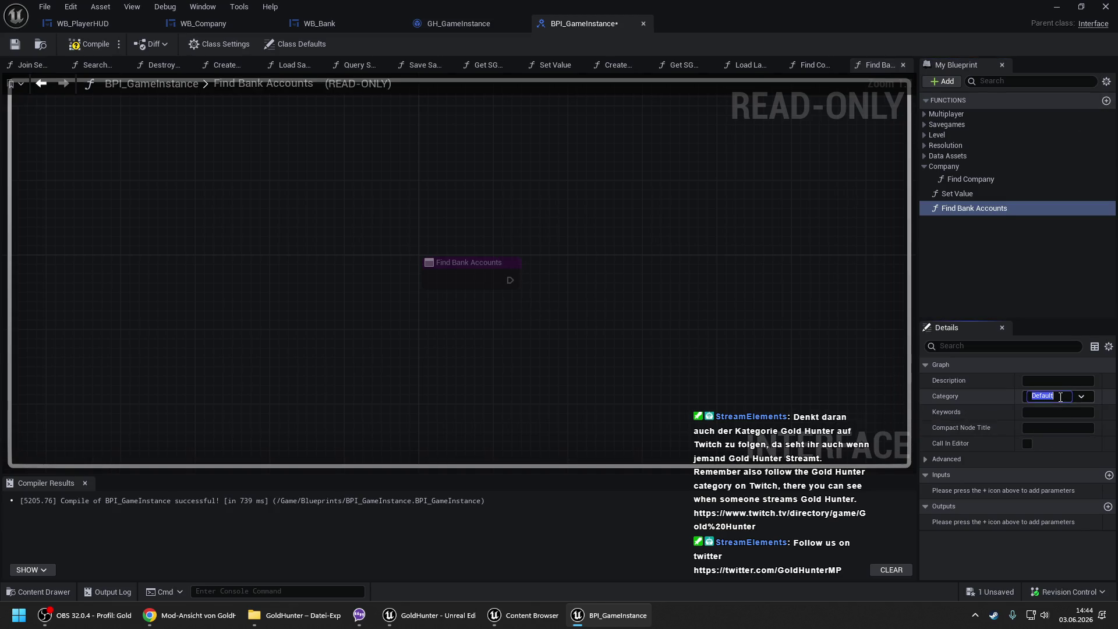
pyautogui.write('Bank')
pyautogui.press('Return')
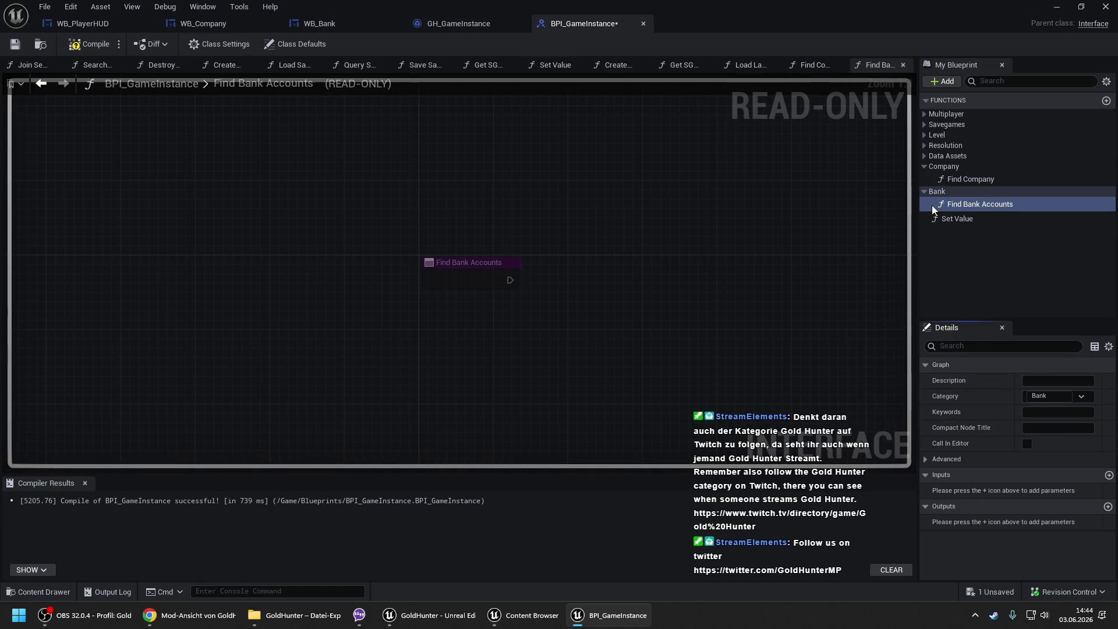
# - Give Find Bank Accounts a Boolean output Bank Accounts Found and a String input
pyautogui.click(1109, 508)
pyautogui.click(1002, 523)
pyautogui.write('Bank Acco')
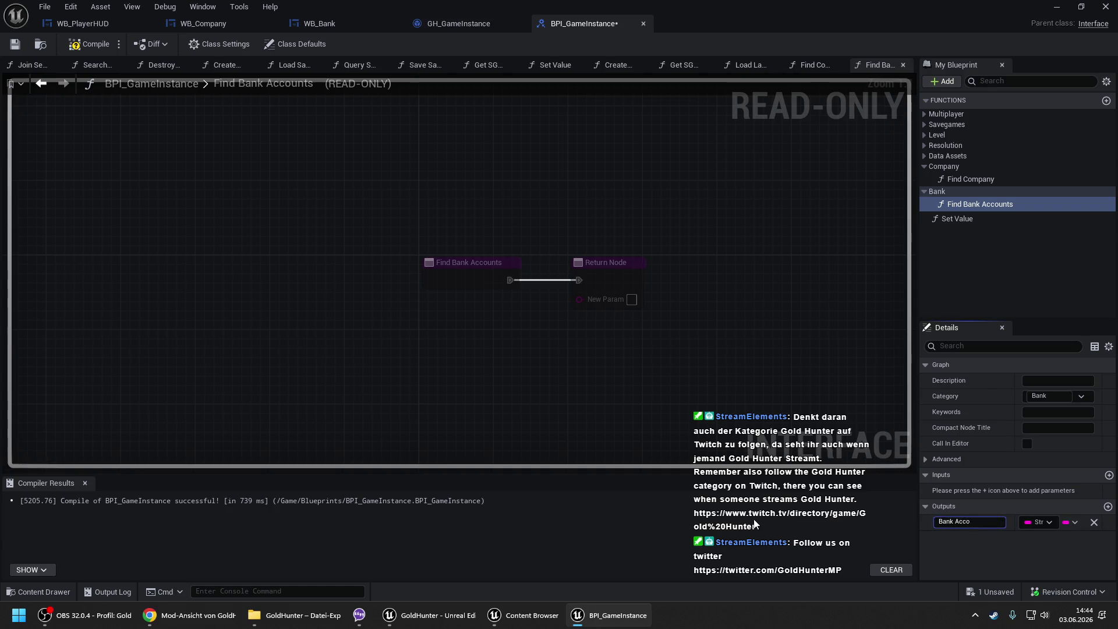
pyautogui.write(' Found')
pyautogui.press('Return')
pyautogui.click(1043, 523)
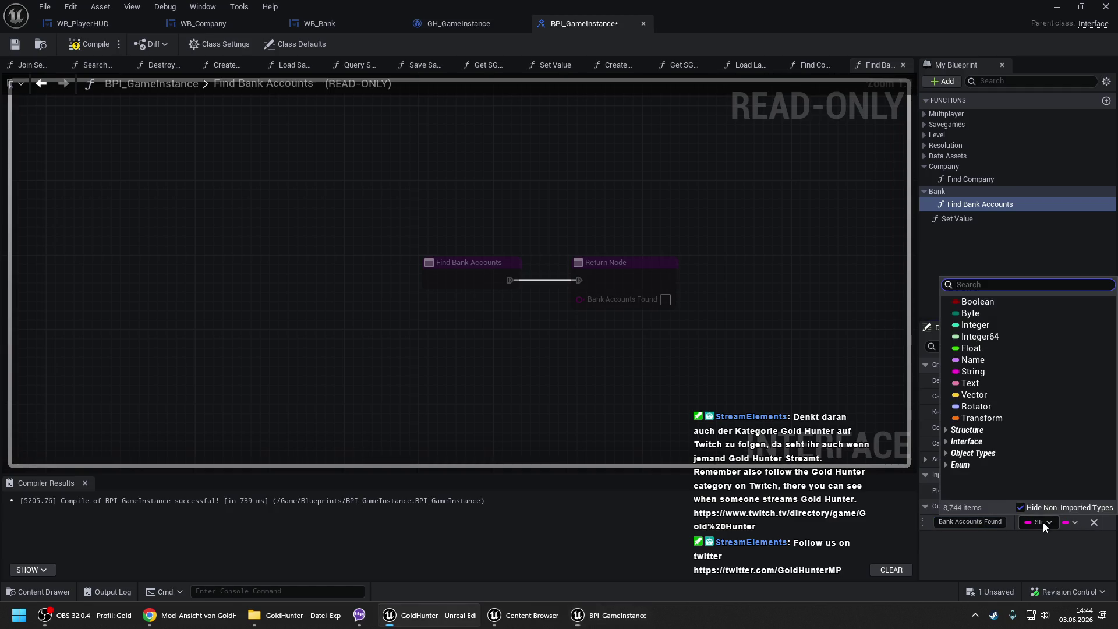
pyautogui.click(990, 302)
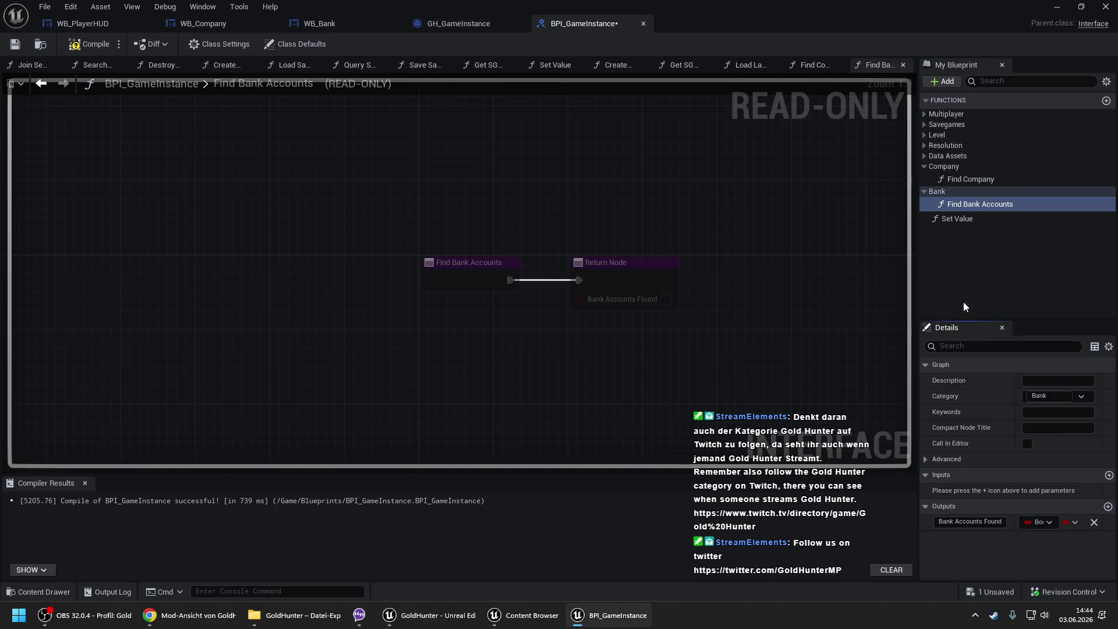
pyautogui.click(1109, 474)
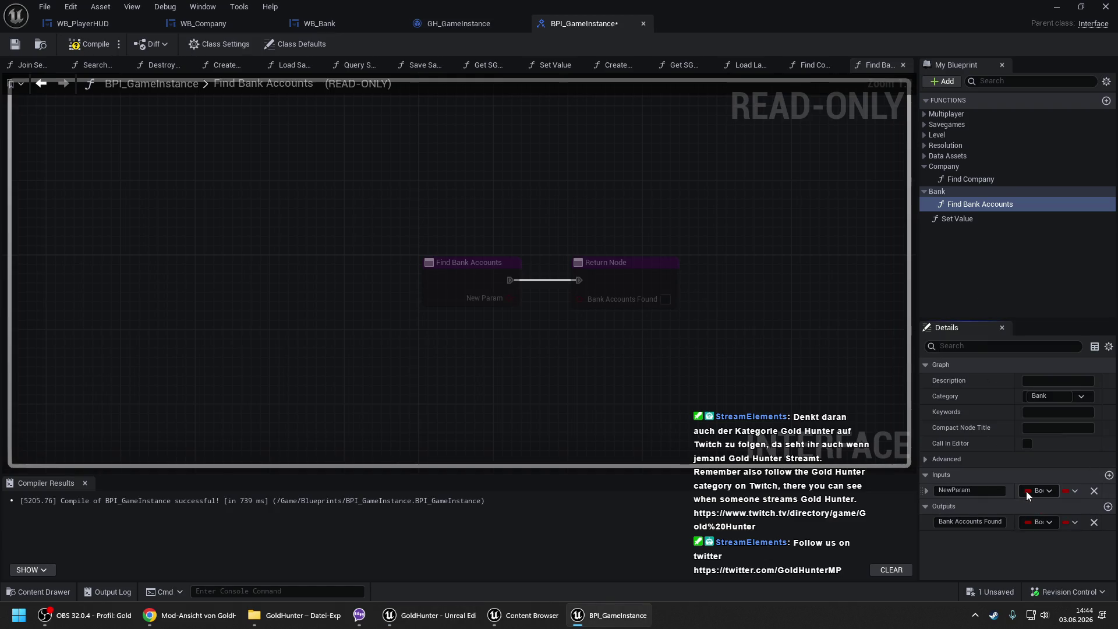
pyautogui.click(1030, 491)
pyautogui.click(981, 343)
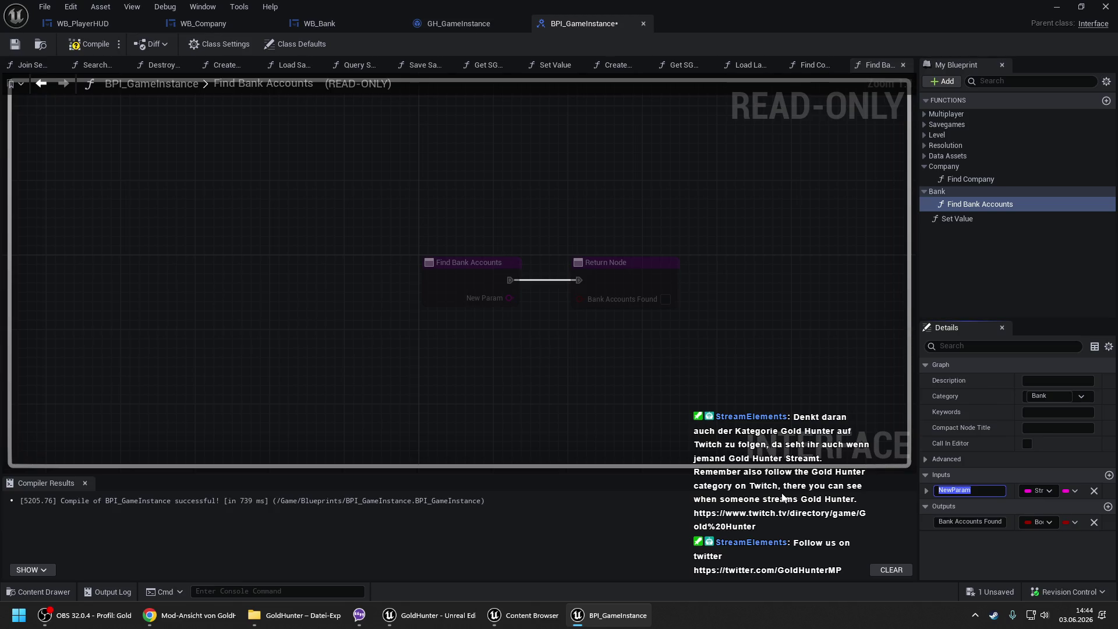
pyautogui.click(424, 25)
pyautogui.moveTo(528, 202)
pyautogui.mouseDown()
pyautogui.moveTo(724, 198)
pyautogui.moveTo(291, 210)
pyautogui.mouseUp()
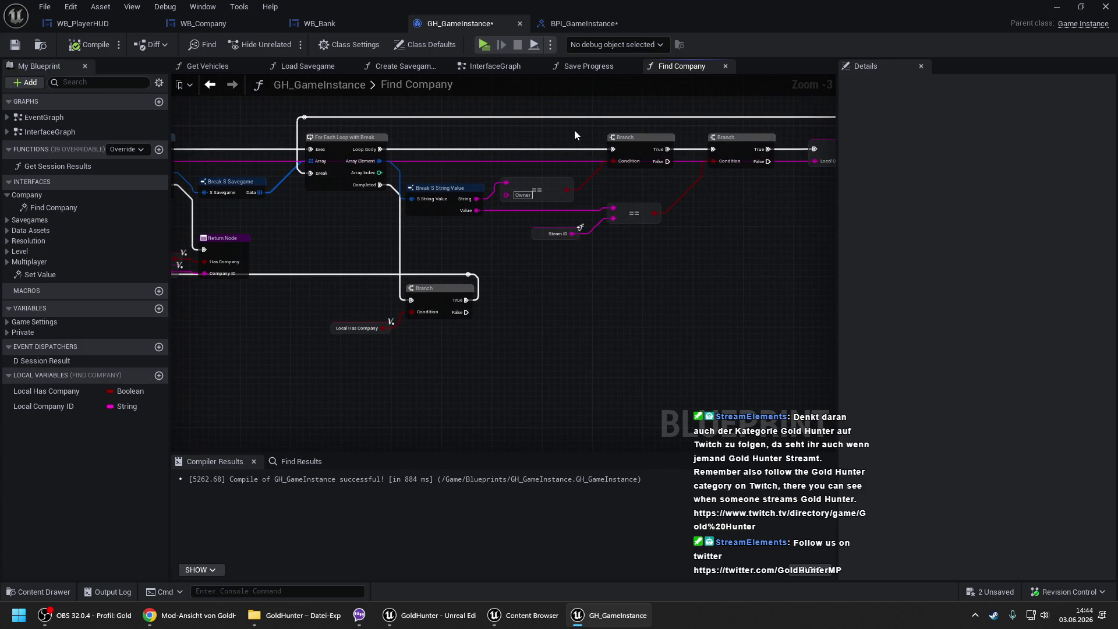
# - Review GH_GameInstance's Find Company loop and return wiring, then go back to BPI_GameInstance
pyautogui.moveTo(365, 216)
pyautogui.mouseDown()
pyautogui.moveTo(489, 209)
pyautogui.moveTo(356, 214)
pyautogui.mouseUp()
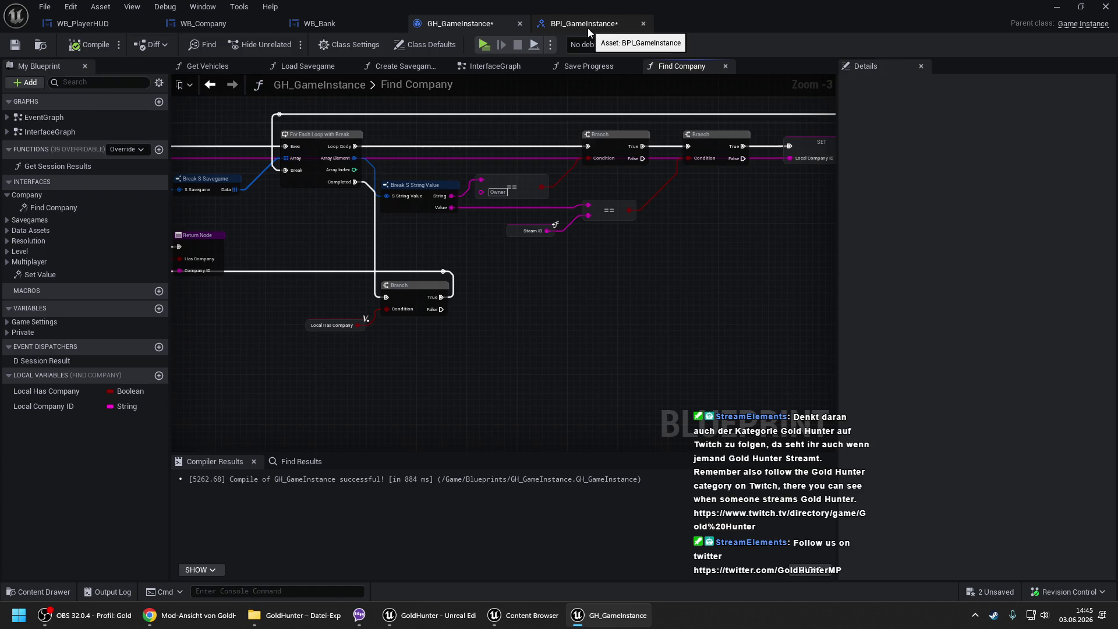
pyautogui.click(588, 28)
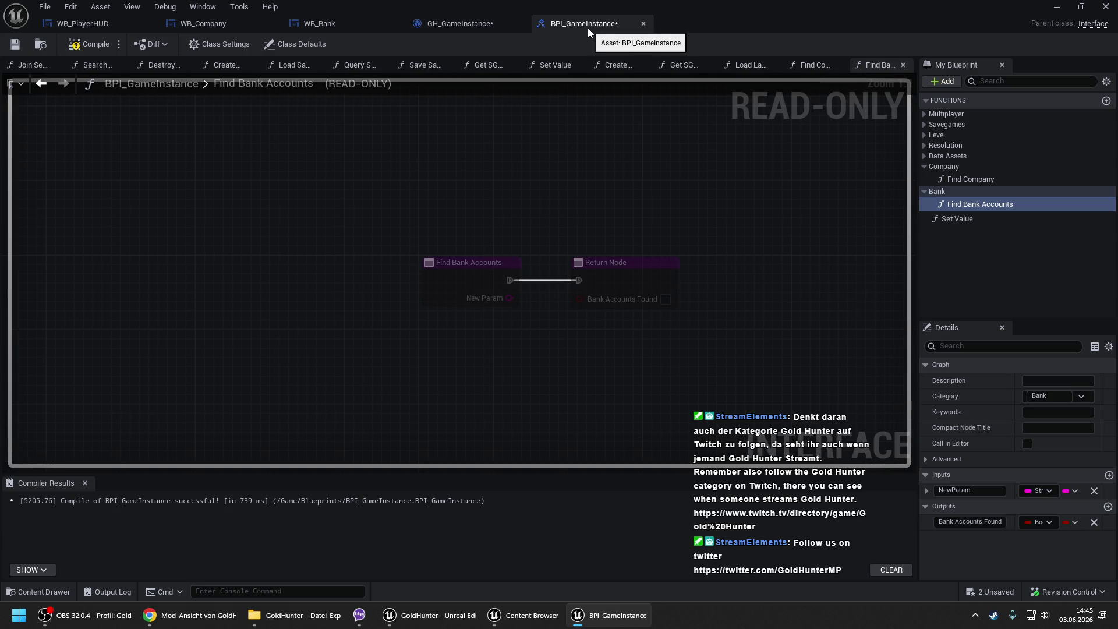
# - Rename the Find Bank Accounts input from NewParam to Steam ID and compile the interface
pyautogui.click(976, 490)
pyautogui.write('S')
pyautogui.press('Return')
pyautogui.click(948, 168)
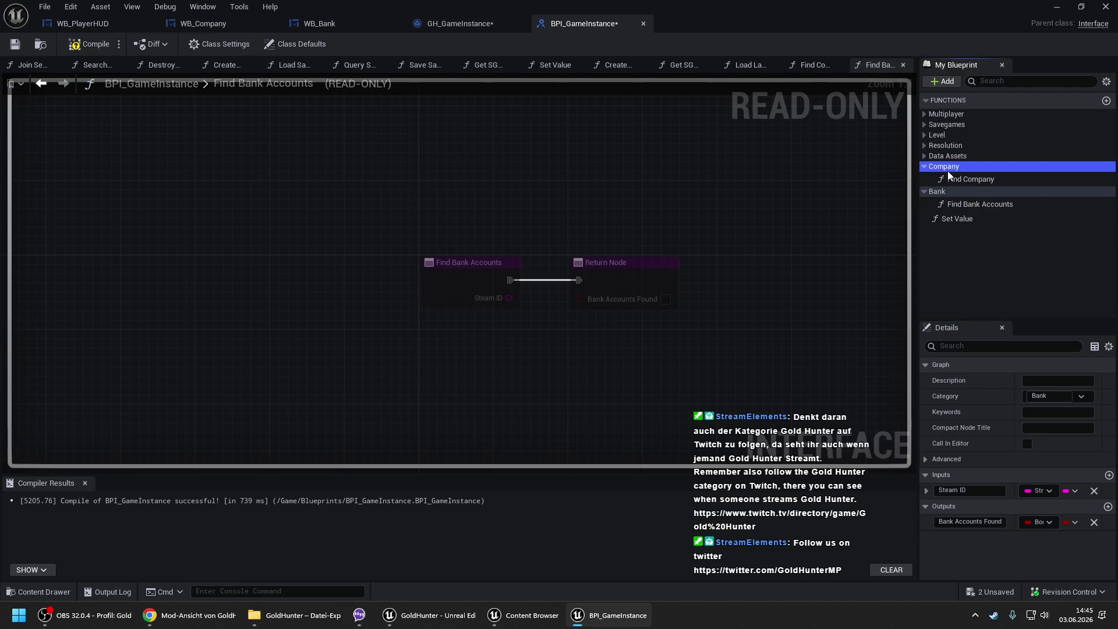
pyautogui.click(955, 179)
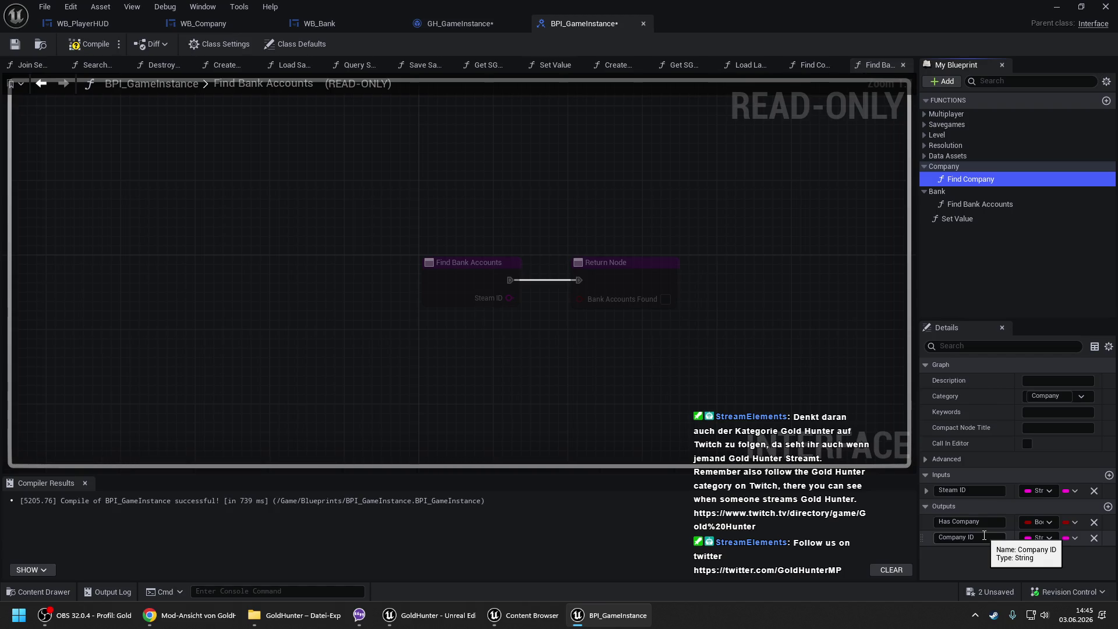
pyautogui.click(90, 48)
# - Open WB_Company's Get Company Name function graph
pyautogui.click(224, 23)
pyautogui.scroll(-3, 299, 149)
pyautogui.click(366, 68)
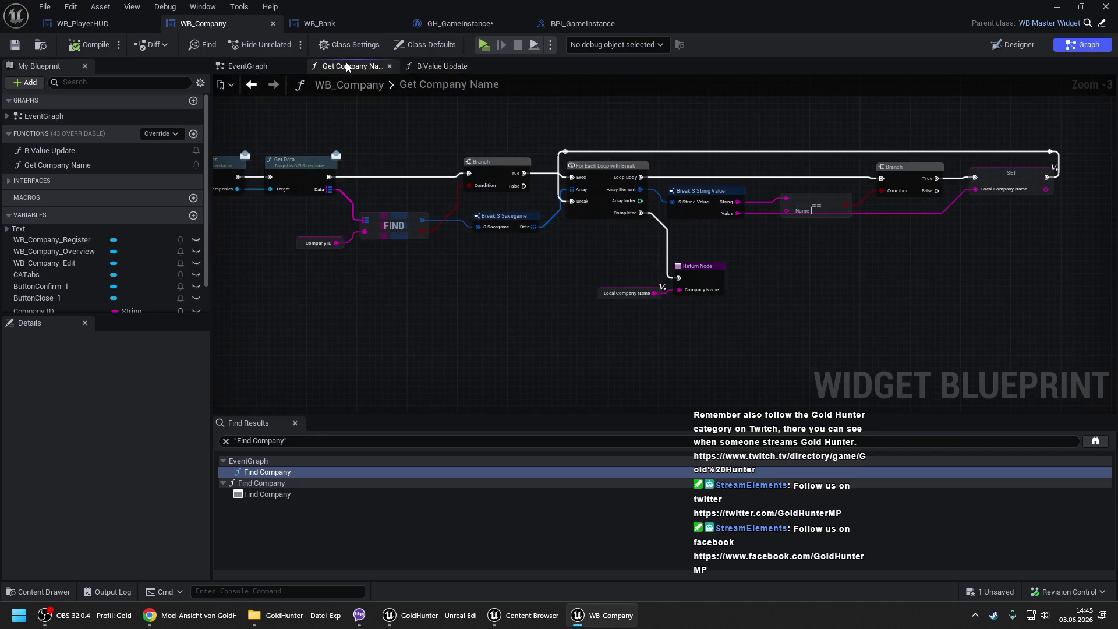
# - Select all nodes of WB_Bank's Find Bank Accounts graph
pyautogui.click(360, 23)
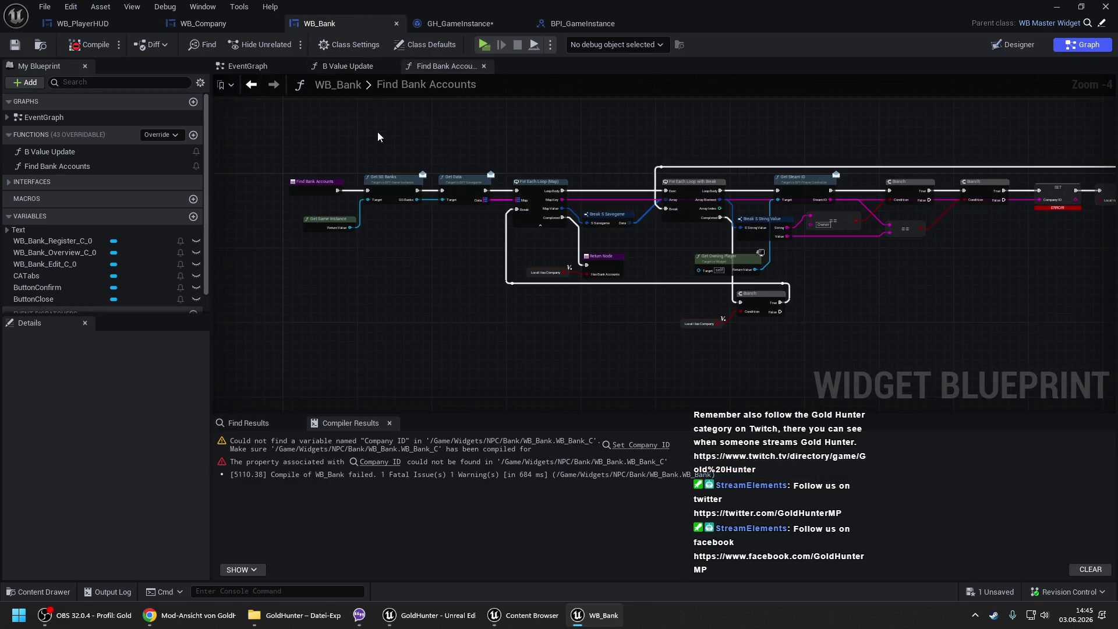
pyautogui.scroll(-3, 349, 126)
pyautogui.moveTo(321, 123); pyautogui.dragTo(757, 268)
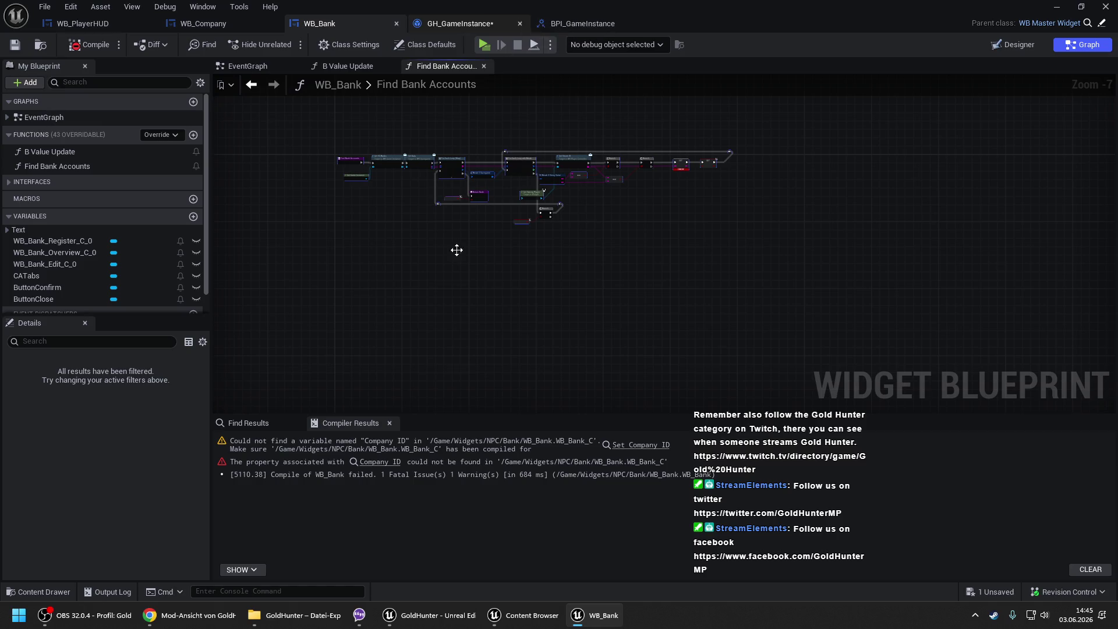
# - Skip the background music ahead to 1:13:20 and hide the player to the tray
pyautogui.click(976, 615)
pyautogui.click(999, 556)
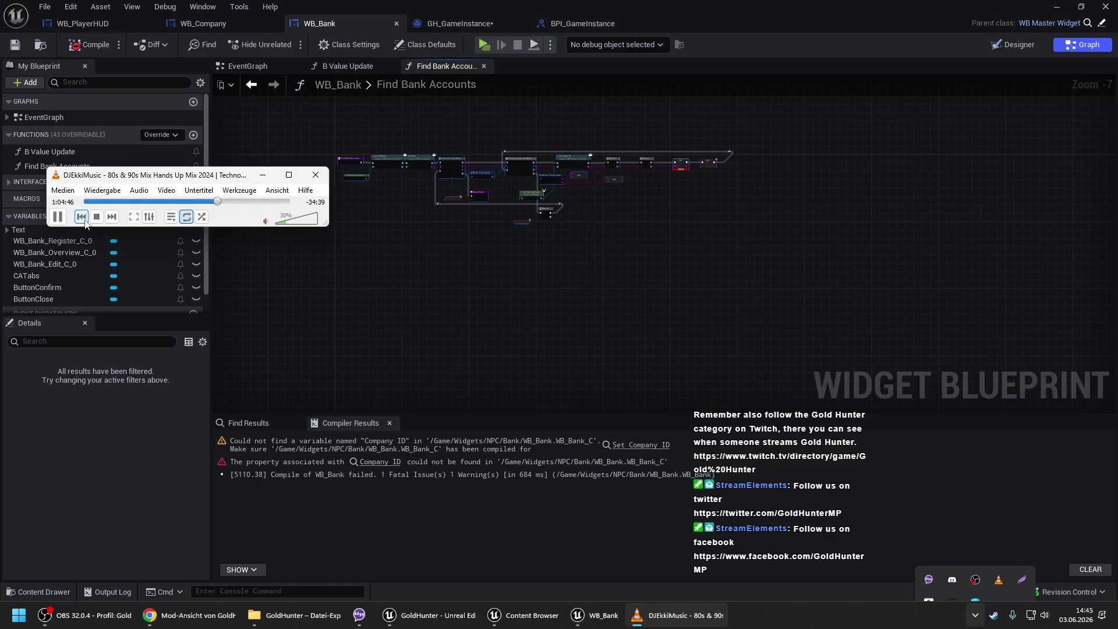
pyautogui.click(228, 202)
pyautogui.moveTo(229, 201); pyautogui.dragTo(244, 201)
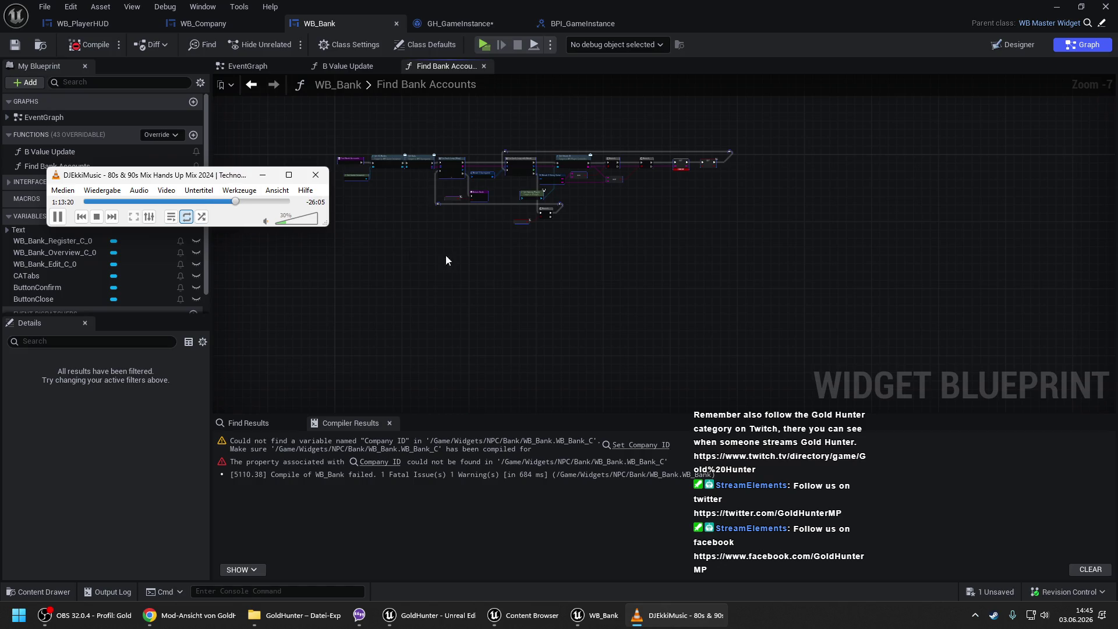
pyautogui.click(975, 615)
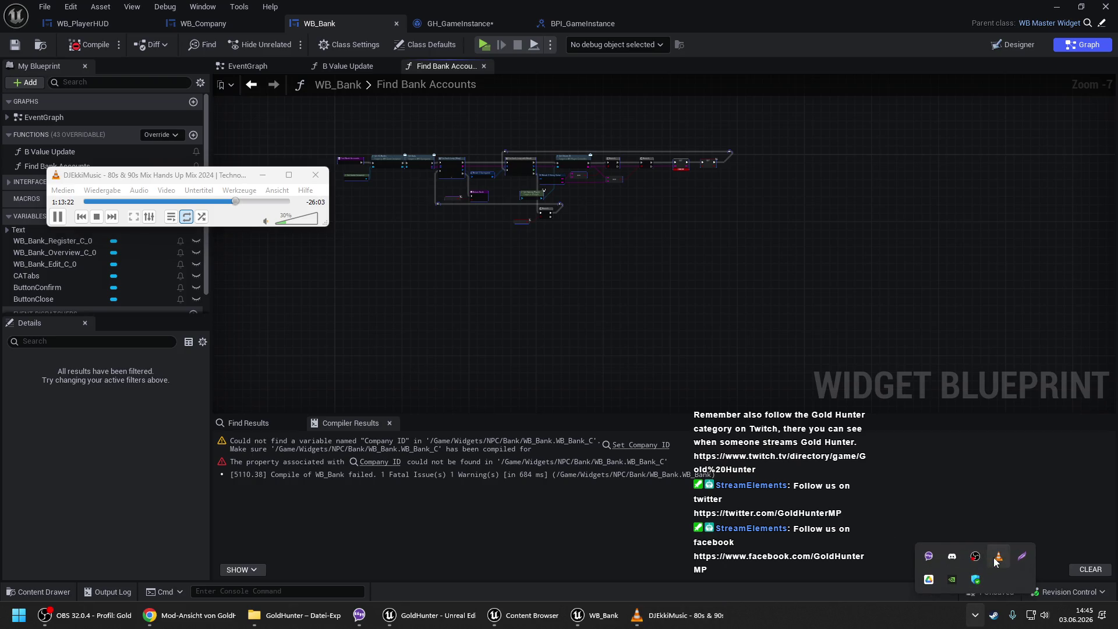
pyautogui.click(999, 556)
# - Bring up GH_GameInstance's Find Company graph
pyautogui.scroll(2, 513, 248)
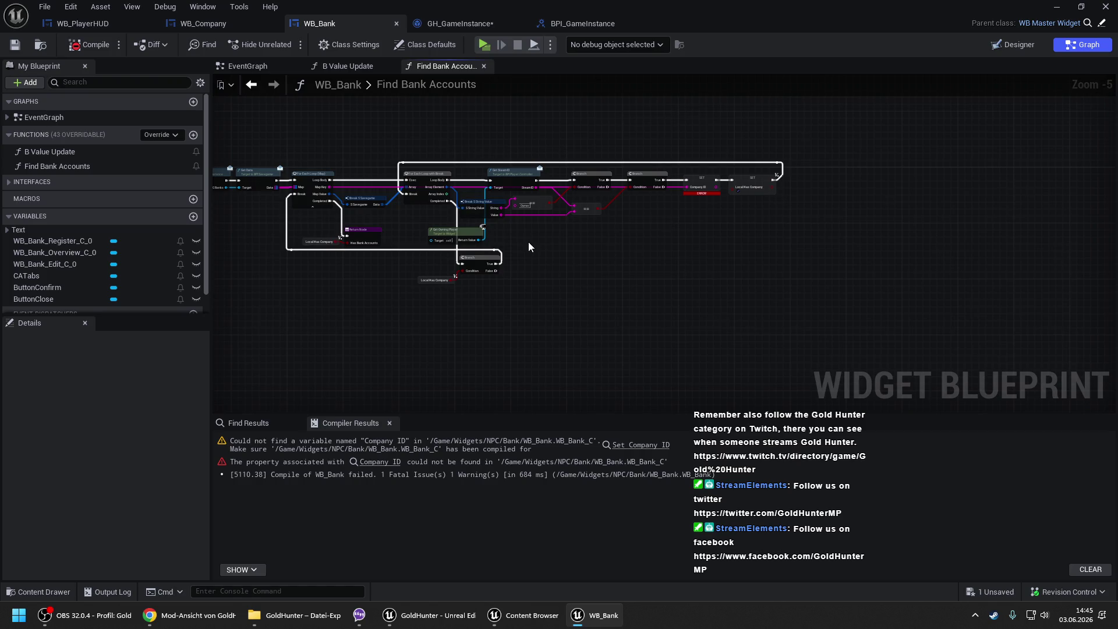
pyautogui.click(484, 25)
pyautogui.scroll(-2, 203, 115)
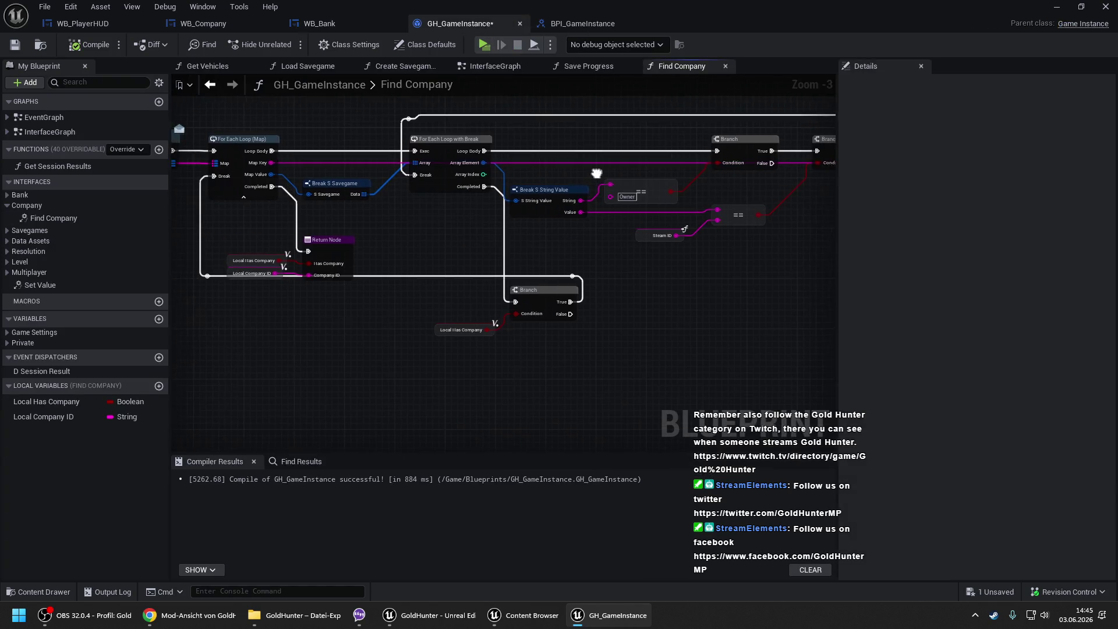
# - Open GH_GameInstance's Find Bank Accounts implementation and paste the bank-search nodes beside its entry
pyautogui.doubleClick(20, 195)
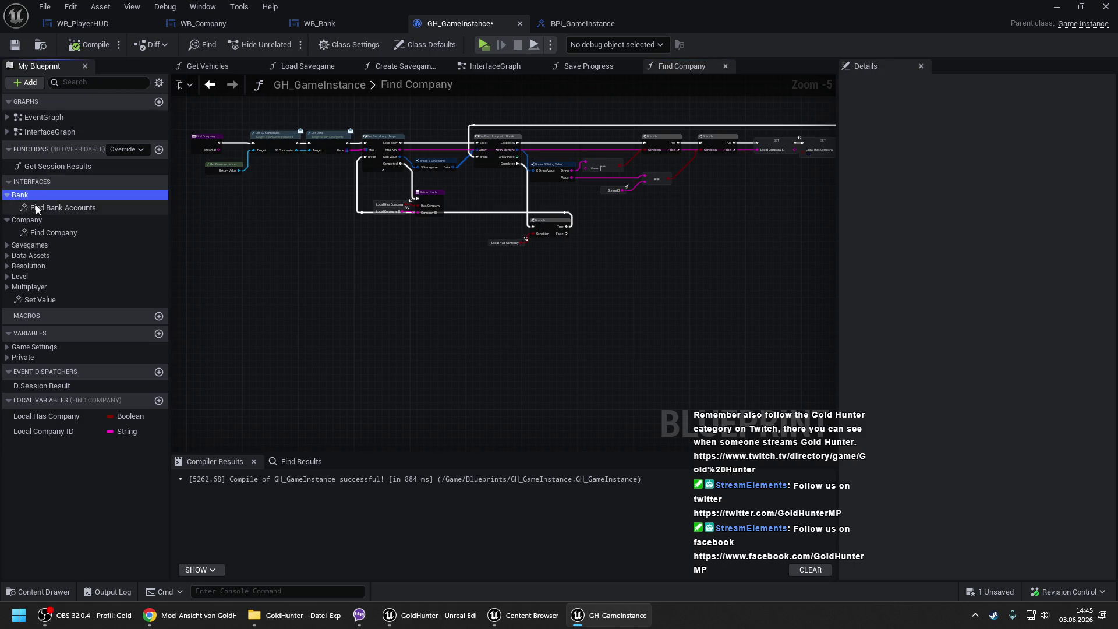
pyautogui.doubleClick(36, 208)
pyautogui.scroll(-3, 358, 193)
pyautogui.moveTo(366, 198); pyautogui.dragTo(367, 119)
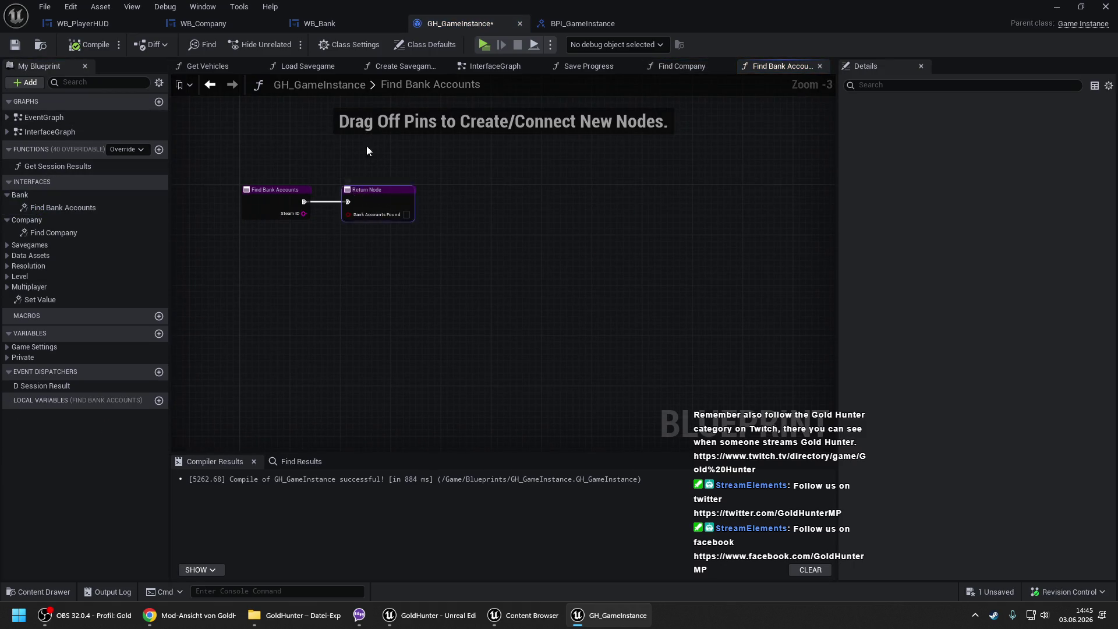
pyautogui.hotkey('ctrl', 'v')
pyautogui.moveTo(434, 206); pyautogui.dragTo(503, 205)
# - Wire the entry node into Get SG Banks and delete the extra Return Node
pyautogui.click(285, 204)
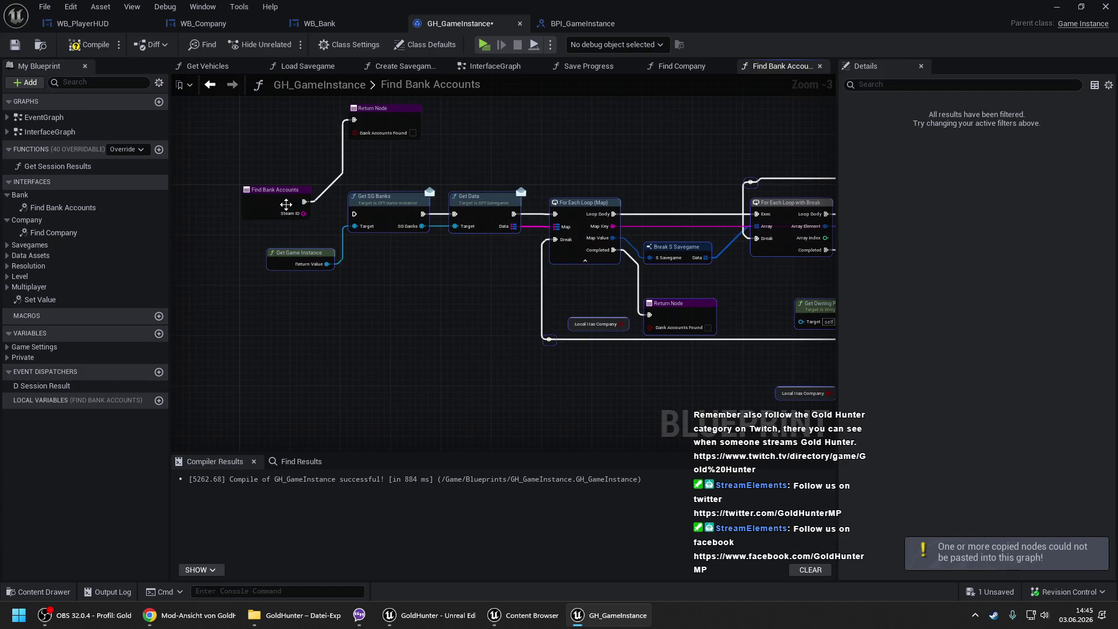
pyautogui.moveTo(273, 200); pyautogui.dragTo(354, 214)
pyautogui.click(382, 116)
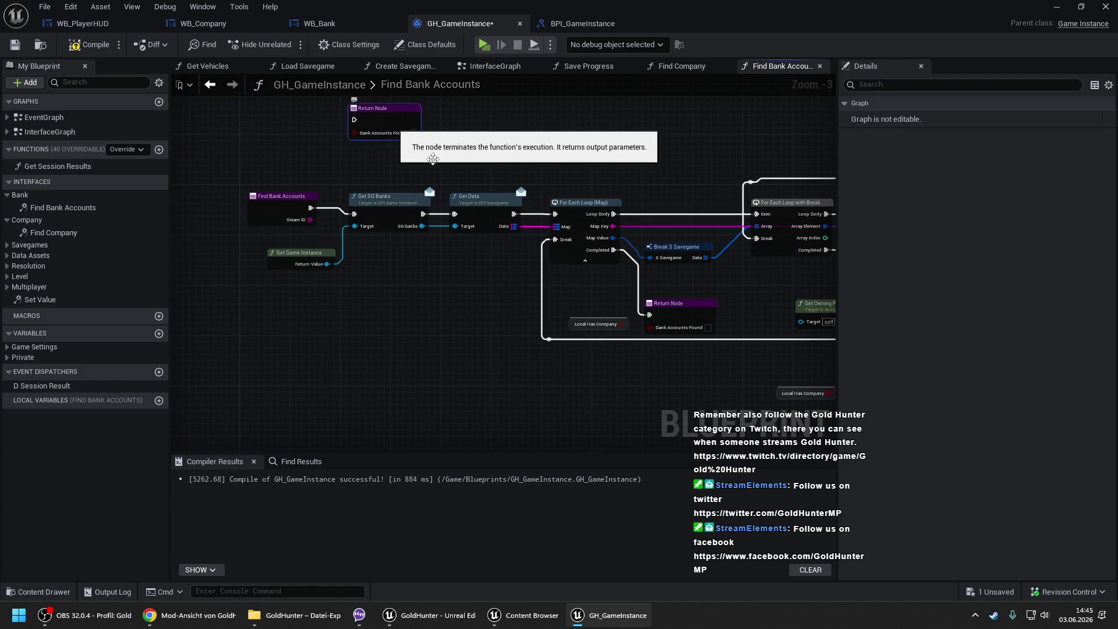
pyautogui.press('Delete')
pyautogui.scroll(-3, 596, 270)
pyautogui.moveTo(312, 145); pyautogui.dragTo(770, 326)
pyautogui.scroll(3, 294, 174)
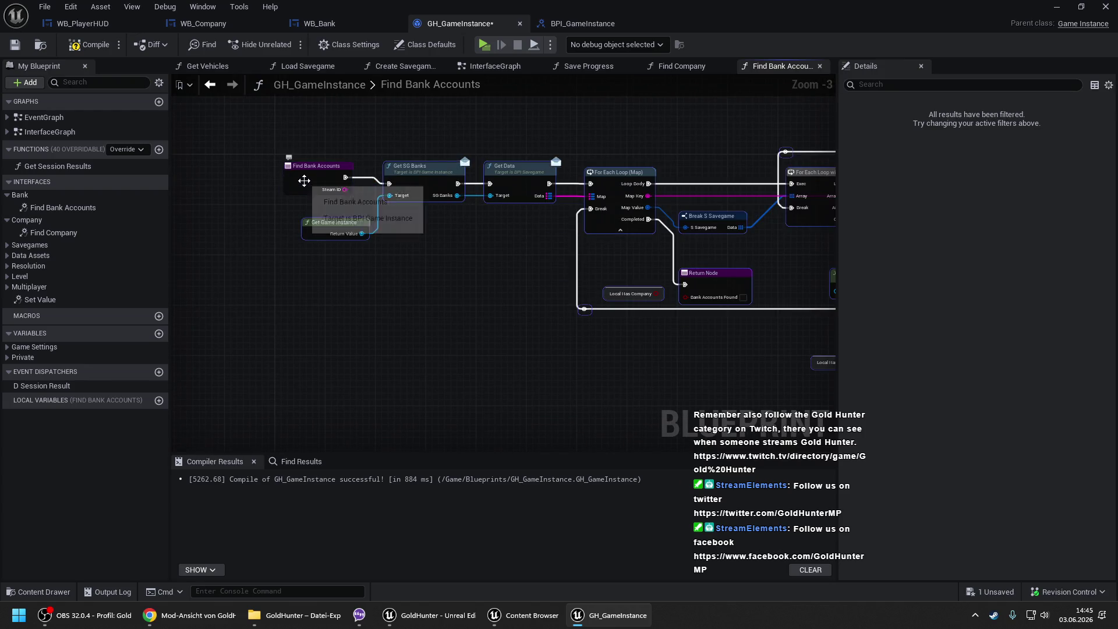
pyautogui.click(362, 205)
pyautogui.moveTo(728, 209); pyautogui.dragTo(379, 209)
pyautogui.moveTo(629, 216); pyautogui.dragTo(470, 220)
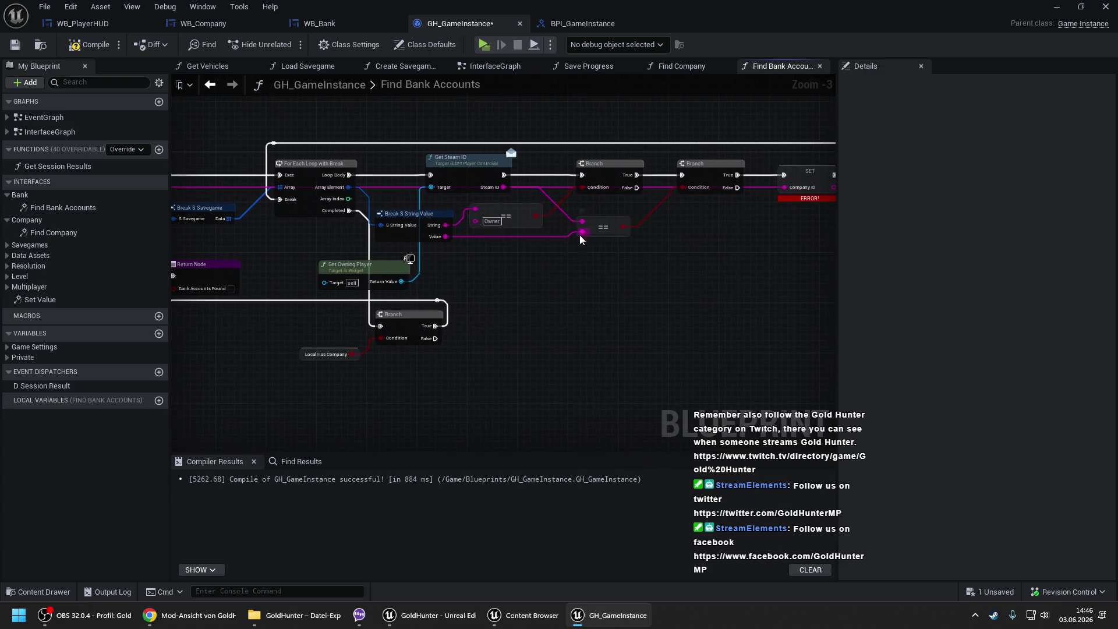
# - Compare the stored string Value against the Steam ID input and connect Loop Body to the Branch
pyautogui.moveTo(582, 232); pyautogui.dragTo(523, 270)
pyautogui.write('get steam id')
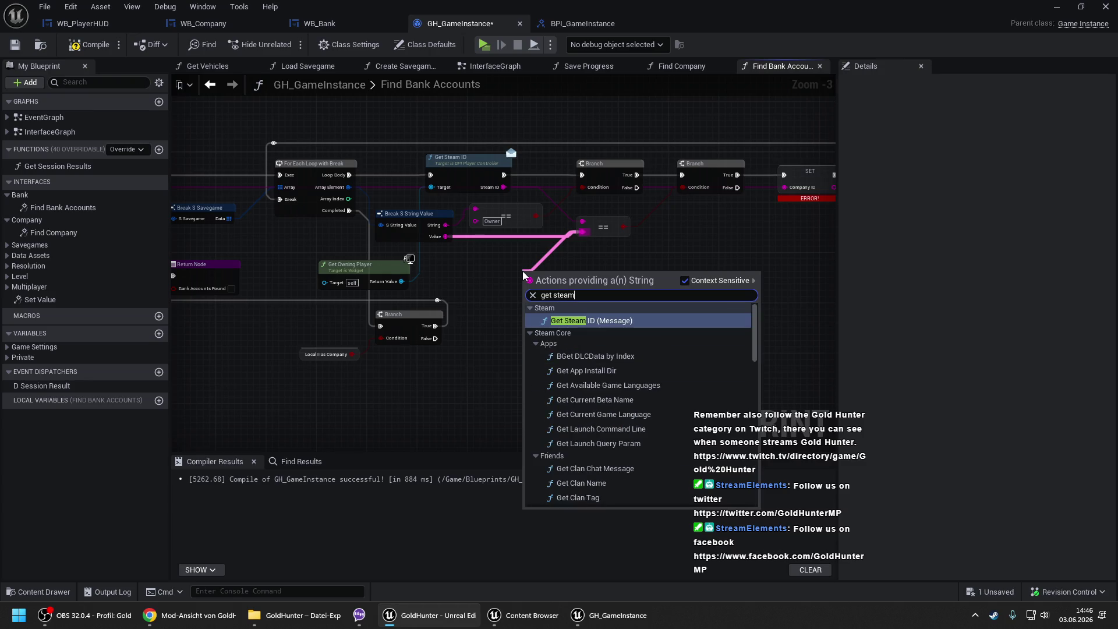
pyautogui.press('Down')
pyautogui.press('Down')
pyautogui.press('Down')
pyautogui.press('Return')
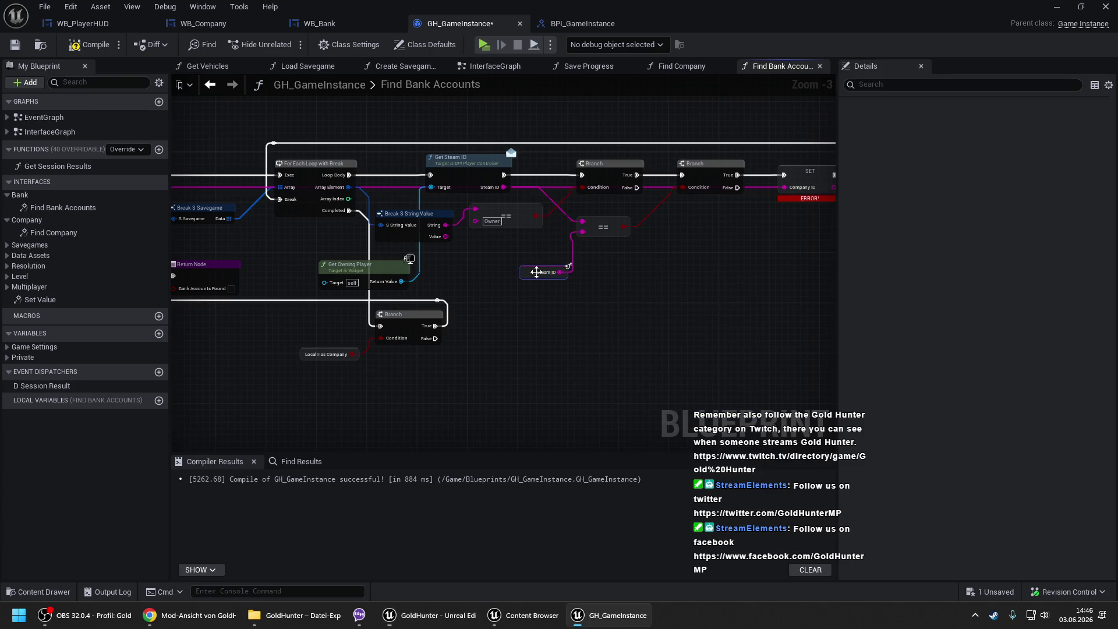
pyautogui.moveTo(445, 236); pyautogui.dragTo(582, 222)
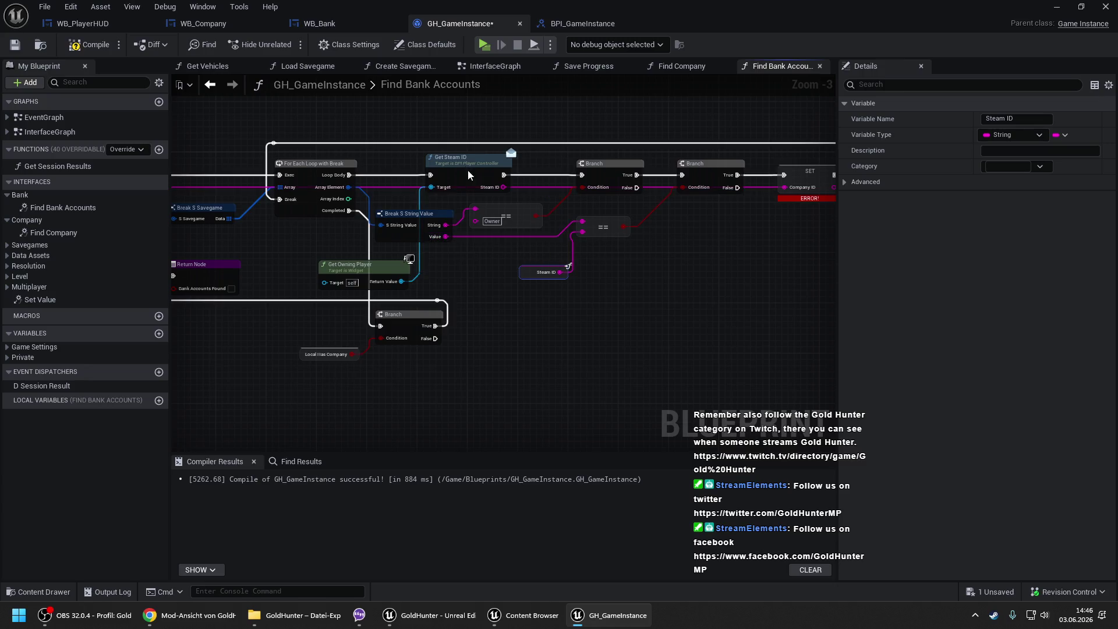
pyautogui.click(467, 170)
pyautogui.press('Delete')
pyautogui.moveTo(582, 175); pyautogui.dragTo(349, 175)
pyautogui.moveTo(548, 188); pyautogui.dragTo(370, 185)
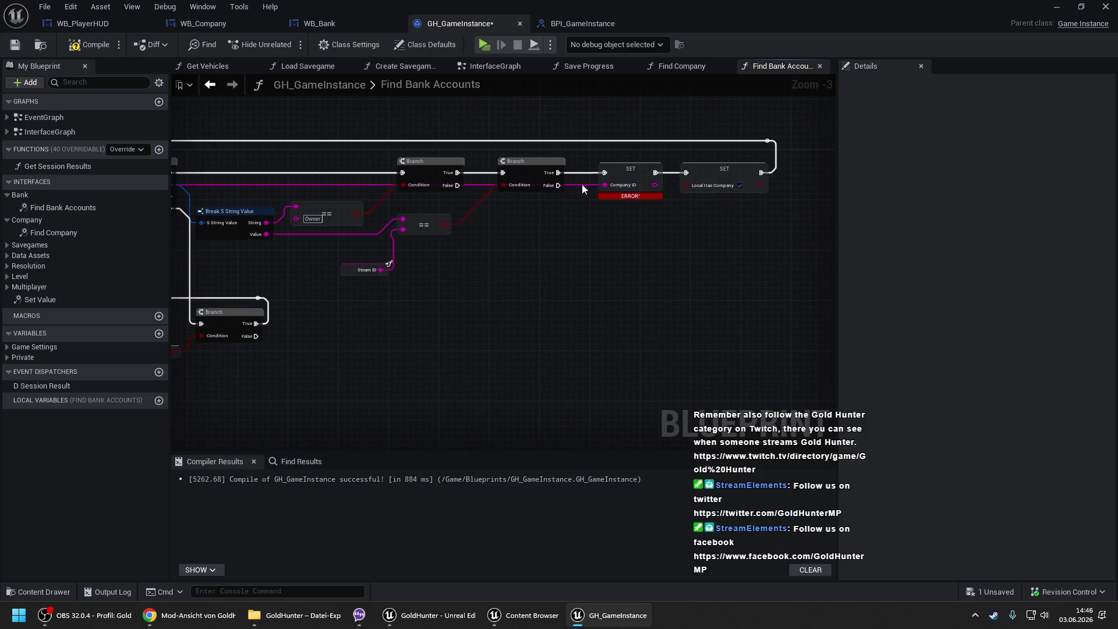
# - Turn the SET node into a Boolean local variable named Local Has Bank Accounts
pyautogui.rightClick(626, 170)
pyautogui.click(634, 155)
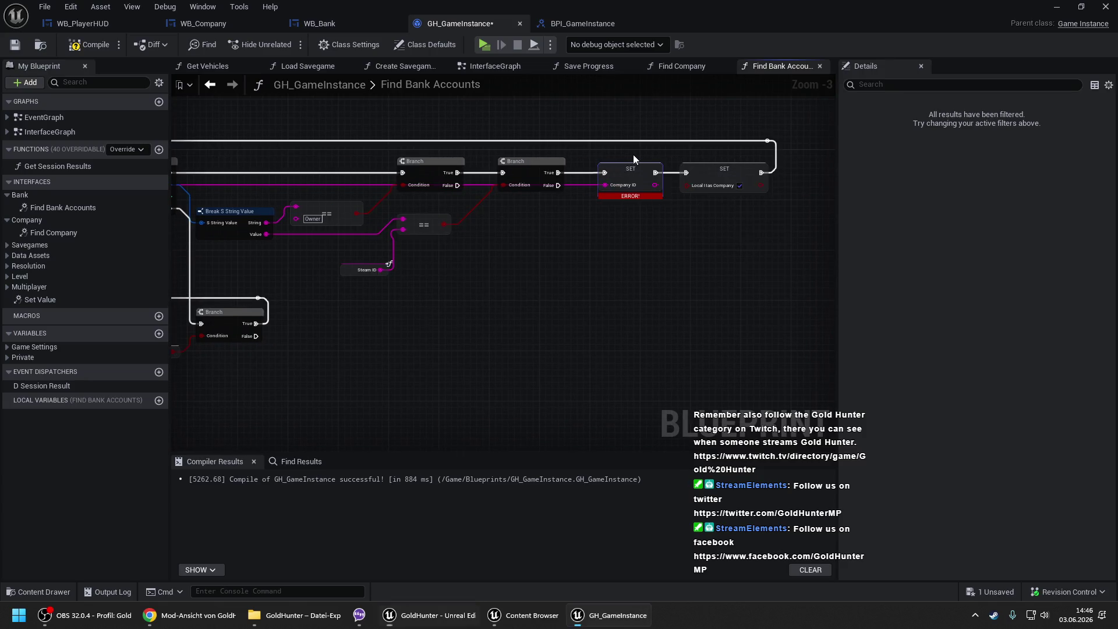
pyautogui.rightClick(721, 168)
pyautogui.click(765, 205)
pyautogui.doubleClick(1031, 119)
pyautogui.write('Bank Acc')
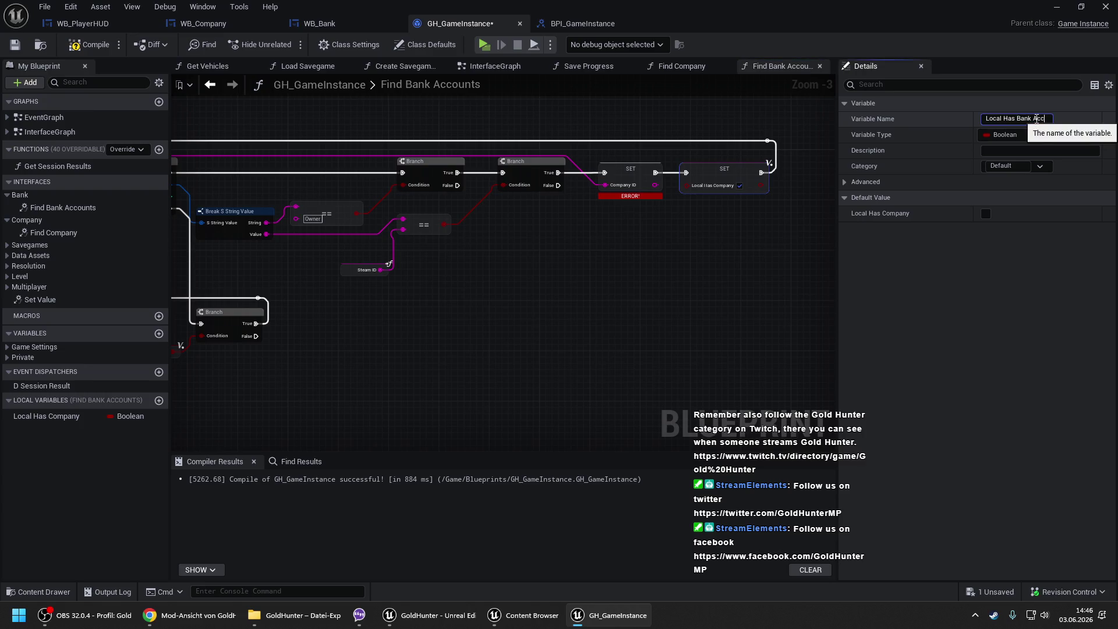
pyautogui.write('ounts')
pyautogui.press('Return')
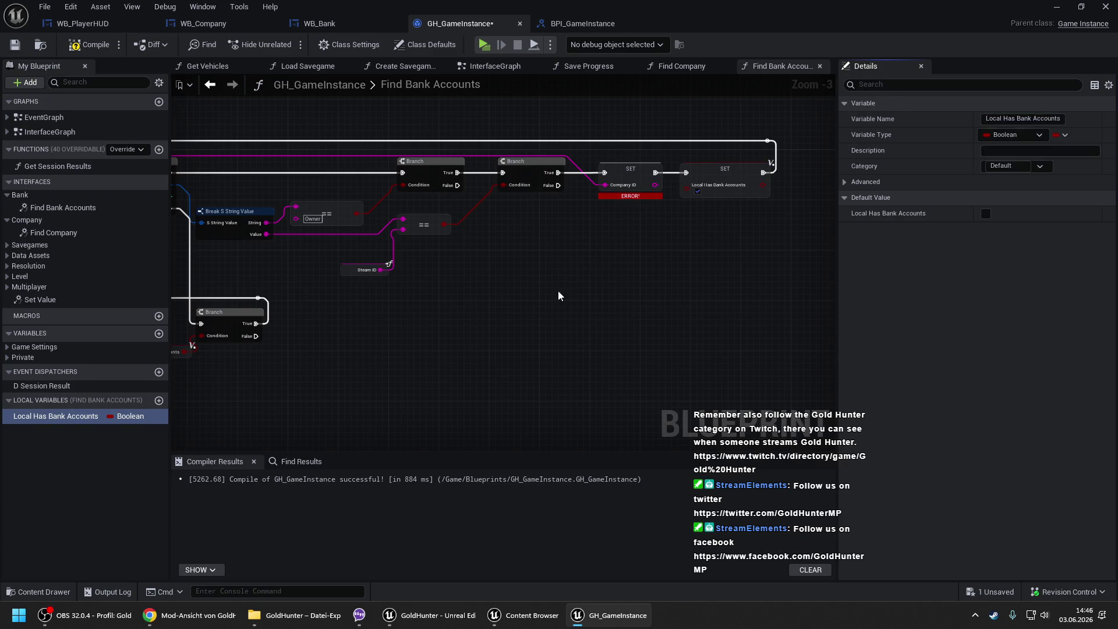
# - Compile GH_GameInstance and return to WB_Bank
pyautogui.moveTo(583, 269)
pyautogui.mouseDown()
pyautogui.moveTo(693, 265)
pyautogui.moveTo(569, 259)
pyautogui.mouseUp()
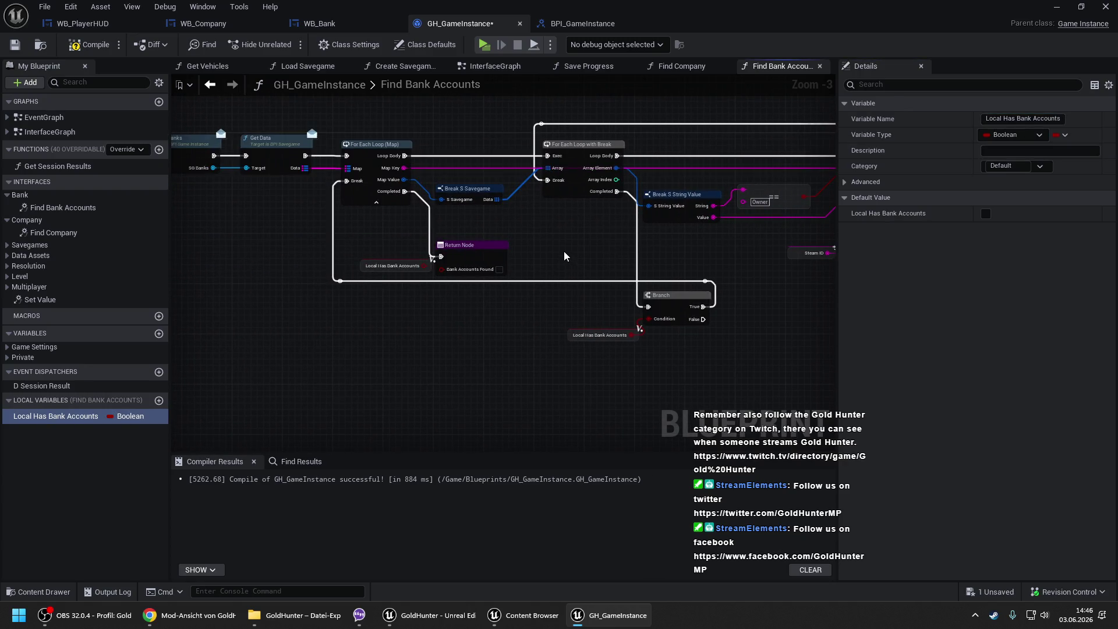
pyautogui.moveTo(424, 269); pyautogui.dragTo(605, 294)
pyautogui.click(87, 45)
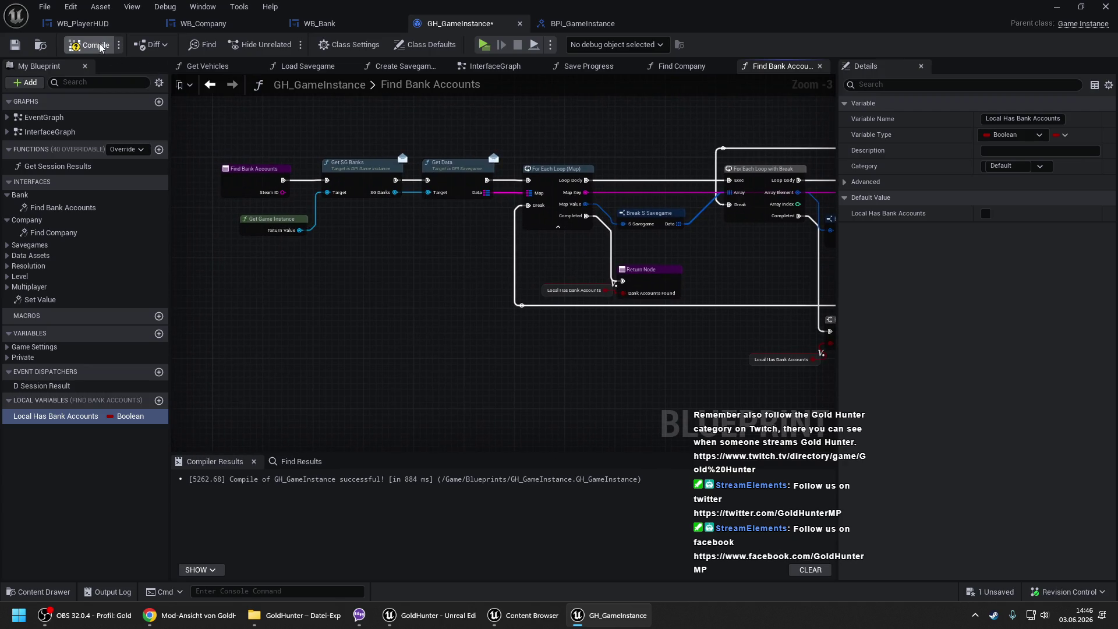
pyautogui.click(319, 23)
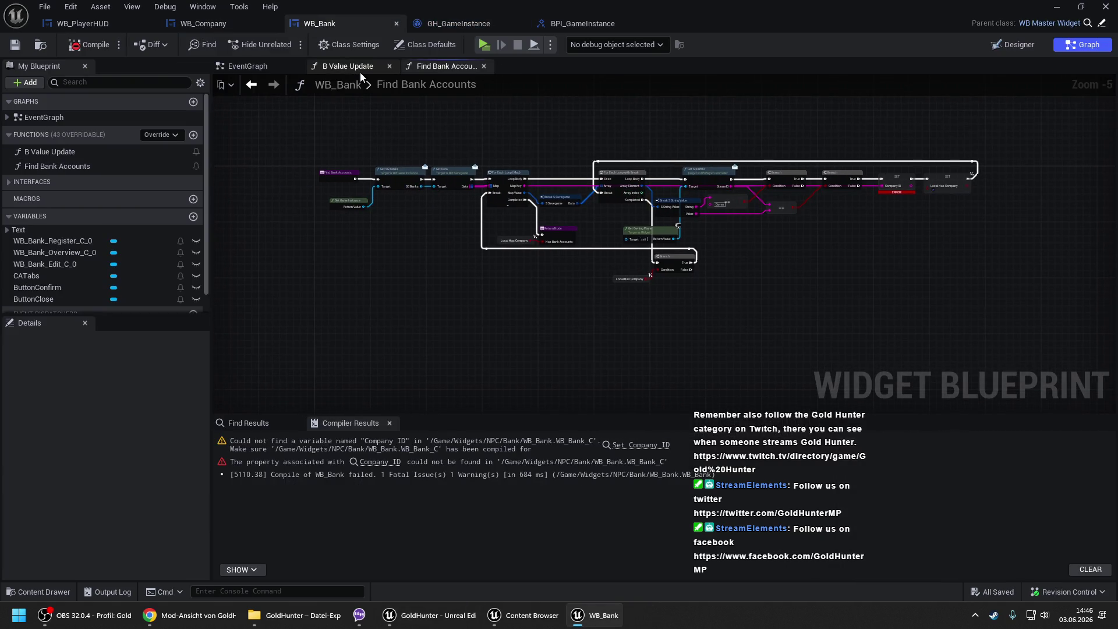
# - Delete WB_Bank's own Find Bank Accounts function and call Find Bank Accounts on Get Game Instance
pyautogui.click(87, 166)
pyautogui.press('Delete')
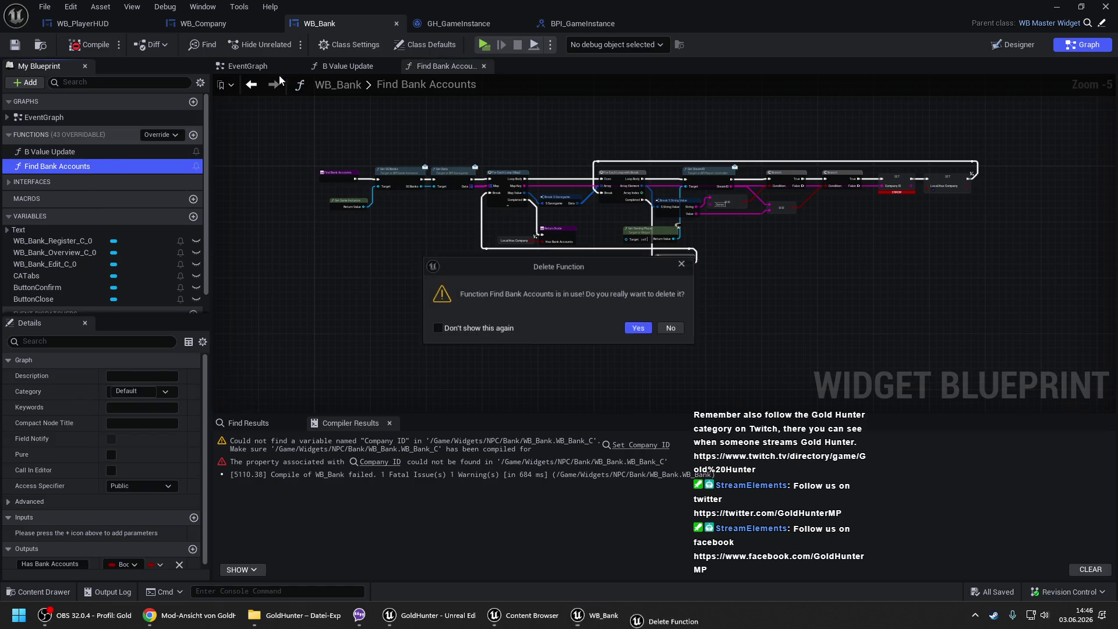
pyautogui.click(709, 325)
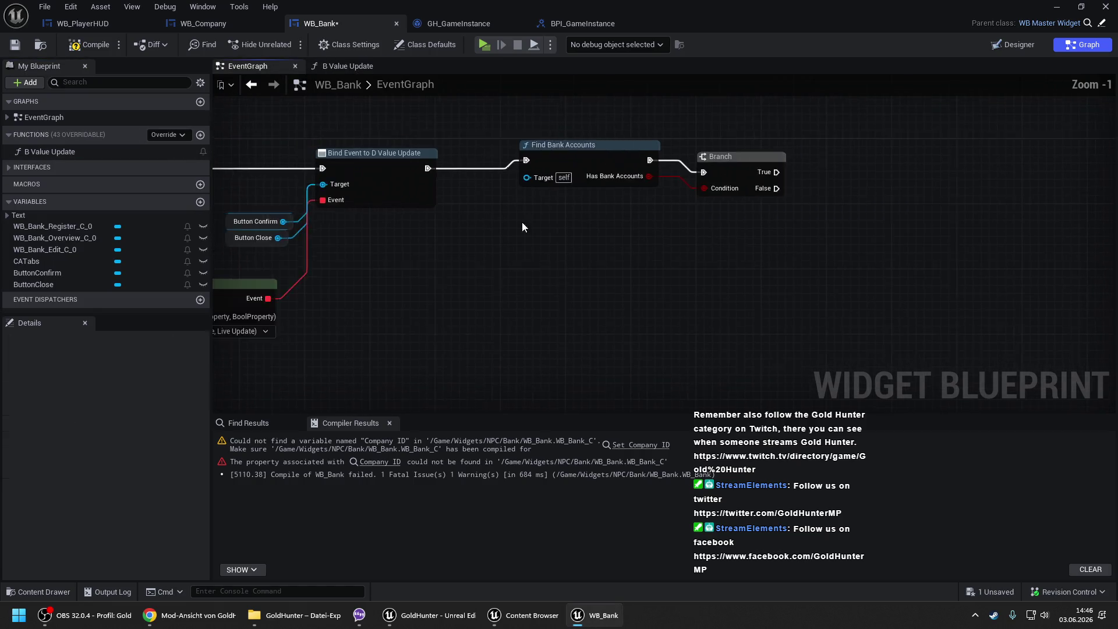
pyautogui.rightClick(407, 250)
pyautogui.write('get game inst')
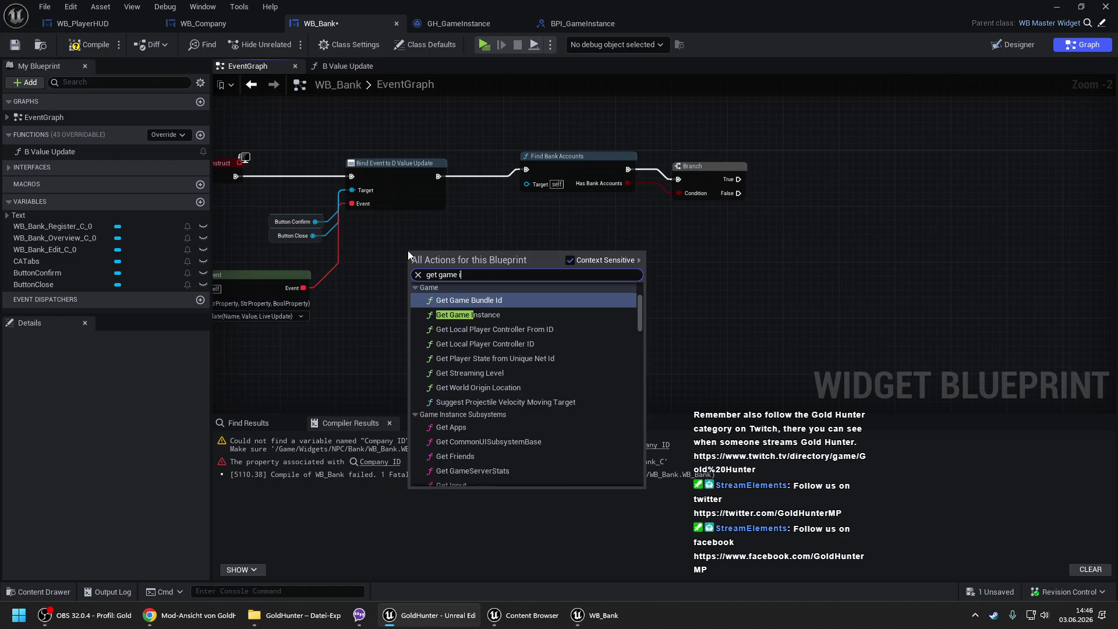
pyautogui.press('Return')
pyautogui.moveTo(475, 267); pyautogui.dragTo(517, 231)
pyautogui.write('find bank')
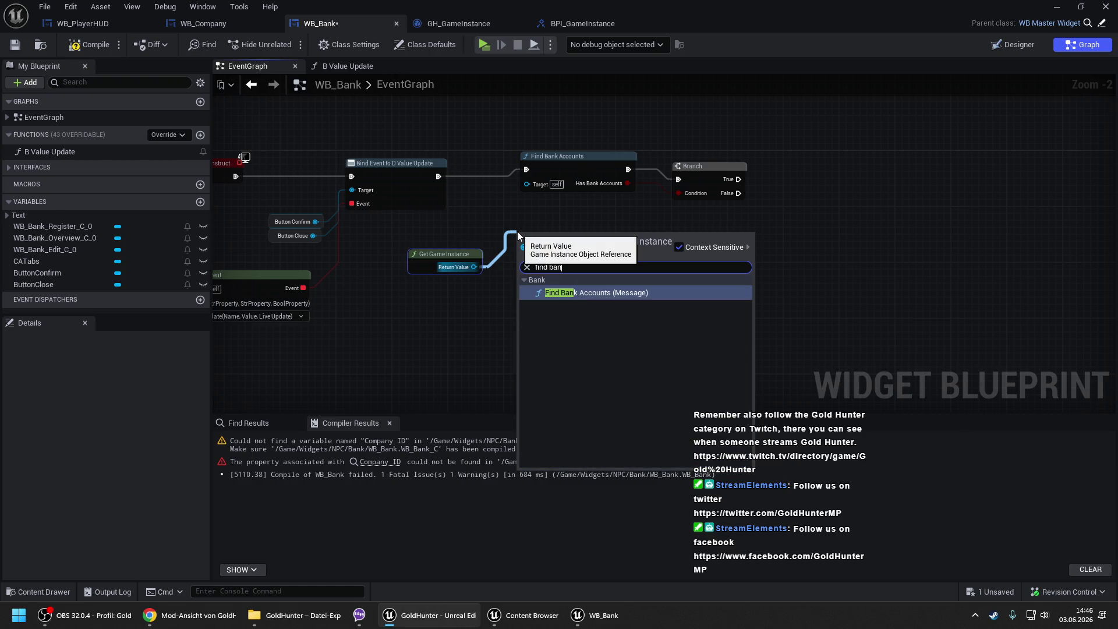
pyautogui.press('Return')
# - Add Get Owning Player feeding a Get Steam ID node
pyautogui.rightClick(369, 333)
pyautogui.write('get owning')
pyautogui.press('Return')
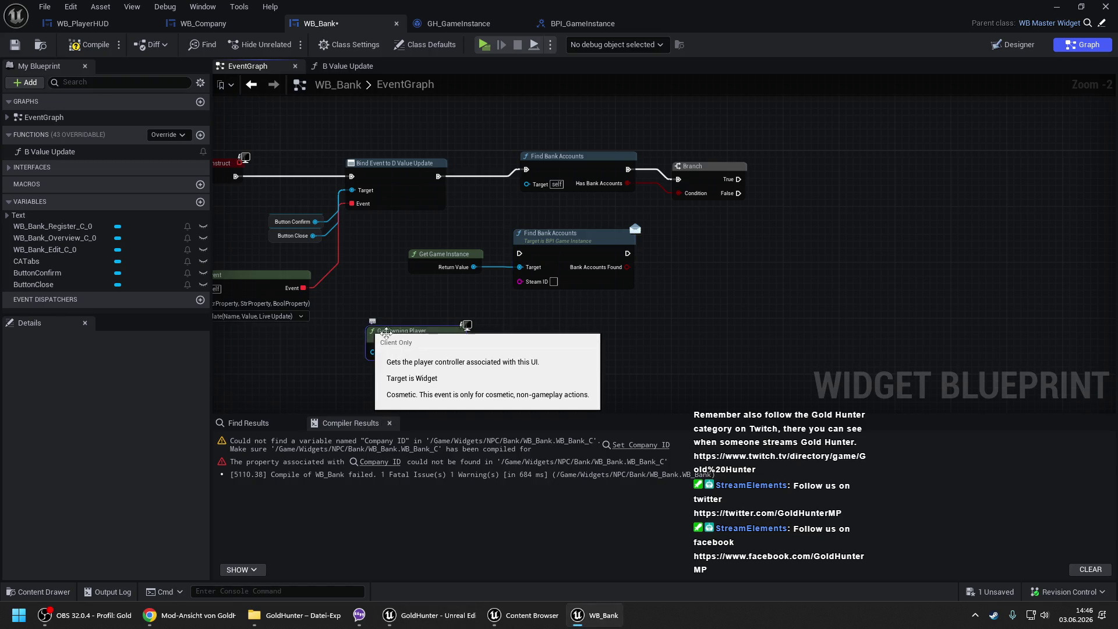
pyautogui.moveTo(457, 351); pyautogui.dragTo(487, 327)
pyautogui.write('get steam')
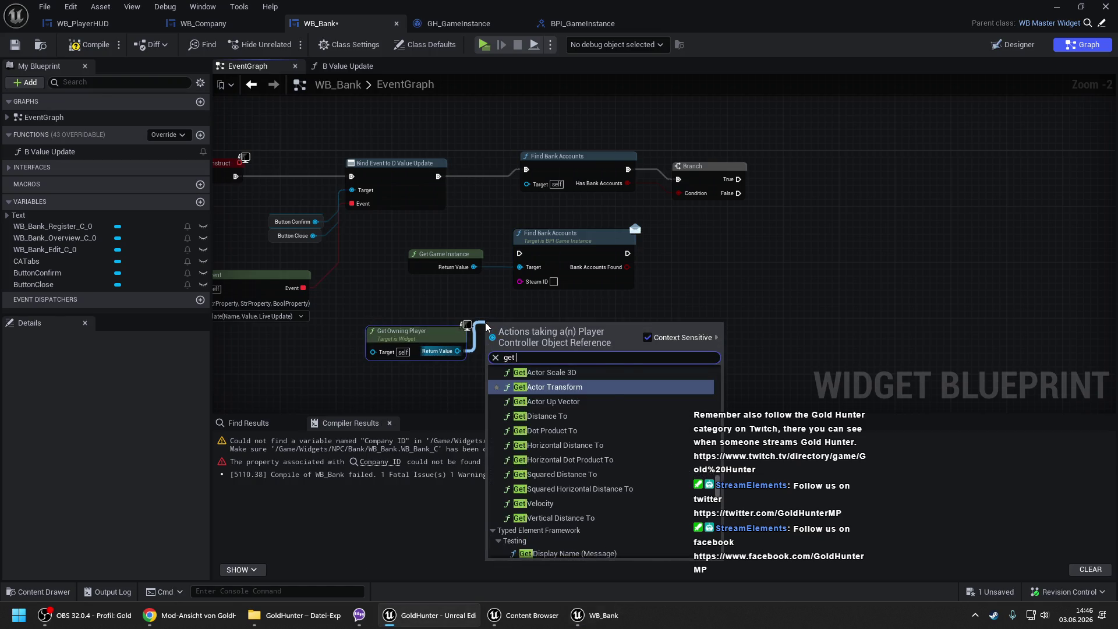
pyautogui.press('Return')
# - Remove the old Find Bank Accounts and Branch nodes, feeding Steam ID into the interface call
pyautogui.moveTo(546, 144); pyautogui.dragTo(751, 198)
pyautogui.press('Delete')
pyautogui.moveTo(550, 235); pyautogui.dragTo(851, 164)
pyautogui.moveTo(553, 322); pyautogui.dragTo(532, 154)
pyautogui.moveTo(470, 180); pyautogui.dragTo(438, 176)
pyautogui.moveTo(551, 190)
pyautogui.mouseDown()
pyautogui.moveTo(558, 203)
pyautogui.moveTo(822, 215)
pyautogui.moveTo(551, 176)
pyautogui.mouseUp()
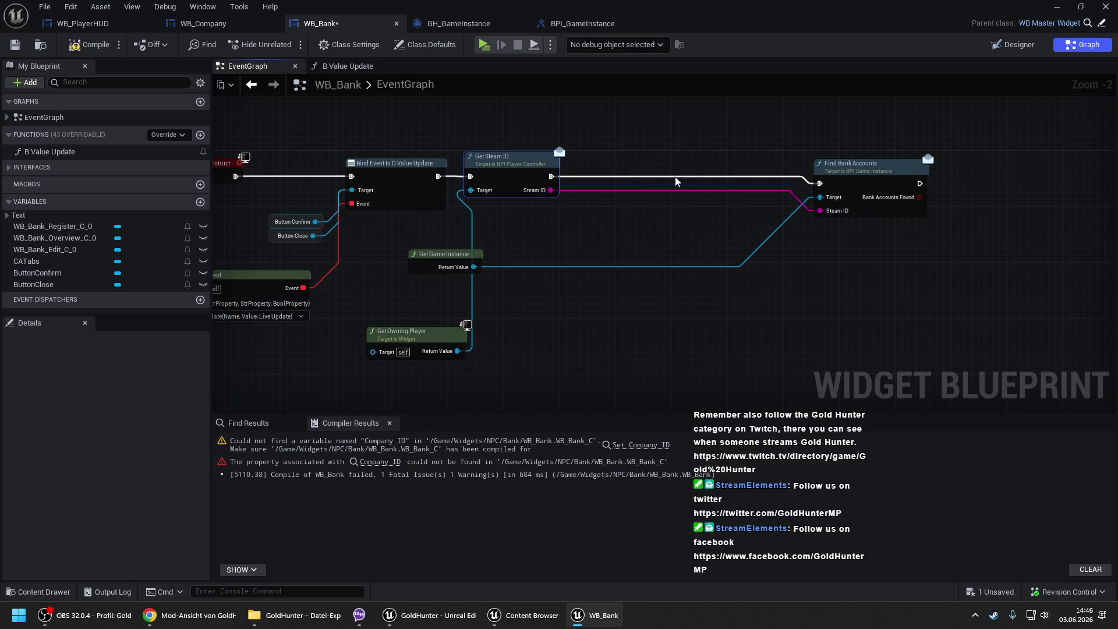
pyautogui.moveTo(852, 184)
pyautogui.mouseDown()
pyautogui.moveTo(600, 178)
pyautogui.moveTo(627, 177)
pyautogui.mouseUp()
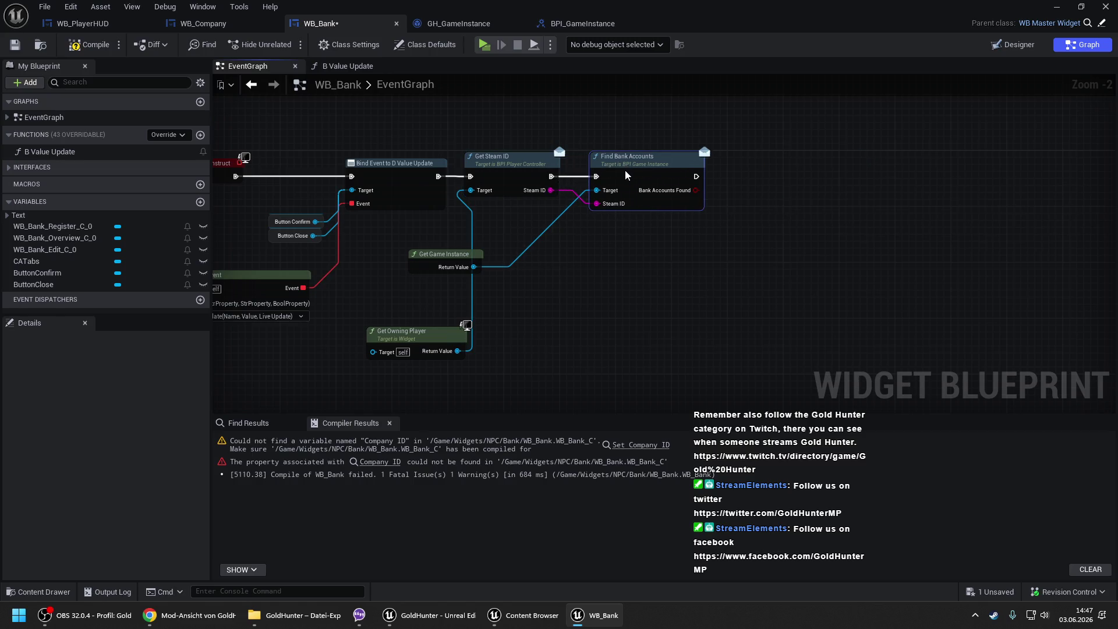
pyautogui.moveTo(470, 255); pyautogui.dragTo(548, 218)
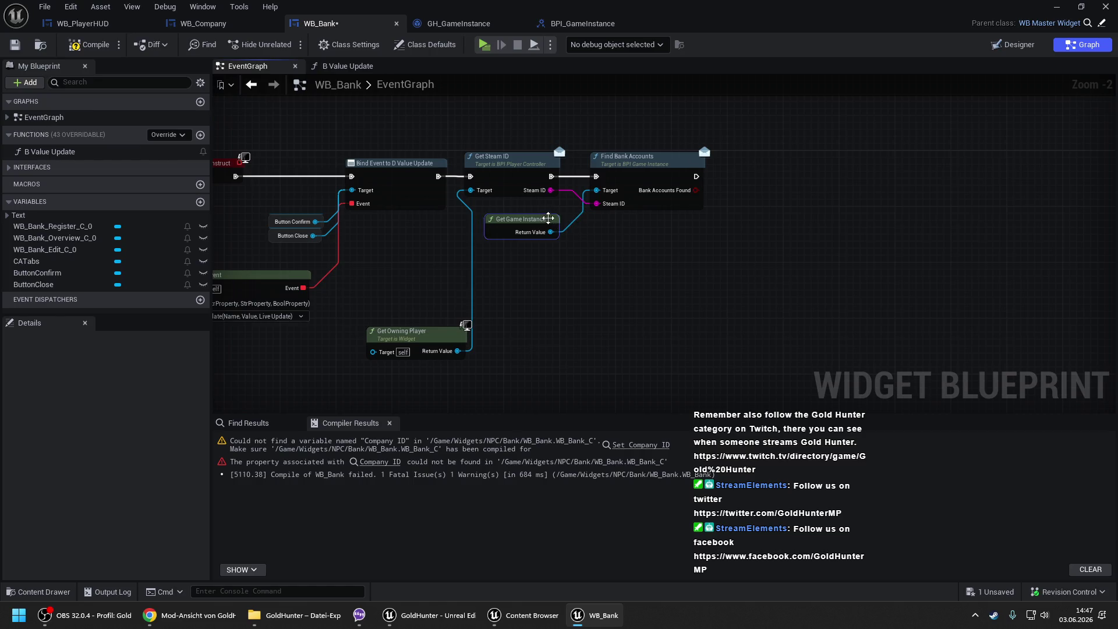
pyautogui.moveTo(437, 331); pyautogui.dragTo(423, 240)
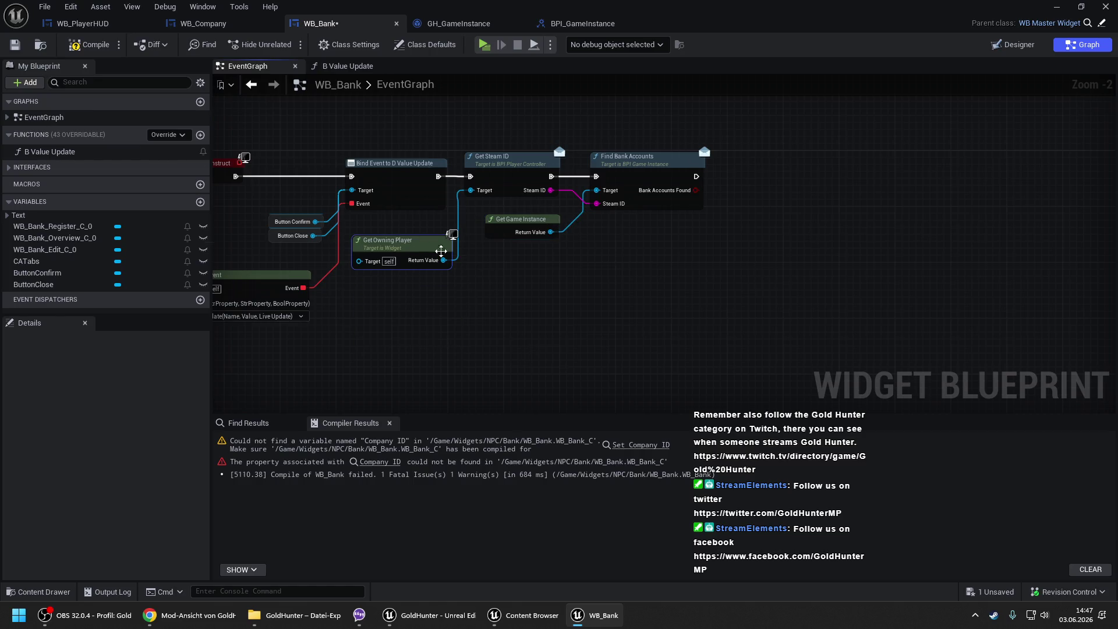
# - Add a Branch on Bank Accounts Found, then compile and save WB_Bank
pyautogui.moveTo(620, 263)
pyautogui.mouseDown()
pyautogui.moveTo(493, 202)
pyautogui.moveTo(475, 218)
pyautogui.moveTo(556, 193)
pyautogui.mouseUp()
pyautogui.click(515, 193)
pyautogui.scroll(1, 496, 198)
pyautogui.scroll(-1, 543, 151)
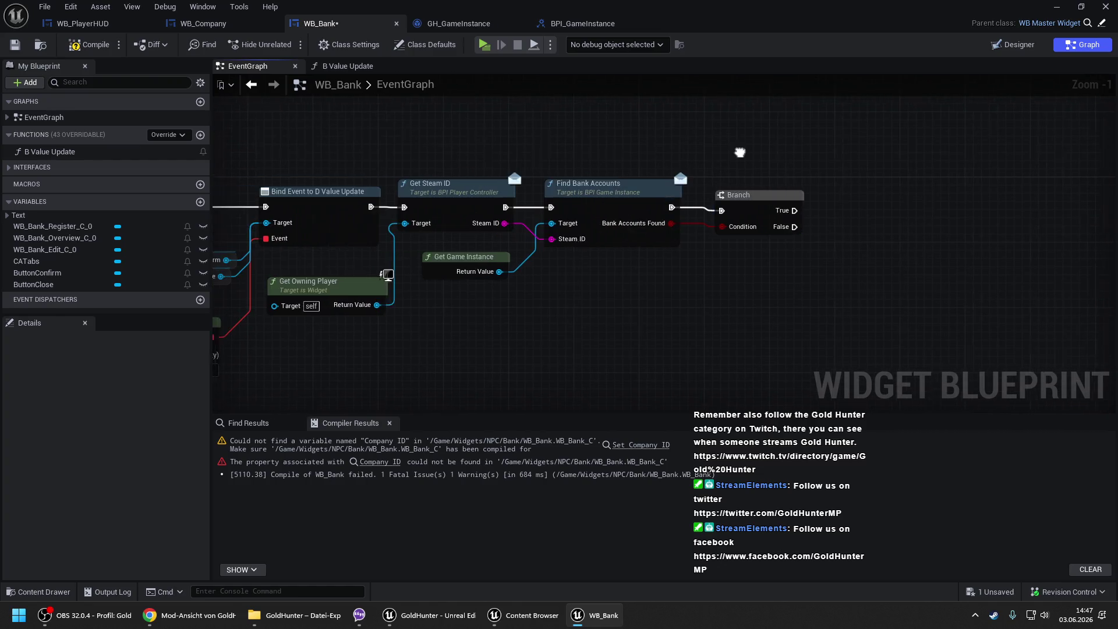
pyautogui.moveTo(611, 162); pyautogui.dragTo(670, 153)
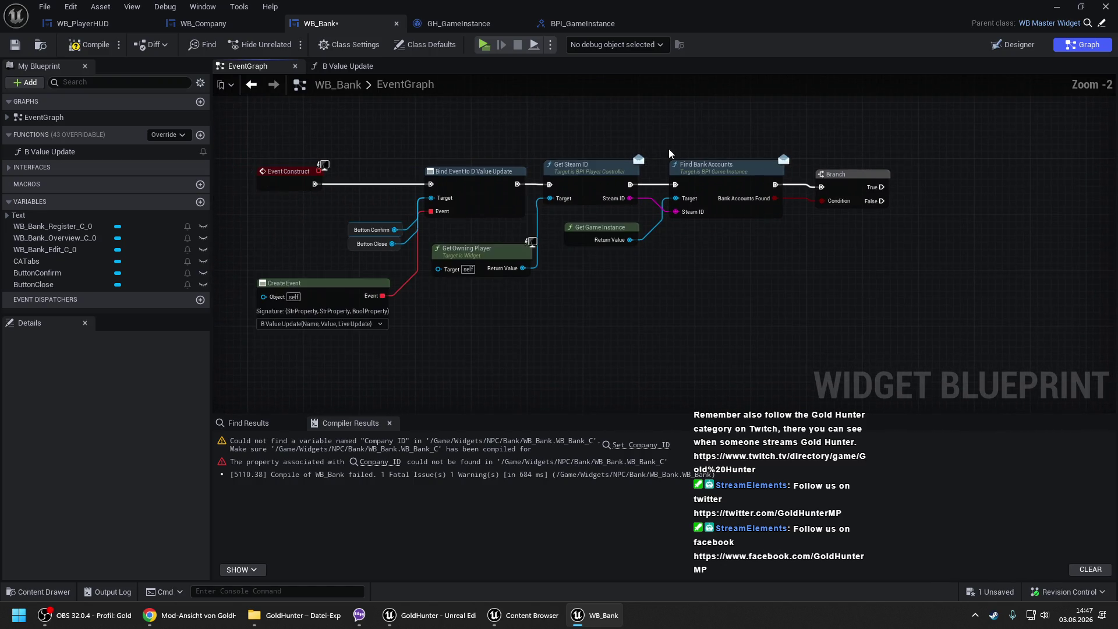
pyautogui.click(89, 45)
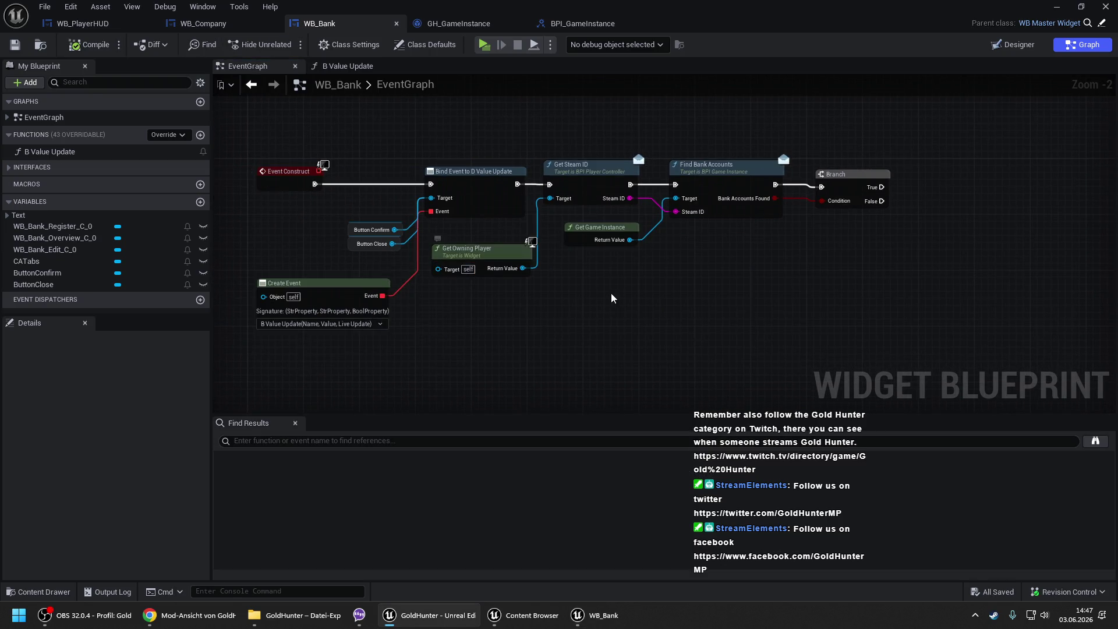
# - In GH_GameInstance, pan the Find Bank Accounts graph to review the loop's comparison and Branch nodes
pyautogui.click(444, 23)
pyautogui.moveTo(589, 335); pyautogui.dragTo(215, 329)
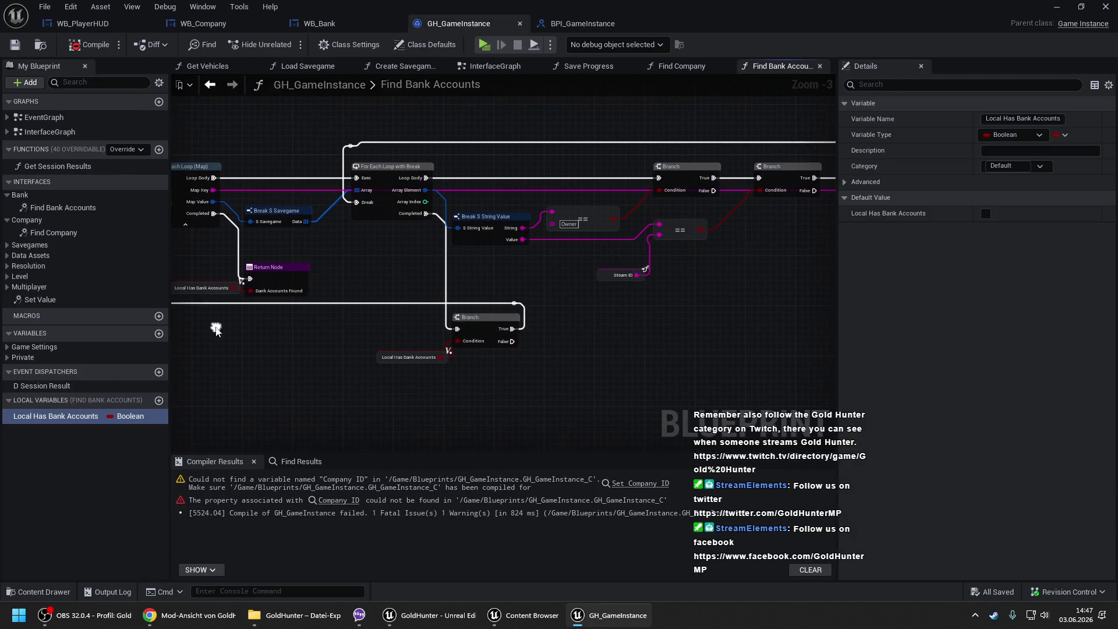
pyautogui.moveTo(539, 287)
pyautogui.mouseDown()
pyautogui.moveTo(410, 269)
pyautogui.moveTo(603, 280)
pyautogui.mouseUp()
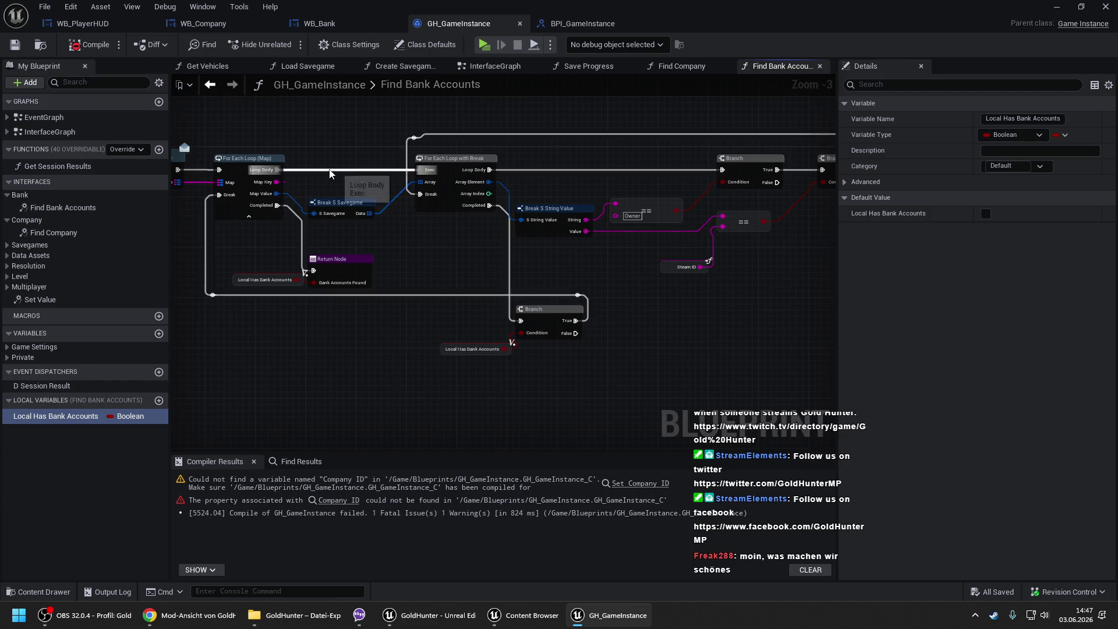
pyautogui.moveTo(330, 173)
pyautogui.mouseDown()
pyautogui.moveTo(353, 149)
pyautogui.moveTo(516, 132)
pyautogui.mouseUp()
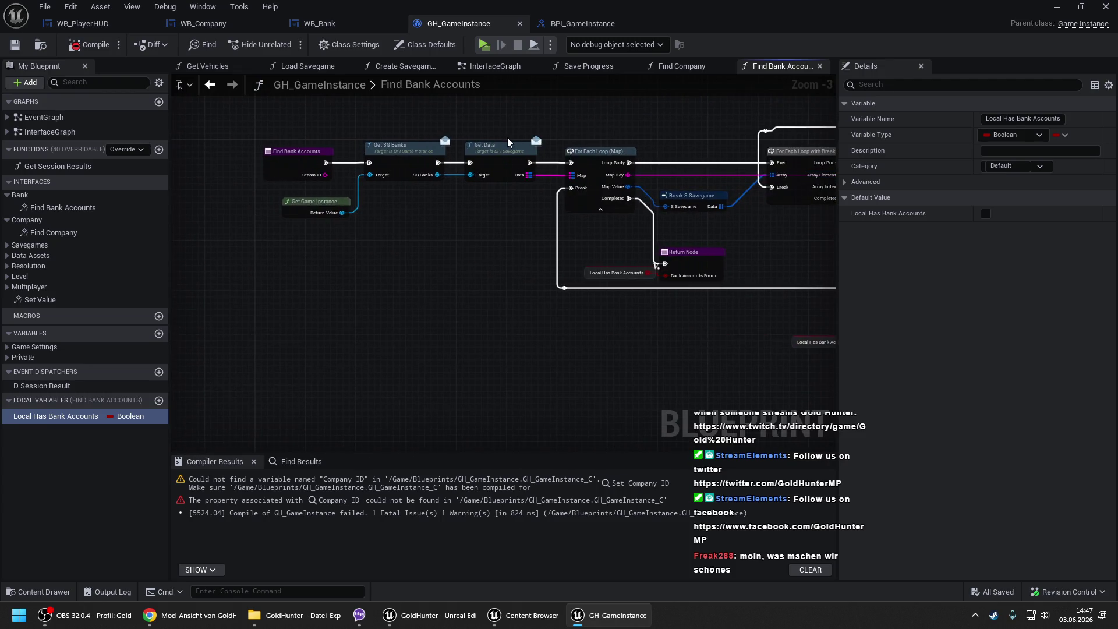
pyautogui.scroll(-1, 516, 133)
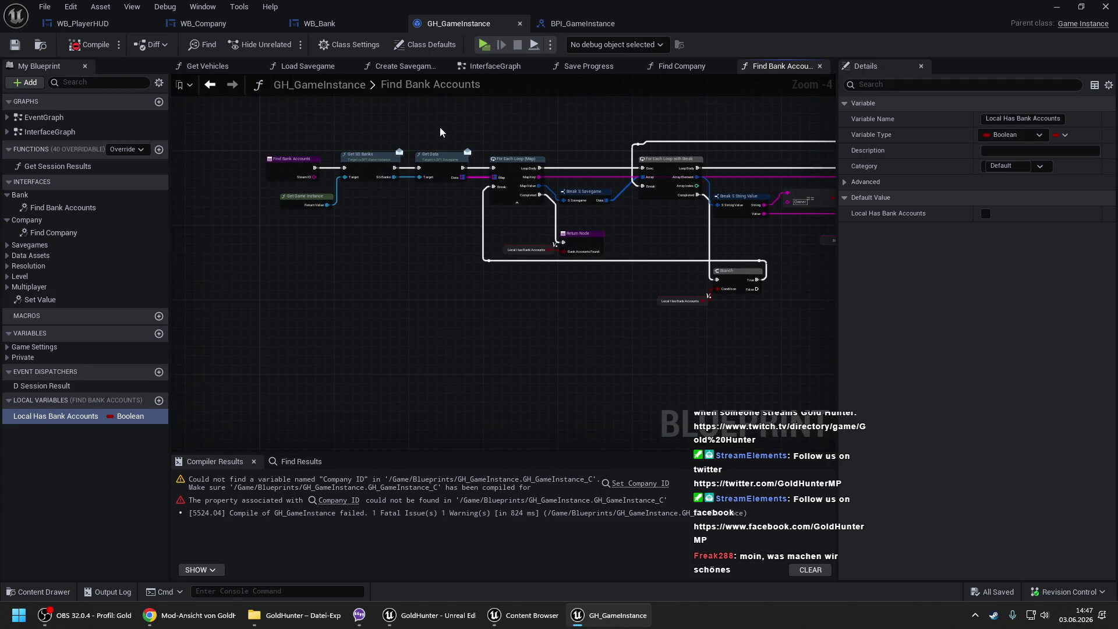
# - Close every function view except Find Bank Accounts, including the Find Company graph
pyautogui.click(679, 68)
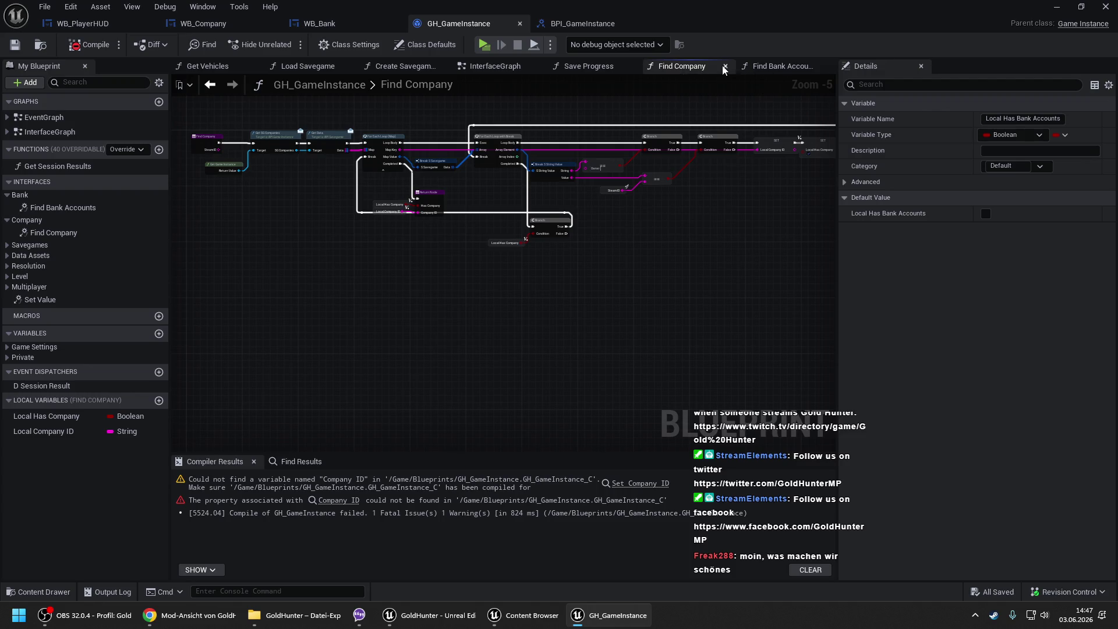
pyautogui.rightClick(788, 67)
pyautogui.click(827, 143)
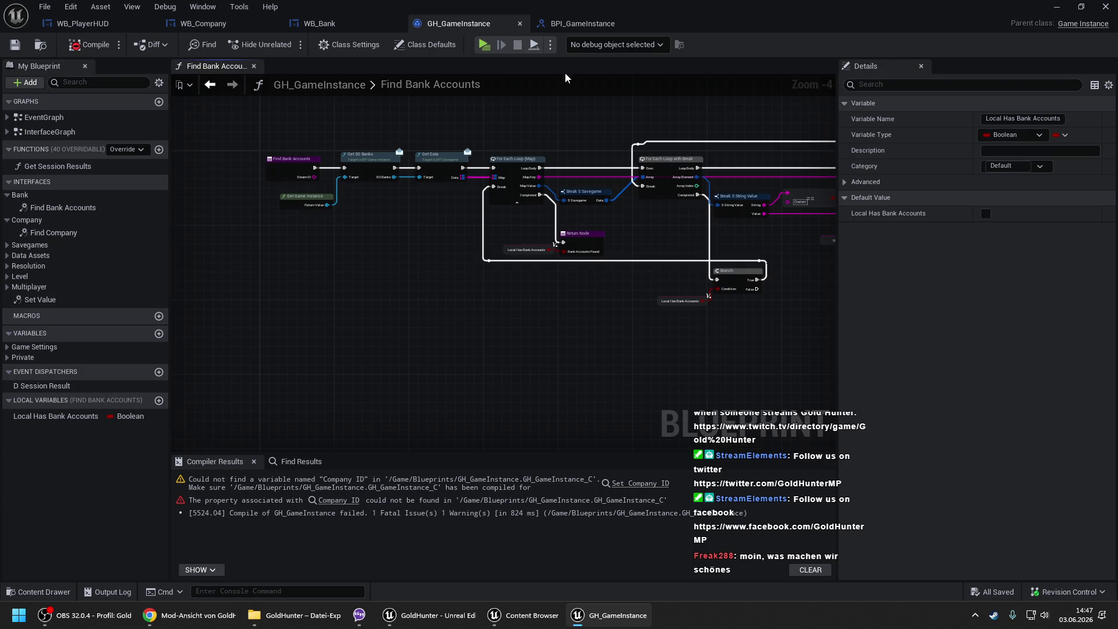
pyautogui.click(603, 26)
# - Locate the WB_Bank_Overview_C_0 widget in WB_Bank's Designer, then return to its event graph
pyautogui.click(319, 26)
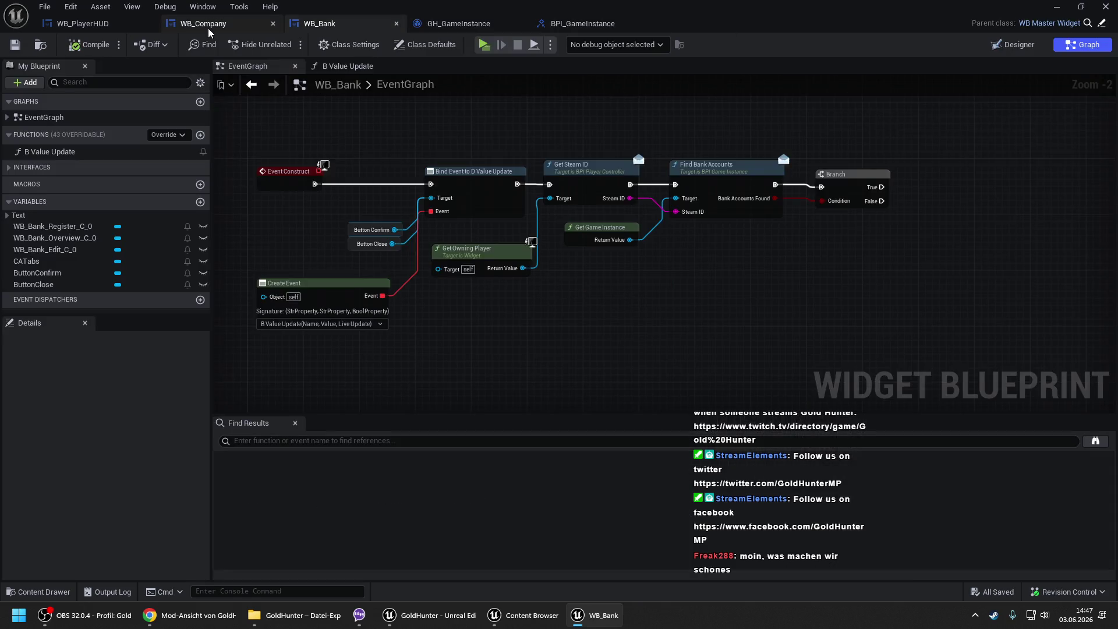
pyautogui.click(208, 28)
pyautogui.click(114, 24)
pyautogui.click(203, 23)
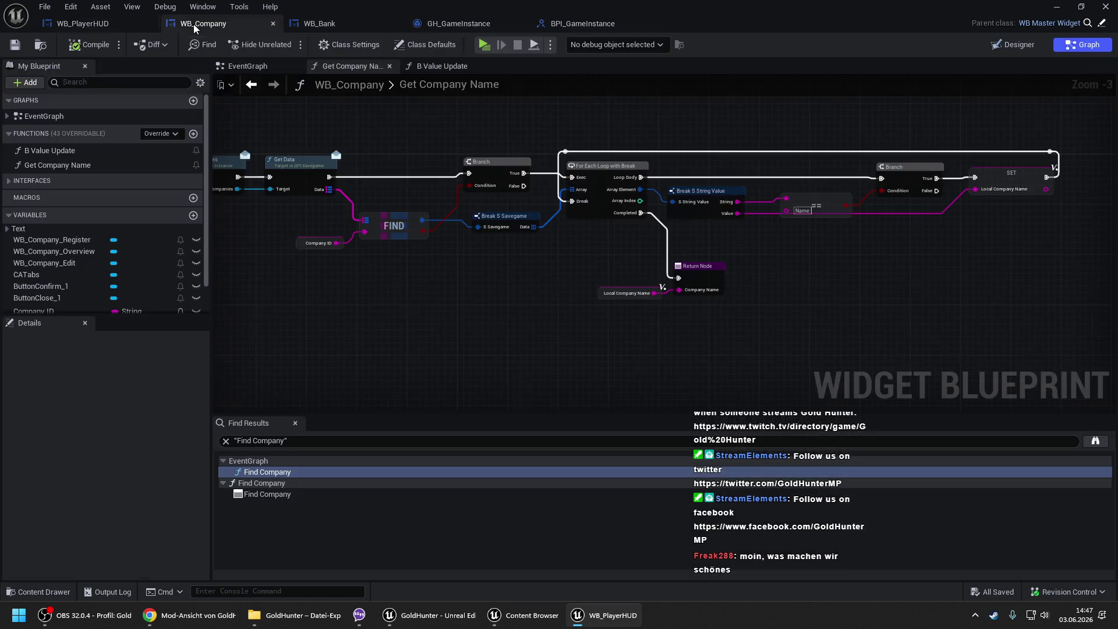
pyautogui.click(350, 28)
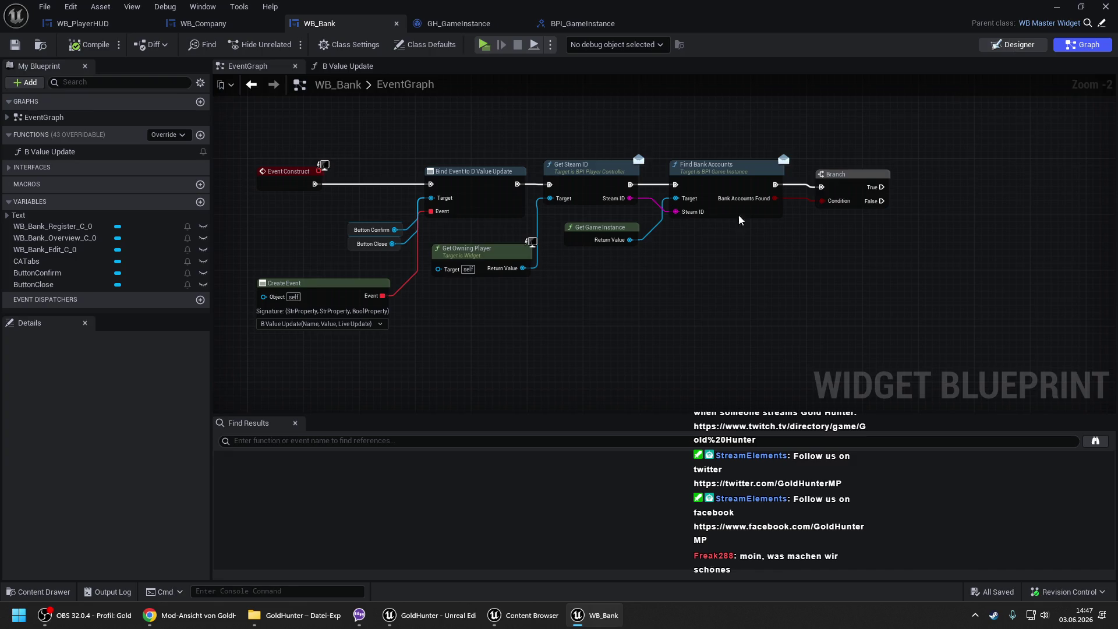
pyautogui.click(1014, 44)
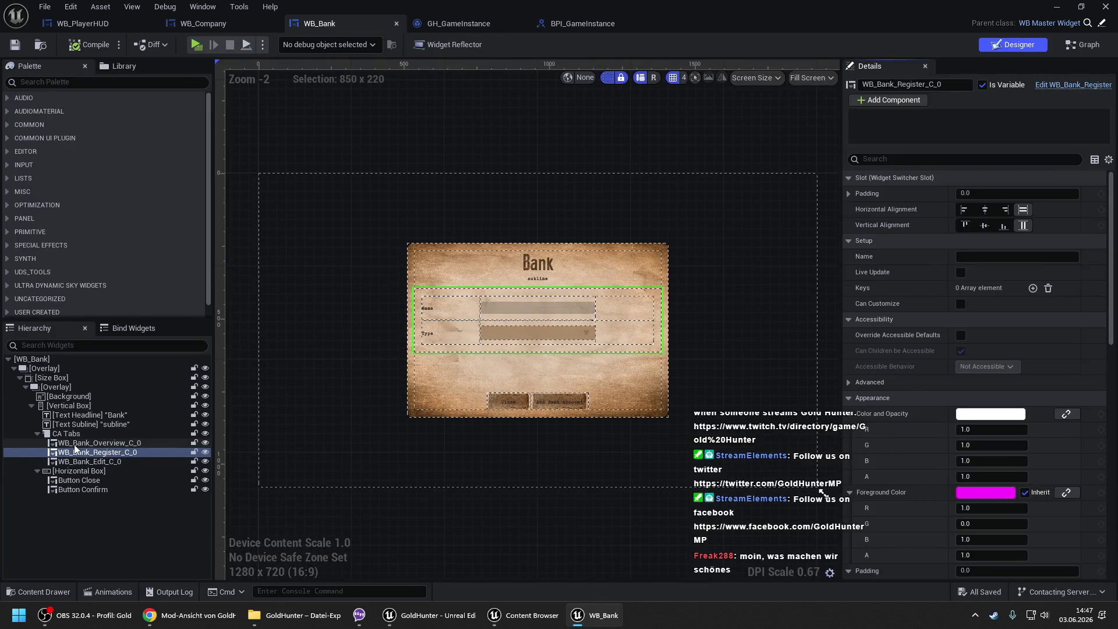
pyautogui.click(99, 443)
pyautogui.scroll(3, 515, 319)
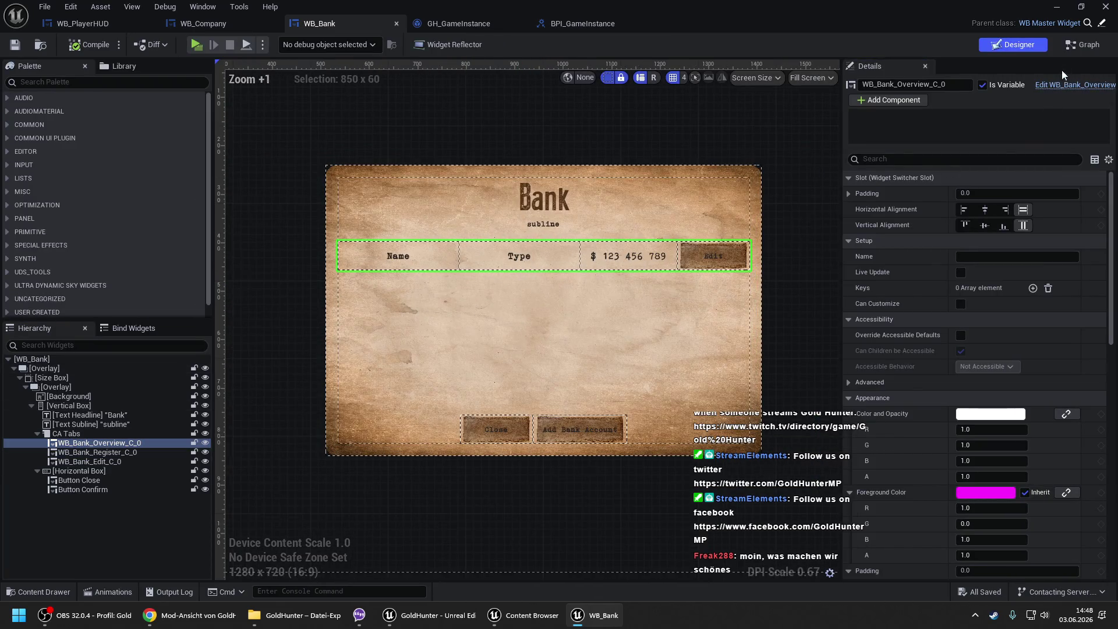
pyautogui.click(1083, 45)
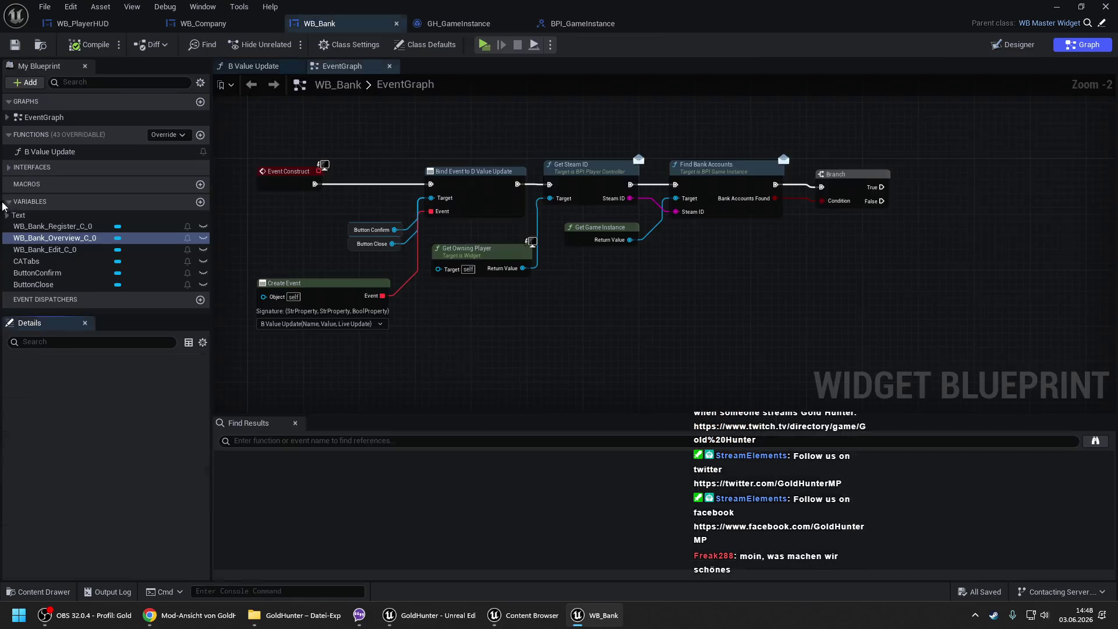
# - Add a WB_Bank_Overview_C_0 getter and a Create Widget node with class WB Bank Child
pyautogui.click(41, 239)
pyautogui.moveTo(287, 248); pyautogui.dragTo(719, 239)
pyautogui.click(749, 252)
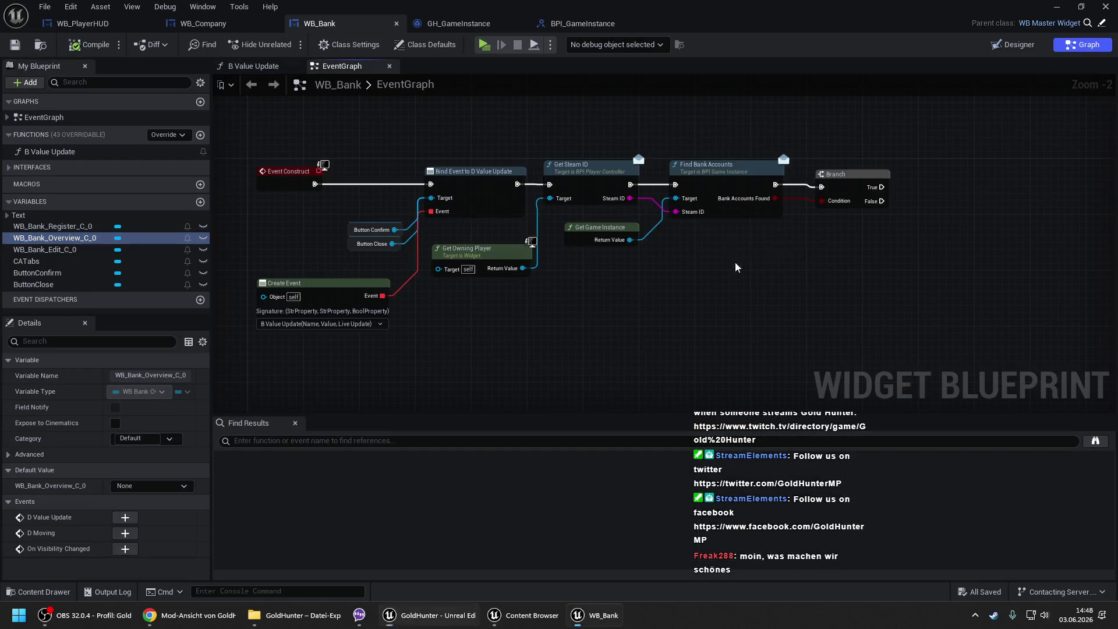
pyautogui.rightClick(602, 232)
pyautogui.write('create widget')
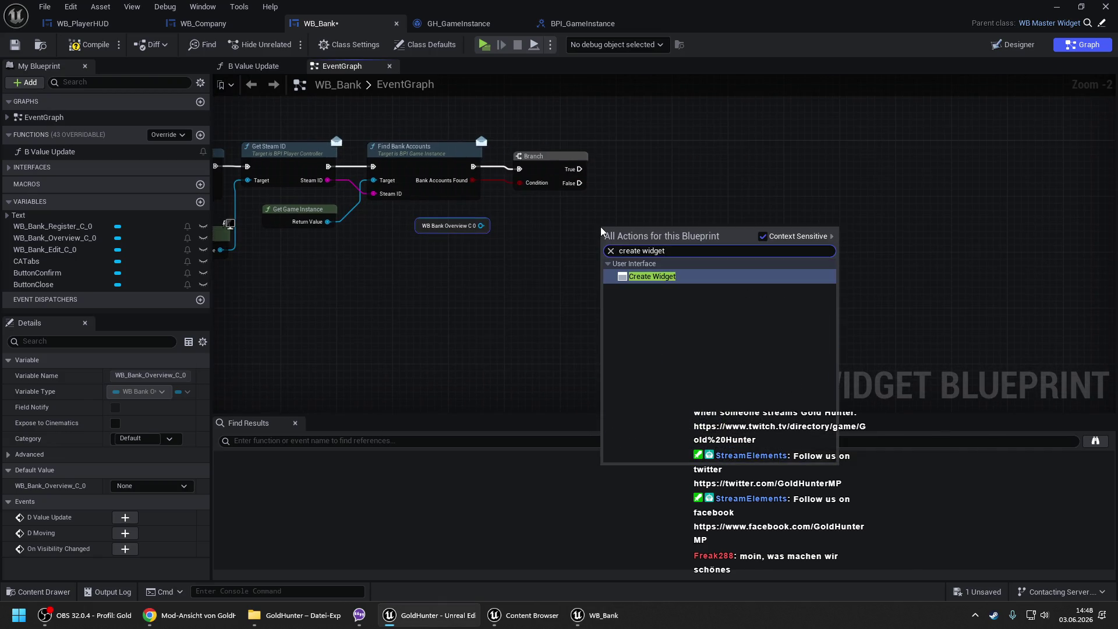
pyautogui.click(673, 276)
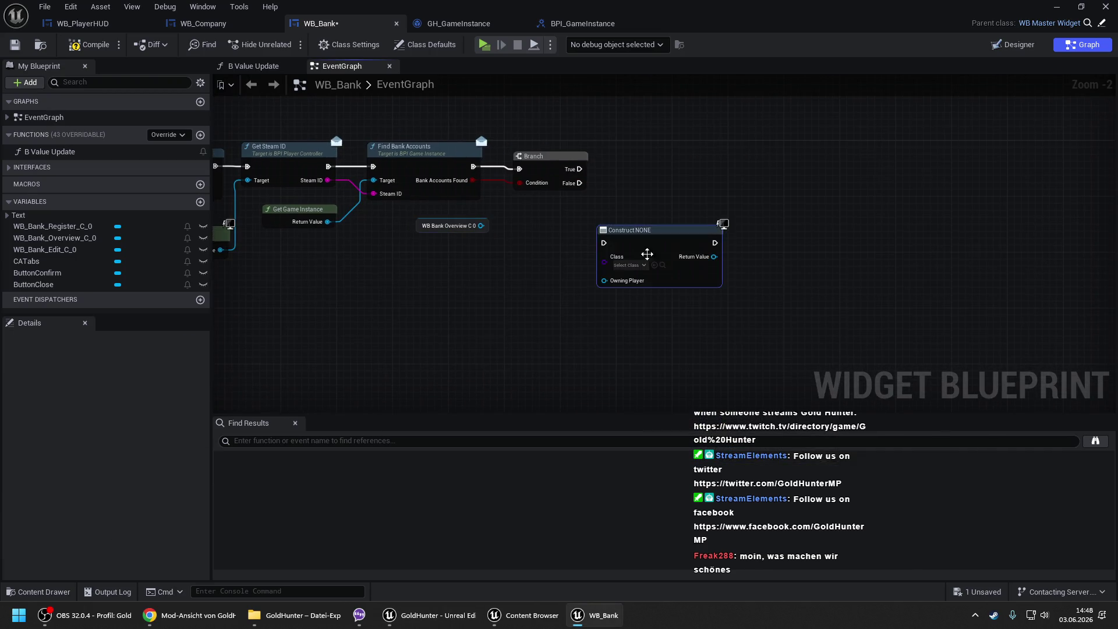
pyautogui.click(633, 265)
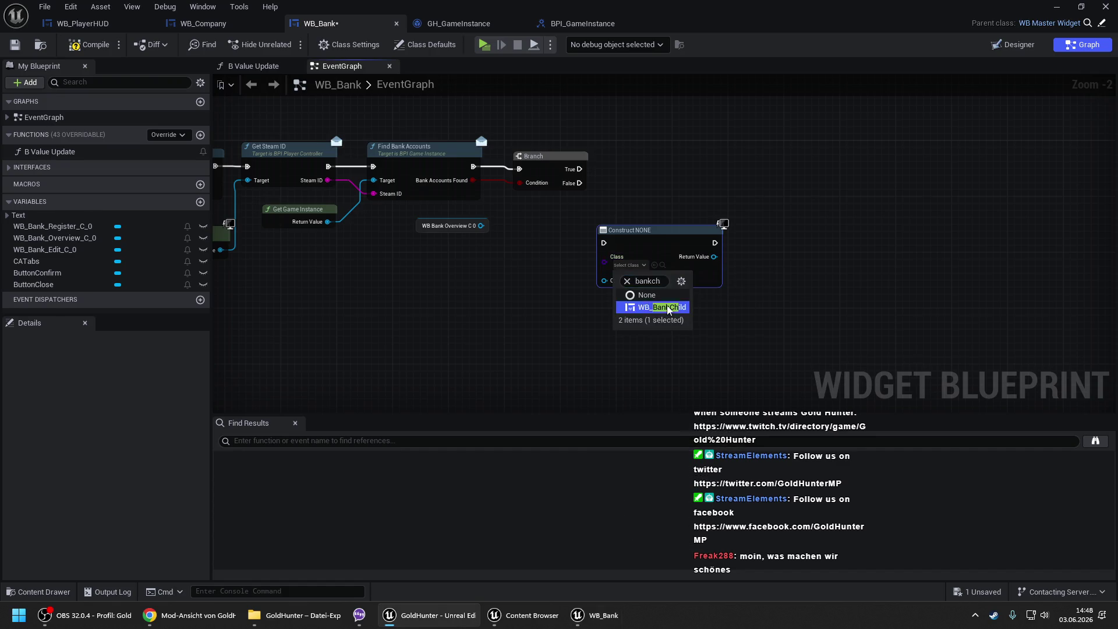
pyautogui.click(663, 312)
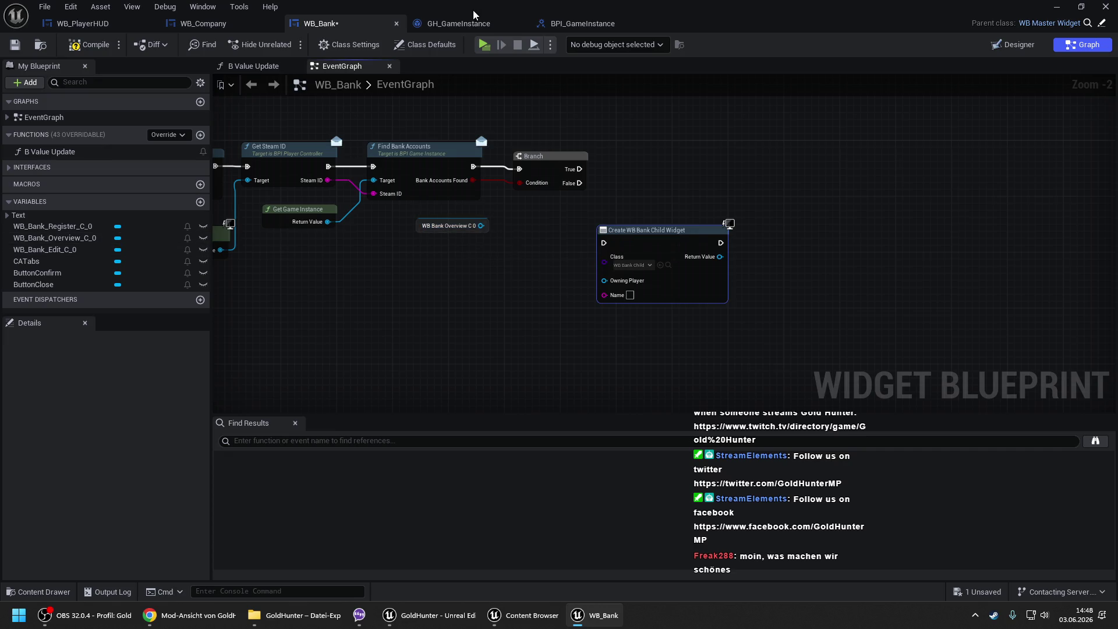
# - Open WB_Bank_Overview in its own editor from WB_Bank's Designer
pyautogui.moveTo(482, 226); pyautogui.dragTo(504, 269)
pyautogui.write('get ver')
pyautogui.click(549, 254)
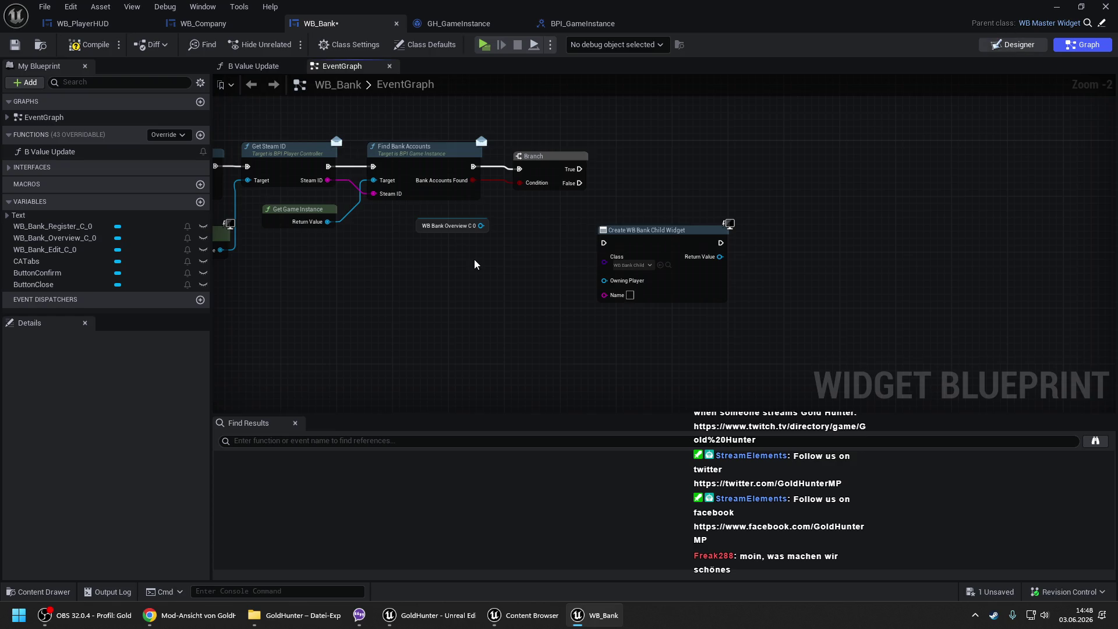
pyautogui.click(1014, 46)
pyautogui.click(1081, 88)
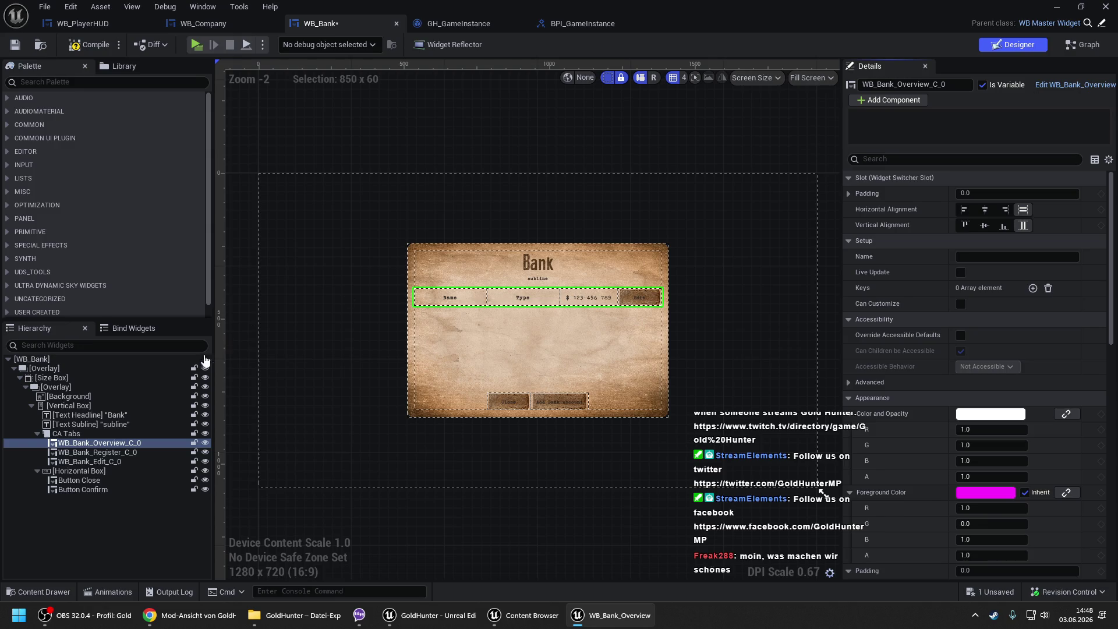
# - Make WB_Bank_Overview's Vertical Box a variable and compile the overview widget
pyautogui.click(88, 378)
pyautogui.click(983, 85)
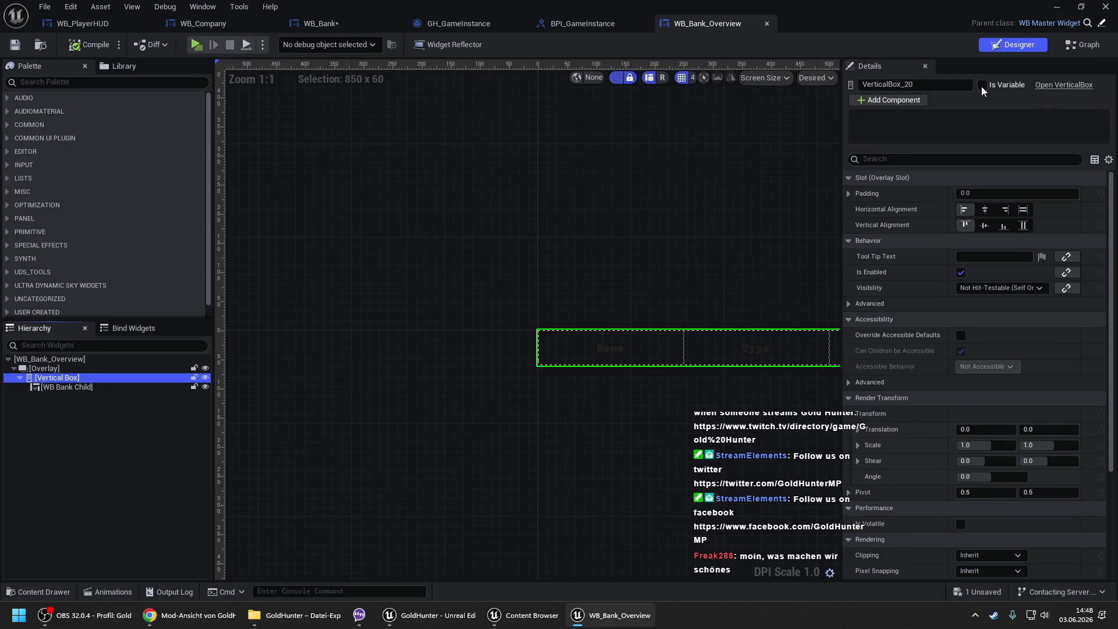
pyautogui.click(69, 50)
# - In WB_Bank's event graph, add a Get Vertical Box 20 node from WB Bank Overview C 0
pyautogui.click(322, 24)
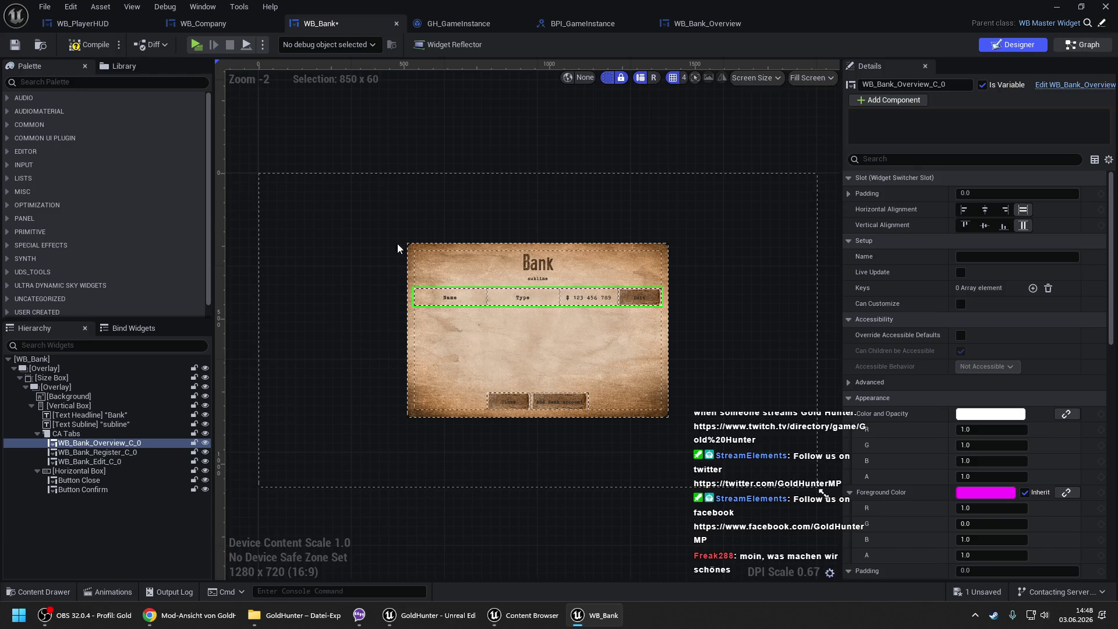
pyautogui.click(1088, 45)
pyautogui.moveTo(480, 225); pyautogui.dragTo(511, 211)
pyautogui.write('get vertical')
pyautogui.press('Return')
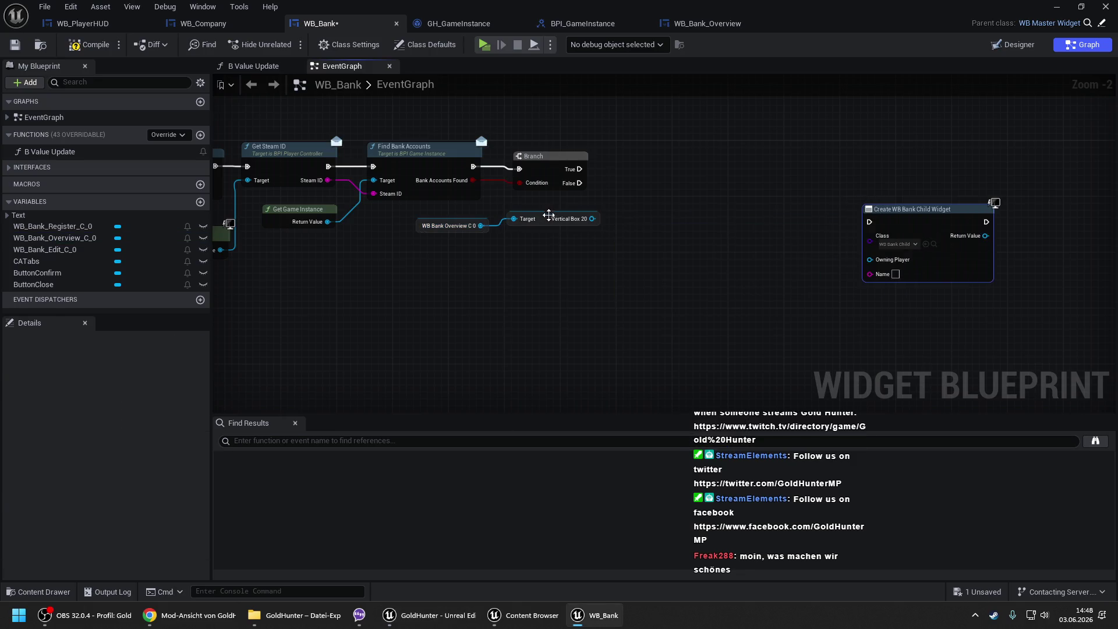
# - Add Clear Children and Add Child to Vertical Box on Vertical Box 20, with the created widget as Content
pyautogui.moveTo(591, 218); pyautogui.dragTo(663, 184)
pyautogui.write('clear')
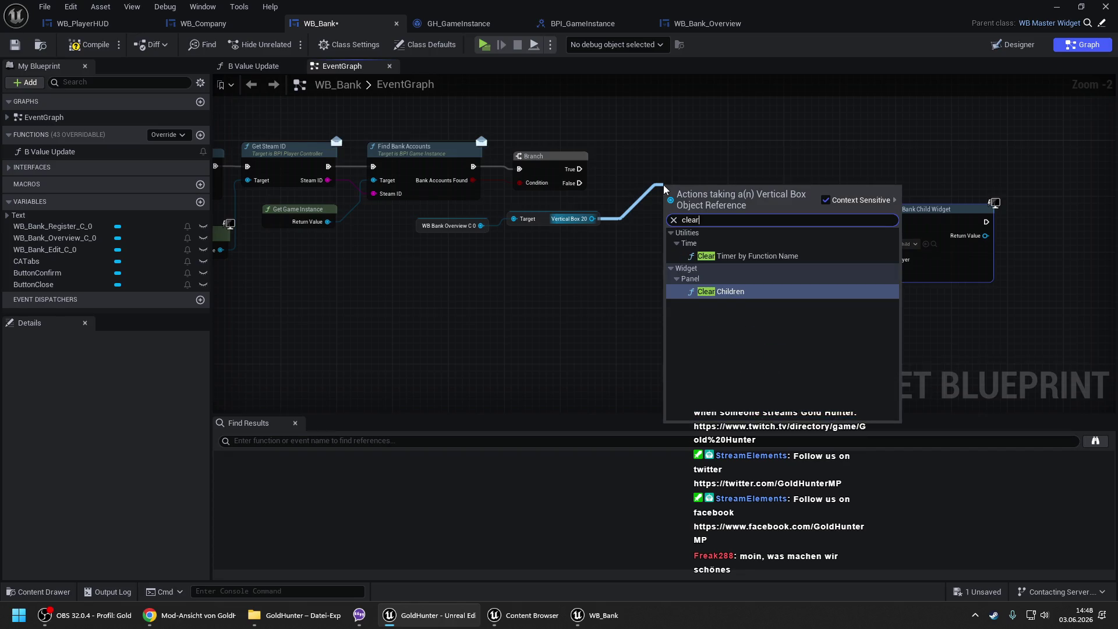
pyautogui.press('Return')
pyautogui.moveTo(376, 208); pyautogui.dragTo(474, 272)
pyautogui.write('add chil')
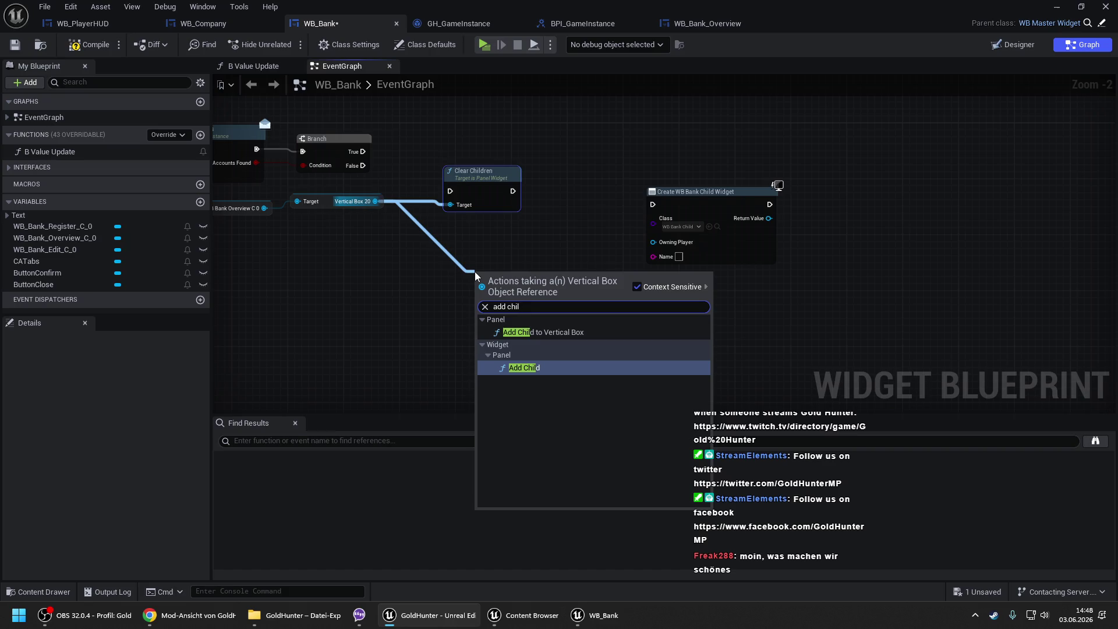
pyautogui.press('Up')
pyautogui.press('Return')
pyautogui.moveTo(502, 275); pyautogui.dragTo(888, 196)
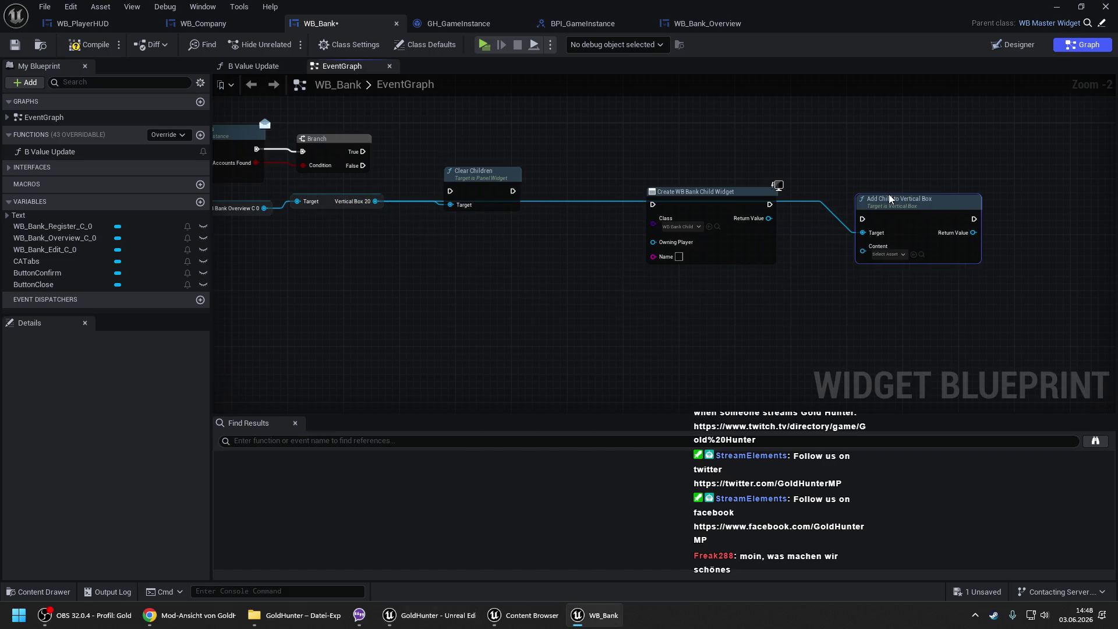
pyautogui.moveTo(864, 252)
pyautogui.mouseDown()
pyautogui.moveTo(777, 236)
pyautogui.moveTo(768, 219)
pyautogui.moveTo(854, 221)
pyautogui.moveTo(732, 207)
pyautogui.moveTo(863, 219)
pyautogui.mouseUp()
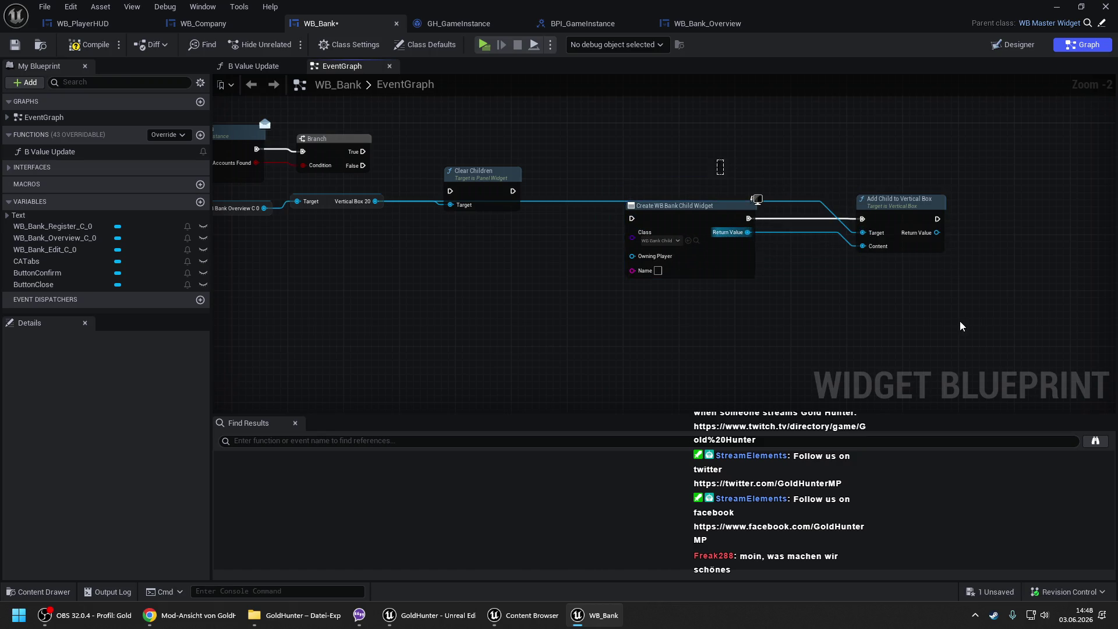
# - Tidy the Create Widget, Add Child and Clear Children nodes, then compile and save WB_Bank
pyautogui.moveTo(699, 215); pyautogui.dragTo(741, 159)
pyautogui.moveTo(499, 182); pyautogui.dragTo(471, 134)
pyautogui.moveTo(551, 153); pyautogui.dragTo(805, 185)
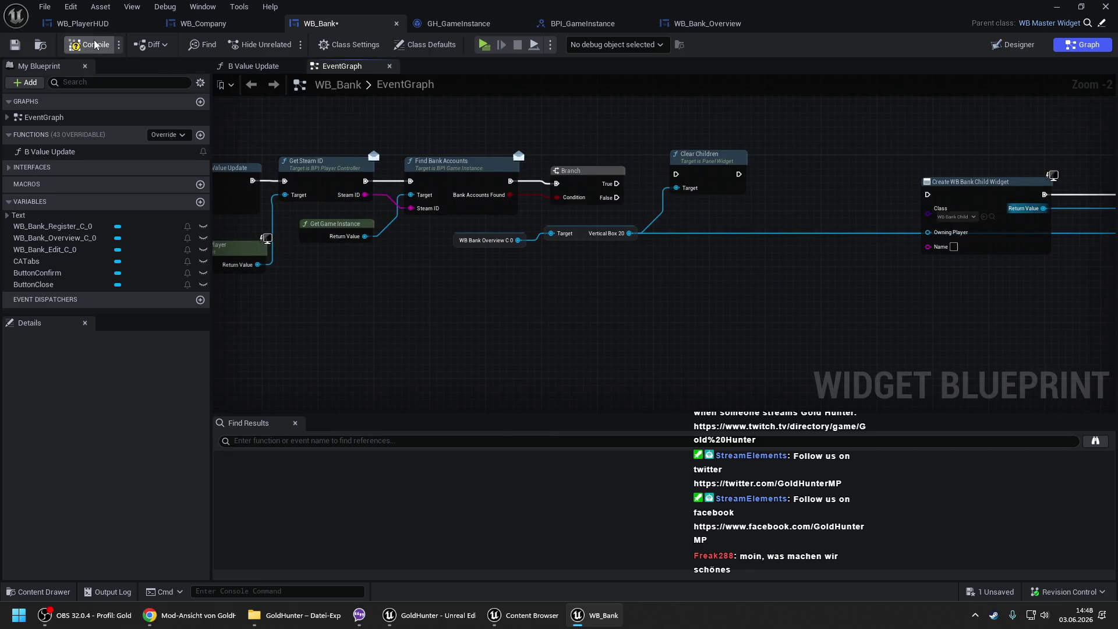
pyautogui.hotkey('ctrl', 's')
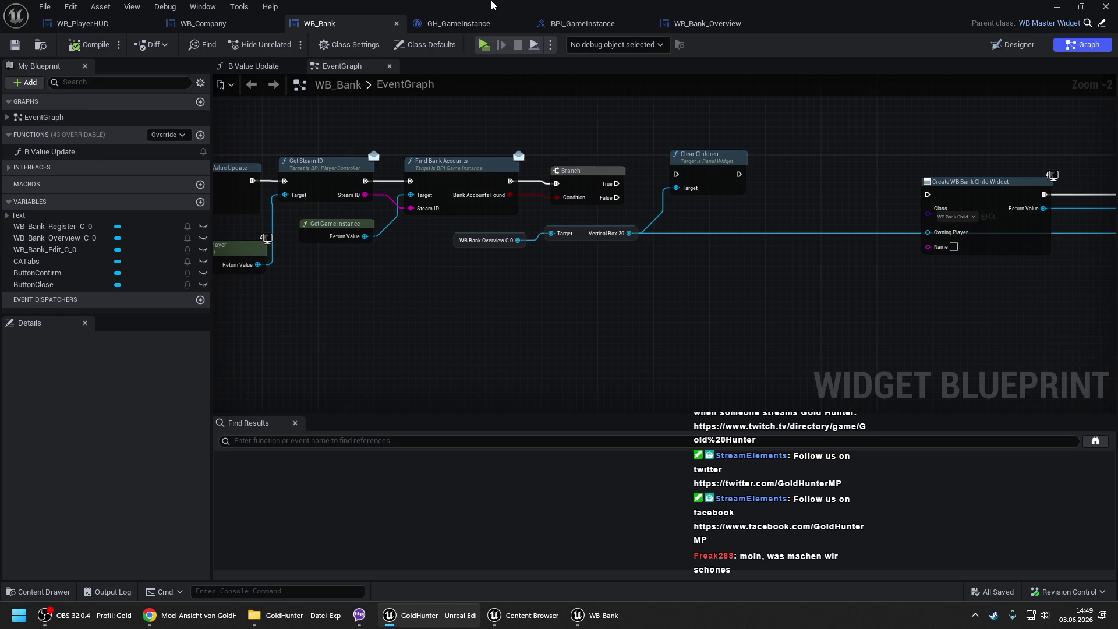
# - Delete the loop's first Branch in Find Bank Accounts and link Loop Body to the remaining Branch
pyautogui.click(474, 24)
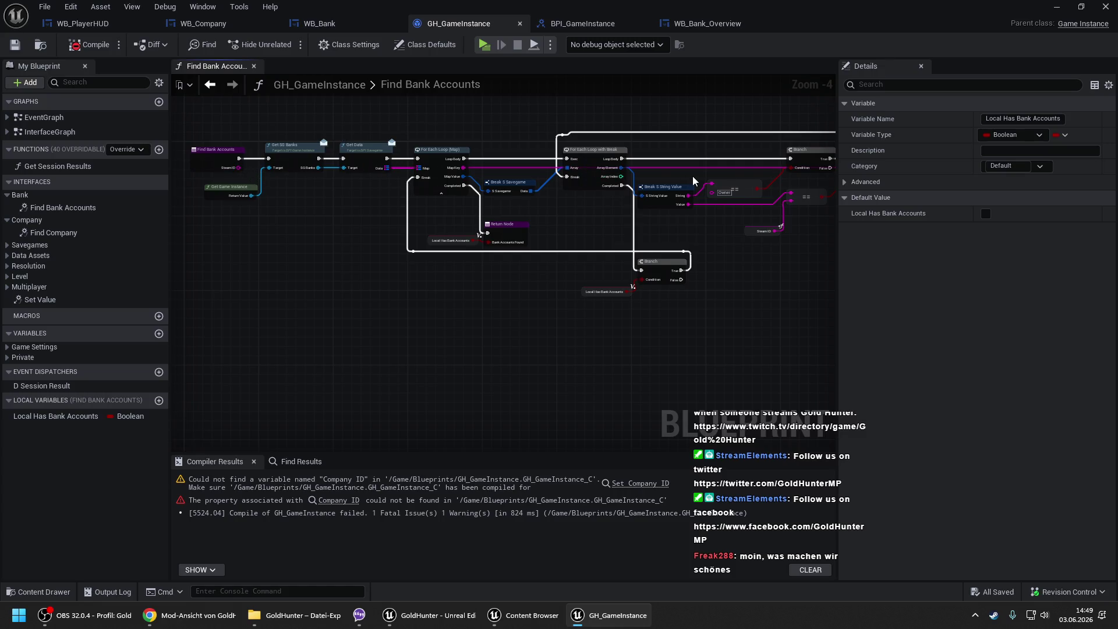
pyautogui.moveTo(606, 170); pyautogui.dragTo(451, 170)
pyautogui.scroll(1, 452, 170)
pyautogui.scroll(1, 334, 134)
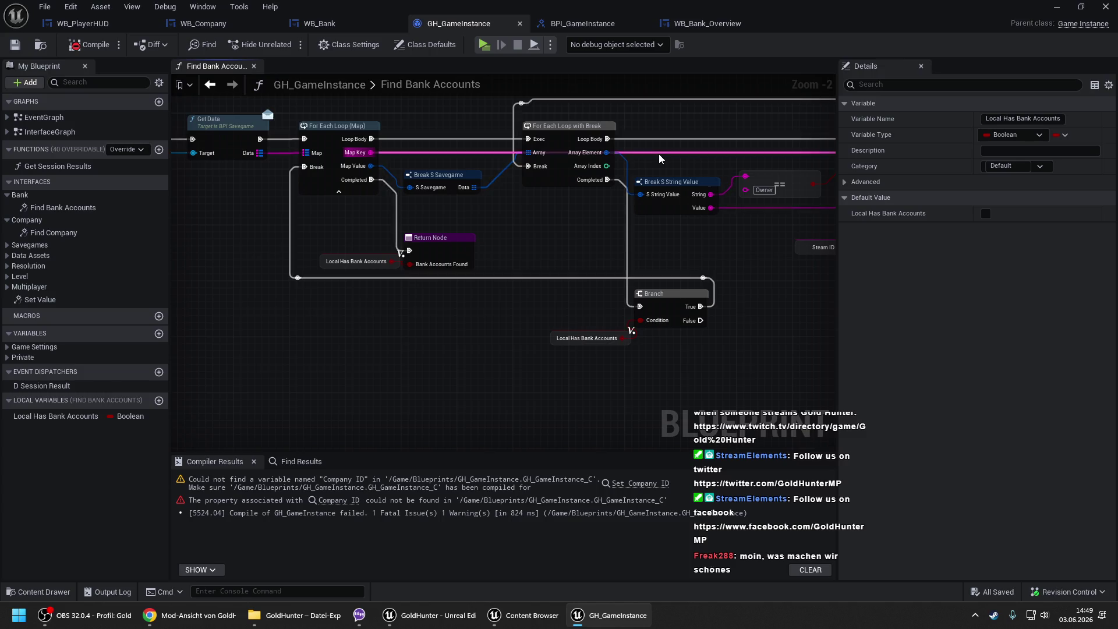
pyautogui.moveTo(772, 207); pyautogui.dragTo(528, 199)
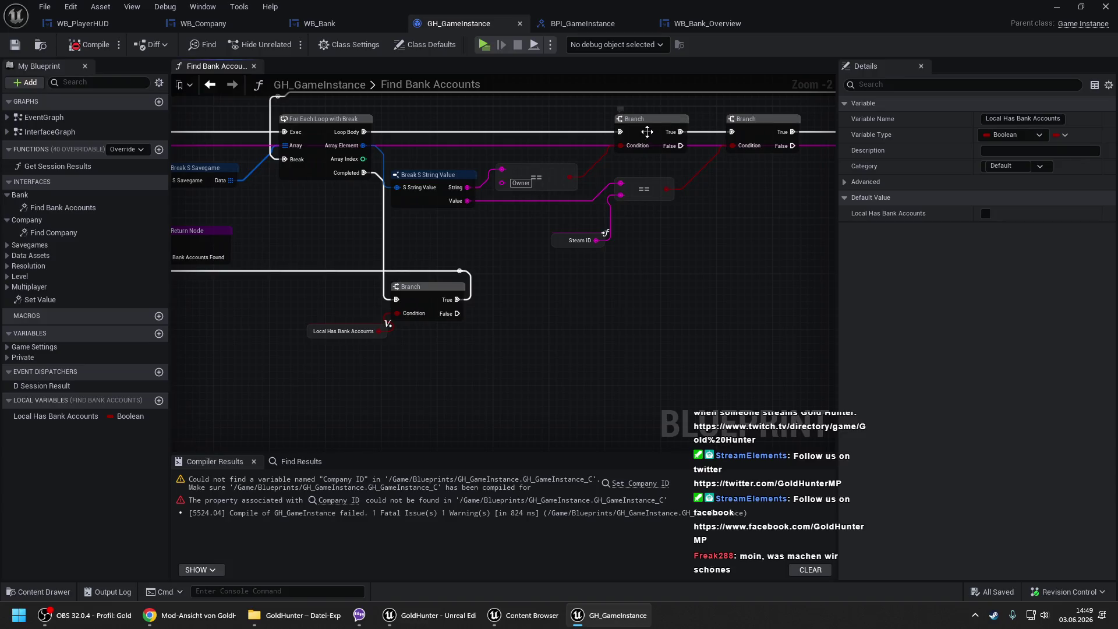
pyautogui.click(670, 122)
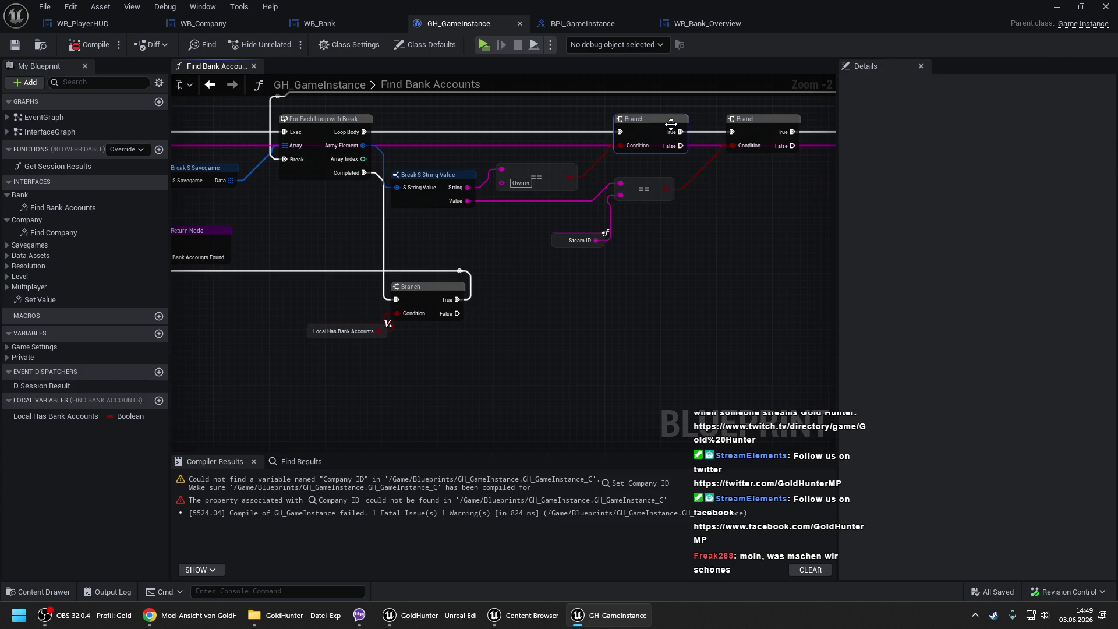
pyautogui.press('Delete')
pyautogui.moveTo(732, 137); pyautogui.dragTo(364, 133)
# - Add a new Branch after Loop Body with the == result as its Condition
pyautogui.scroll(-1, 367, 312)
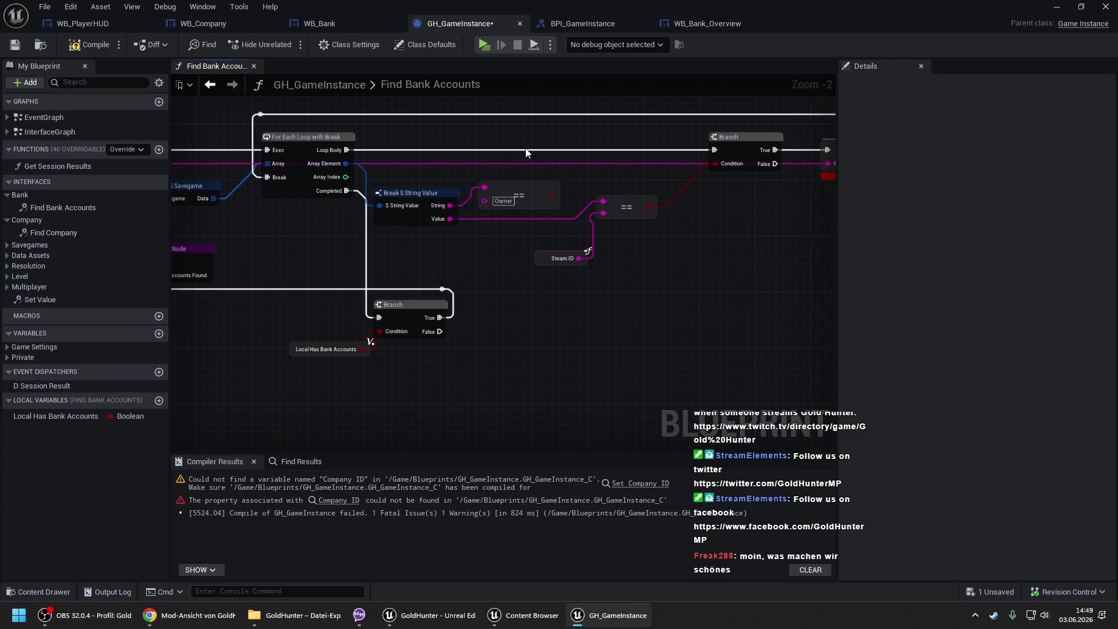
pyautogui.moveTo(259, 163); pyautogui.dragTo(392, 163)
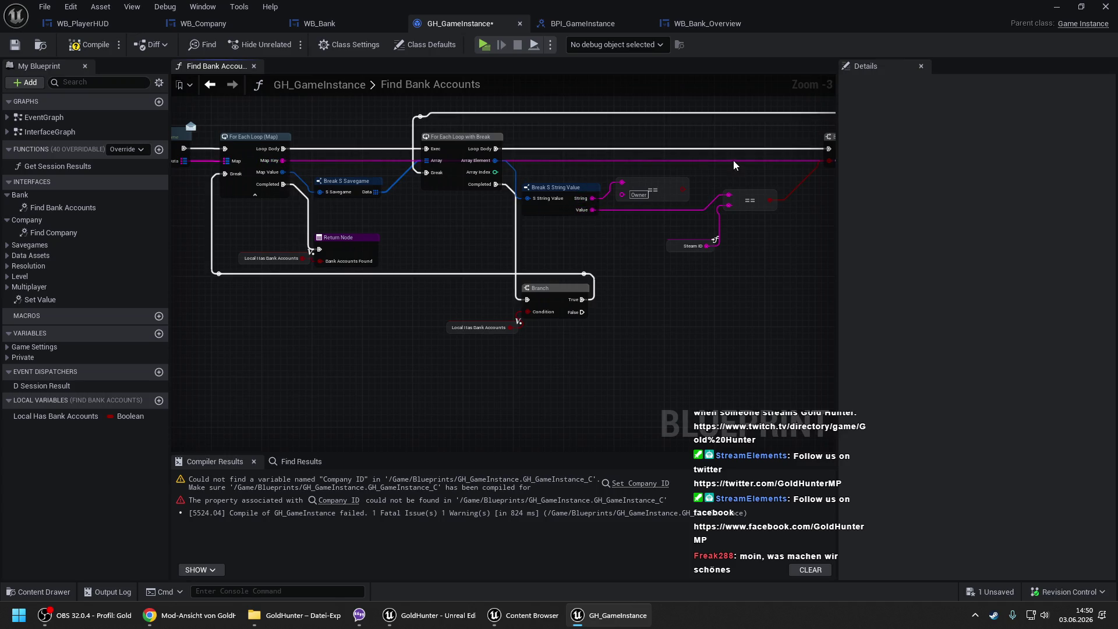
pyautogui.moveTo(711, 157); pyautogui.dragTo(536, 159)
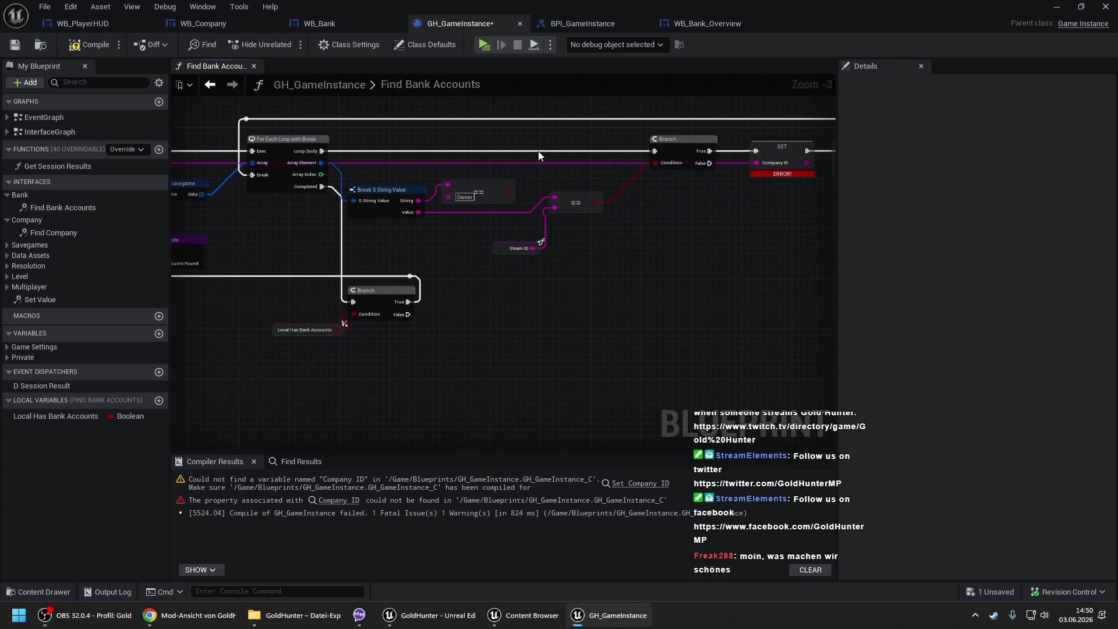
pyautogui.scroll(1, 538, 151)
pyautogui.click(533, 133)
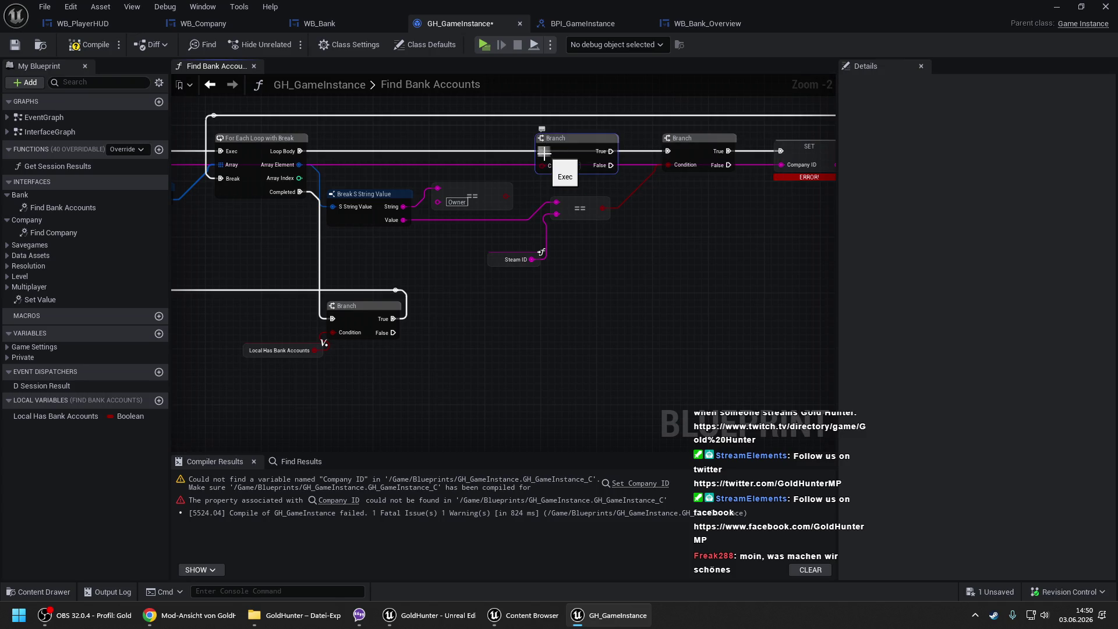
pyautogui.moveTo(545, 153); pyautogui.dragTo(298, 150)
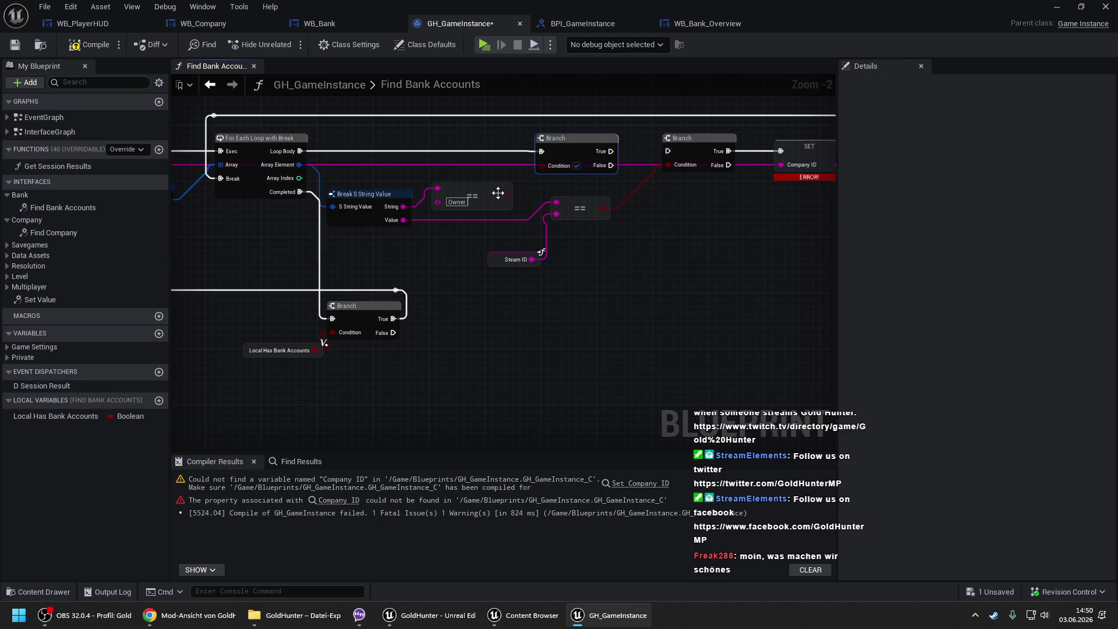
pyautogui.moveTo(507, 196)
pyautogui.mouseDown()
pyautogui.moveTo(546, 168)
pyautogui.moveTo(672, 151)
pyautogui.mouseUp()
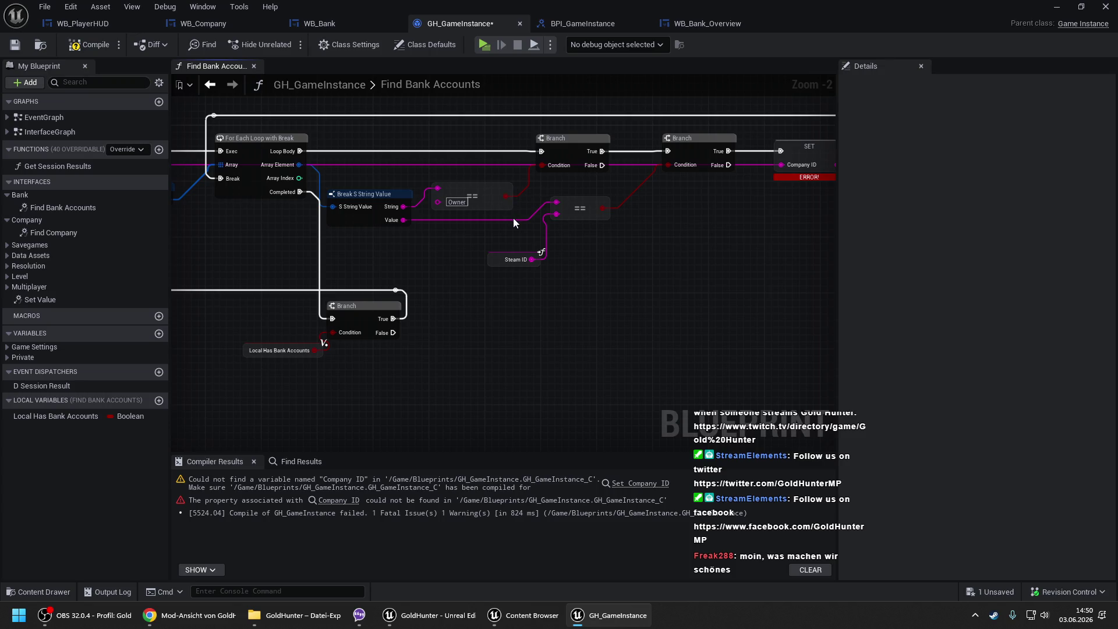
# - Inspect the erroring SET Company ID node, then pull from the For Each Loop's Map Value output
pyautogui.moveTo(743, 207); pyautogui.dragTo(585, 225)
pyautogui.click(645, 171)
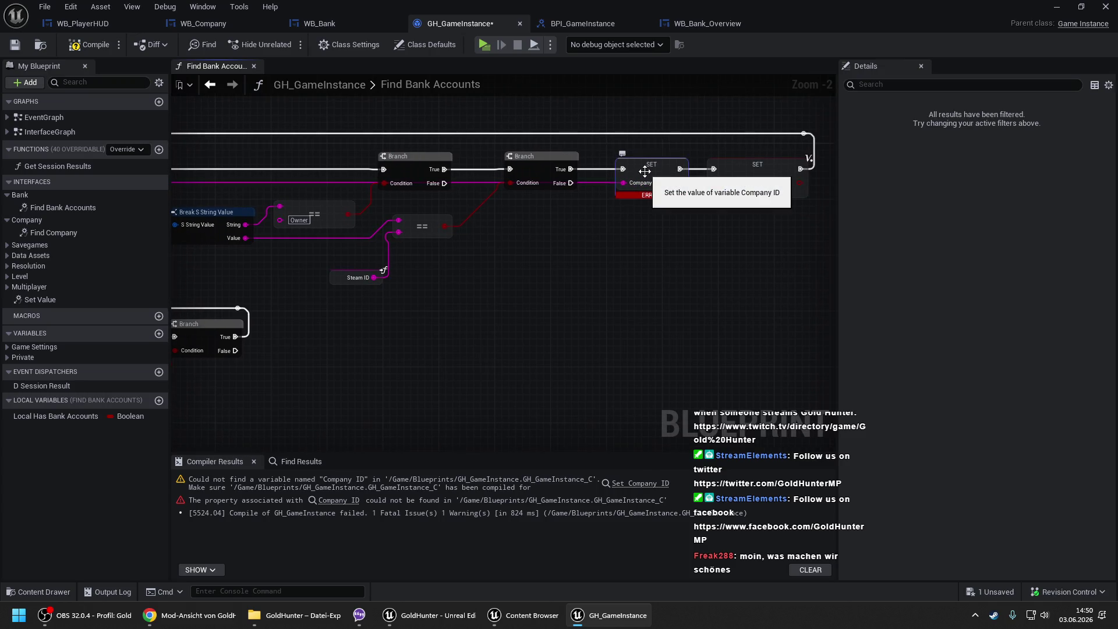
pyautogui.click(704, 170)
pyautogui.moveTo(304, 226); pyautogui.dragTo(569, 208)
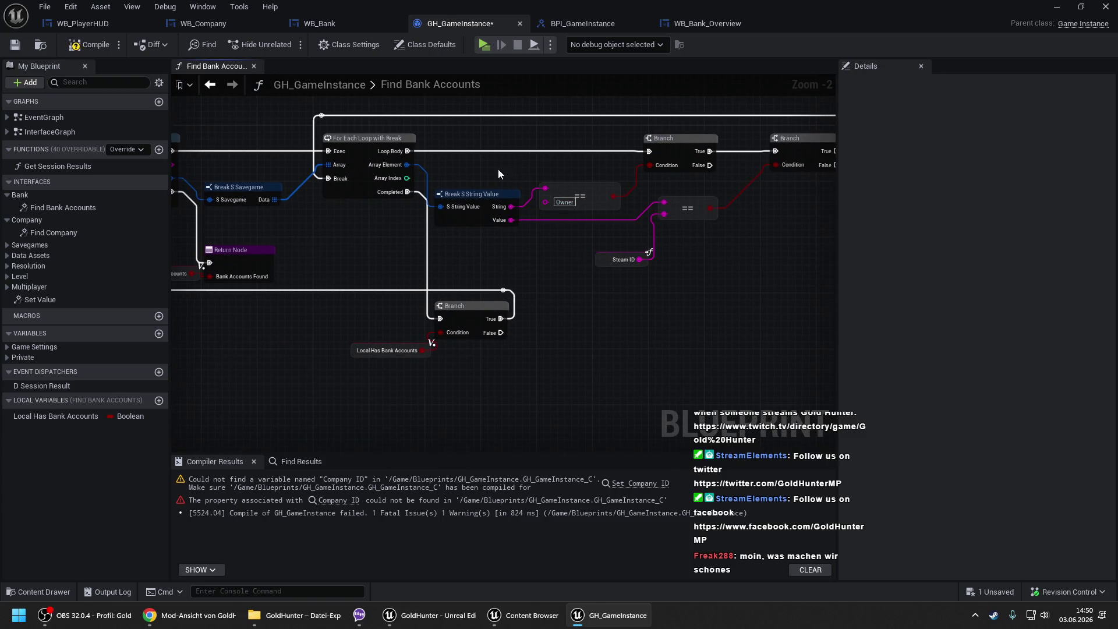
pyautogui.moveTo(477, 173); pyautogui.dragTo(570, 179)
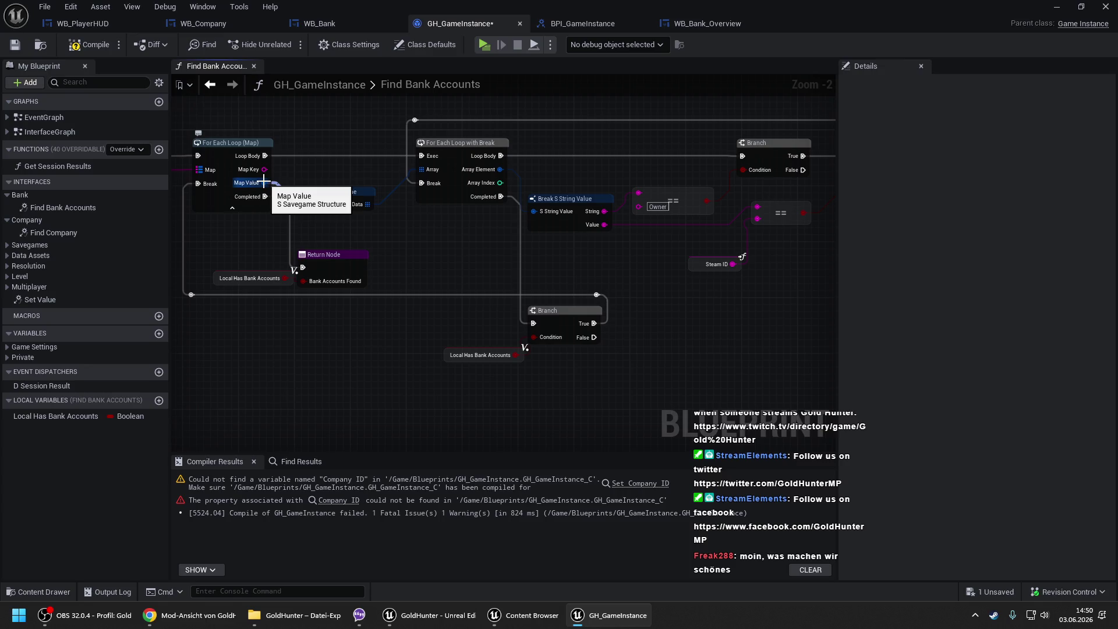
pyautogui.moveTo(264, 183); pyautogui.dragTo(405, 224)
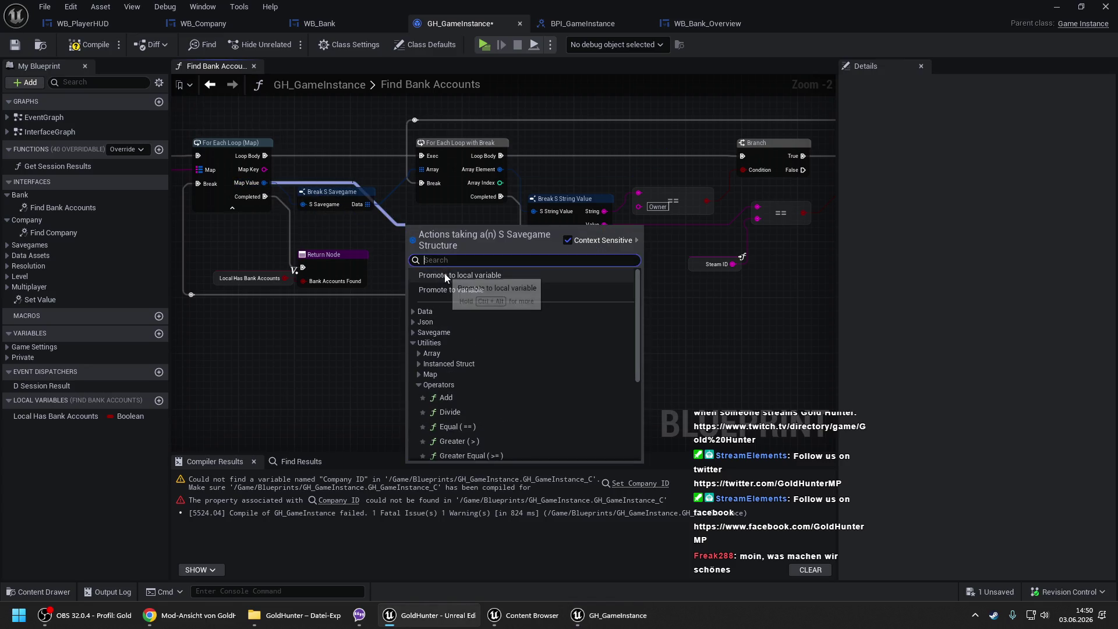
pyautogui.click(445, 274)
pyautogui.click(445, 274)
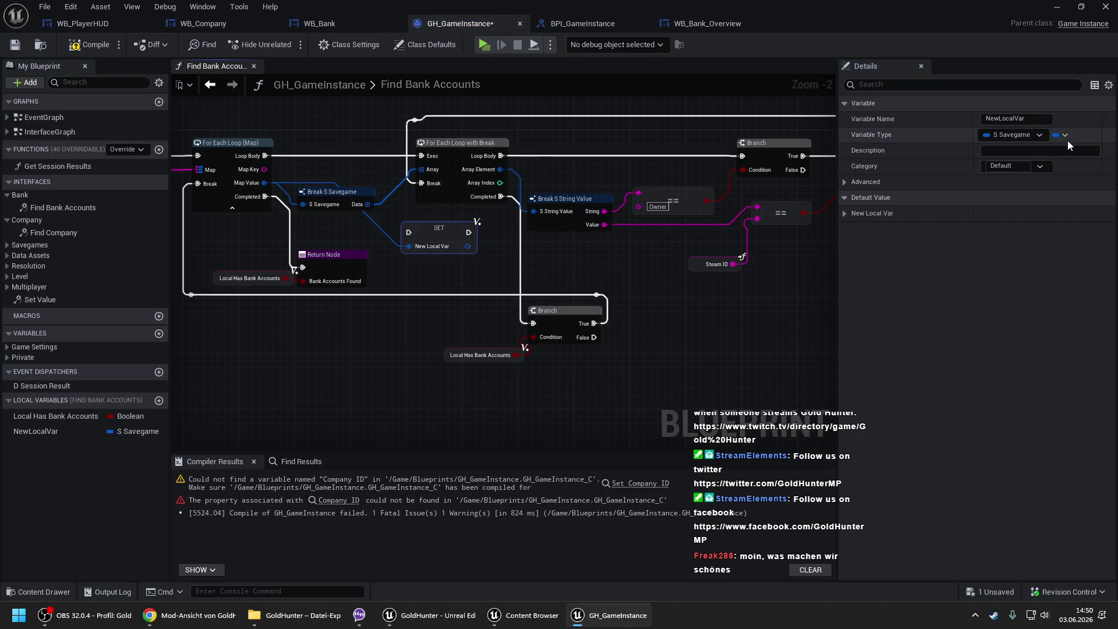
pyautogui.click(1061, 134)
pyautogui.click(589, 328)
pyautogui.scroll(-4, 419, 224)
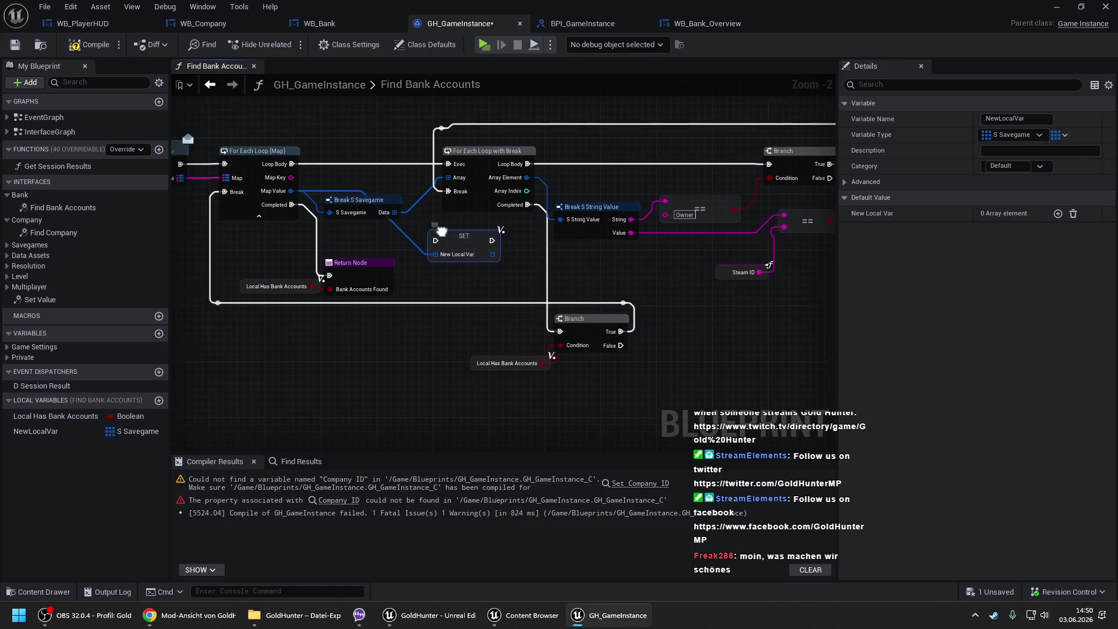
pyautogui.click(239, 160)
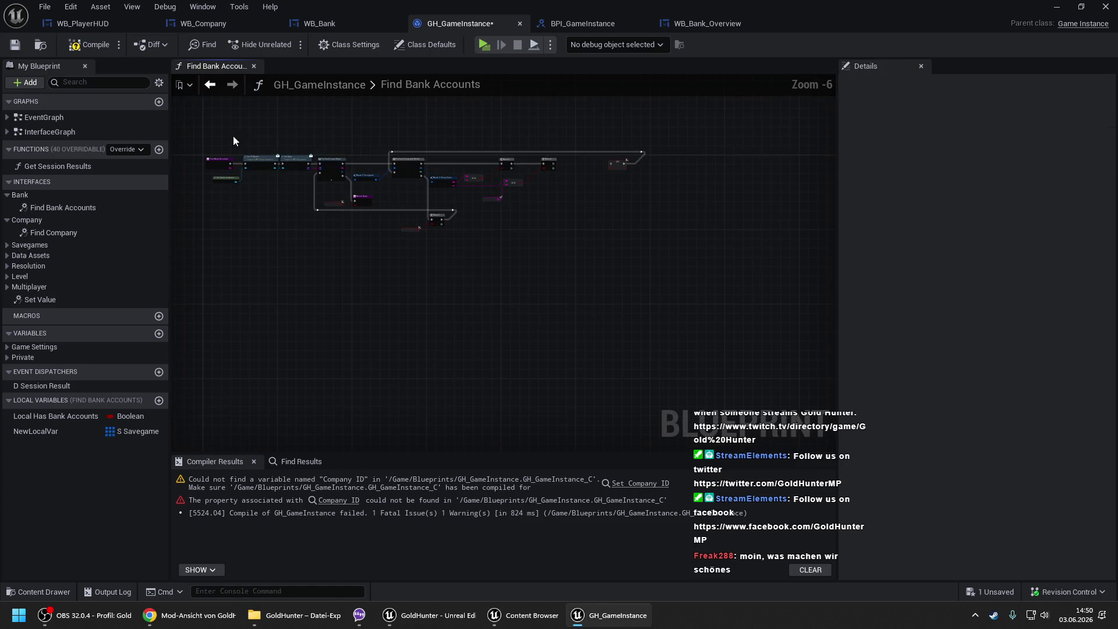
pyautogui.moveTo(235, 134); pyautogui.dragTo(532, 275)
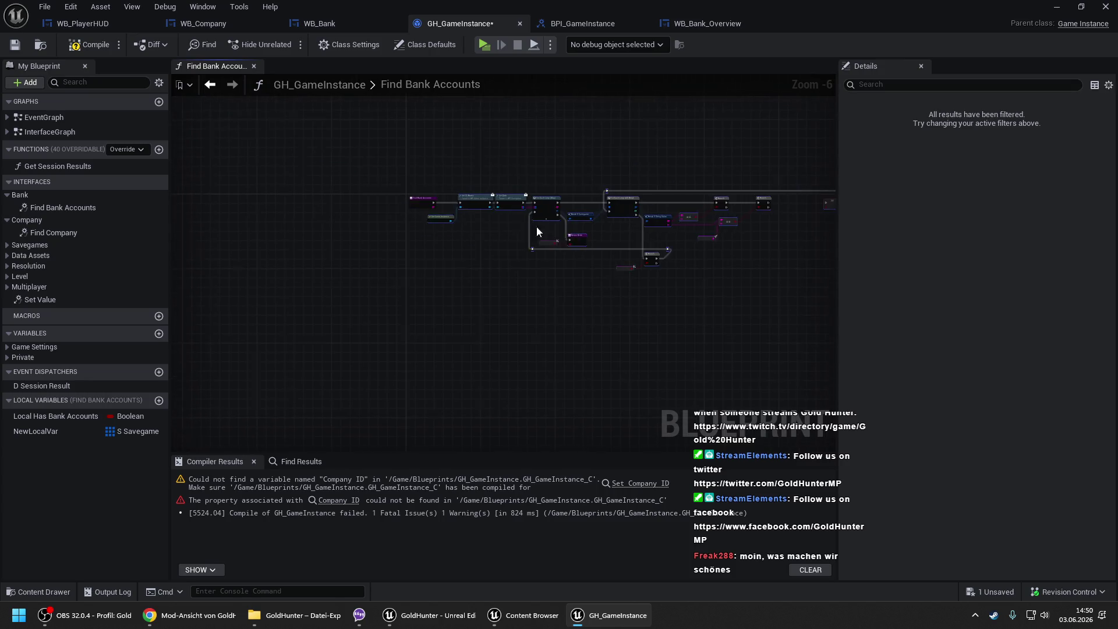
pyautogui.scroll(4, 536, 231)
pyautogui.moveTo(484, 224); pyautogui.dragTo(588, 228)
pyautogui.click(36, 431)
pyautogui.press('F2')
pyautogui.write('Loc')
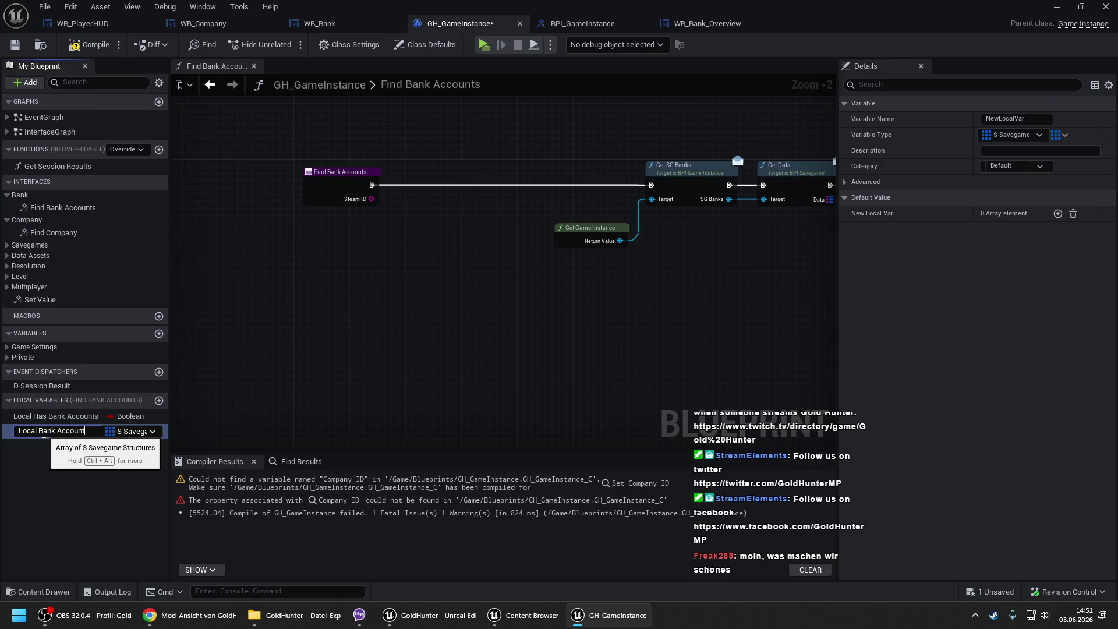
pyautogui.write('s')
pyautogui.press('Return')
pyautogui.moveTo(44, 431)
pyautogui.mouseDown()
pyautogui.moveTo(300, 232)
pyautogui.moveTo(413, 224)
pyautogui.mouseUp()
pyautogui.click(335, 242)
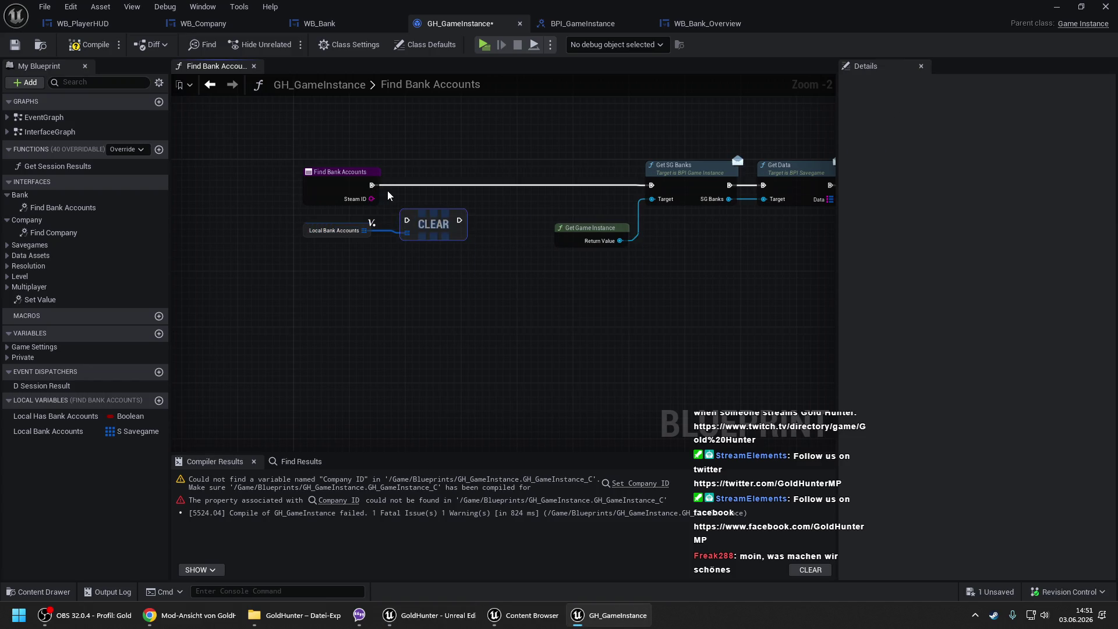
pyautogui.moveTo(372, 185)
pyautogui.mouseDown()
pyautogui.moveTo(408, 224)
pyautogui.moveTo(445, 185)
pyautogui.moveTo(652, 186)
pyautogui.mouseUp()
pyautogui.scroll(-3, 355, 155)
pyautogui.moveTo(355, 152)
pyautogui.mouseDown()
pyautogui.moveTo(175, 163)
pyautogui.moveTo(186, 172)
pyautogui.mouseUp()
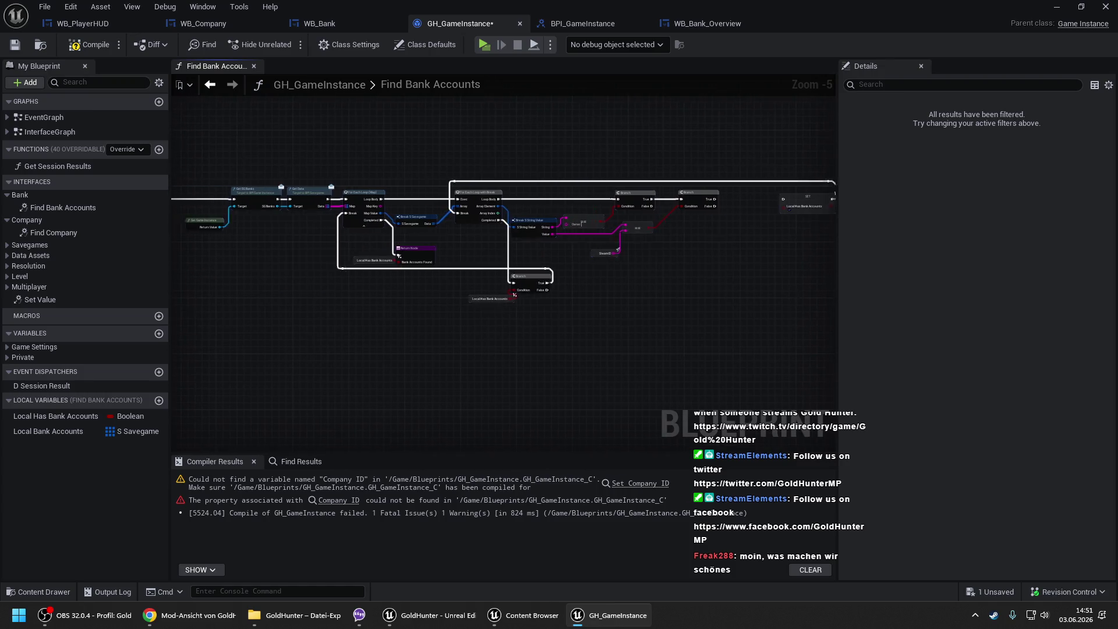
pyautogui.scroll(4, 420, 275)
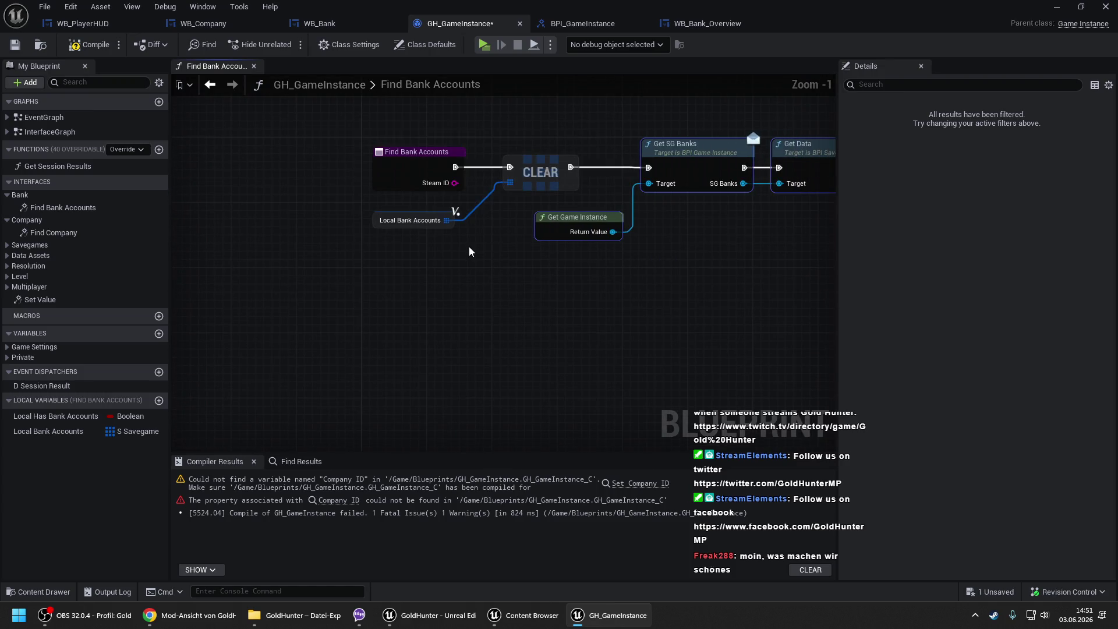
pyautogui.click(578, 263)
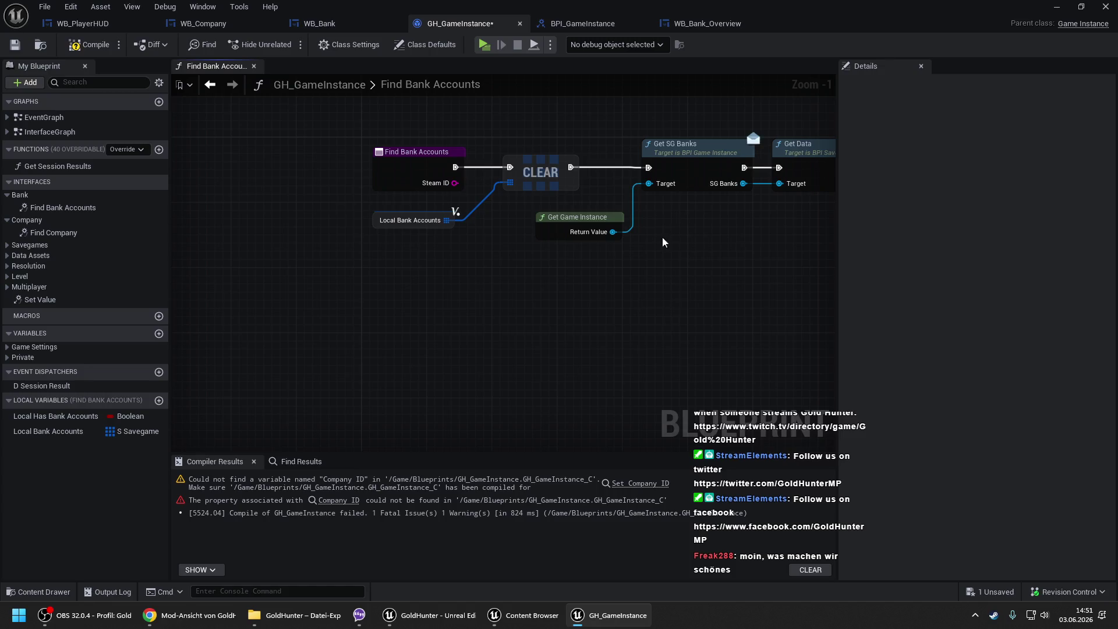
pyautogui.moveTo(700, 247)
pyautogui.mouseDown()
pyautogui.moveTo(372, 244)
pyautogui.moveTo(657, 246)
pyautogui.mouseUp()
# - Add a Local Bank Accounts getter with an array Add node
pyautogui.scroll(-10, 414, 244)
pyautogui.scroll(8, 578, 242)
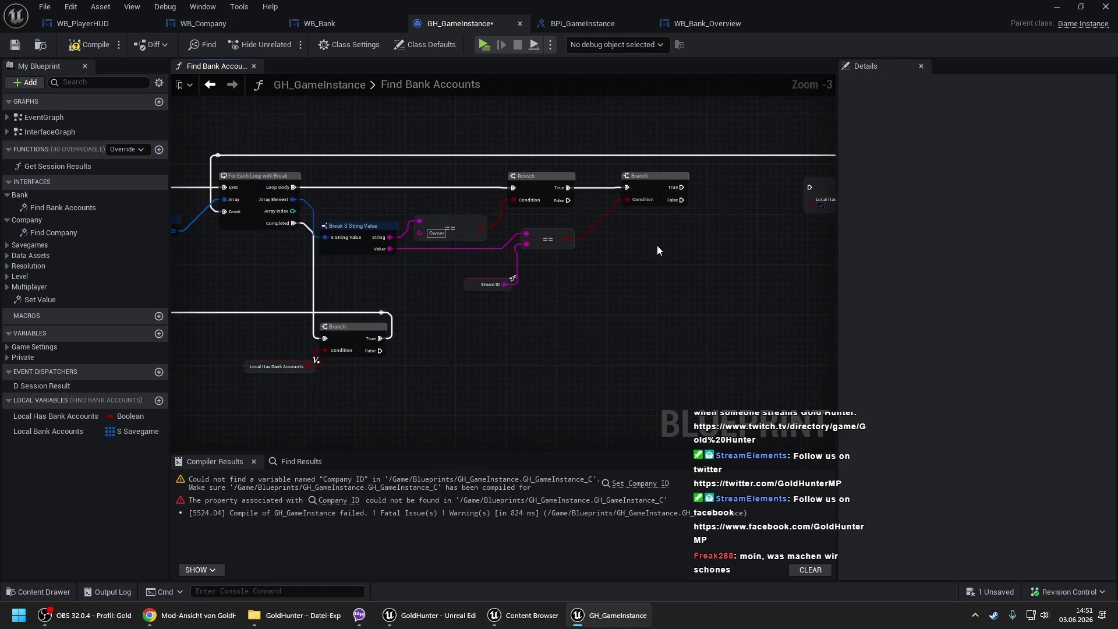
pyautogui.moveTo(48, 431)
pyautogui.mouseDown()
pyautogui.moveTo(503, 309)
pyautogui.moveTo(608, 267)
pyautogui.moveTo(732, 187)
pyautogui.moveTo(97, 216)
pyautogui.moveTo(330, 213)
pyautogui.moveTo(238, 212)
pyautogui.mouseUp()
pyautogui.click(525, 335)
pyautogui.write('add')
pyautogui.press('Return')
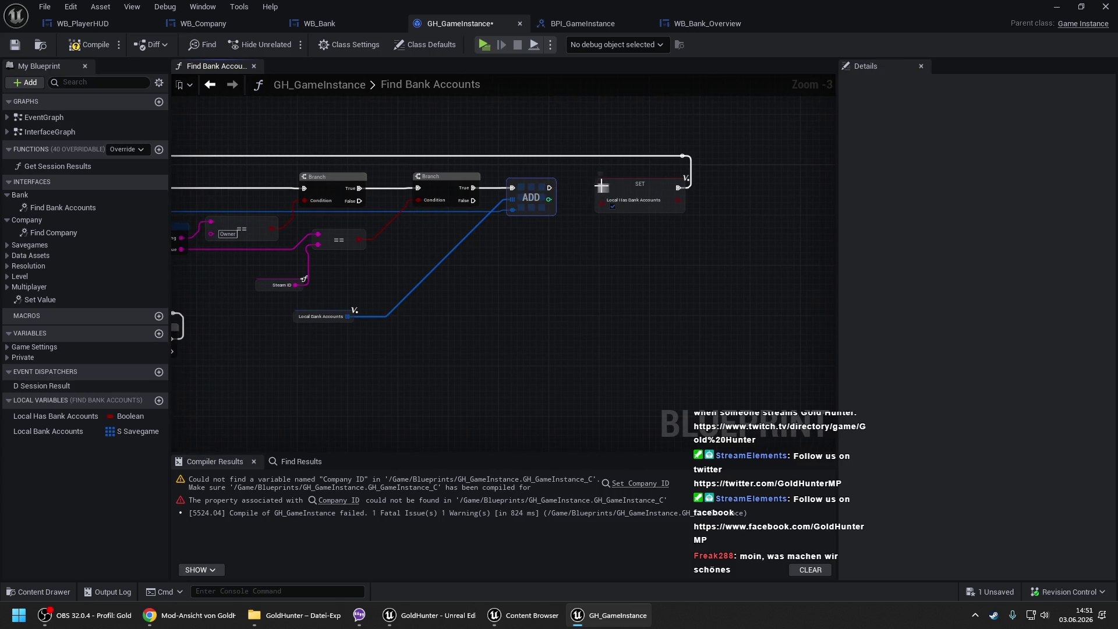
# - Replace the For Each Loop with Break with a plain For Each Loop, rewiring its execution and Array Element
pyautogui.moveTo(406, 155)
pyautogui.mouseDown()
pyautogui.moveTo(528, 166)
pyautogui.moveTo(438, 168)
pyautogui.mouseUp()
pyautogui.moveTo(317, 178); pyautogui.dragTo(456, 157)
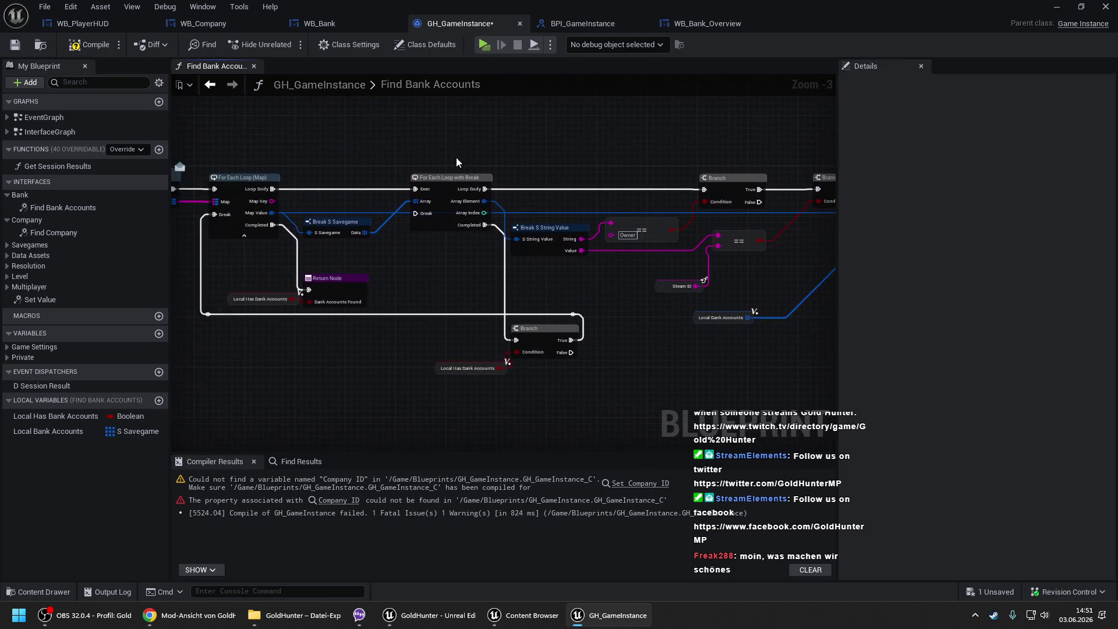
pyautogui.scroll(1, 415, 203)
pyautogui.moveTo(414, 203)
pyautogui.mouseDown()
pyautogui.moveTo(407, 260)
pyautogui.moveTo(228, 176)
pyautogui.moveTo(257, 190)
pyautogui.mouseUp()
pyautogui.write('for each')
pyautogui.press('Return')
pyautogui.moveTo(492, 190); pyautogui.dragTo(485, 273)
pyautogui.moveTo(492, 231)
pyautogui.mouseDown()
pyautogui.moveTo(501, 314)
pyautogui.moveTo(484, 314)
pyautogui.mouseUp()
pyautogui.moveTo(491, 204)
pyautogui.mouseDown()
pyautogui.moveTo(484, 287)
pyautogui.moveTo(444, 184)
pyautogui.mouseUp()
pyautogui.click(462, 230)
pyautogui.press('Delete')
pyautogui.click(519, 174)
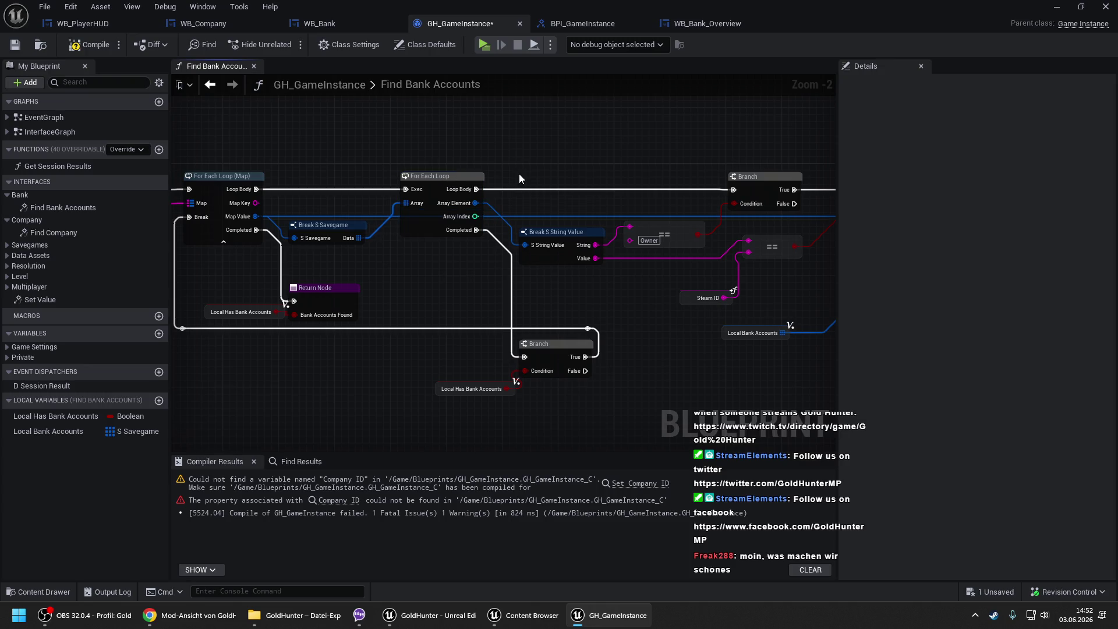
# - Move the Local Bank Accounts getter beside the Add node and set Local Has Bank Accounts to true
pyautogui.scroll(-2, 398, 159)
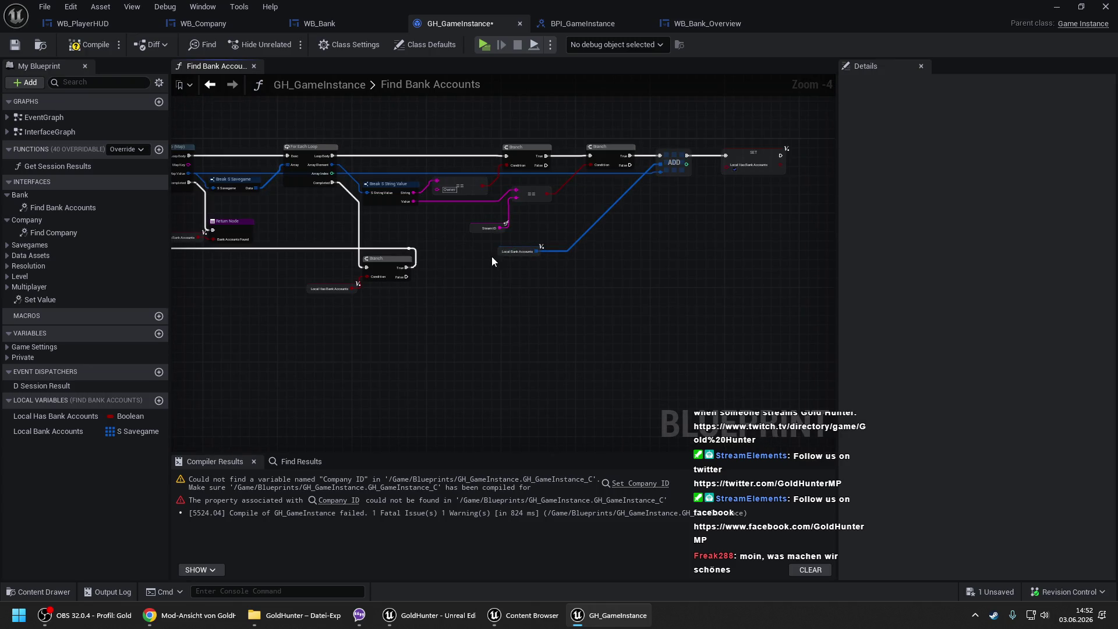
pyautogui.moveTo(498, 254); pyautogui.dragTo(585, 202)
pyautogui.click(600, 205)
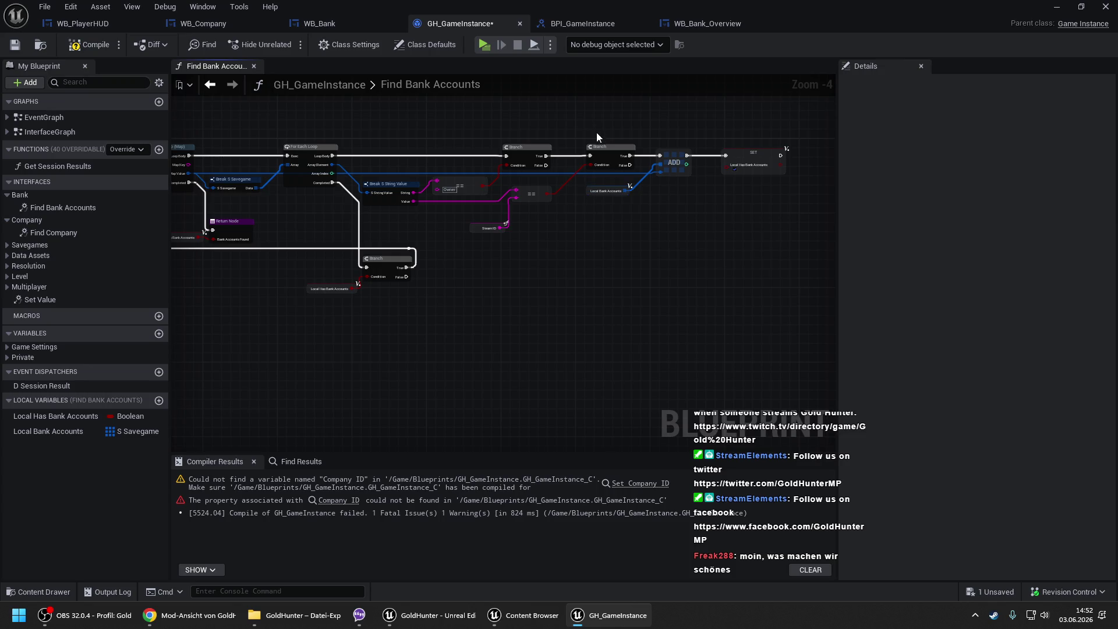
pyautogui.click(733, 169)
# - Place another Local Bank Accounts getter near the Return Node and try wiring it in
pyautogui.scroll(2, 320, 232)
pyautogui.click(48, 431)
pyautogui.moveTo(371, 320); pyautogui.dragTo(421, 253)
pyautogui.click(459, 257)
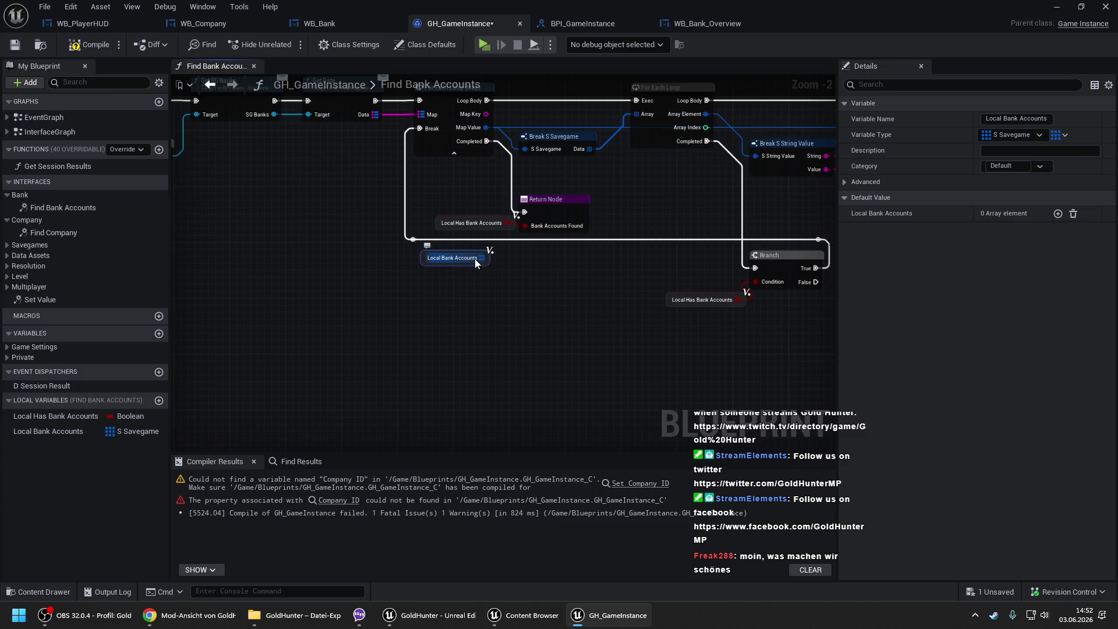
pyautogui.click(547, 208)
pyautogui.moveTo(479, 260); pyautogui.dragTo(536, 207)
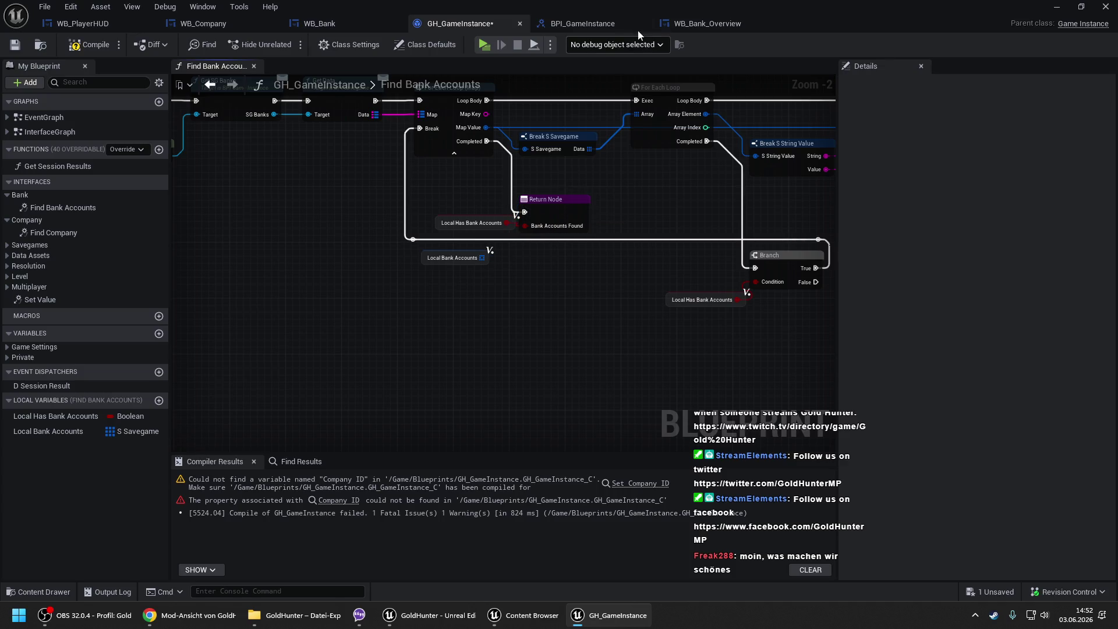
pyautogui.click(481, 262)
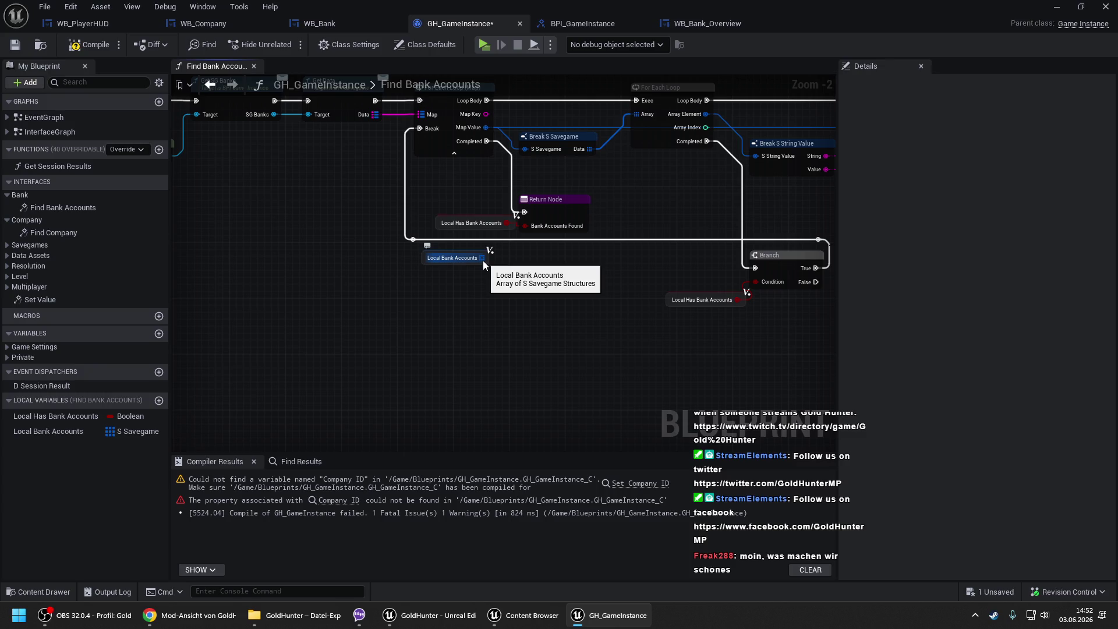
# - Add a new output parameter to BPI_GameInstance's Find Bank Accounts function and save
pyautogui.click(600, 28)
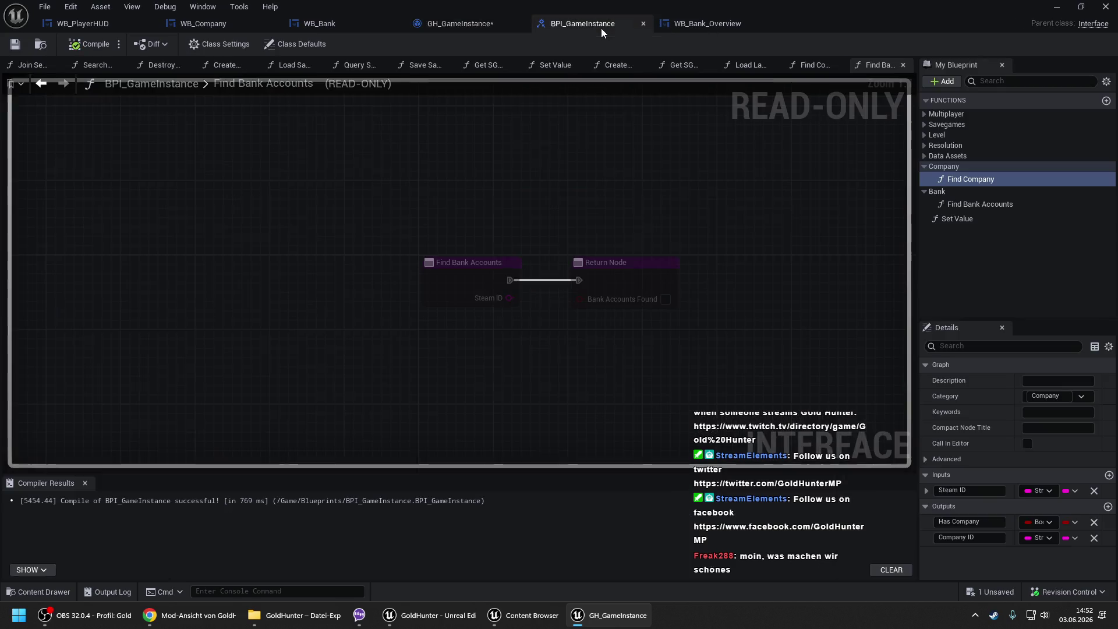
pyautogui.click(968, 205)
pyautogui.click(1108, 506)
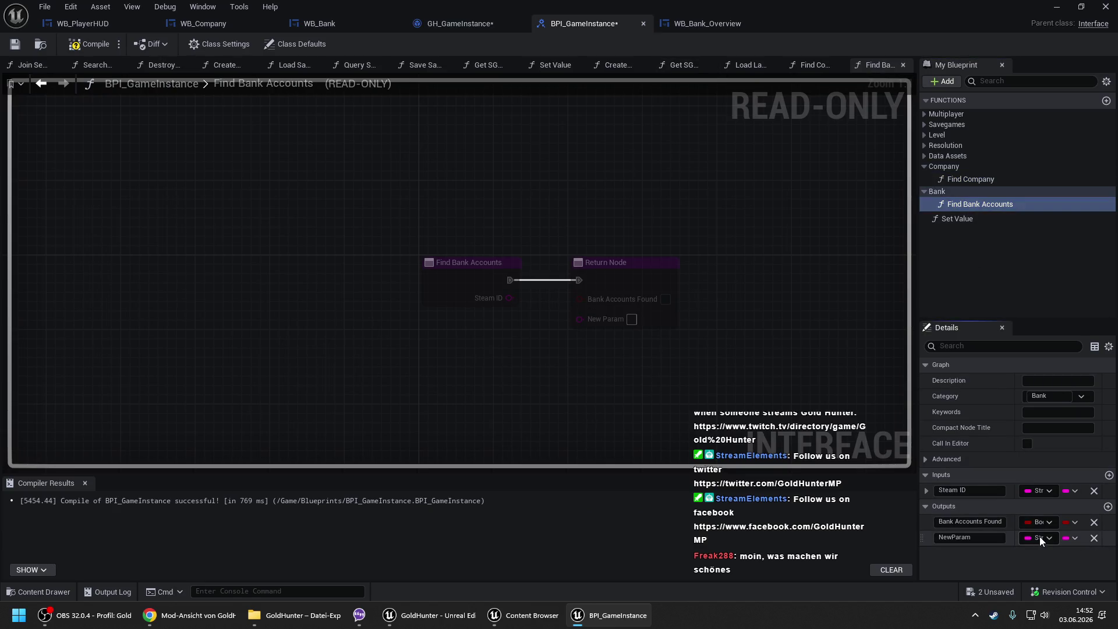
pyautogui.click(1041, 538)
pyautogui.click(1040, 537)
pyautogui.hotkey('ctrl', 's')
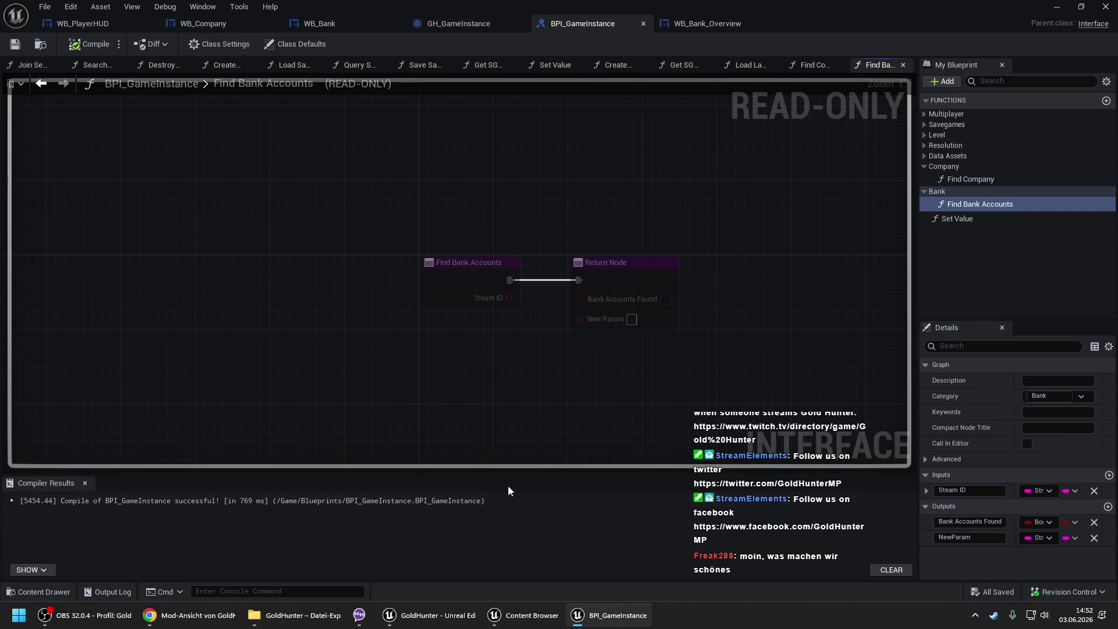
pyautogui.click(597, 617)
pyautogui.click(597, 616)
# - Make the new output an S Savegame array named Bank Accounts
pyautogui.click(1029, 538)
pyautogui.write('s save')
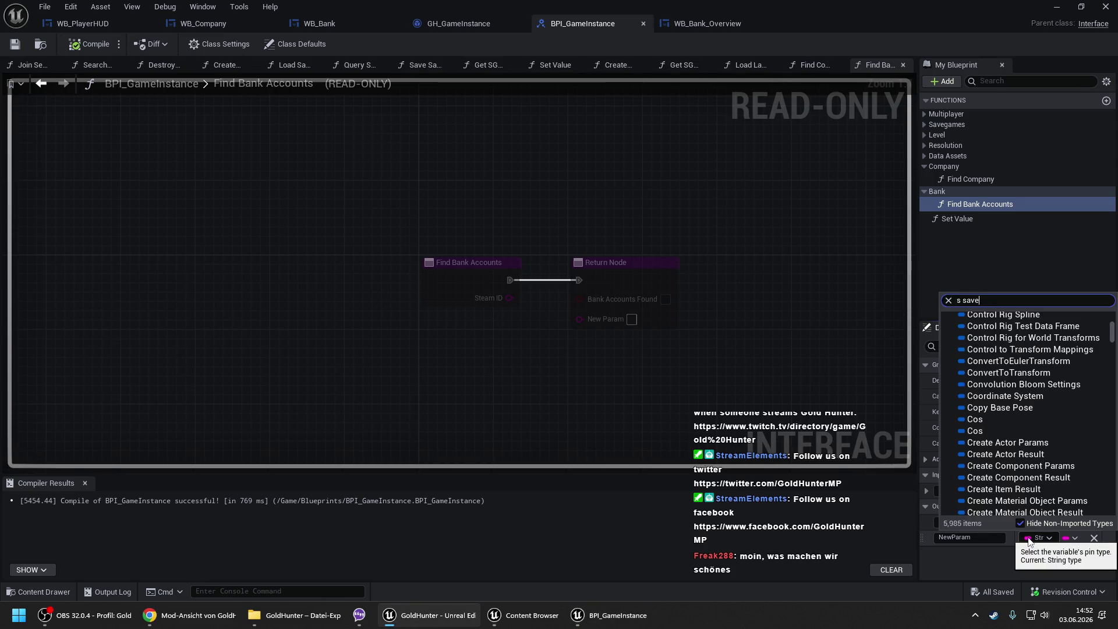
pyautogui.press('BackSpace')
pyautogui.press('BackSpace')
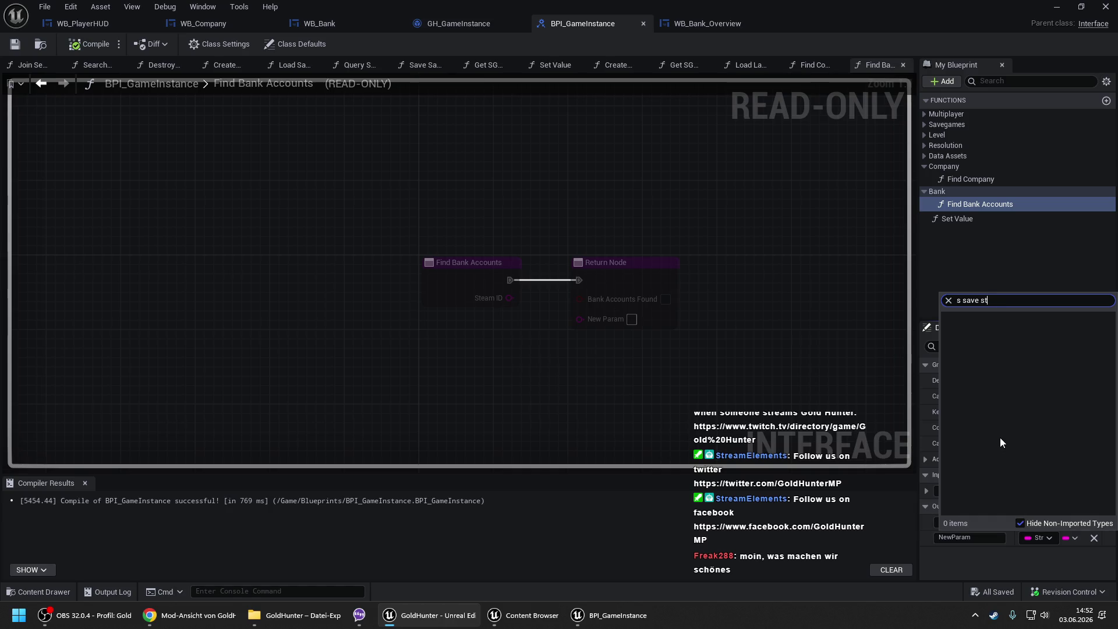
pyautogui.press('BackSpace')
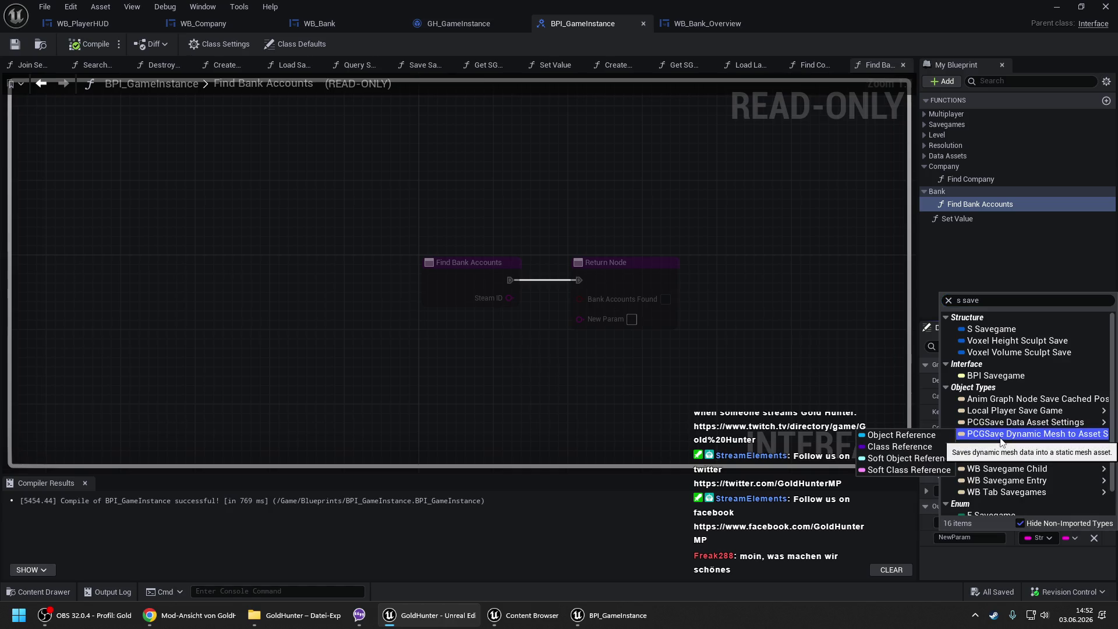
pyautogui.click(1003, 329)
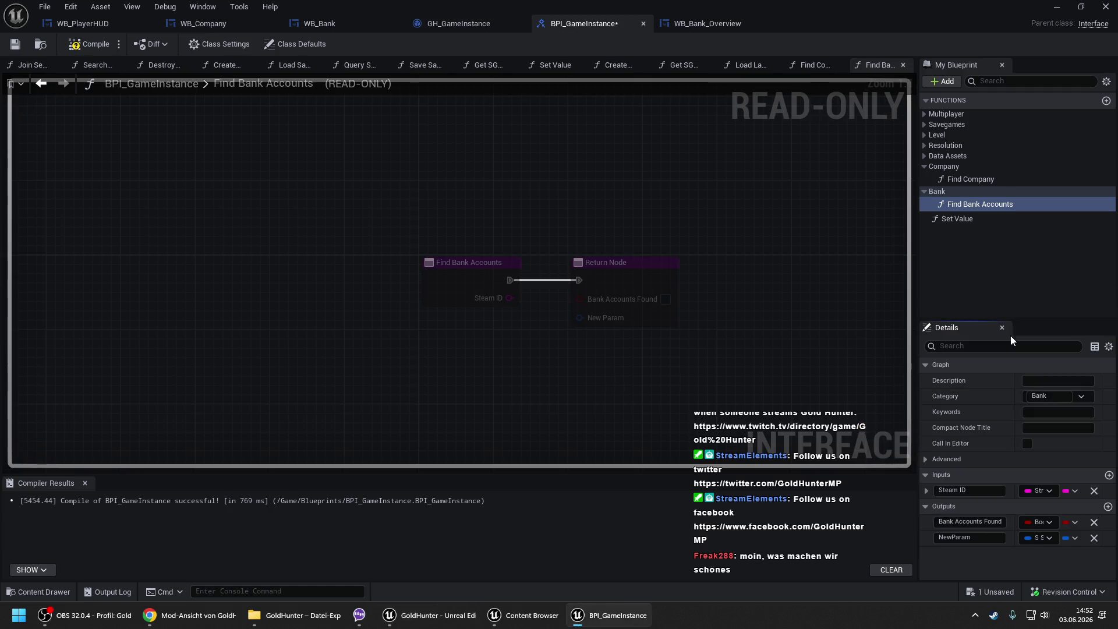
pyautogui.click(1070, 536)
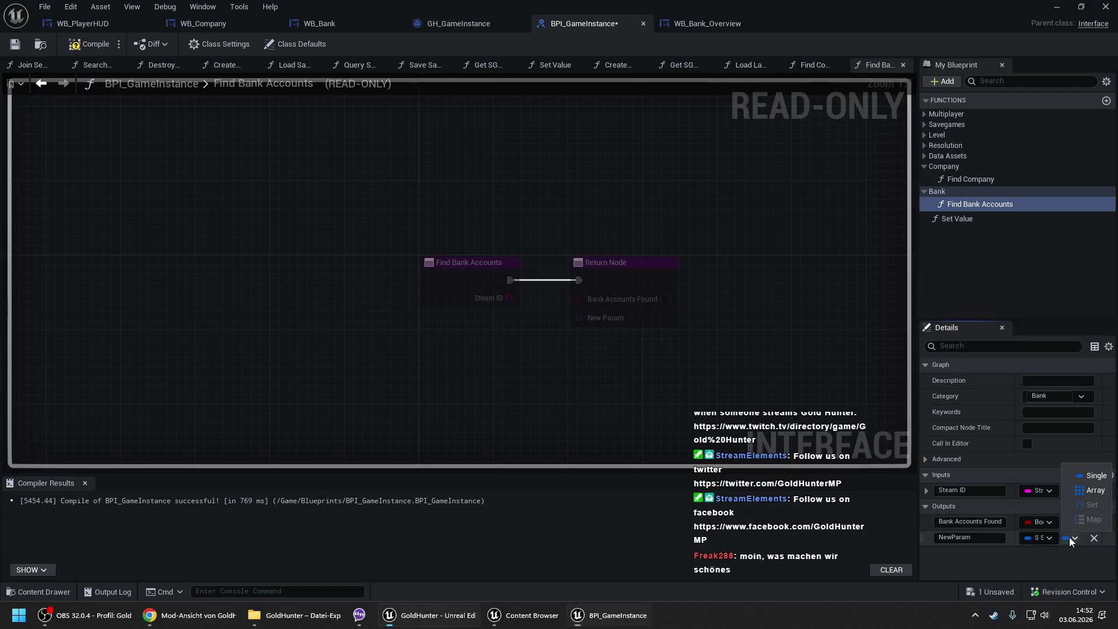
pyautogui.click(1078, 488)
pyautogui.click(977, 533)
pyautogui.write('Bank Accounts')
pyautogui.press('Return')
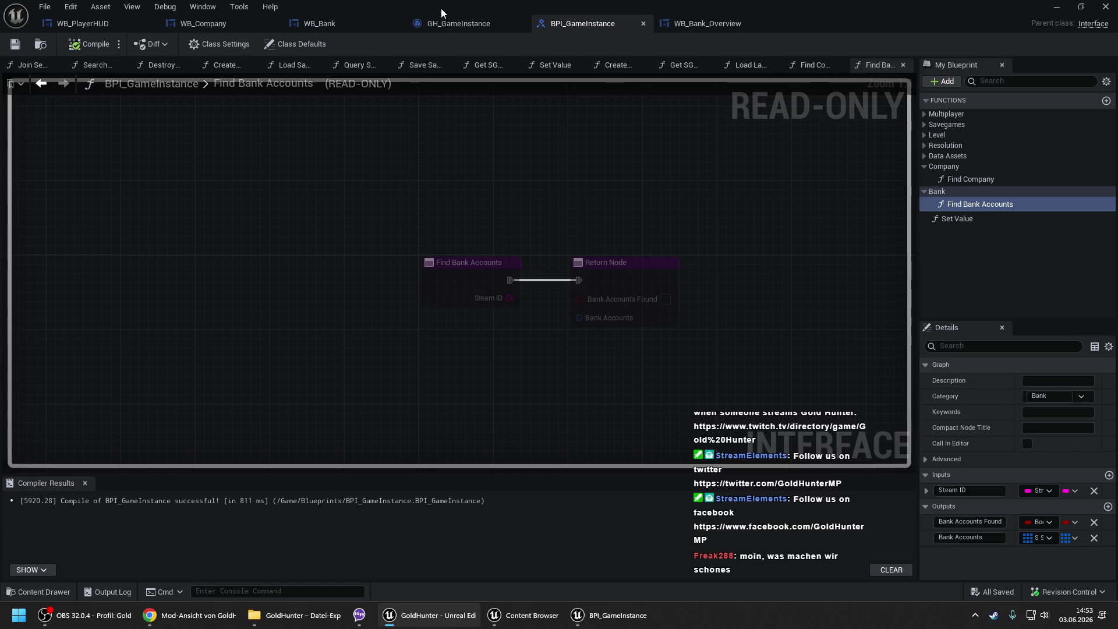
pyautogui.click(446, 24)
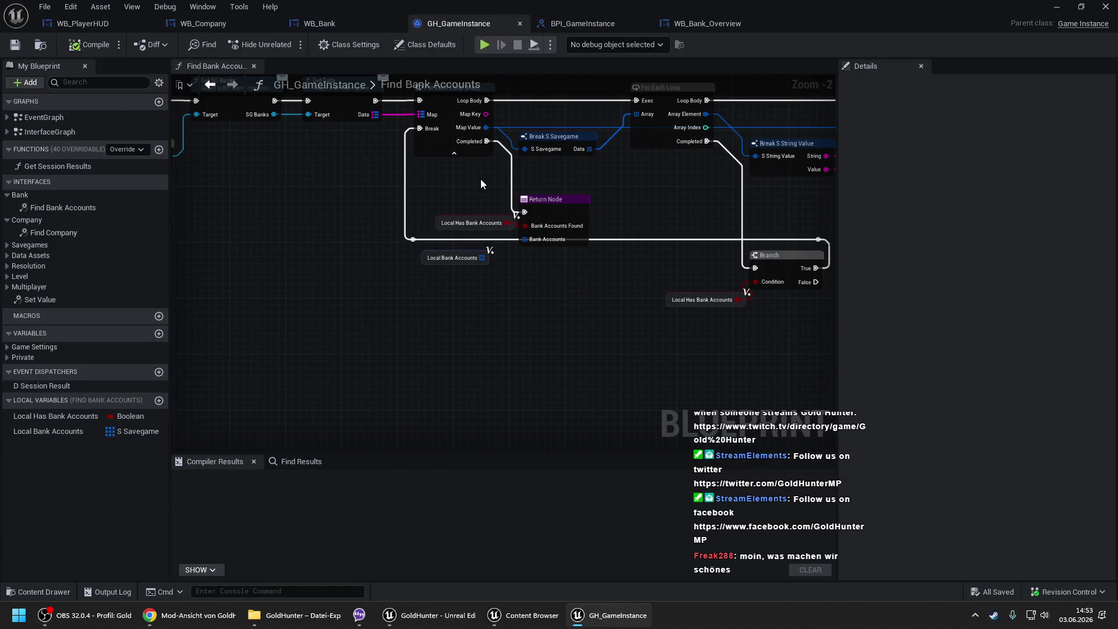
# - Rearrange the getters and add a Length node for Local Bank Accounts
pyautogui.moveTo(437, 221); pyautogui.dragTo(280, 213)
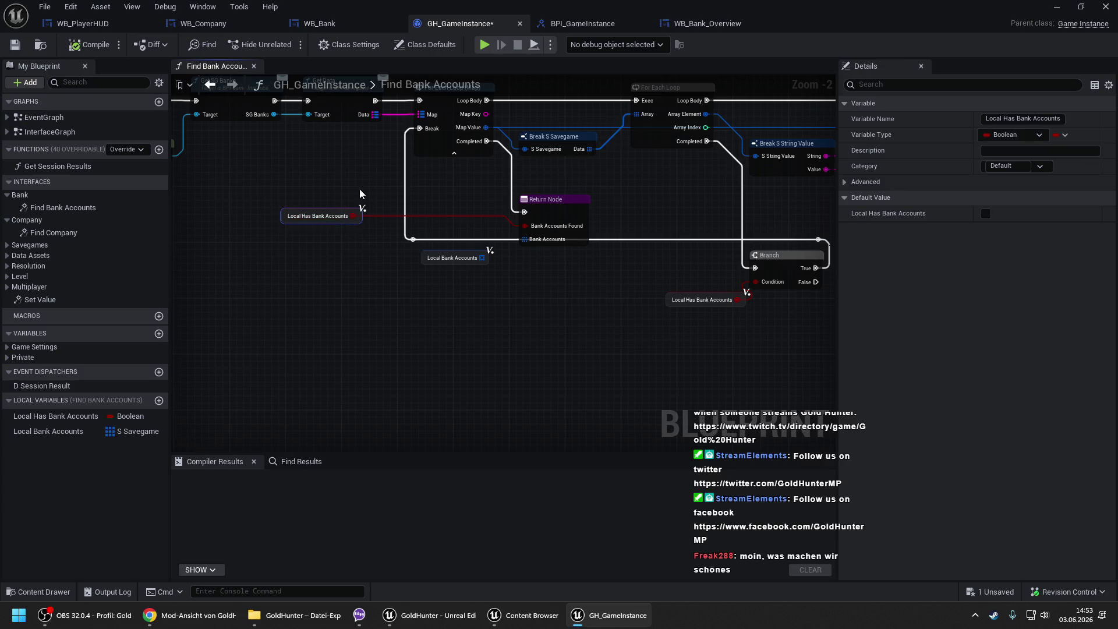
pyautogui.moveTo(553, 203); pyautogui.dragTo(49, 218)
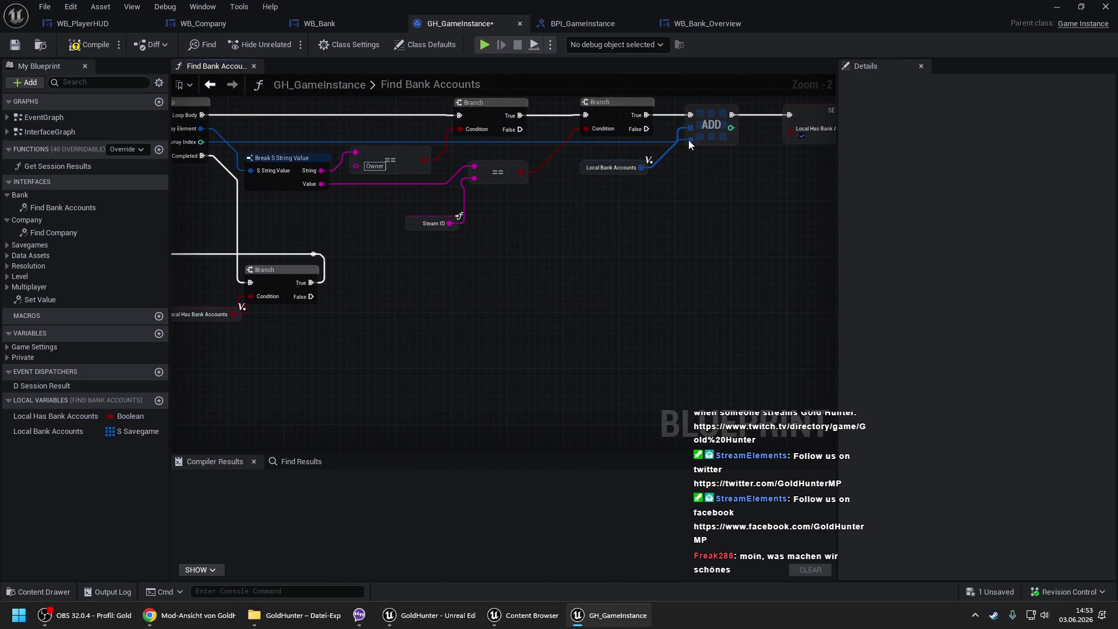
pyautogui.moveTo(688, 140); pyautogui.dragTo(653, 155)
pyautogui.moveTo(492, 200)
pyautogui.mouseDown()
pyautogui.moveTo(366, 208)
pyautogui.moveTo(400, 189)
pyautogui.mouseUp()
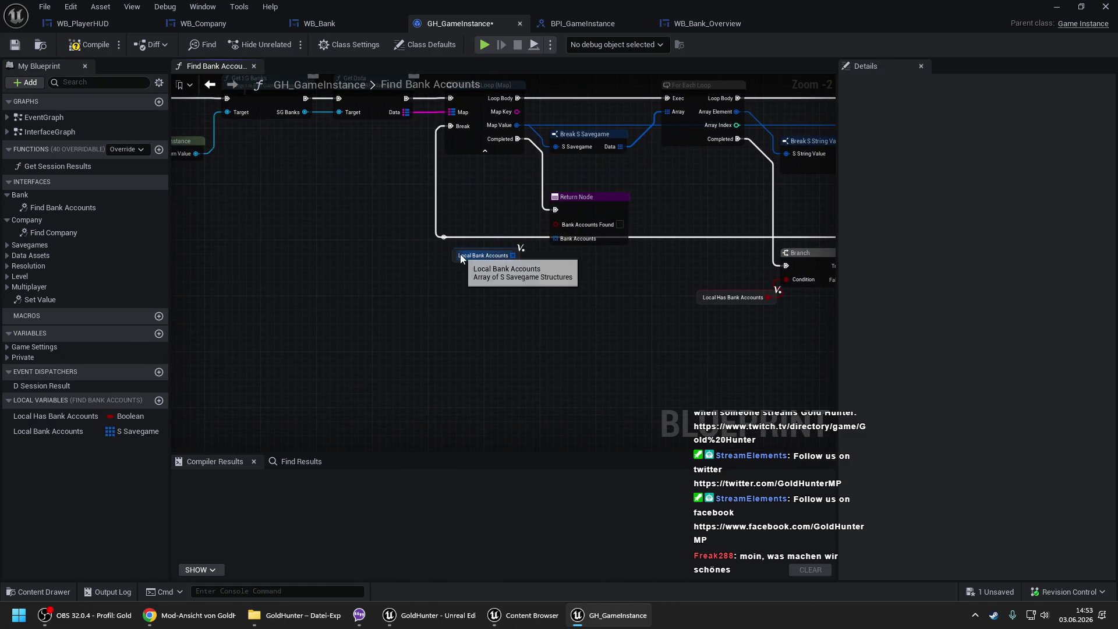
pyautogui.moveTo(461, 258)
pyautogui.mouseDown()
pyautogui.moveTo(271, 286)
pyautogui.moveTo(334, 271)
pyautogui.moveTo(345, 257)
pyautogui.mouseUp()
pyautogui.write('length')
pyautogui.press('Return')
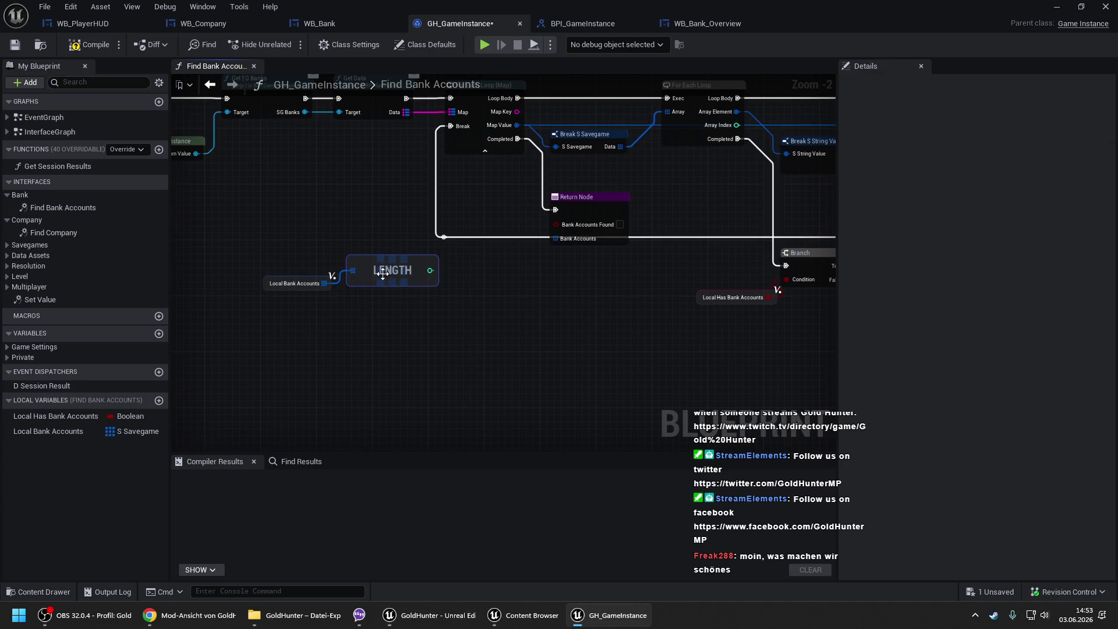
# - Compare the Length against 0 with != and feed the result to Bank Accounts Found
pyautogui.moveTo(431, 271); pyautogui.dragTo(456, 258)
pyautogui.write('!')
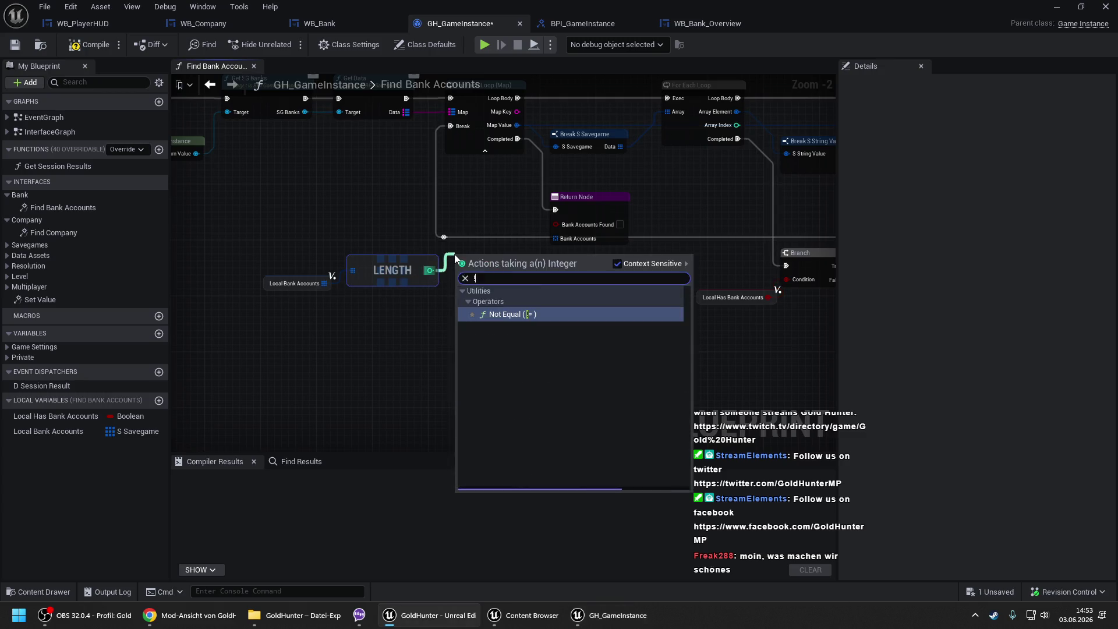
pyautogui.press('Return')
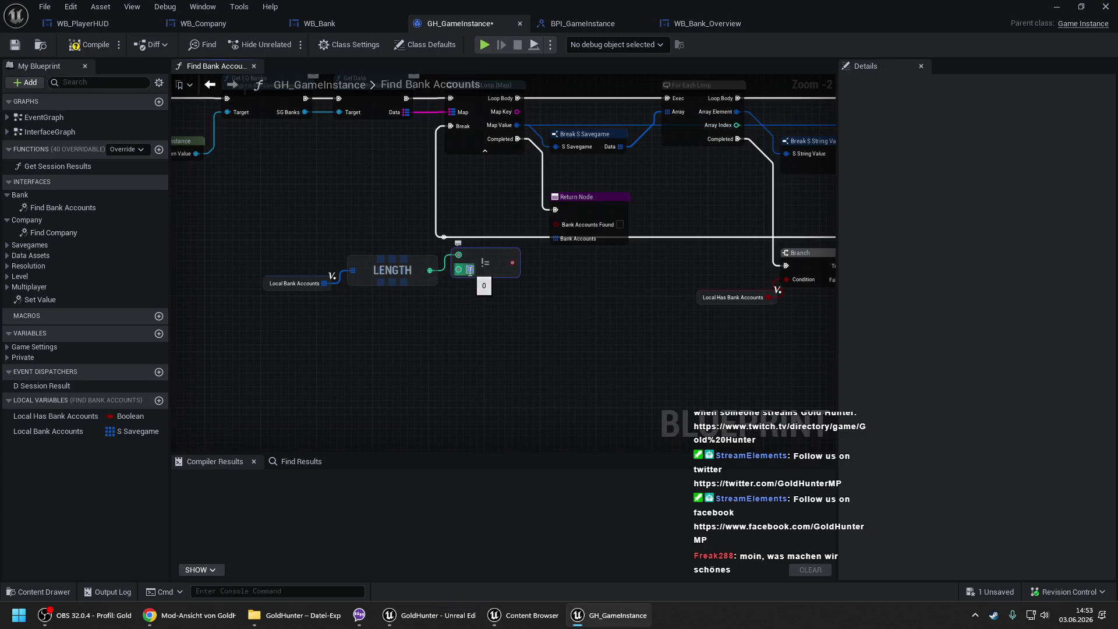
pyautogui.click(459, 299)
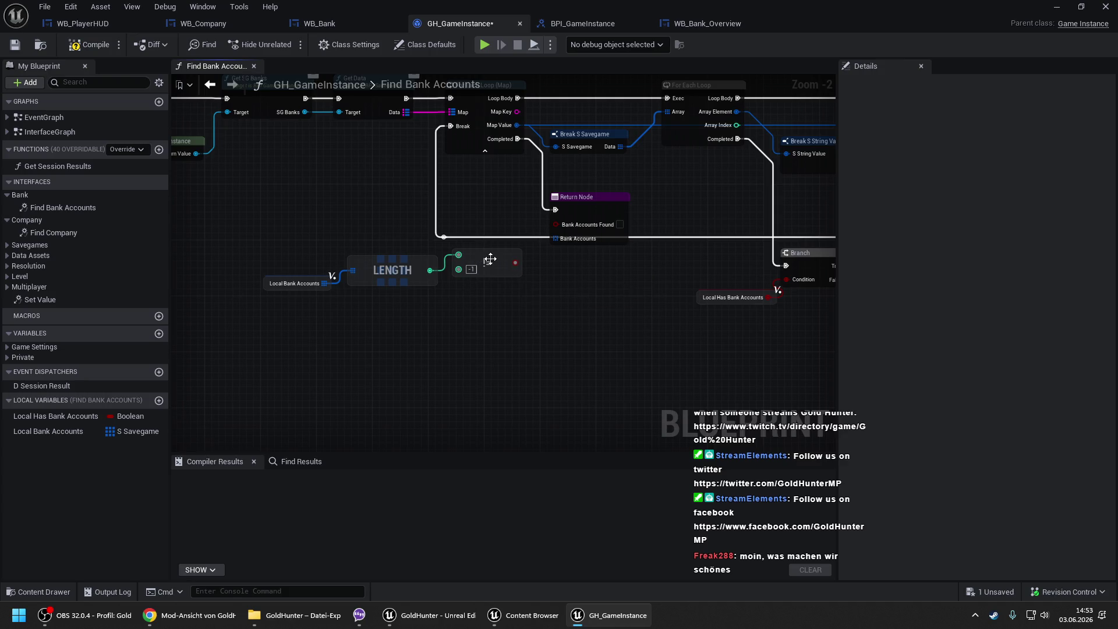
pyautogui.moveTo(513, 262)
pyautogui.mouseDown()
pyautogui.moveTo(555, 224)
pyautogui.moveTo(331, 285)
pyautogui.mouseUp()
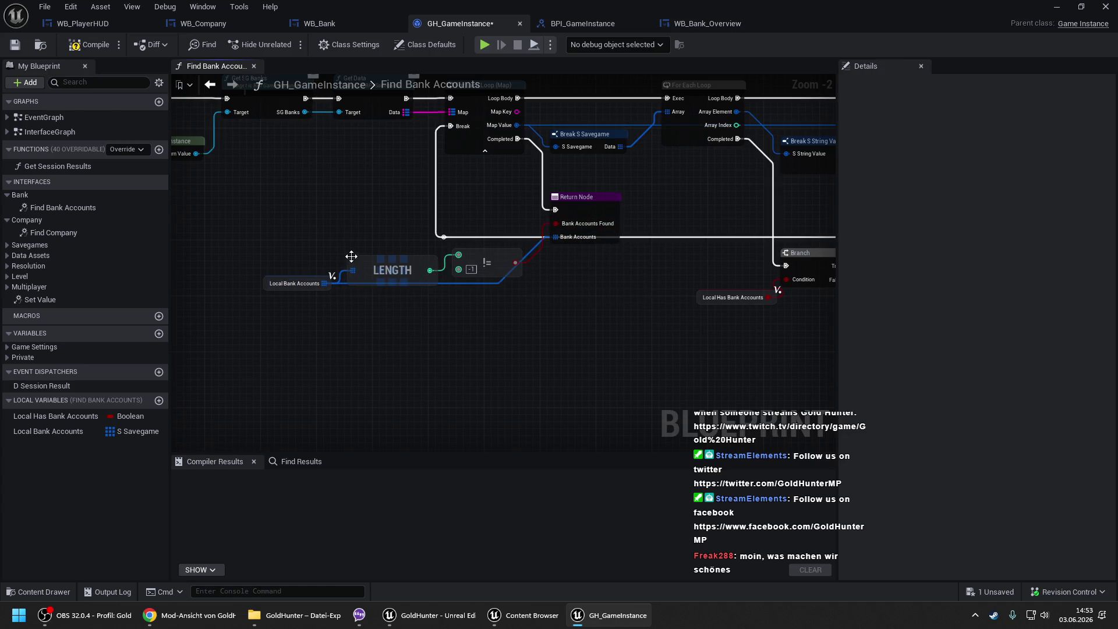
# - Move the LENGTH and != nodes higher and reposition the Local Bank Accounts getter
pyautogui.moveTo(409, 244)
pyautogui.mouseDown()
pyautogui.moveTo(487, 258)
pyautogui.moveTo(481, 211)
pyautogui.mouseUp()
pyautogui.click(315, 270)
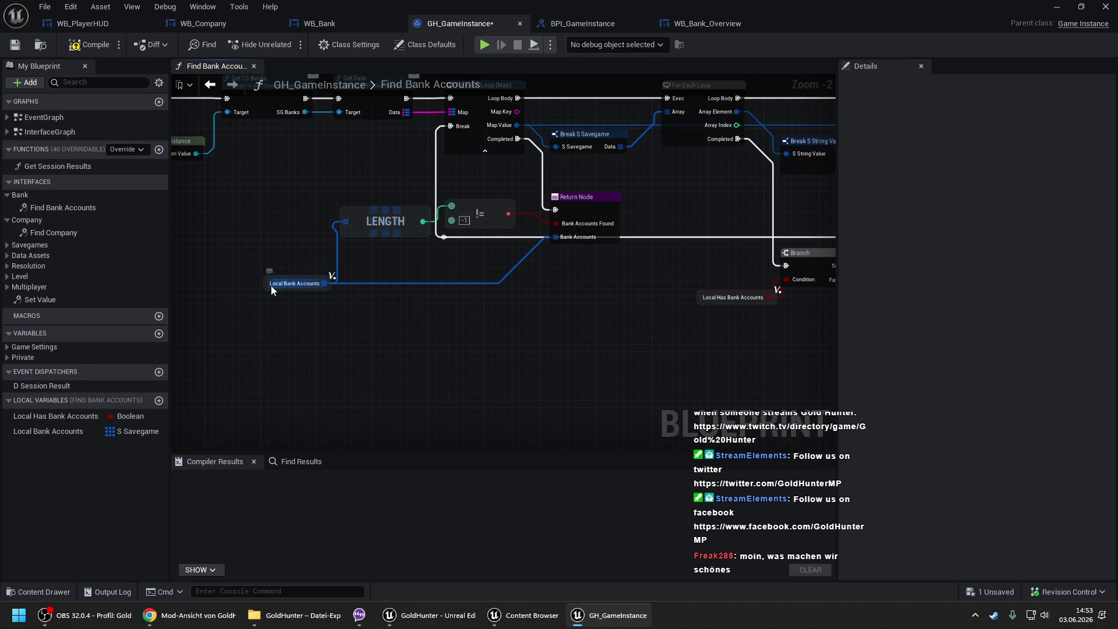
pyautogui.moveTo(271, 285); pyautogui.dragTo(257, 258)
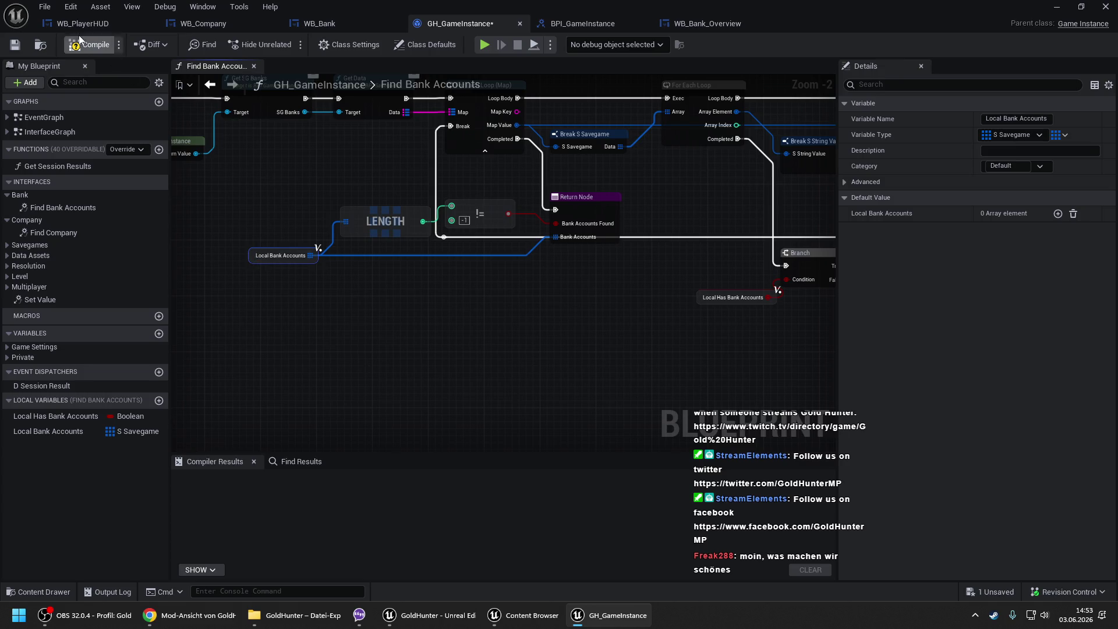
pyautogui.click(81, 24)
pyautogui.click(460, 23)
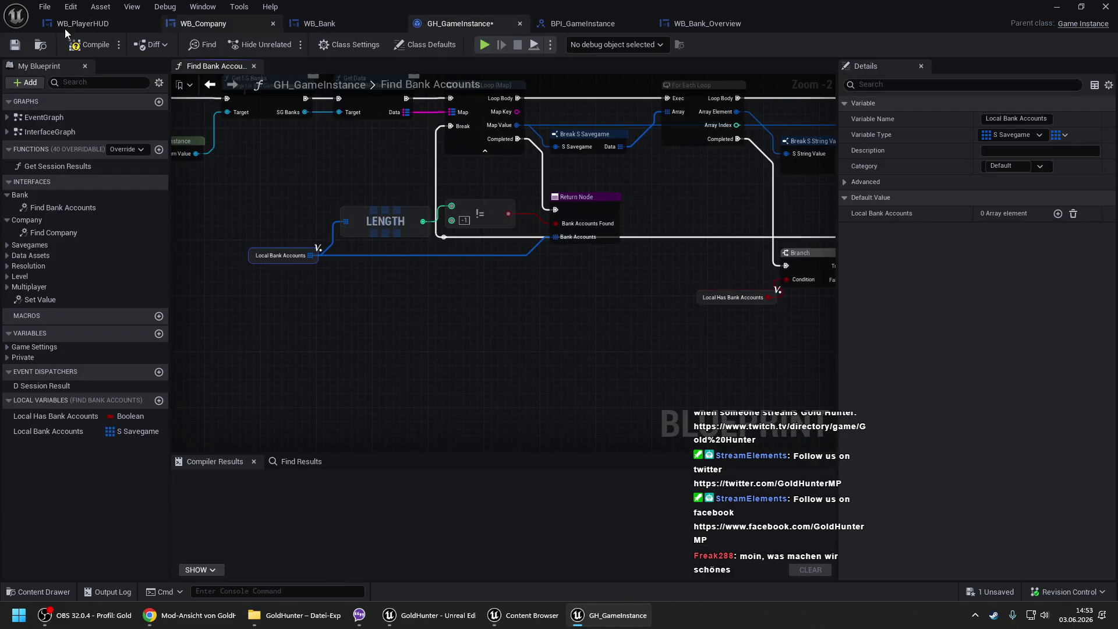
# - In WB_Bank's EventGraph, feed Find Bank Accounts' Bank Accounts array into a new For Each Loop
pyautogui.click(309, 24)
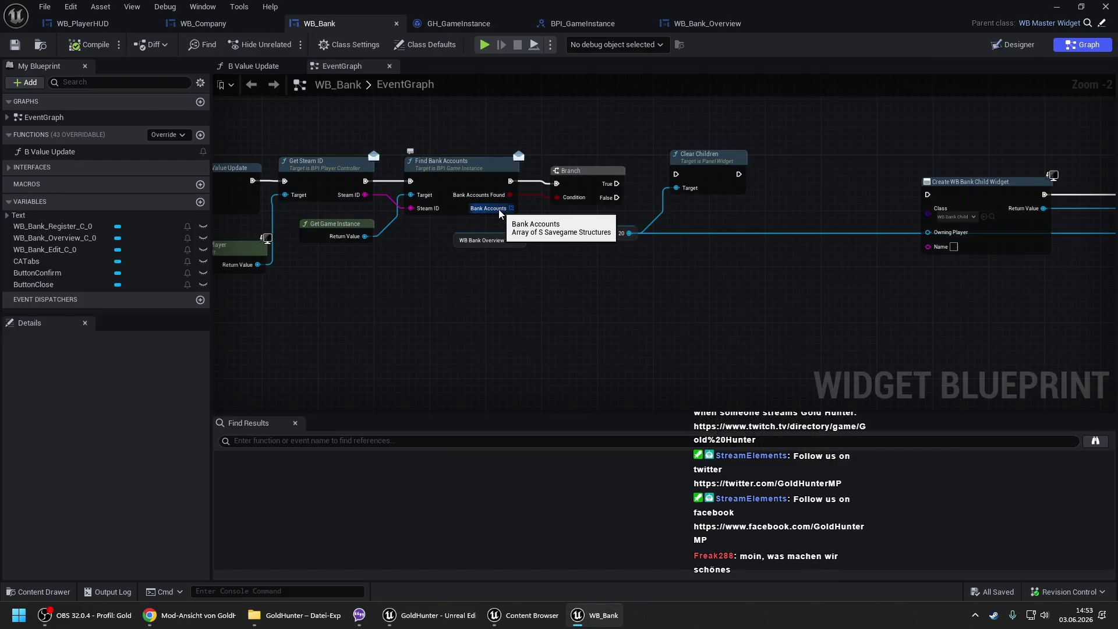
pyautogui.moveTo(511, 208); pyautogui.dragTo(565, 287)
pyautogui.click(621, 368)
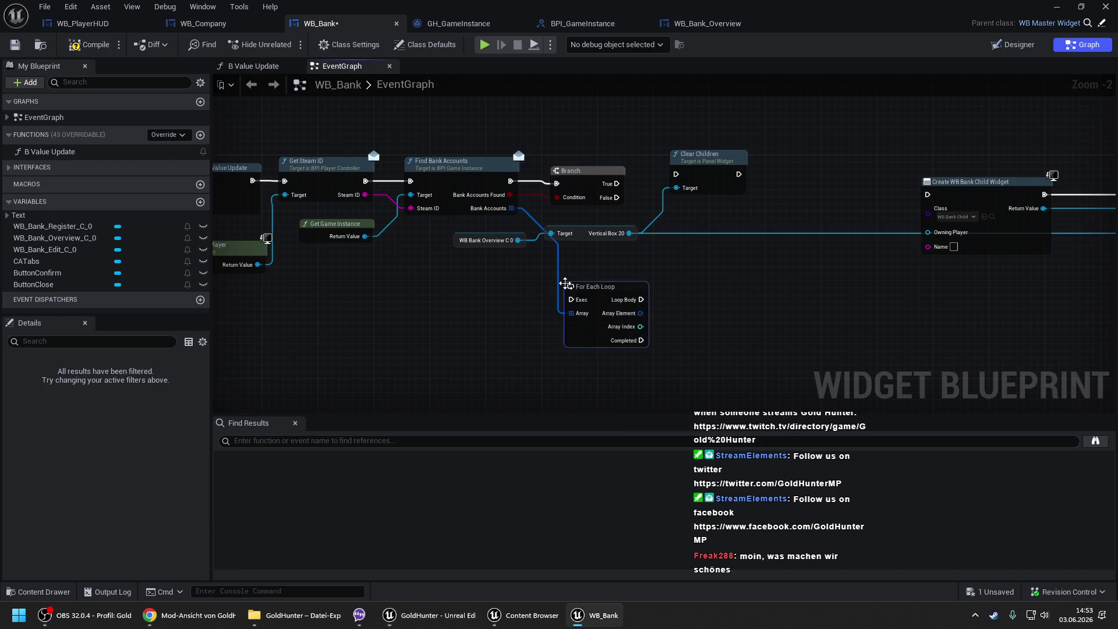
pyautogui.moveTo(787, 269); pyautogui.dragTo(559, 245)
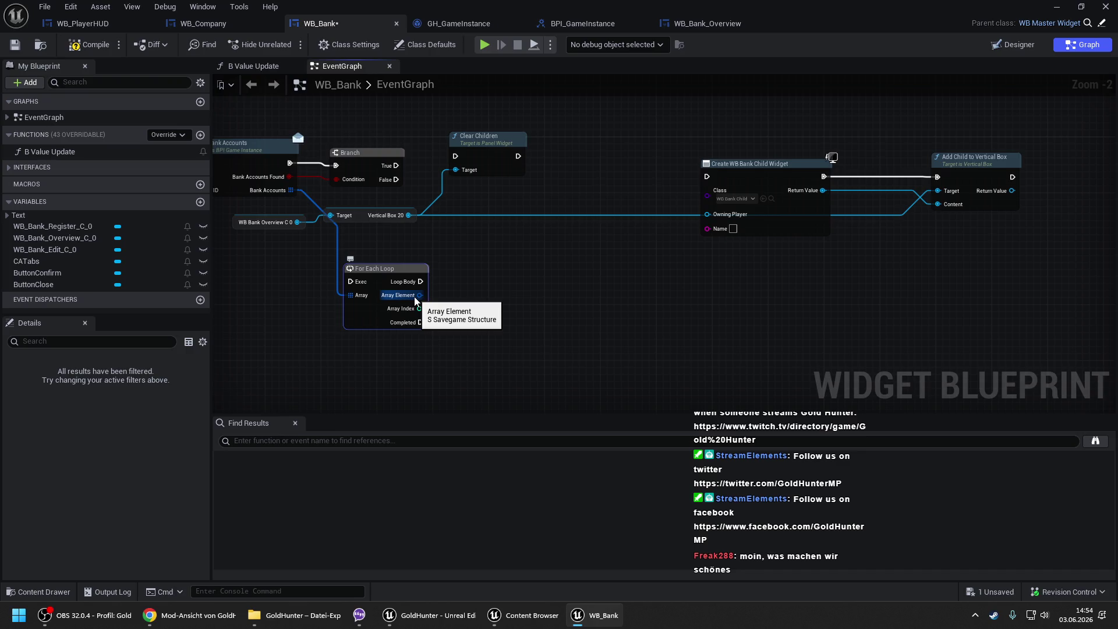
pyautogui.click(772, 199)
# - Add an S Savegame variable 'Data' to WB_BankChild, instance editable and exposed on spawn, then save
pyautogui.doubleClick(568, 186)
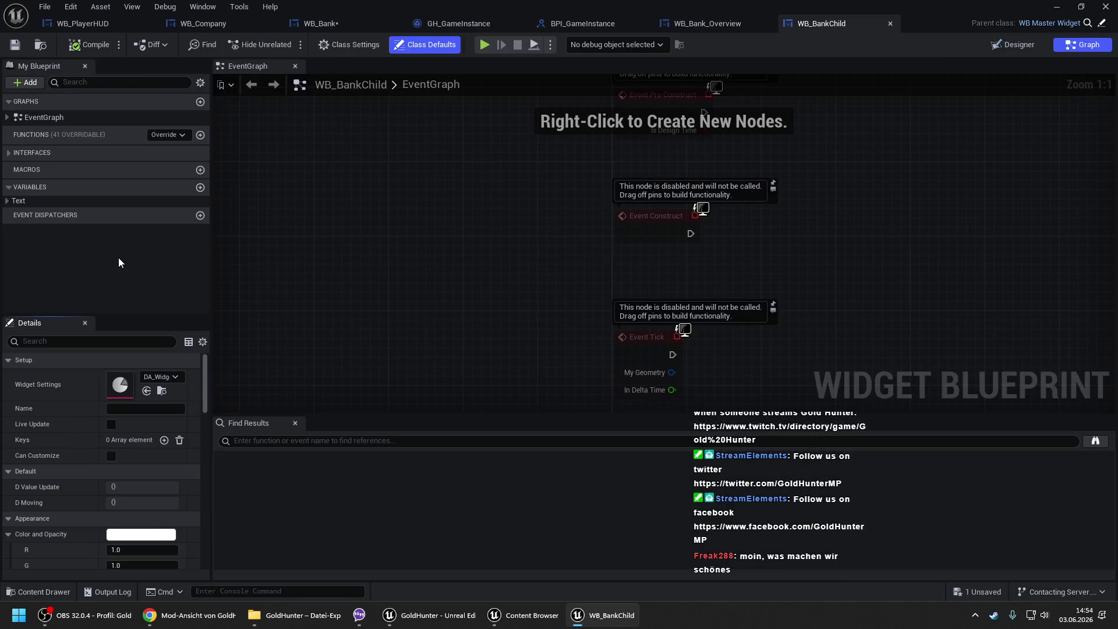
pyautogui.write('Data')
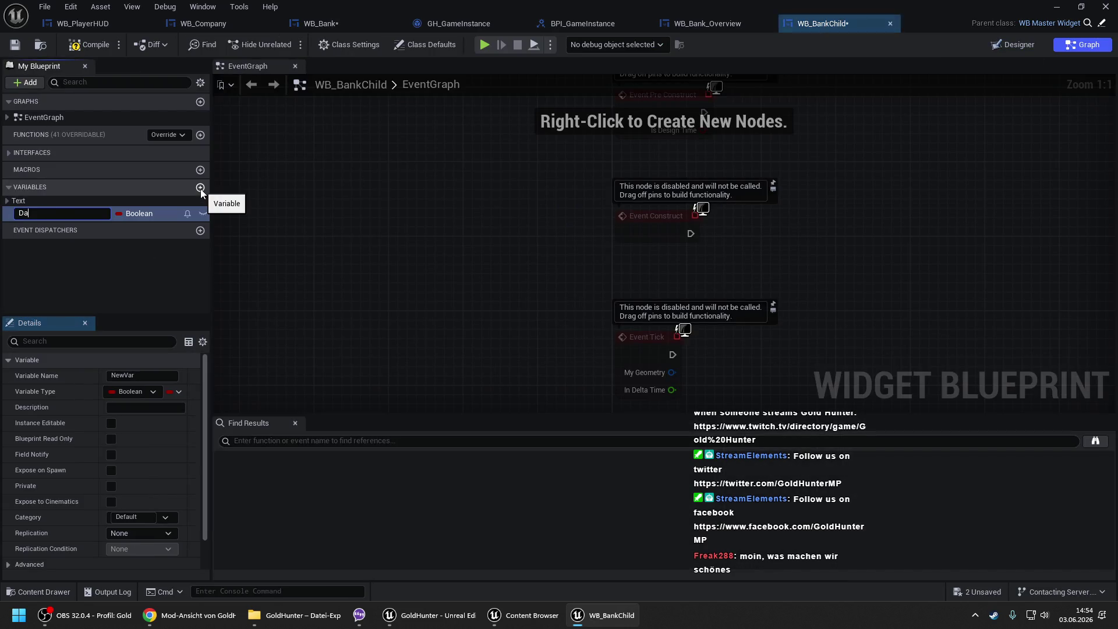
pyautogui.press('Return')
pyautogui.click(149, 214)
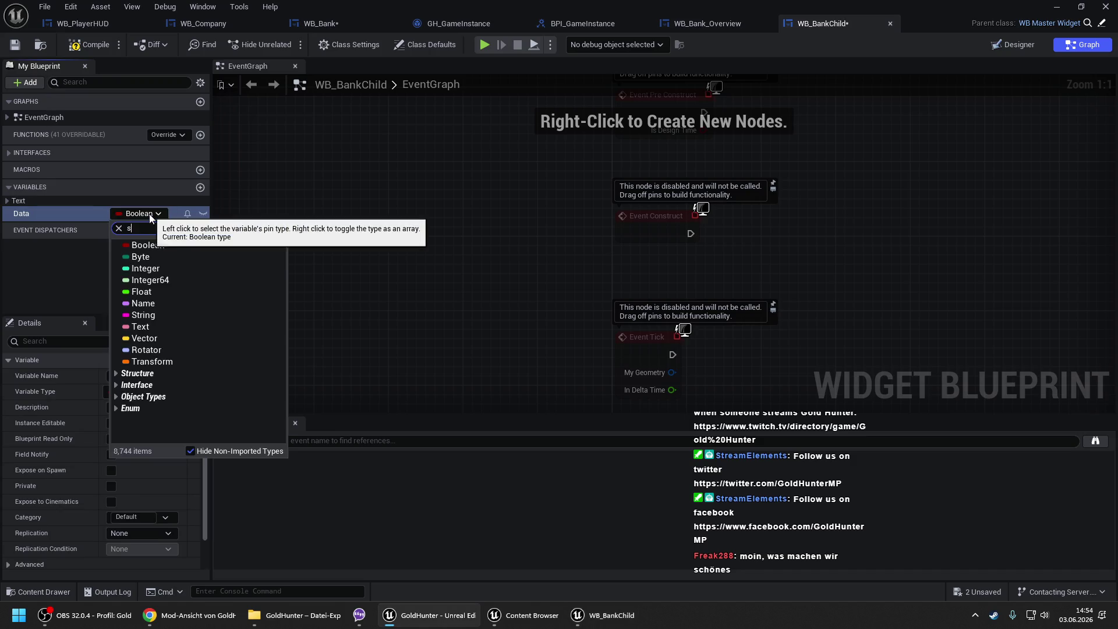
pyautogui.write('s savegame')
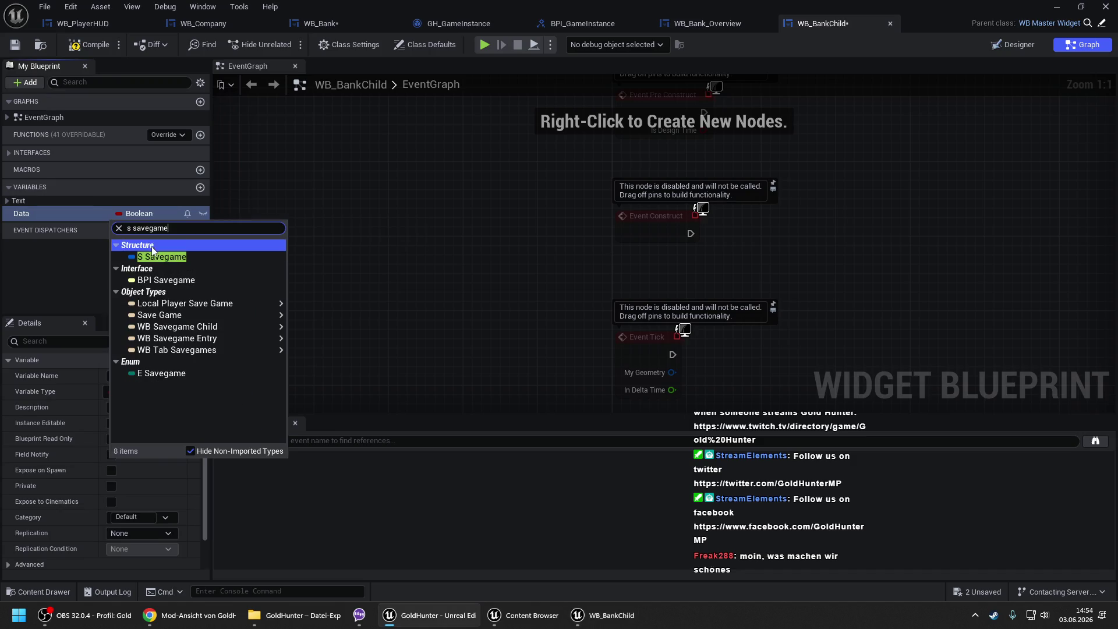
pyautogui.click(150, 253)
pyautogui.click(111, 424)
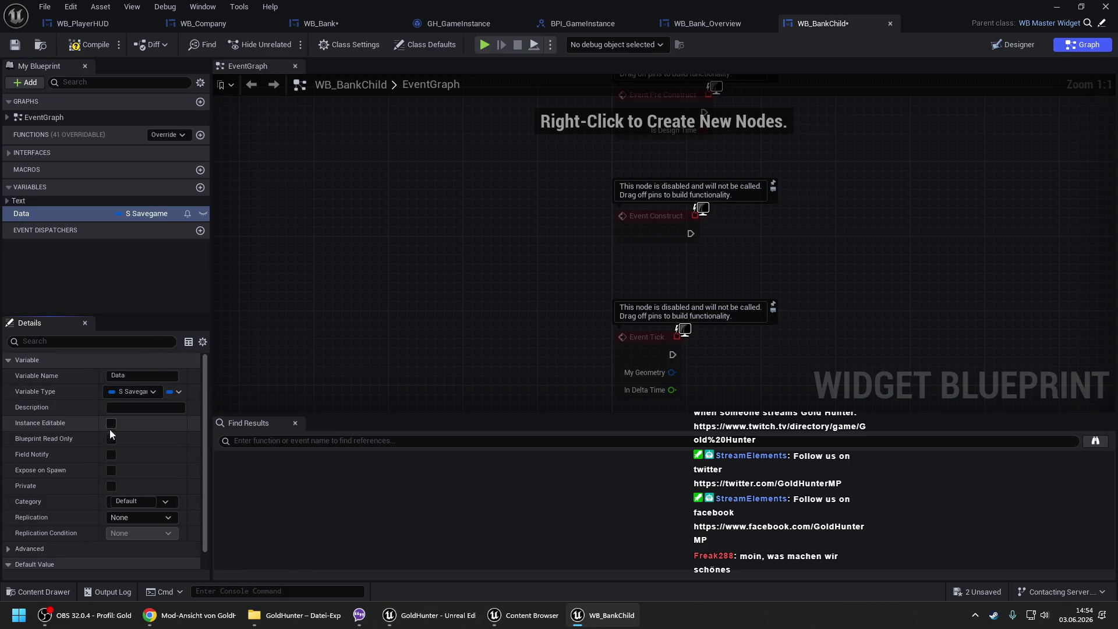
pyautogui.click(111, 470)
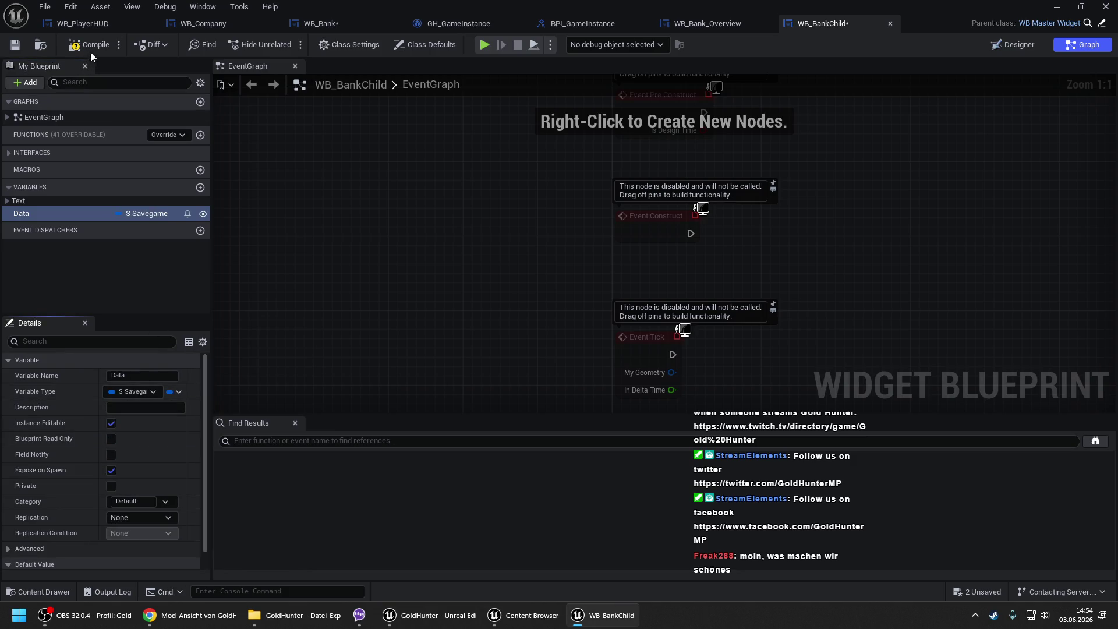
pyautogui.hotkey('ctrl', 's')
pyautogui.click(322, 25)
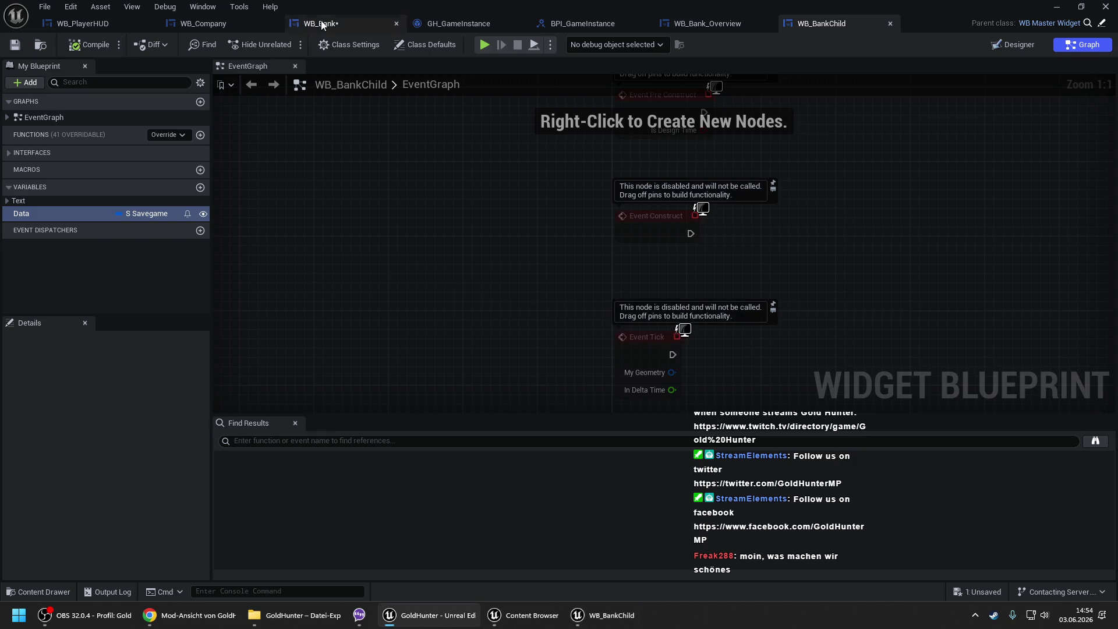
# - Refresh the Create Widget node to expose its Data input and run Clear Children on Branch True
pyautogui.rightClick(765, 169)
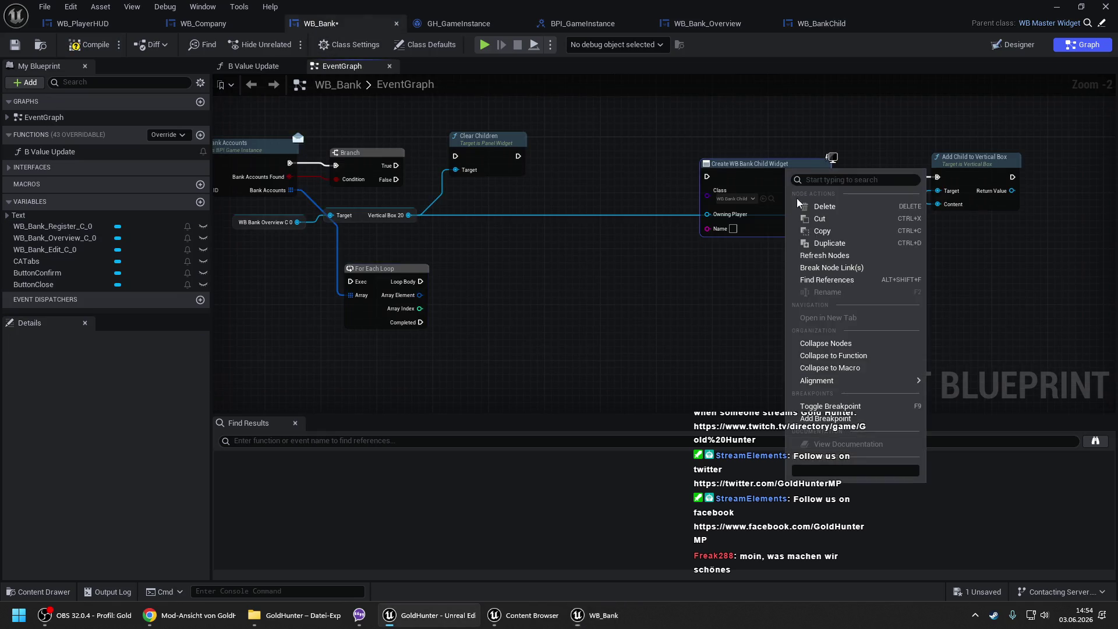
pyautogui.click(827, 255)
pyautogui.moveTo(396, 165); pyautogui.dragTo(462, 161)
pyautogui.moveTo(310, 207); pyautogui.dragTo(406, 229)
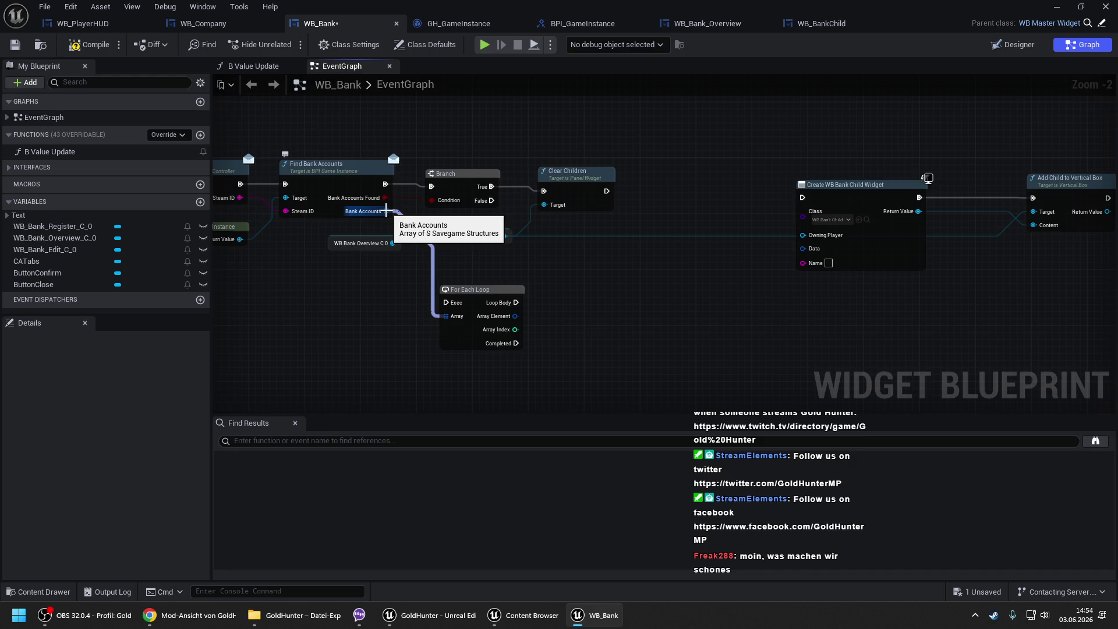
pyautogui.moveTo(451, 148); pyautogui.dragTo(403, 148)
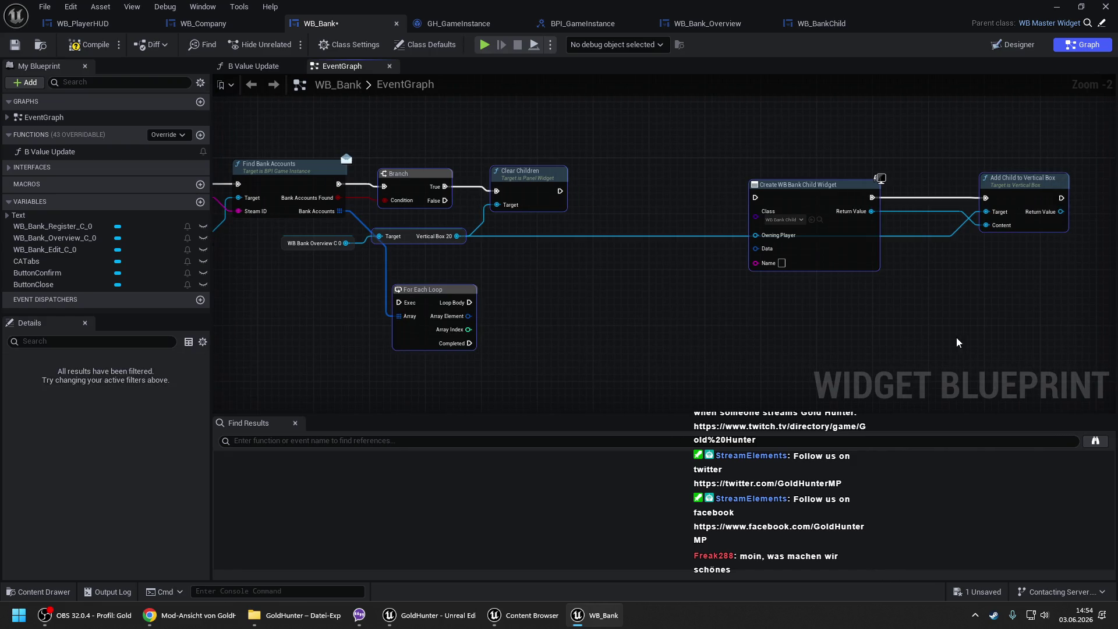
# - Shift the Clear Children, Create Widget and Add Child nodes right, placing Clear Children beside the Branch
pyautogui.moveTo(986, 319); pyautogui.dragTo(524, 145)
pyautogui.press('f')
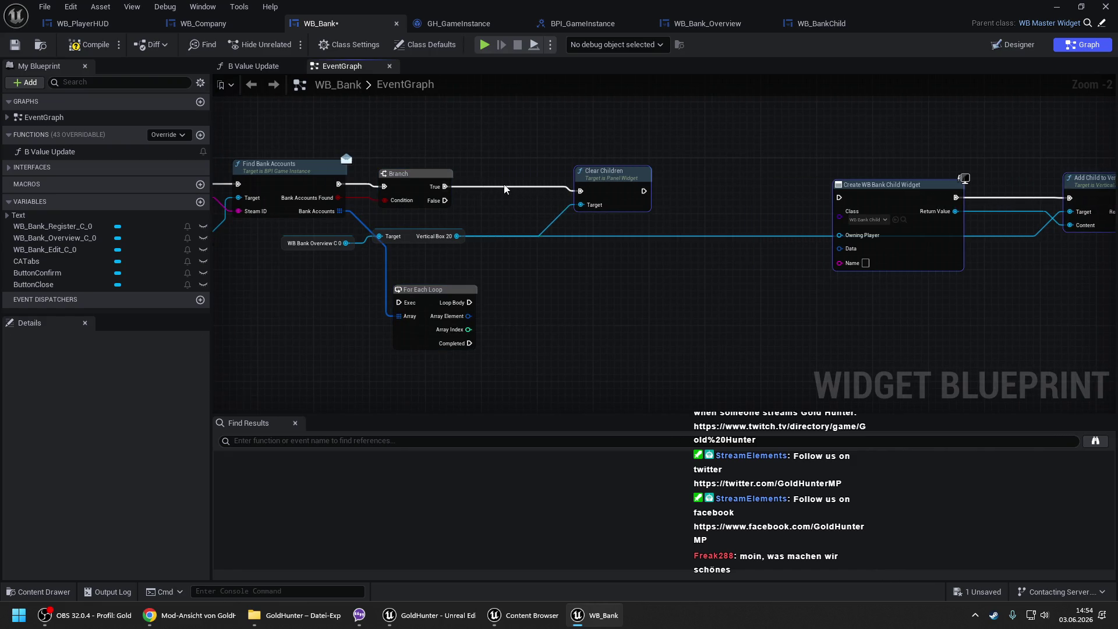
pyautogui.moveTo(340, 211); pyautogui.dragTo(502, 190)
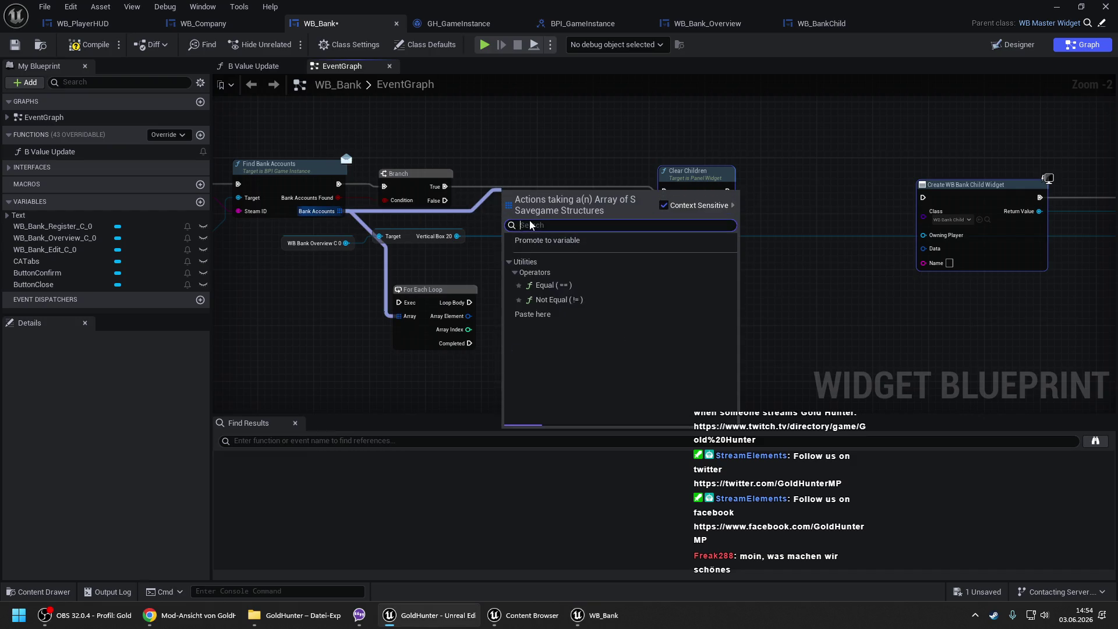
pyautogui.click(337, 101)
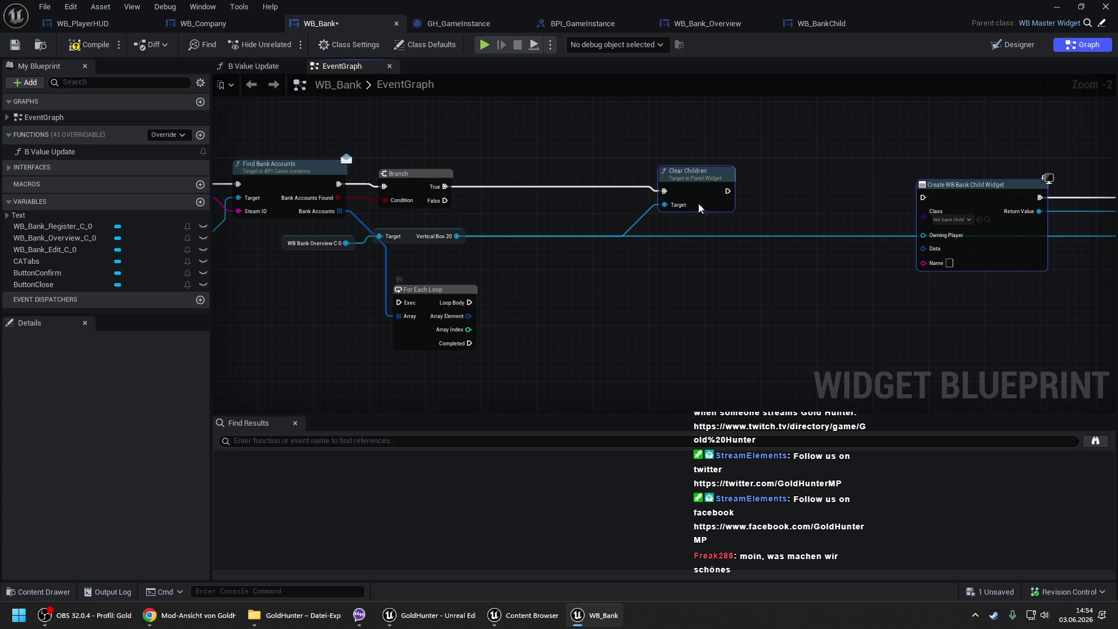
pyautogui.moveTo(691, 171); pyautogui.dragTo(524, 166)
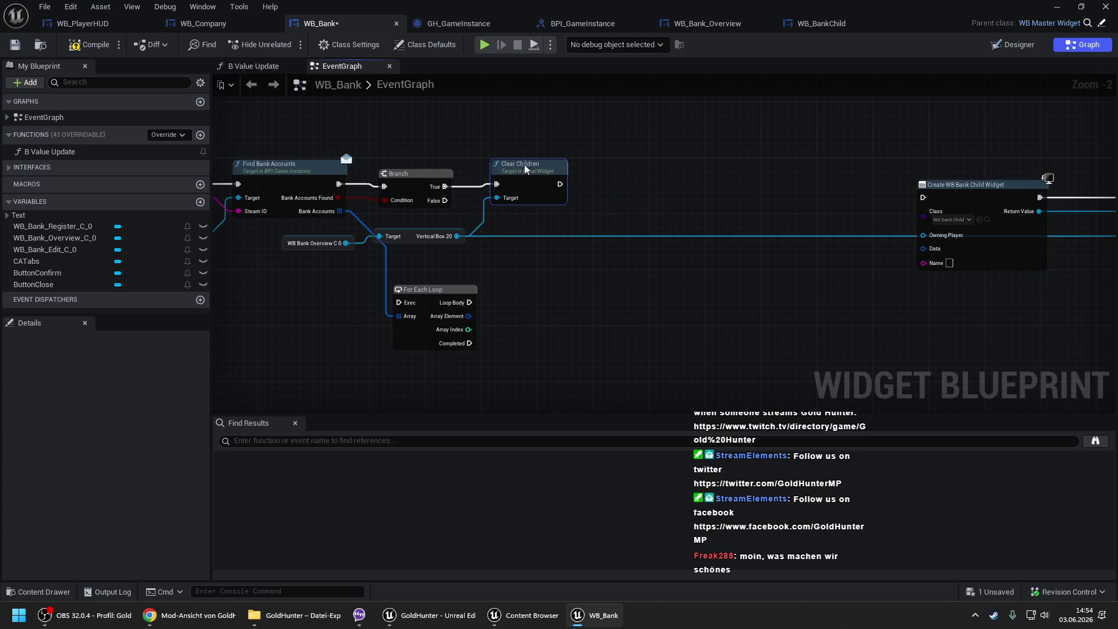
# - Wire Clear Children into the For Each Loop, Loop Body into Create Widget, Array Element into Data
pyautogui.moveTo(436, 296)
pyautogui.mouseDown()
pyautogui.moveTo(633, 172)
pyautogui.moveTo(644, 182)
pyautogui.moveTo(562, 184)
pyautogui.mouseUp()
pyautogui.moveTo(722, 192); pyautogui.dragTo(480, 175)
pyautogui.moveTo(407, 184)
pyautogui.mouseDown()
pyautogui.moveTo(664, 232)
pyautogui.moveTo(653, 232)
pyautogui.mouseUp()
pyautogui.moveTo(653, 181); pyautogui.dragTo(409, 167)
pyautogui.moveTo(635, 146); pyautogui.dragTo(878, 274)
# - Align the widget creation and Add Child nodes and pan back to the start of the event chain
pyautogui.press('q')
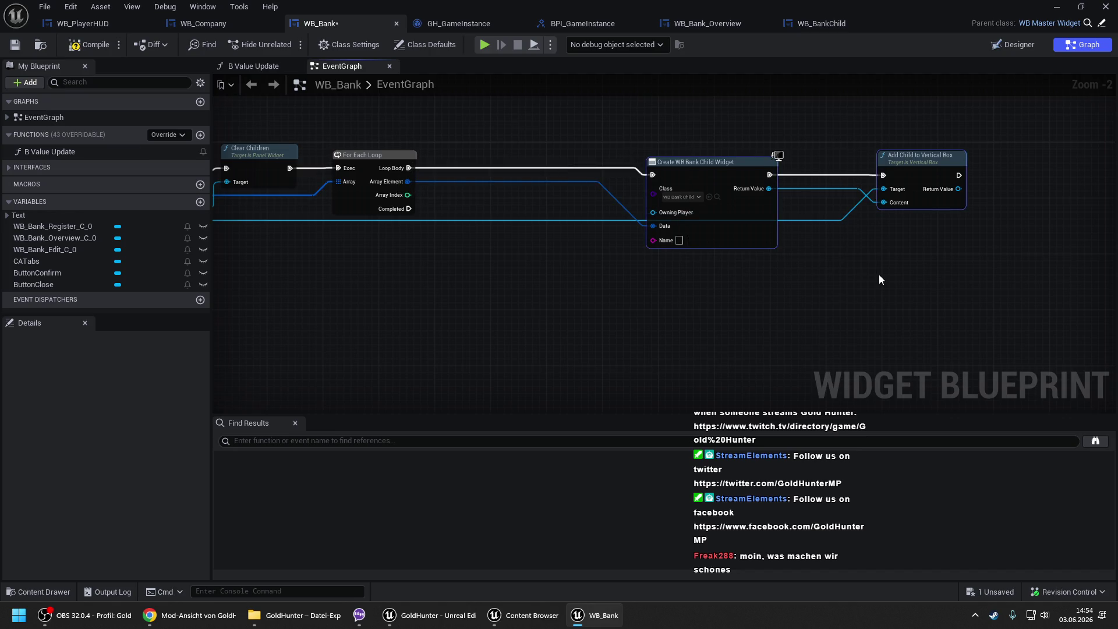
pyautogui.moveTo(664, 236); pyautogui.dragTo(468, 228)
pyautogui.moveTo(417, 256); pyautogui.dragTo(548, 245)
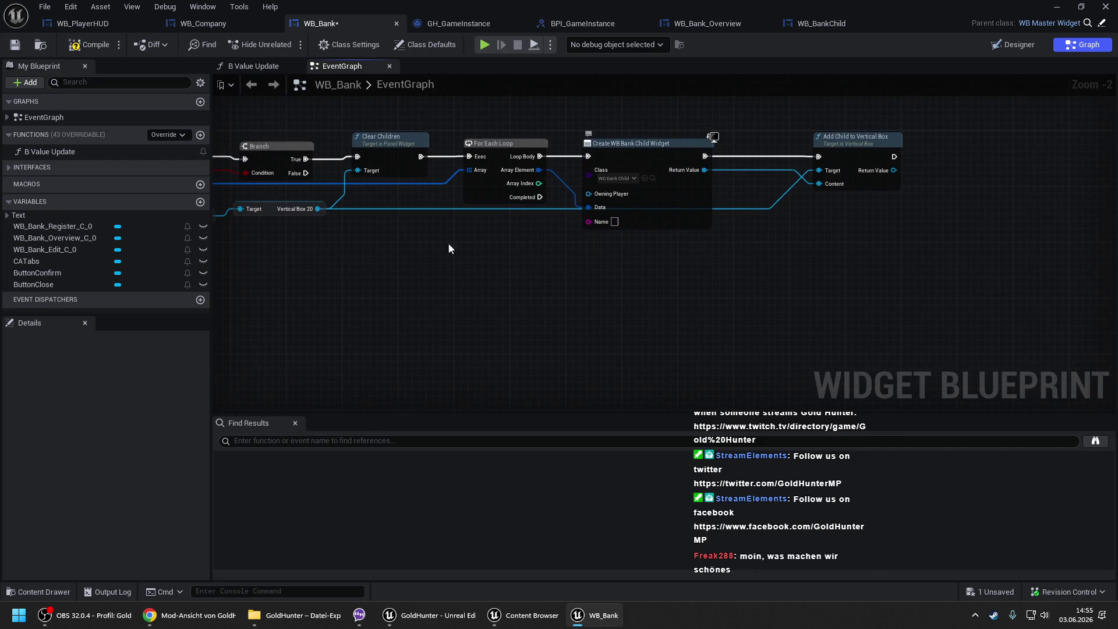
pyautogui.moveTo(422, 239)
pyautogui.mouseDown()
pyautogui.moveTo(557, 235)
pyautogui.moveTo(516, 201)
pyautogui.mouseUp()
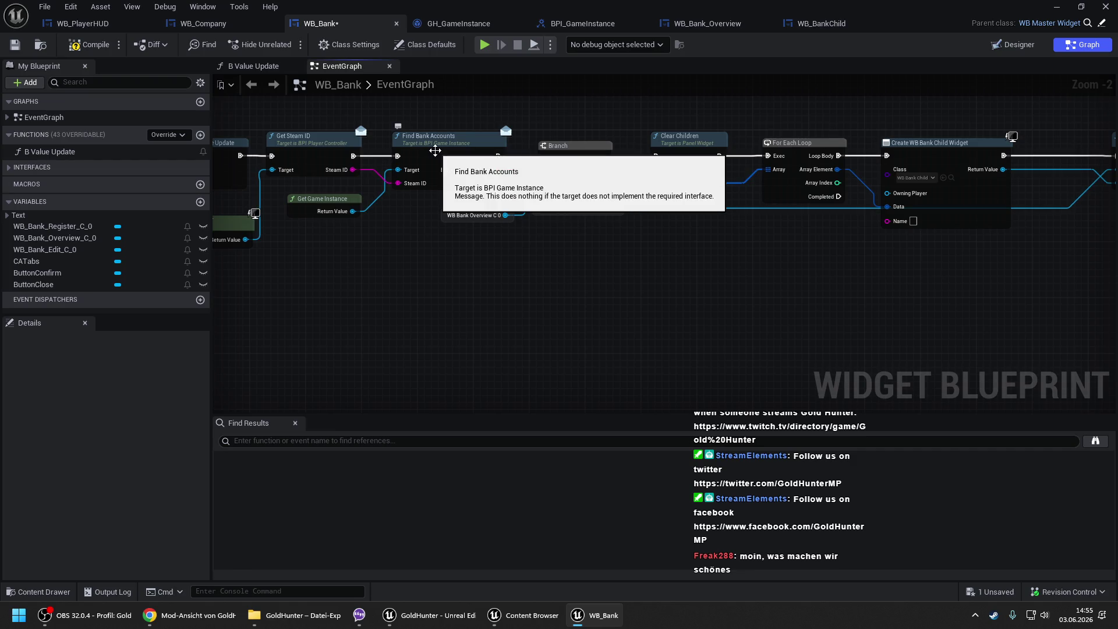
# - Switch to GH_GameInstance's Find Bank Accounts graph and zoom out to show the loop logic
pyautogui.click(473, 24)
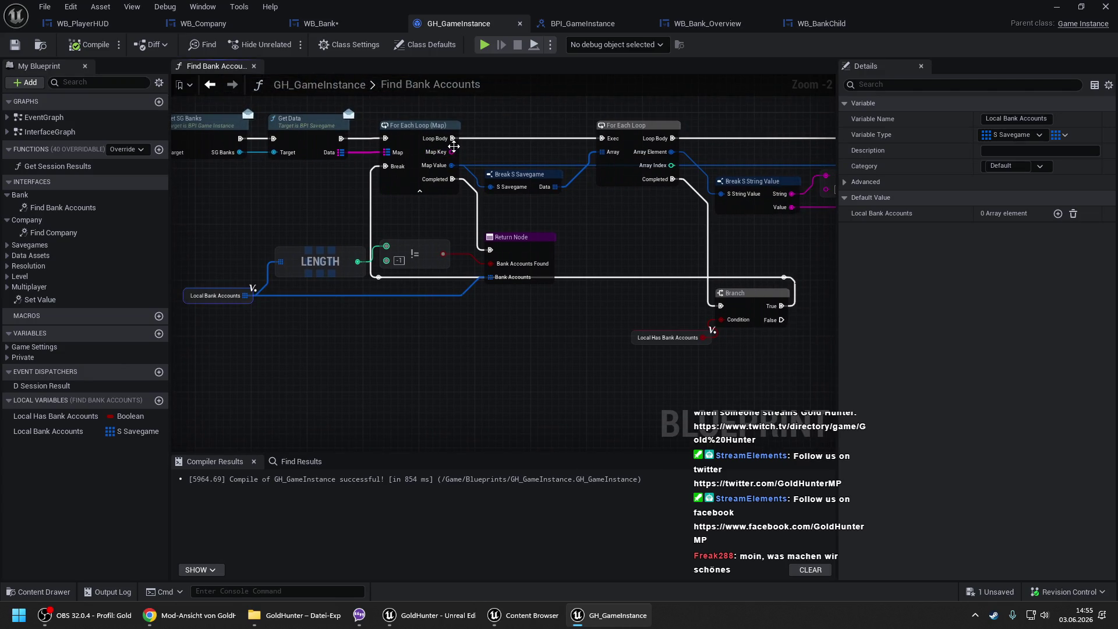
pyautogui.moveTo(450, 152); pyautogui.dragTo(423, 128)
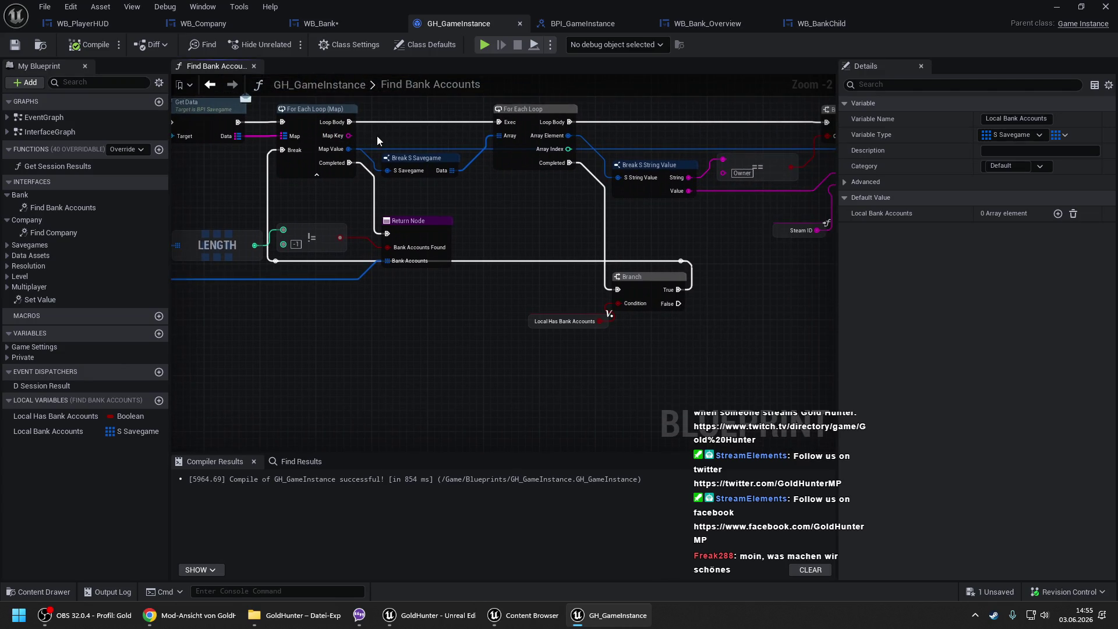
pyautogui.scroll(-1, 376, 135)
pyautogui.moveTo(642, 151)
pyautogui.mouseDown()
pyautogui.moveTo(419, 150)
pyautogui.moveTo(645, 159)
pyautogui.mouseUp()
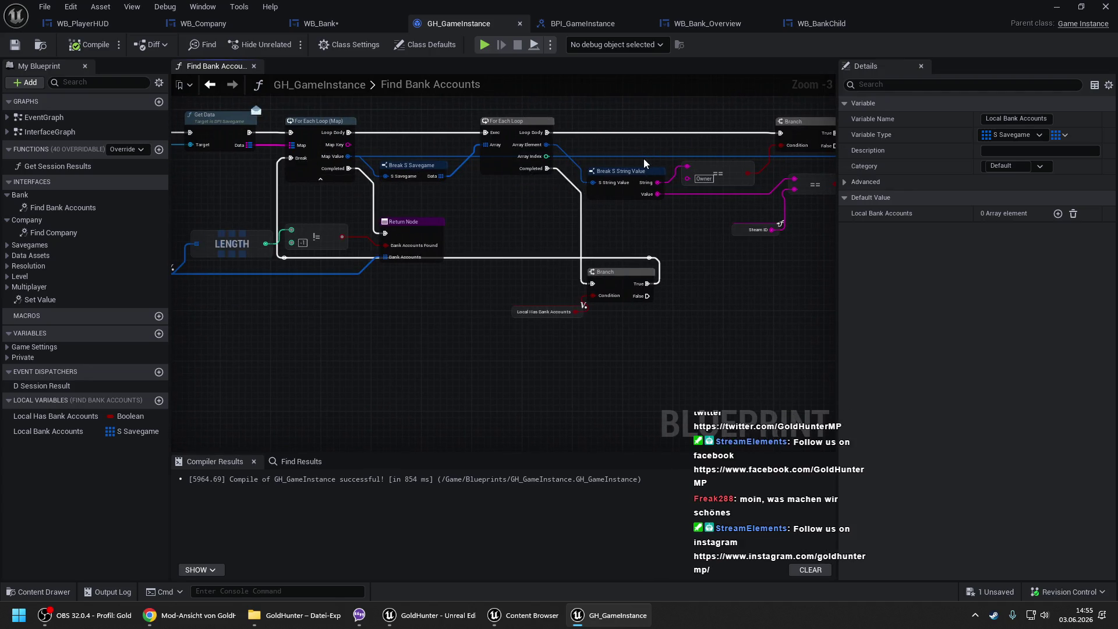
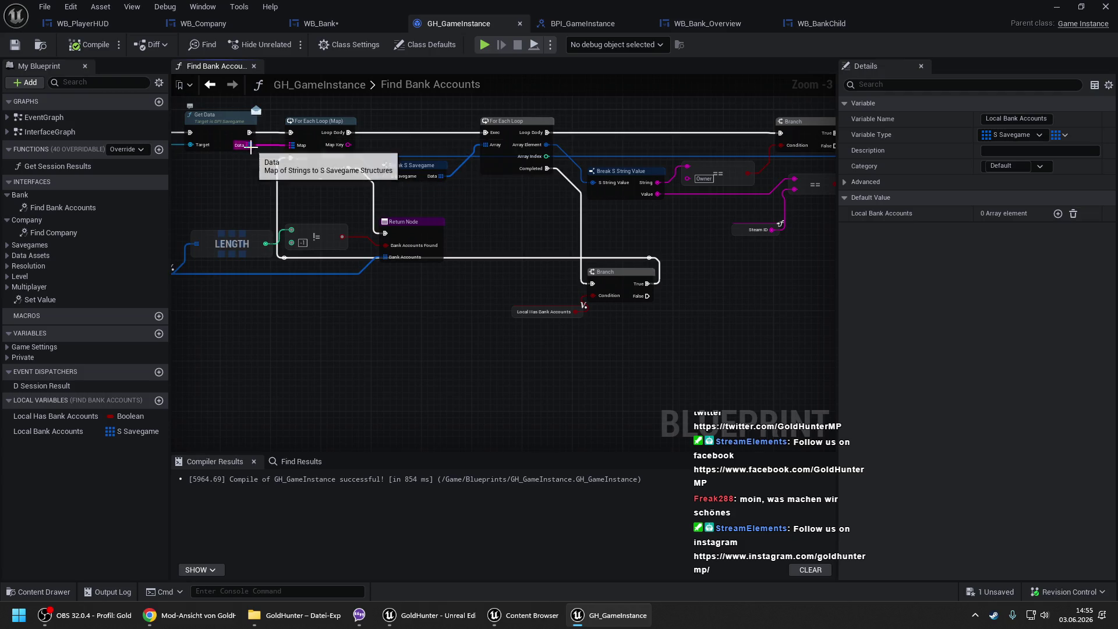
# - Make Local Bank Accounts a map with String keys and S Savegame values
pyautogui.click(58, 431)
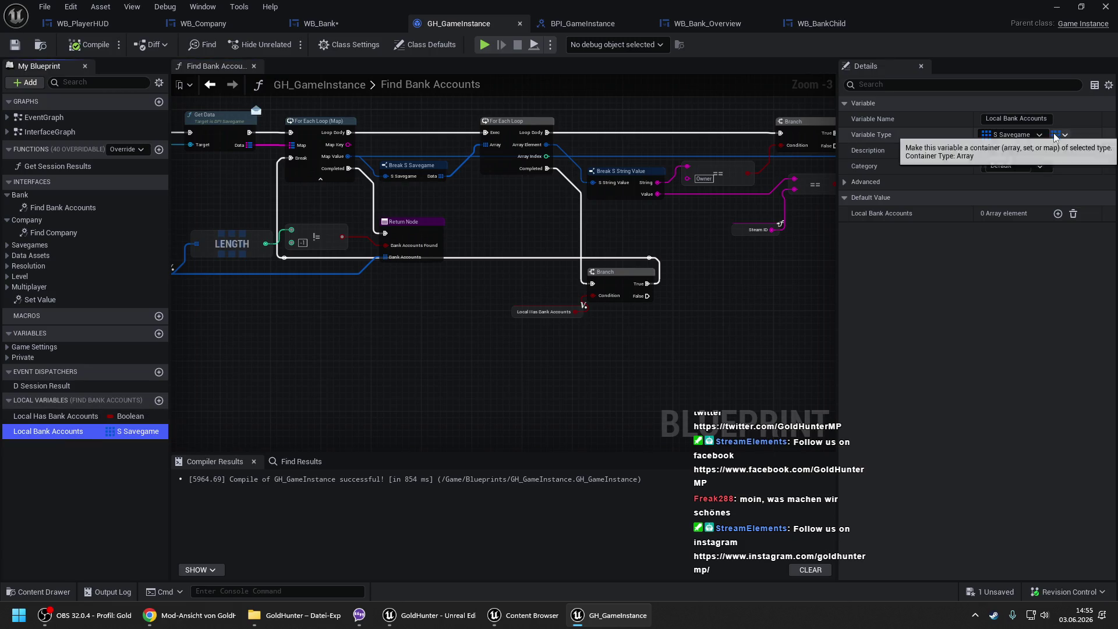
pyautogui.click(1016, 136)
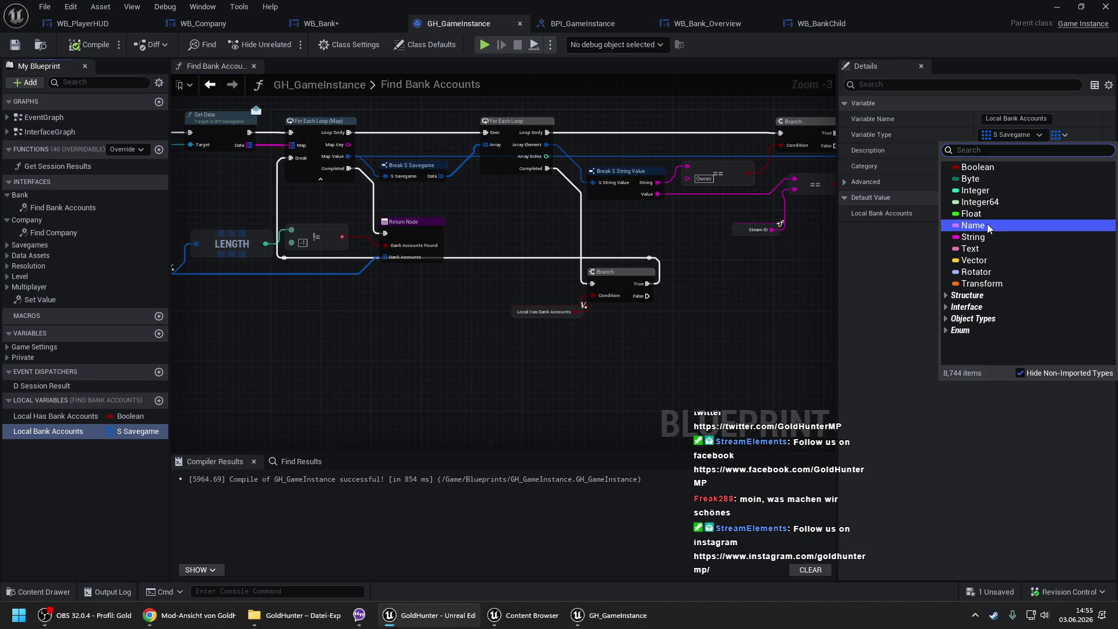
pyautogui.click(972, 236)
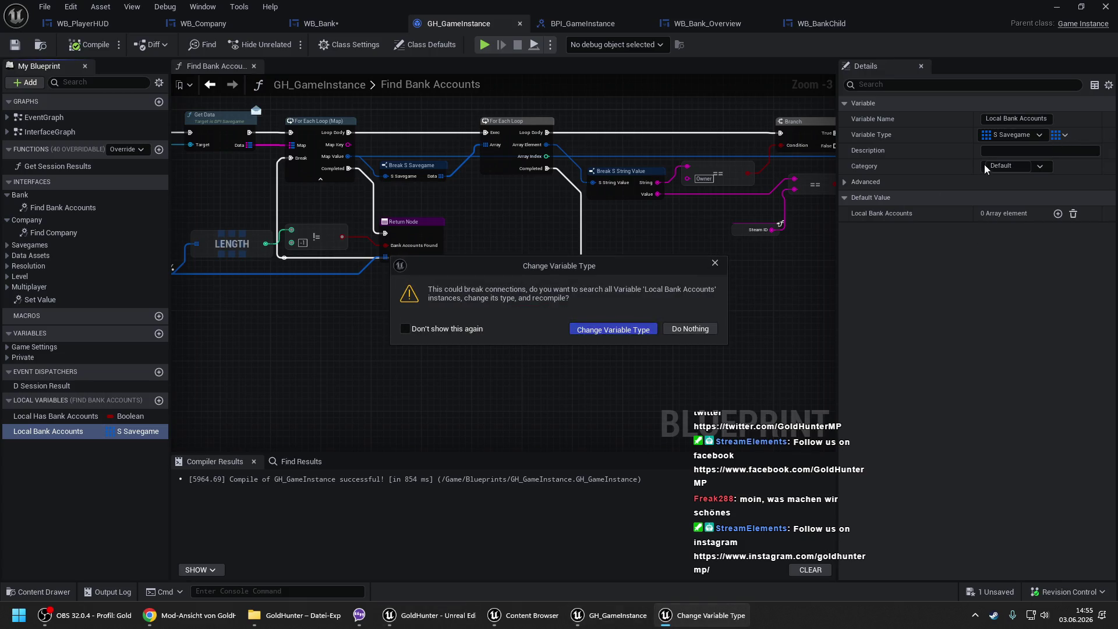
pyautogui.press('Return')
pyautogui.click(1057, 136)
pyautogui.click(1052, 198)
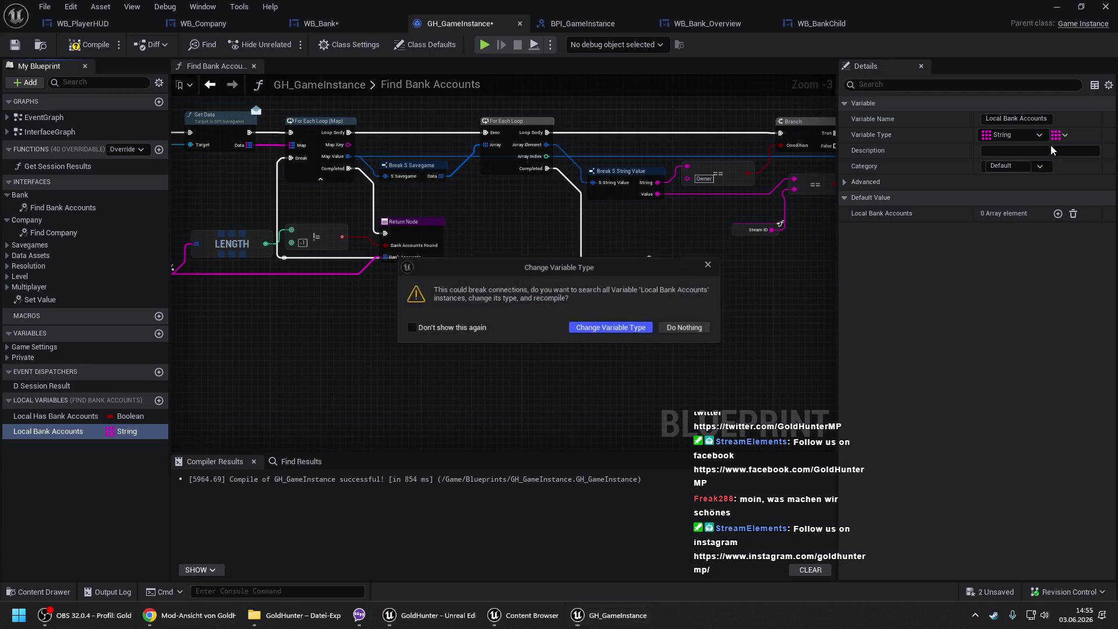
pyautogui.press('Return')
pyautogui.click(1058, 136)
pyautogui.write('s savega')
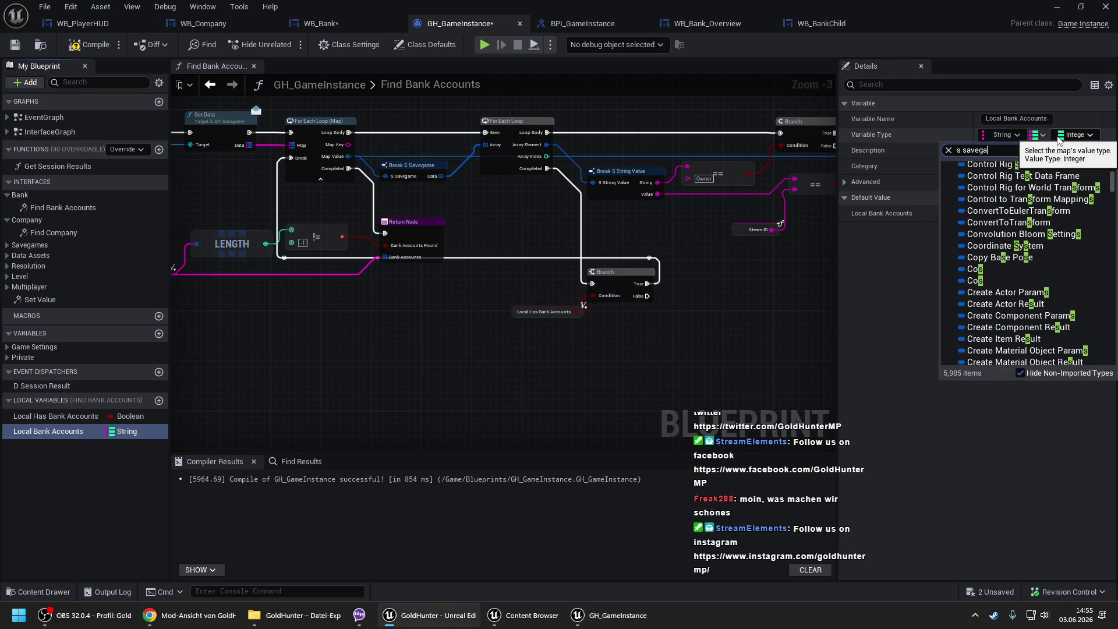
pyautogui.click(984, 182)
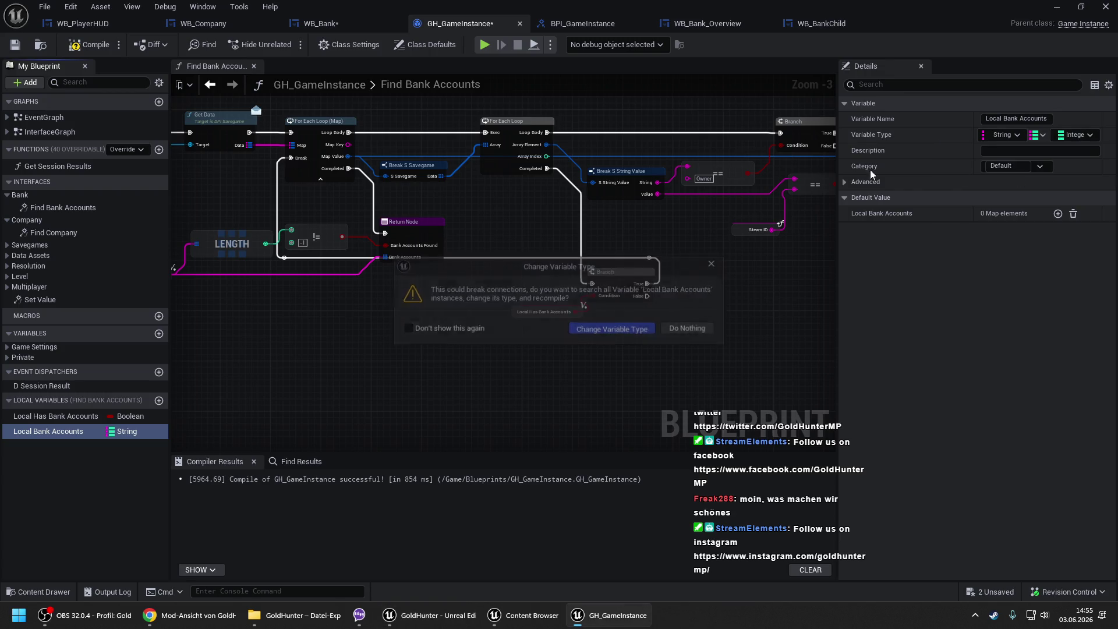
pyautogui.press('Return')
# - Add a Clear node for the Local Bank Accounts map
pyautogui.moveTo(571, 169)
pyautogui.mouseDown()
pyautogui.moveTo(530, 165)
pyautogui.moveTo(833, 183)
pyautogui.moveTo(454, 193)
pyautogui.moveTo(458, 223)
pyautogui.mouseUp()
pyautogui.write('clear')
pyautogui.press('Return')
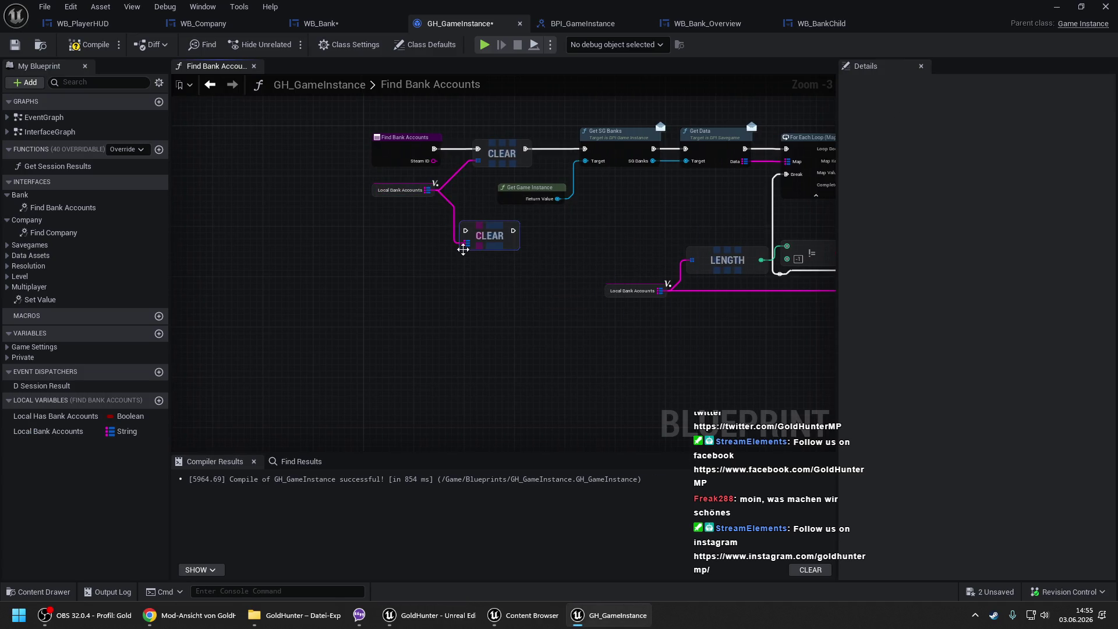
# - Wire the new Clear node between the function entry and Get SG Banks, replacing the old Clear
pyautogui.moveTo(466, 231); pyautogui.dragTo(435, 149)
pyautogui.moveTo(512, 230); pyautogui.dragTo(584, 149)
pyautogui.click(503, 154)
pyautogui.press('Delete')
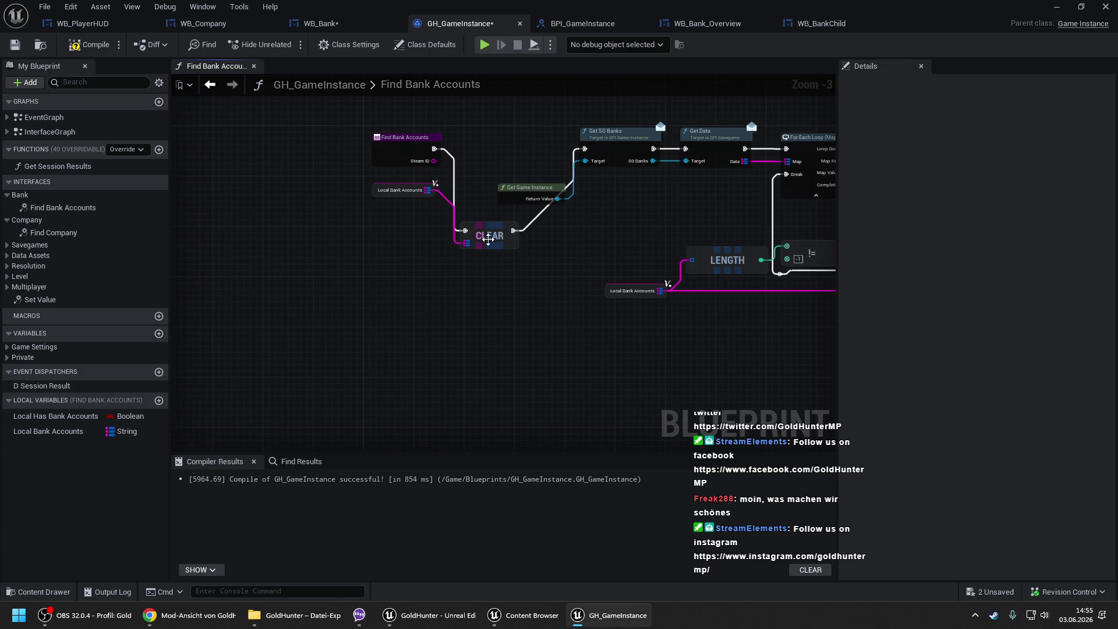
pyautogui.moveTo(492, 236); pyautogui.dragTo(499, 204)
pyautogui.press('q')
# - Replace the old Add node with a map Add node for Local Bank Accounts and compile
pyautogui.moveTo(699, 208); pyautogui.dragTo(174, 204)
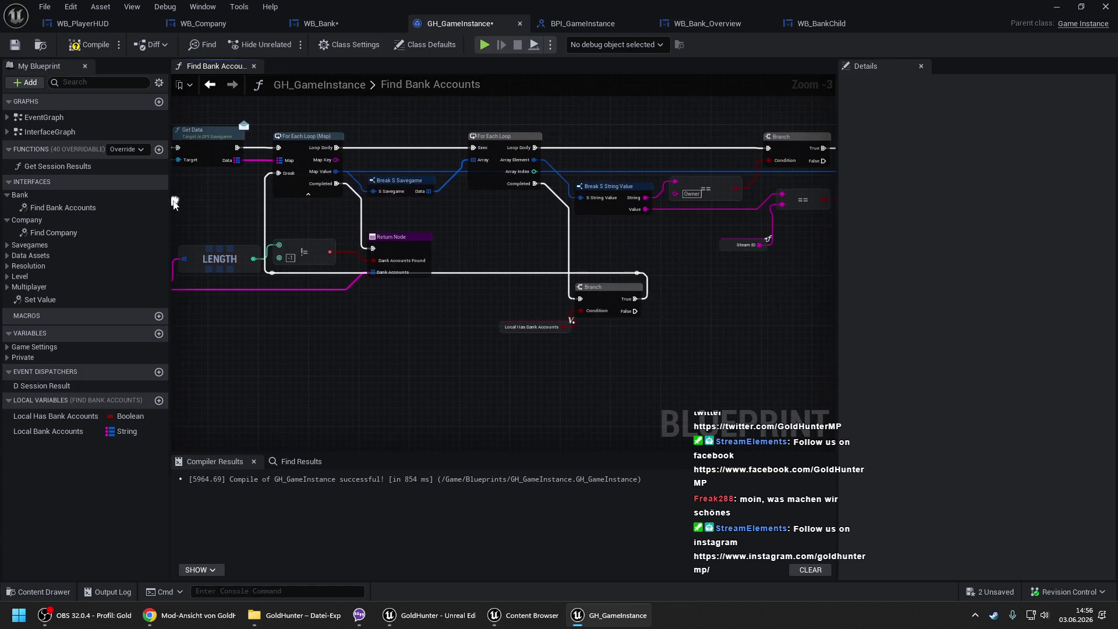
pyautogui.moveTo(558, 197); pyautogui.dragTo(307, 185)
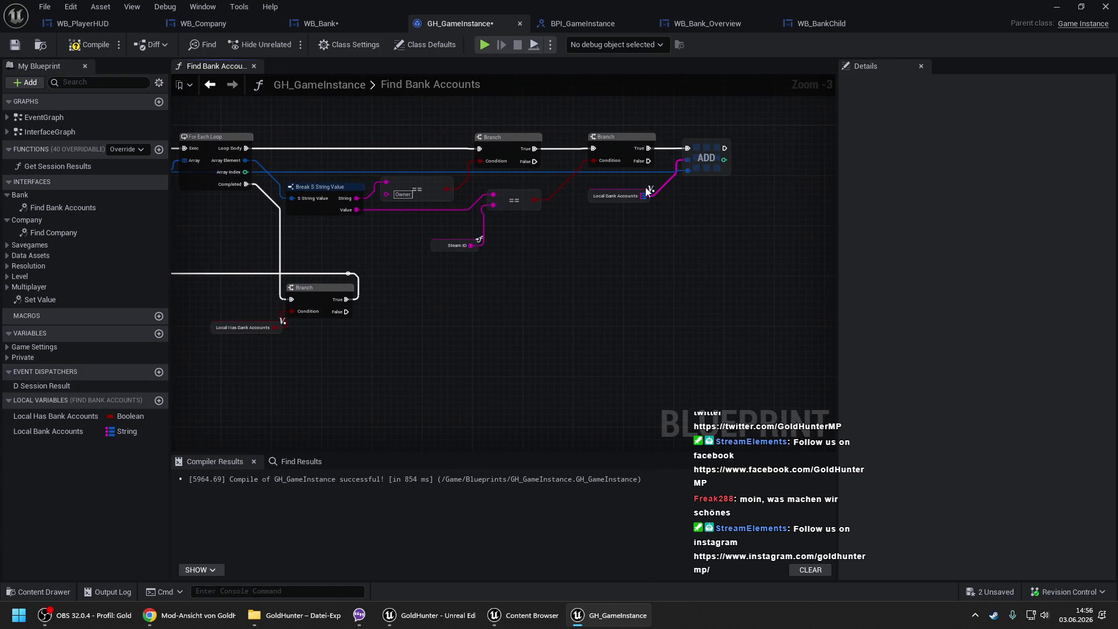
pyautogui.write('add')
pyautogui.moveTo(645, 193)
pyautogui.mouseDown()
pyautogui.moveTo(694, 184)
pyautogui.moveTo(648, 148)
pyautogui.moveTo(701, 229)
pyautogui.moveTo(698, 172)
pyautogui.moveTo(96, 184)
pyautogui.moveTo(458, 170)
pyautogui.moveTo(399, 170)
pyautogui.mouseUp()
pyautogui.press('Return')
pyautogui.press('Delete')
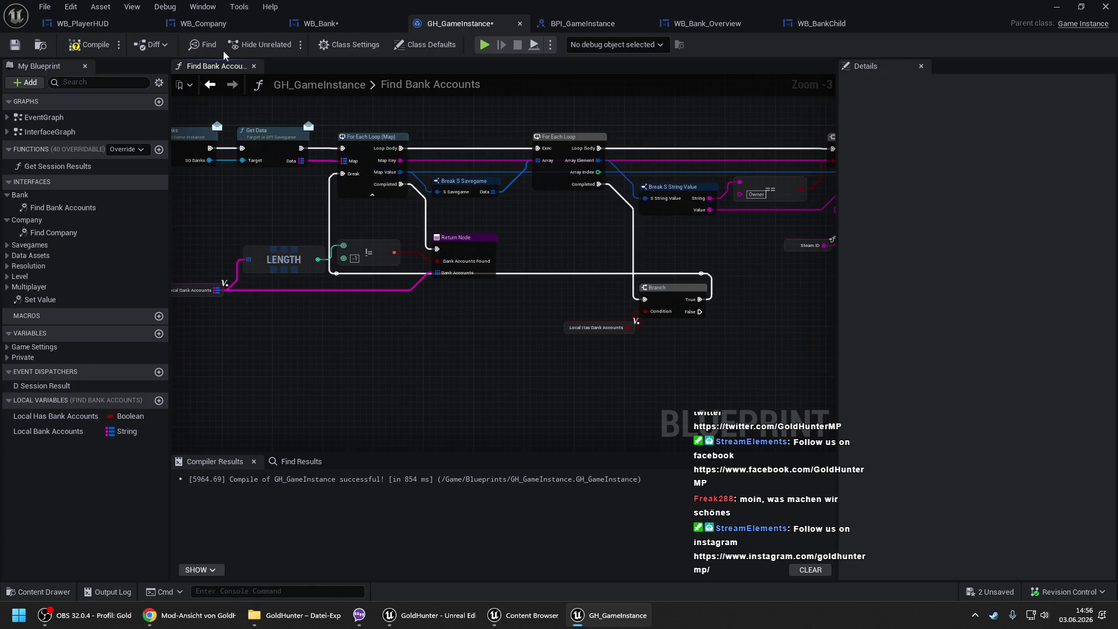
pyautogui.click(99, 48)
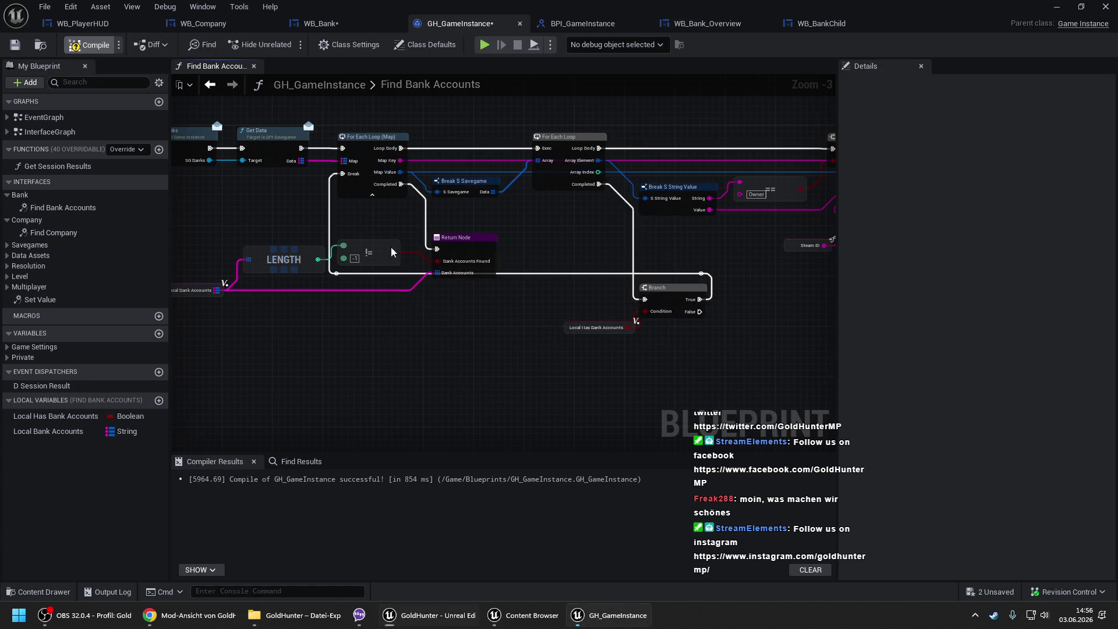
pyautogui.click(588, 22)
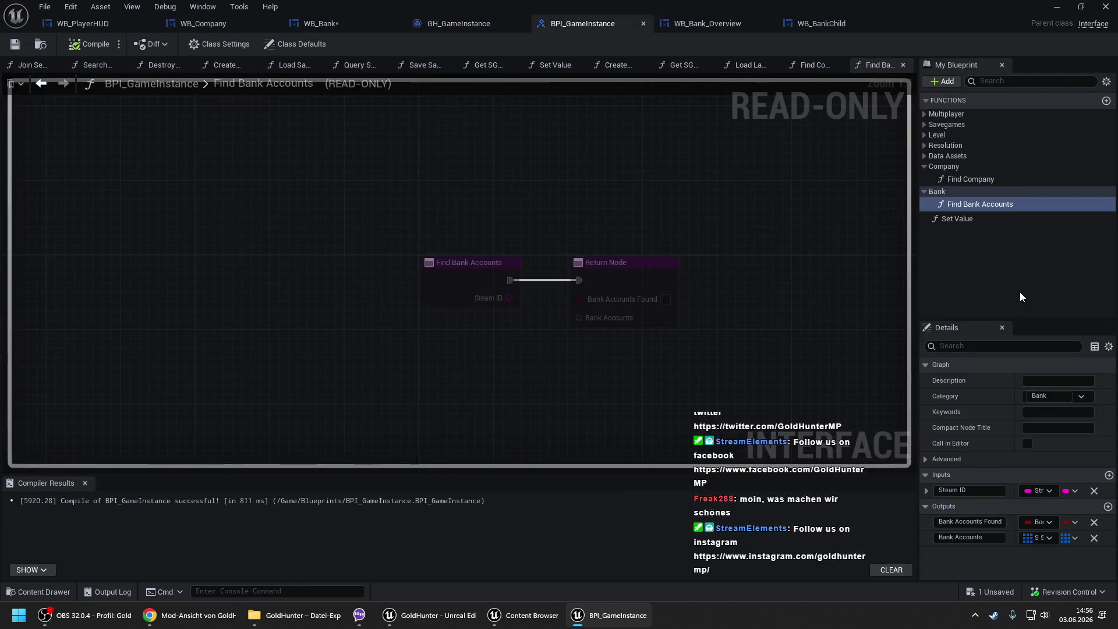
# - In BPI_GameInstance, make Find Bank Accounts' Bank Accounts output a String-to-S Savegame map and compile
pyautogui.click(1043, 540)
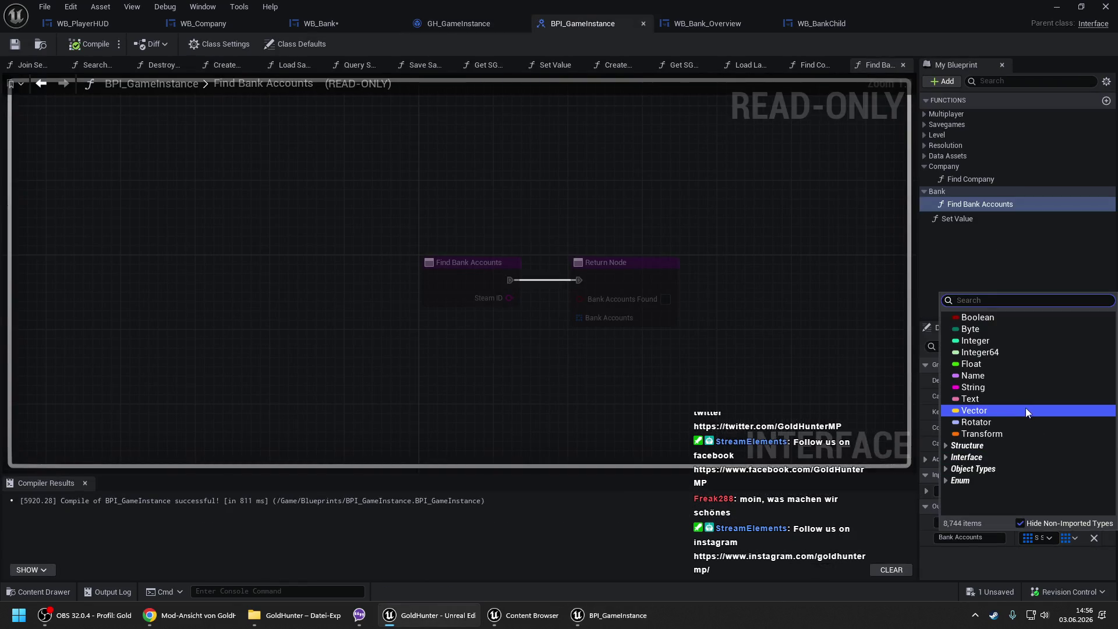
pyautogui.click(1006, 390)
pyautogui.click(1065, 533)
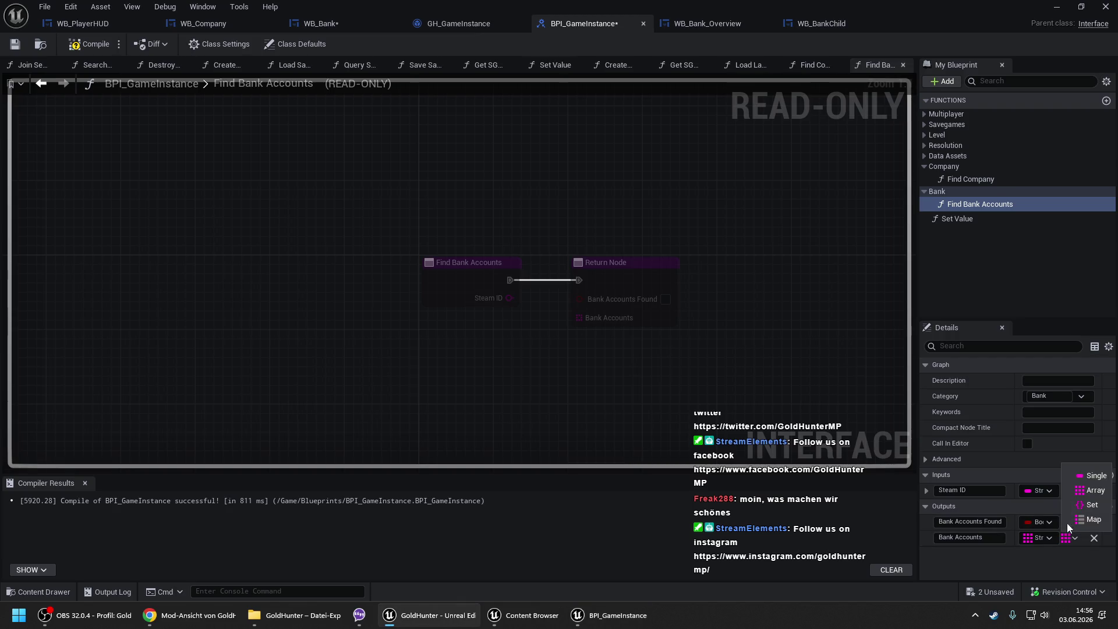
pyautogui.click(1076, 519)
pyautogui.click(1071, 538)
pyautogui.write('s savg')
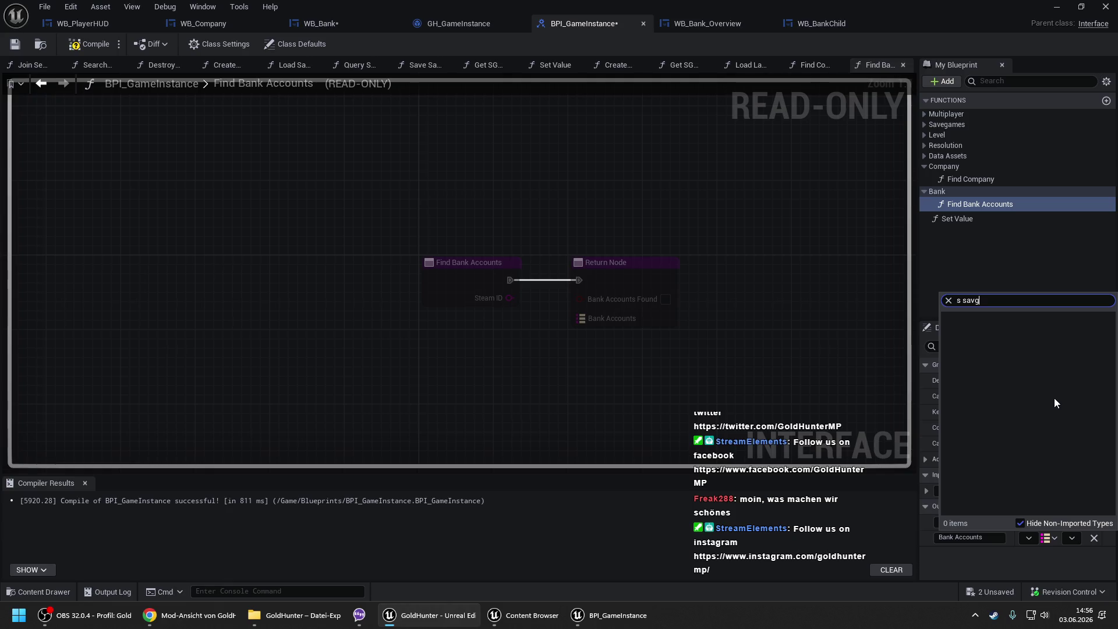
pyautogui.press('BackSpace')
pyautogui.click(993, 329)
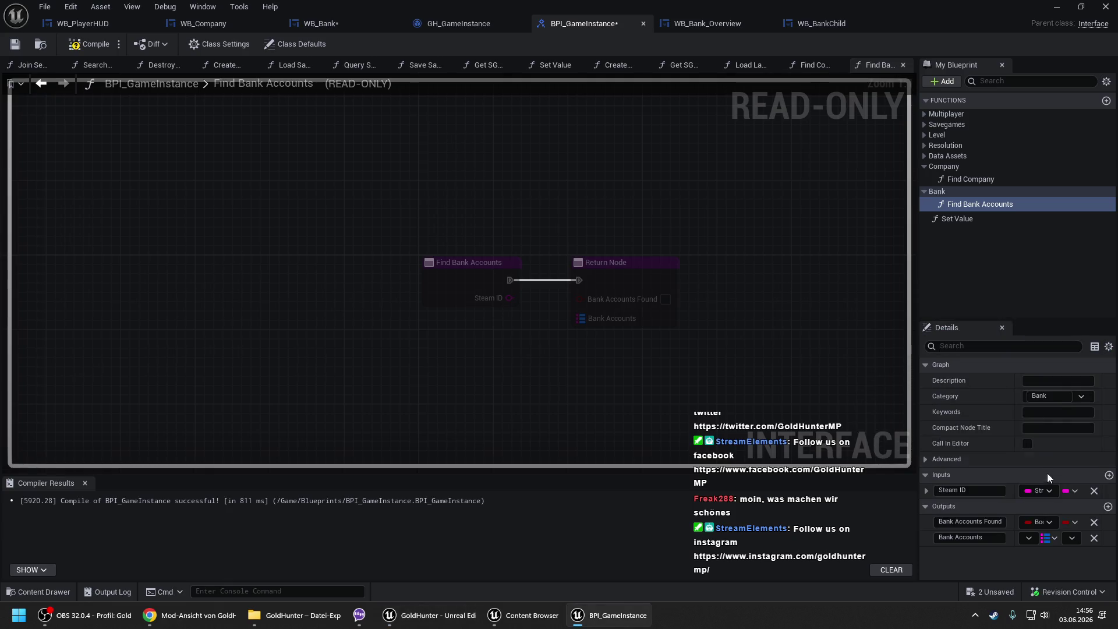
pyautogui.click(100, 43)
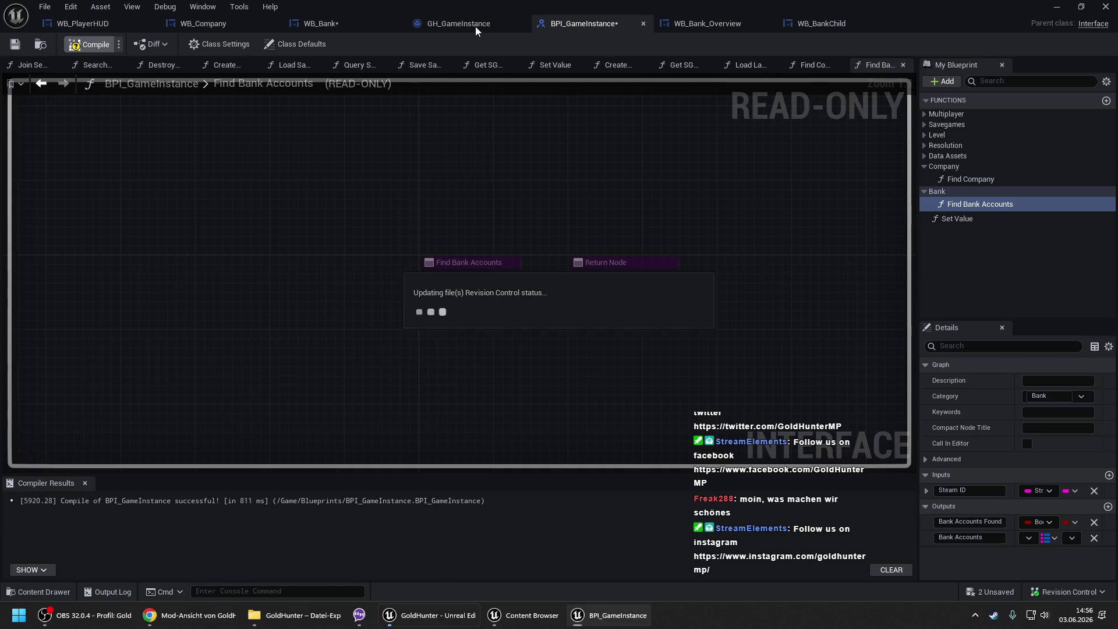
pyautogui.click(465, 26)
# - Recompile and reconnect Local Bank Accounts to the Return Node
pyautogui.click(88, 45)
pyautogui.scroll(1, 251, 297)
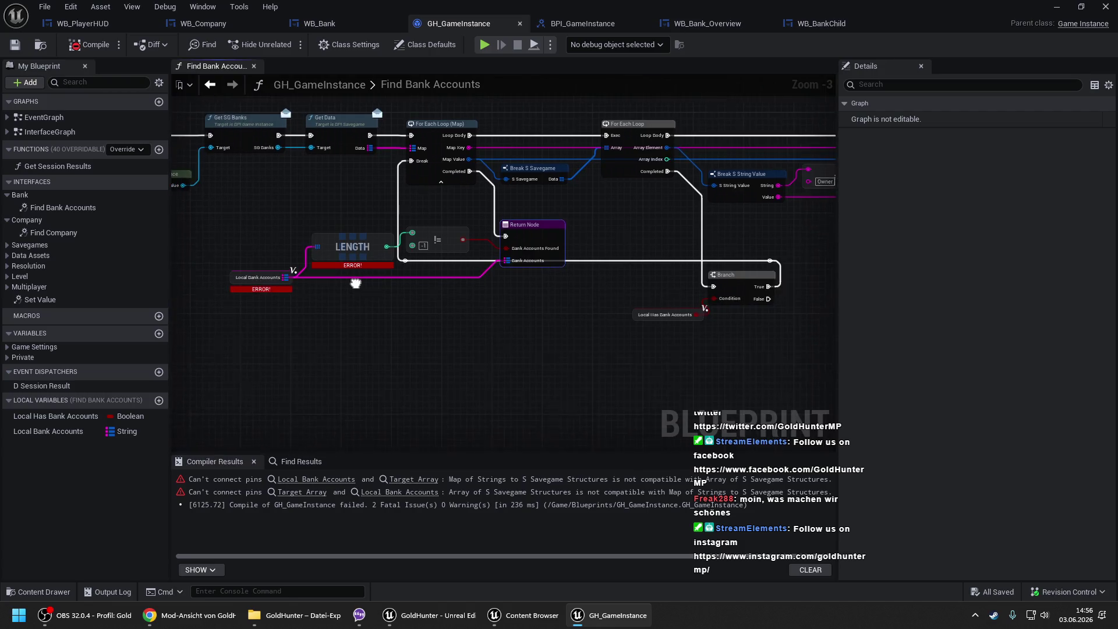
pyautogui.moveTo(281, 275); pyautogui.dragTo(539, 257)
# - Replace the erroring Length node with a map Length node feeding the comparison, then compile
pyautogui.moveTo(367, 259); pyautogui.dragTo(399, 280)
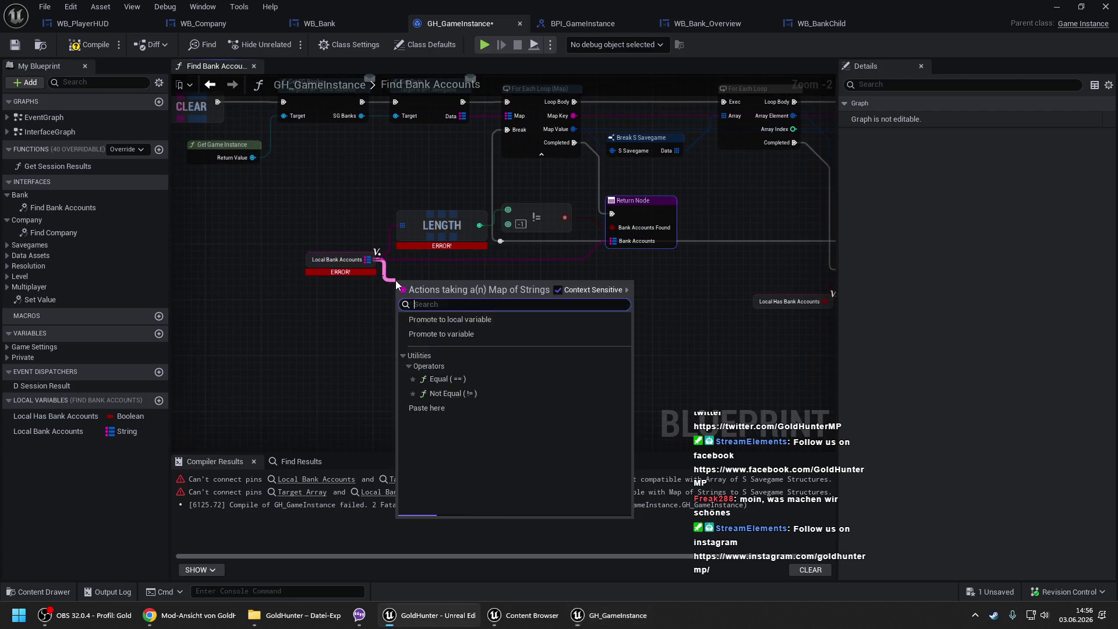
pyautogui.write('length')
pyautogui.press('Return')
pyautogui.moveTo(484, 295); pyautogui.dragTo(508, 209)
pyautogui.click(470, 225)
pyautogui.press('Delete')
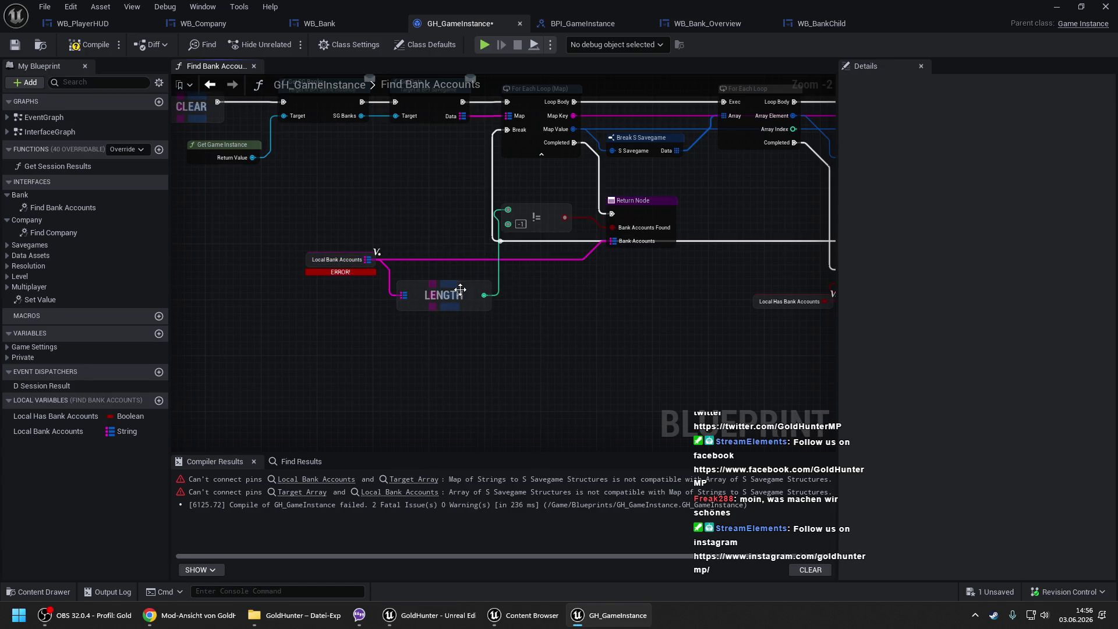
pyautogui.moveTo(460, 296); pyautogui.dragTo(452, 226)
pyautogui.click(91, 47)
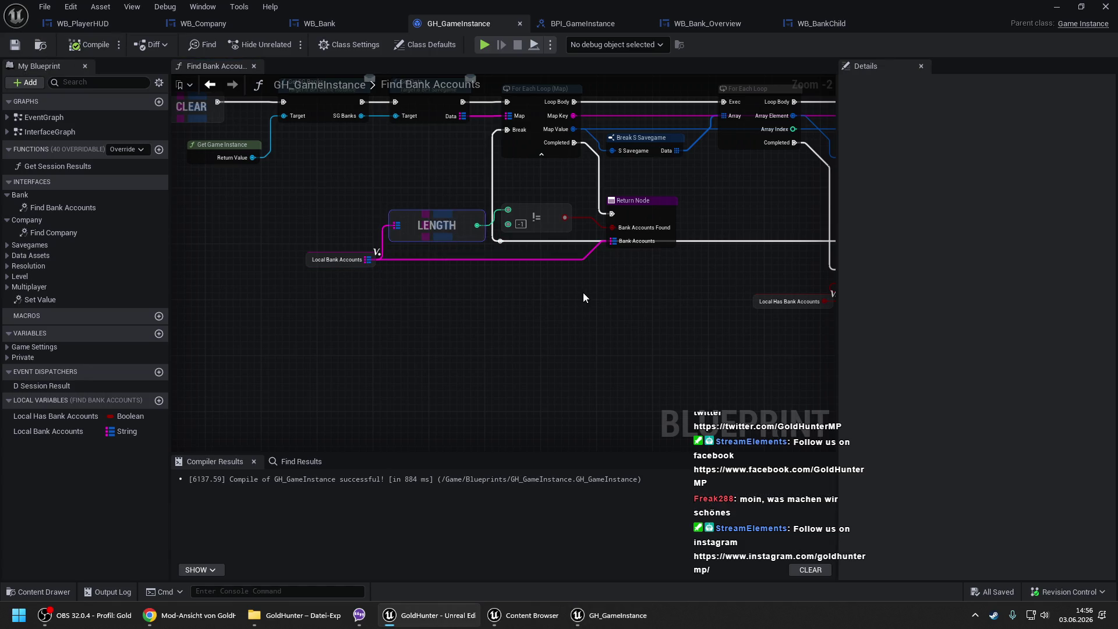
pyautogui.click(350, 25)
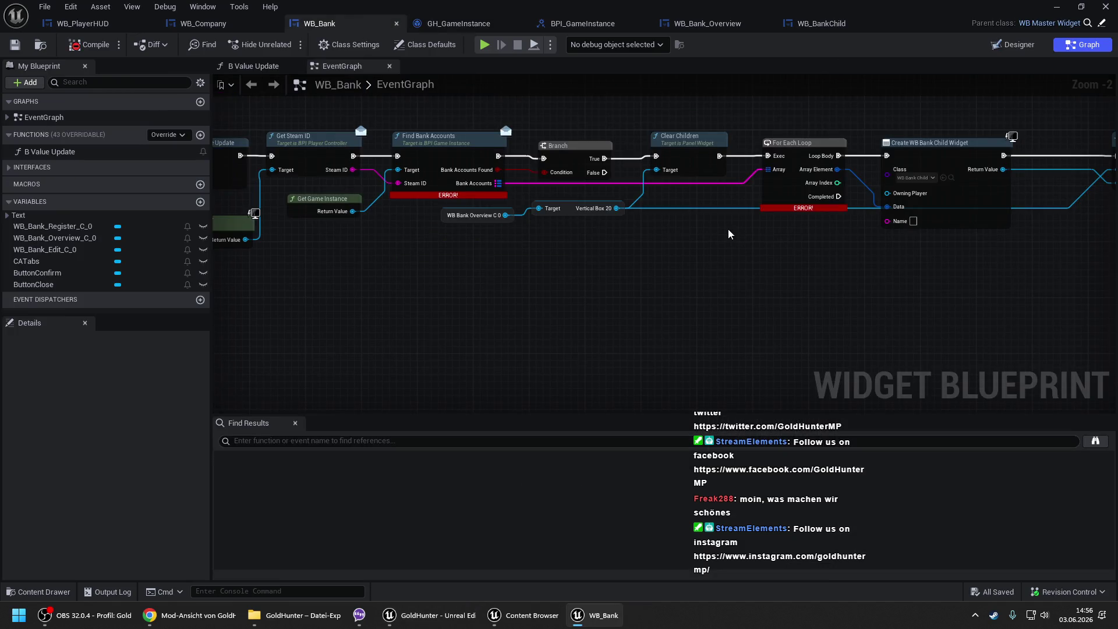
# - Replace the array loop with a For Each Loop (Map) over Bank Accounts driving Create Widget
pyautogui.moveTo(402, 185)
pyautogui.mouseDown()
pyautogui.moveTo(467, 230)
pyautogui.moveTo(670, 259)
pyautogui.moveTo(695, 251)
pyautogui.moveTo(617, 157)
pyautogui.mouseUp()
pyautogui.write('for')
pyautogui.press('Return')
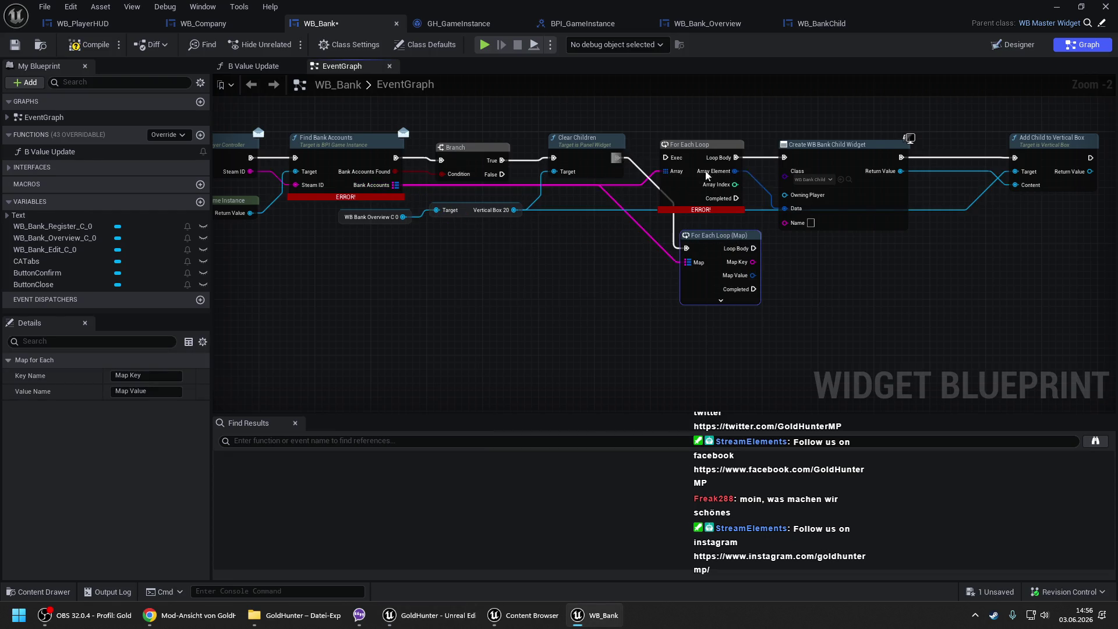
pyautogui.moveTo(617, 249); pyautogui.dragTo(648, 158)
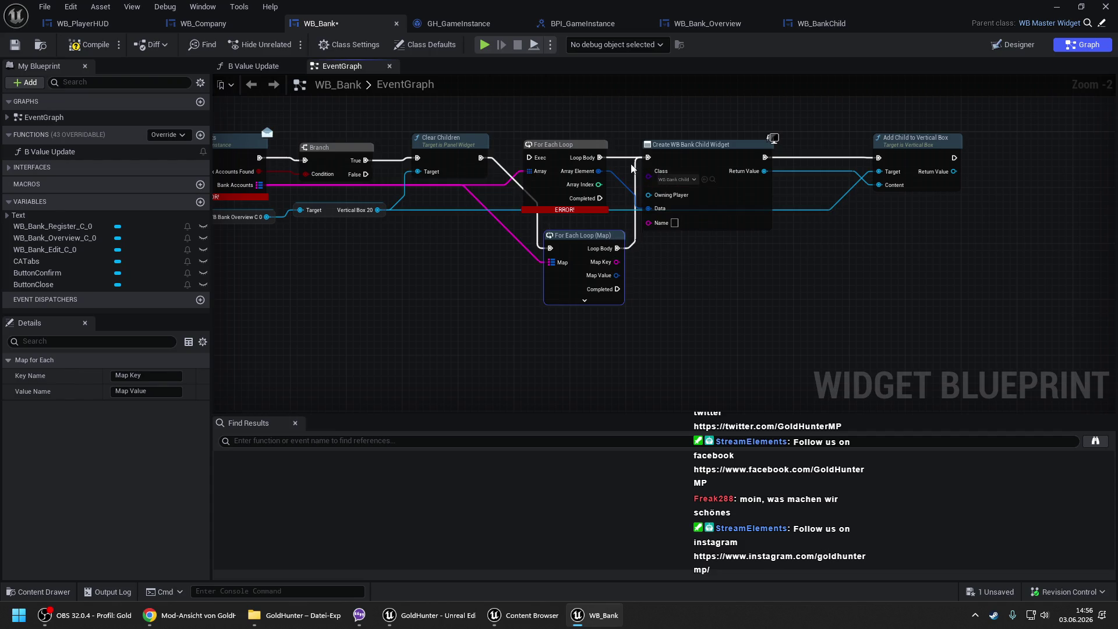
pyautogui.click(563, 194)
pyautogui.press('Delete')
pyautogui.moveTo(571, 238)
pyautogui.mouseDown()
pyautogui.moveTo(535, 145)
pyautogui.moveTo(652, 226)
pyautogui.moveTo(589, 187)
pyautogui.mouseUp()
# - Feed each Map Value into the widget's Data, save WB_Bank, and open WB_BankChild
pyautogui.click(684, 268)
pyautogui.moveTo(493, 240); pyautogui.dragTo(594, 237)
pyautogui.hotkey('ctrl', 's')
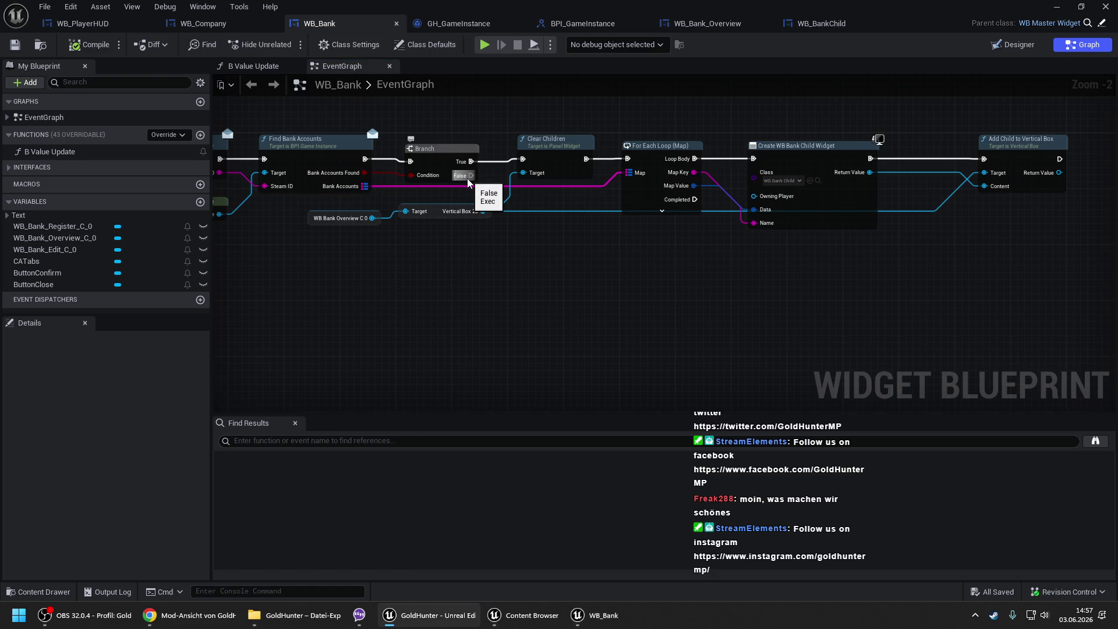
pyautogui.click(818, 181)
pyautogui.doubleClick(562, 198)
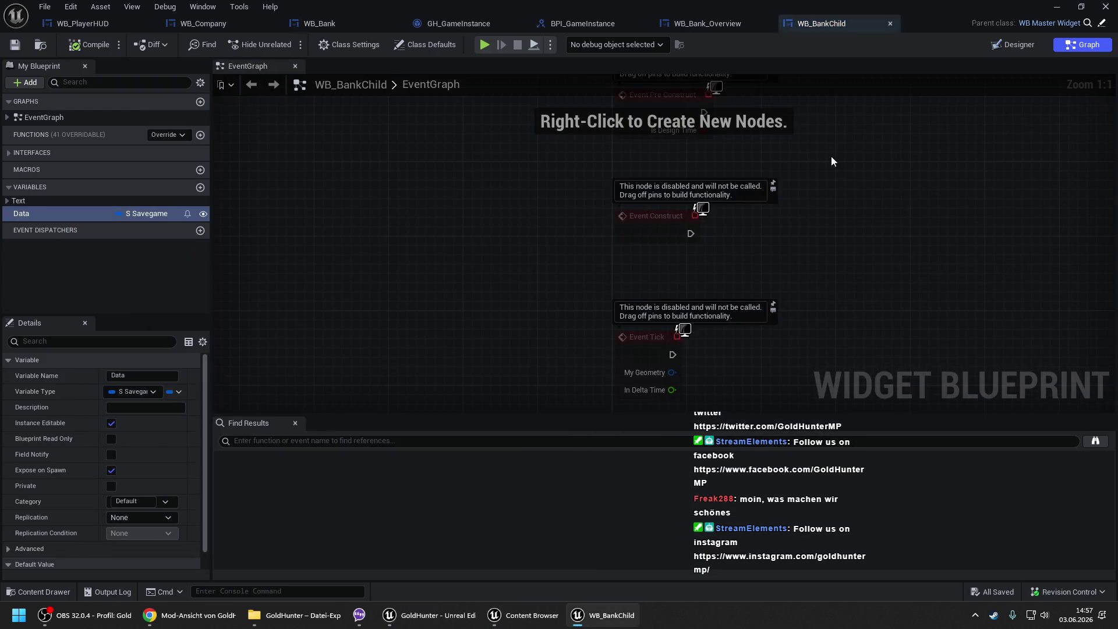
# - Delete the Event Pre Construct and Event Tick nodes and move Event Construct up
pyautogui.scroll(-2, 714, 227)
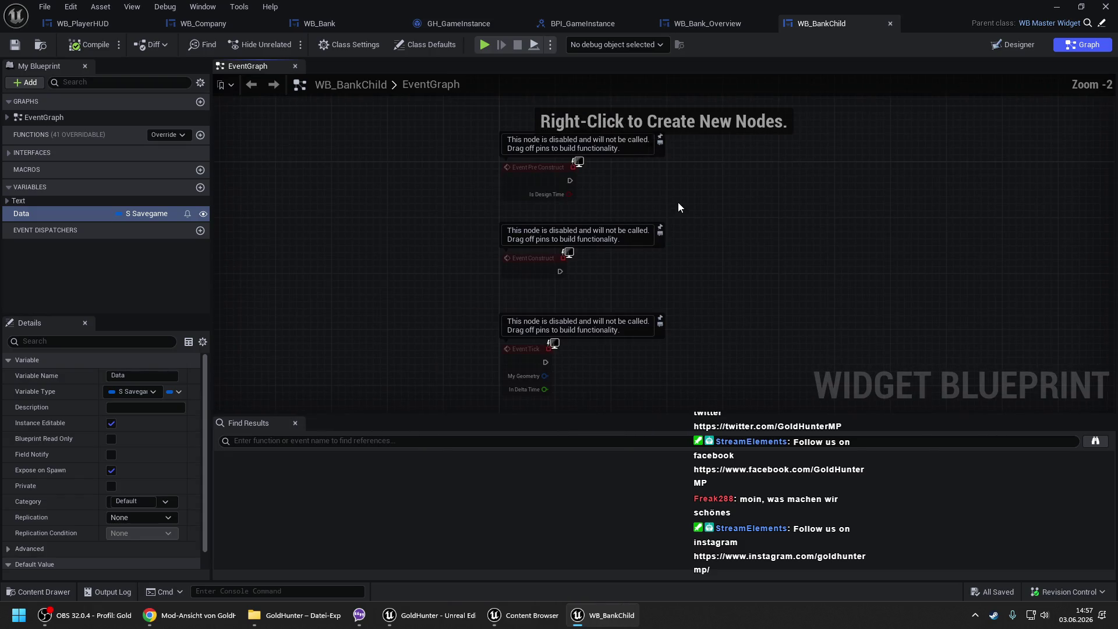
pyautogui.moveTo(406, 210); pyautogui.dragTo(574, 318)
pyautogui.click(474, 125)
pyautogui.press('Delete')
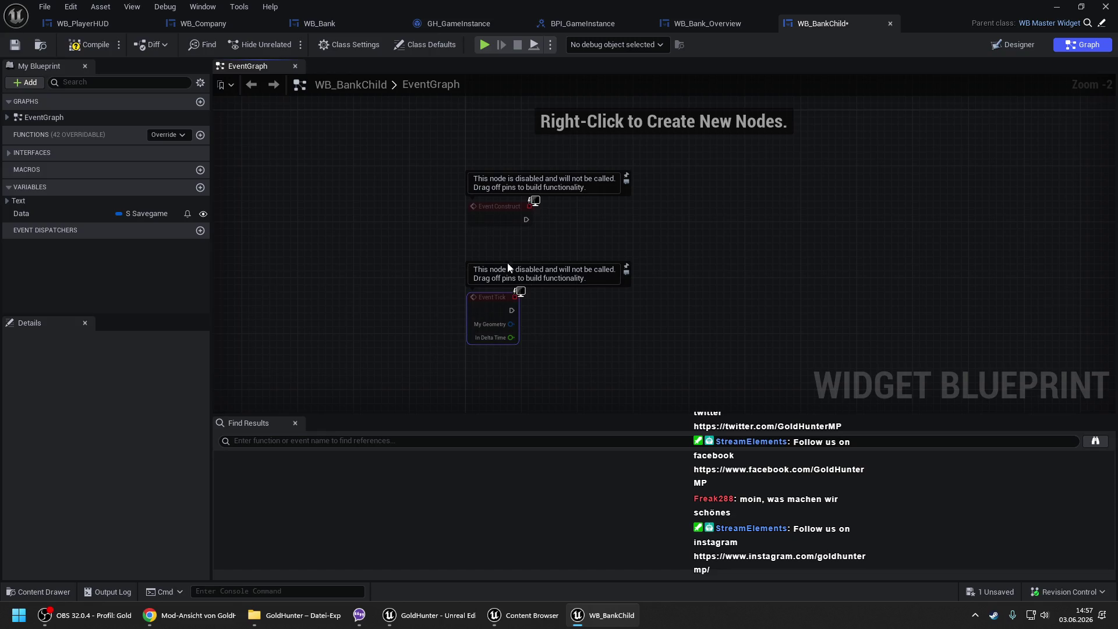
pyautogui.press('Delete')
pyautogui.moveTo(494, 214); pyautogui.dragTo(501, 130)
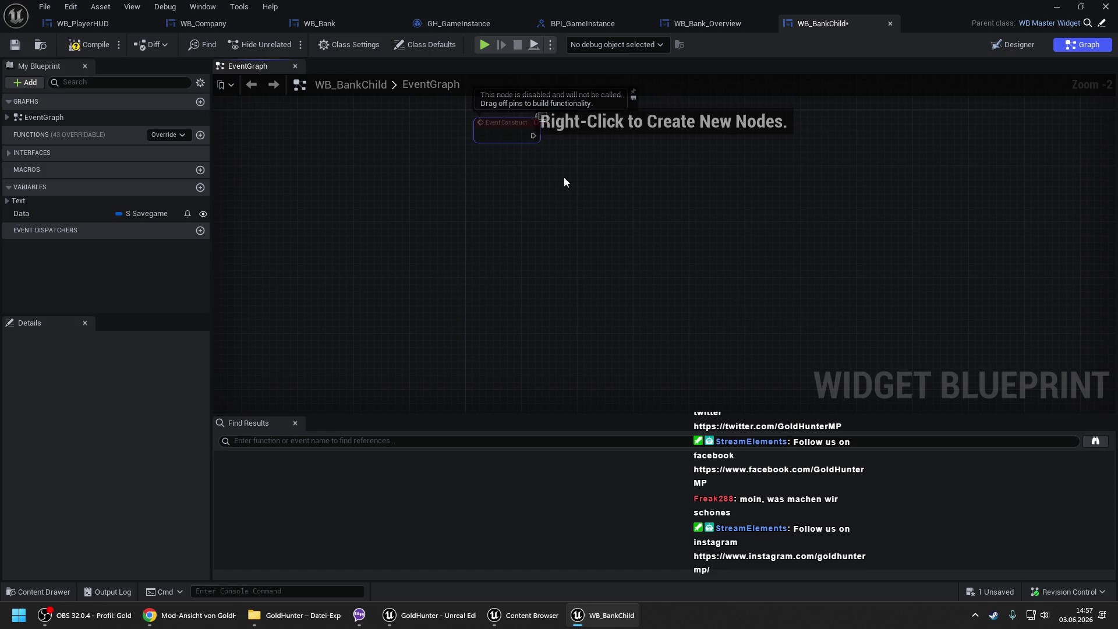
# - Create a Setup Bank Account function and call it from Event Construct
pyautogui.click(200, 135)
pyautogui.write('Setup Ban')
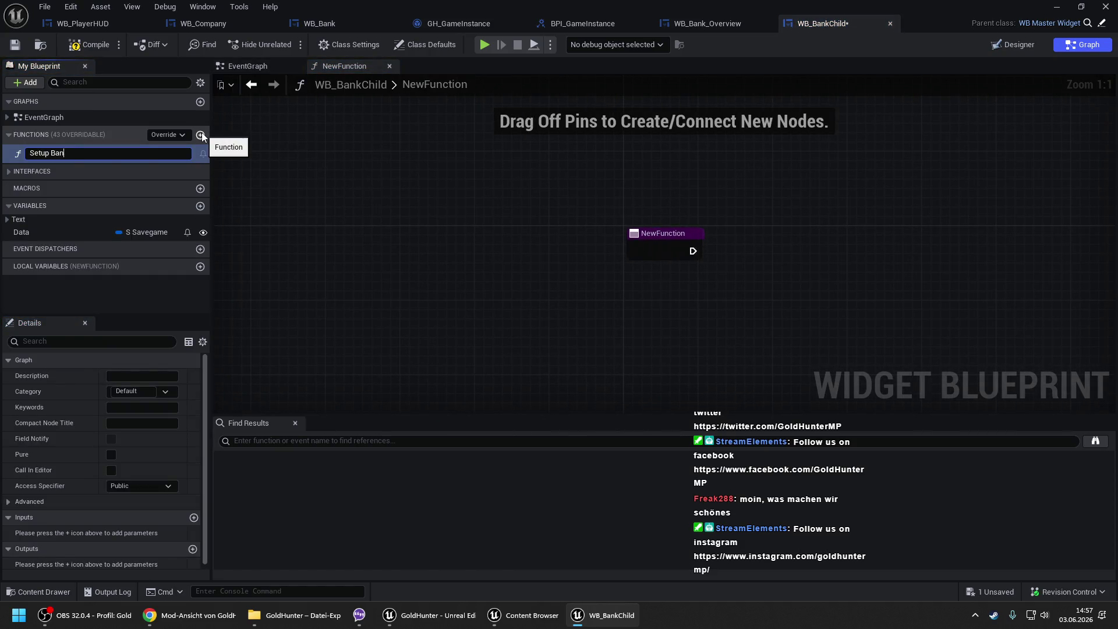
pyautogui.write('k Account')
pyautogui.press('Return')
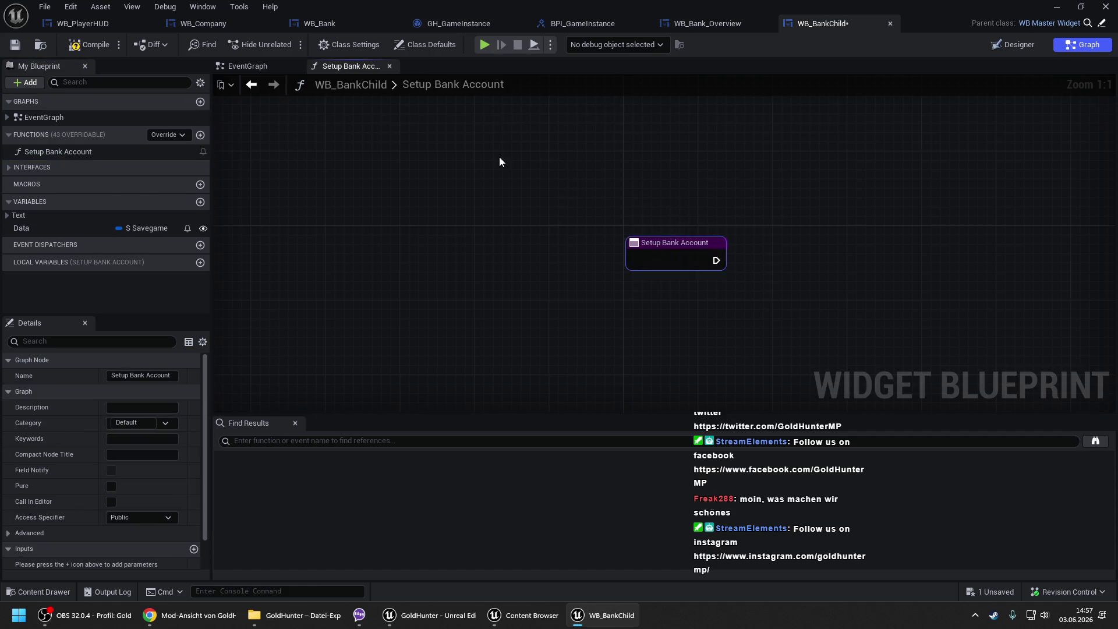
pyautogui.click(274, 67)
pyautogui.moveTo(58, 151); pyautogui.dragTo(443, 184)
pyautogui.moveTo(547, 194)
pyautogui.mouseDown()
pyautogui.moveTo(556, 215)
pyautogui.moveTo(656, 186)
pyautogui.moveTo(623, 198)
pyautogui.mouseUp()
pyautogui.scroll(2, 522, 205)
pyautogui.doubleClick(625, 193)
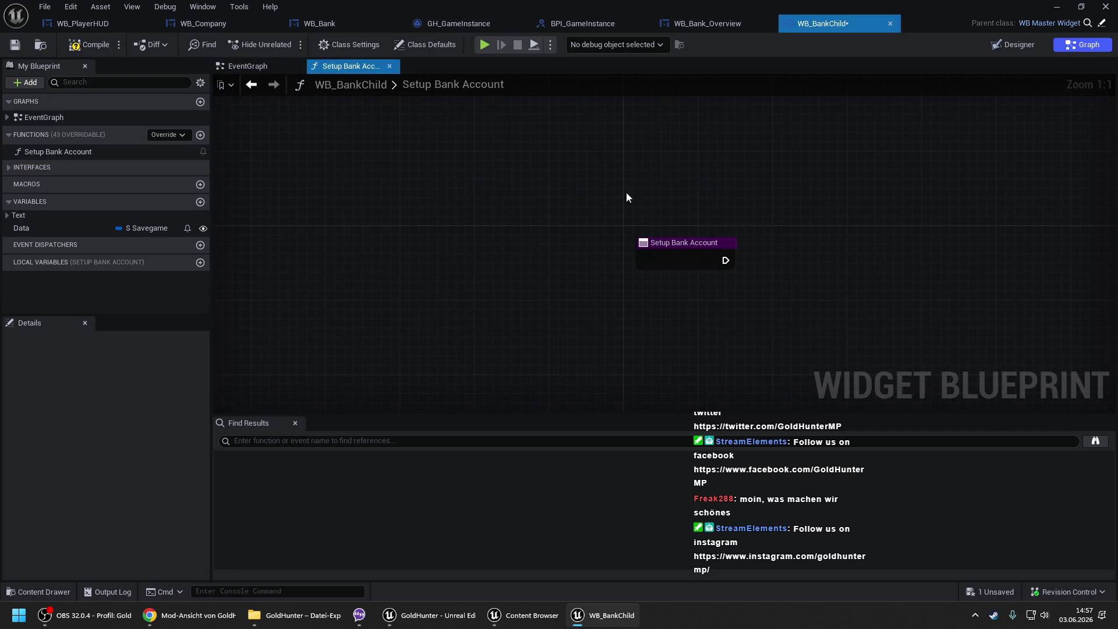
# - Inside the function, break the Data savegame and loop over its Data array with For Each Loop
pyautogui.click(88, 228)
pyautogui.moveTo(35, 227)
pyautogui.mouseDown()
pyautogui.moveTo(422, 271)
pyautogui.moveTo(521, 264)
pyautogui.mouseUp()
pyautogui.click(451, 307)
pyautogui.write('break')
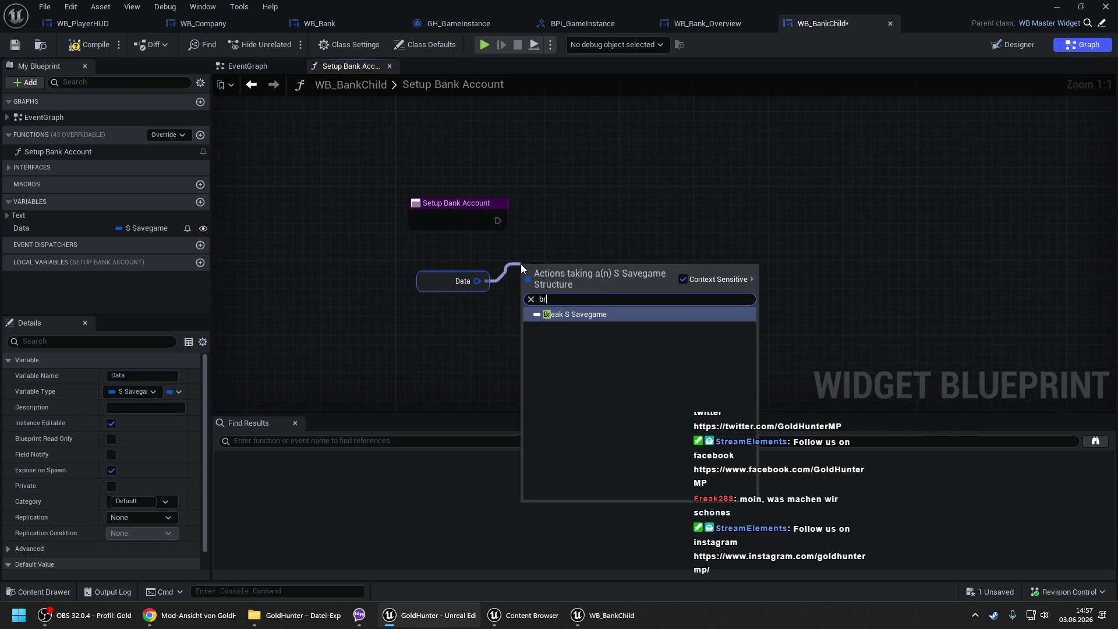
pyautogui.press('Return')
pyautogui.moveTo(609, 285); pyautogui.dragTo(674, 239)
pyautogui.write('for each')
pyautogui.press('Return')
# - Break each array element into S String Value and switch on its String
pyautogui.moveTo(566, 262); pyautogui.dragTo(608, 253)
pyautogui.write('bre')
pyautogui.press('Return')
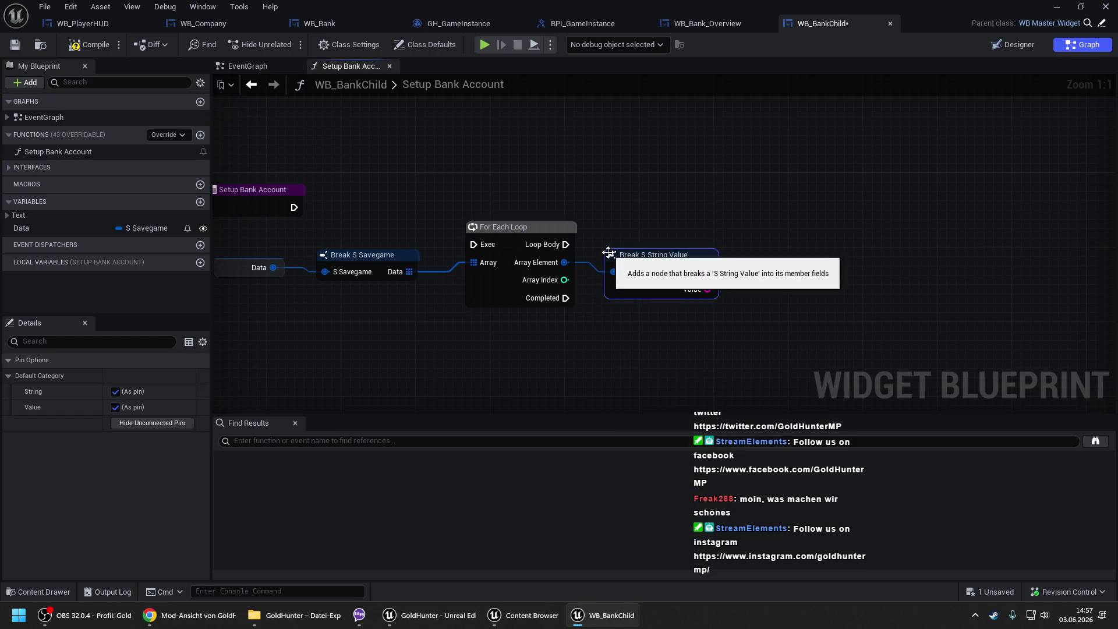
pyautogui.moveTo(710, 272); pyautogui.dragTo(732, 237)
pyautogui.write('switch')
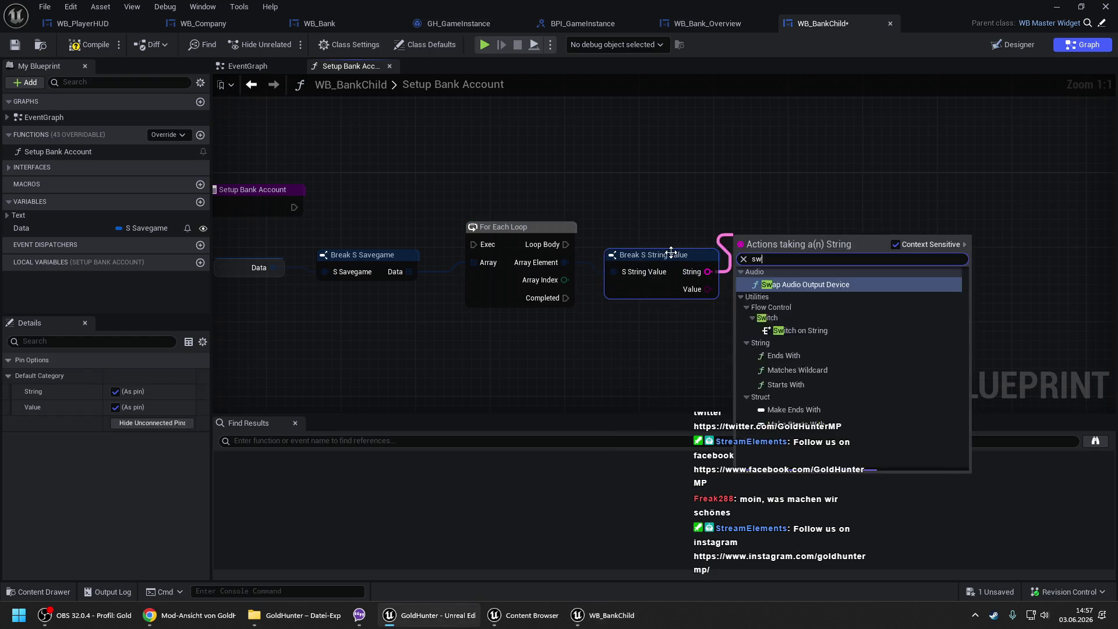
pyautogui.press('Return')
# - Connect the function entry to the loop, tidy the nodes, and run Loop Body into Switch on String
pyautogui.moveTo(473, 244); pyautogui.dragTo(296, 207)
pyautogui.press('Home')
pyautogui.moveTo(375, 221)
pyautogui.mouseDown()
pyautogui.moveTo(494, 255)
pyautogui.moveTo(519, 236)
pyautogui.moveTo(417, 263)
pyautogui.mouseUp()
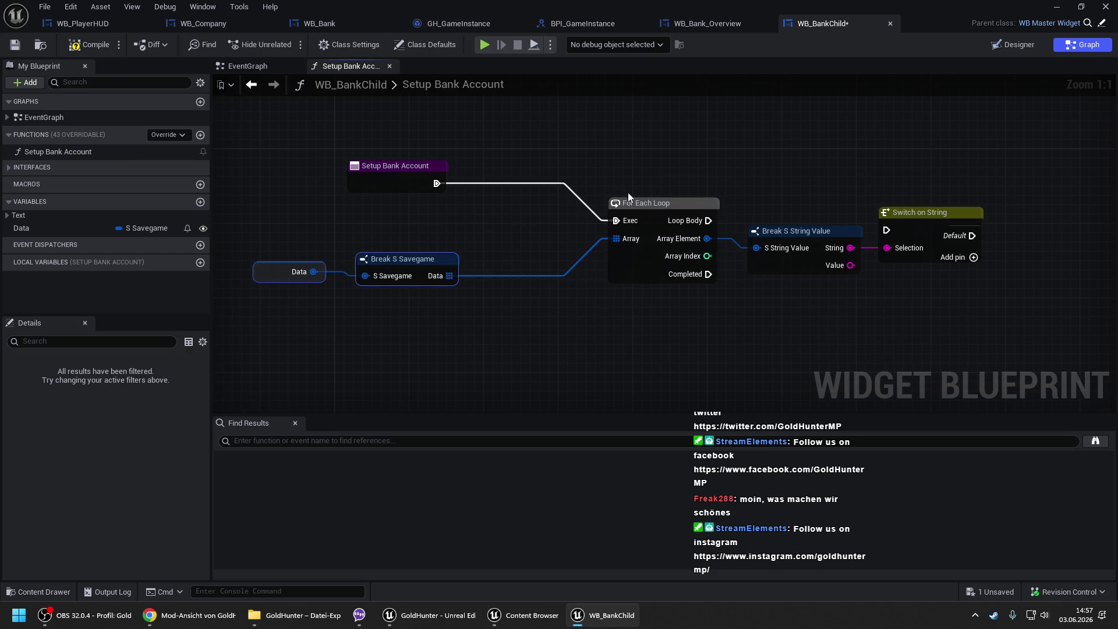
pyautogui.moveTo(651, 205); pyautogui.dragTo(540, 168)
pyautogui.moveTo(408, 262)
pyautogui.mouseDown()
pyautogui.moveTo(436, 244)
pyautogui.moveTo(426, 239)
pyautogui.mouseUp()
pyautogui.click(284, 281)
pyautogui.moveTo(768, 264); pyautogui.dragTo(451, 271)
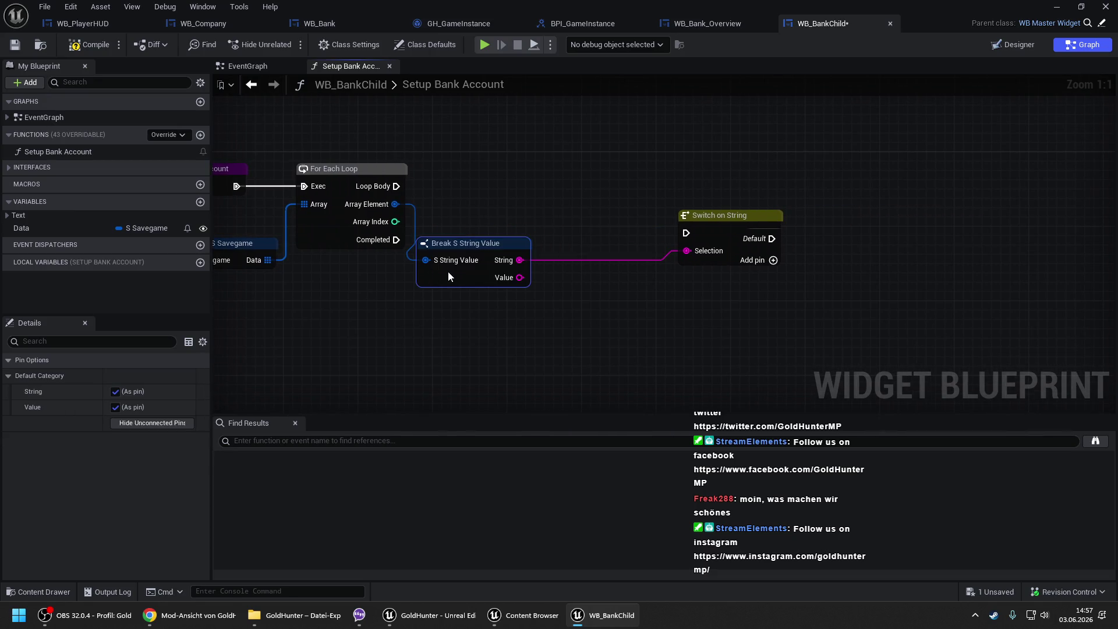
pyautogui.moveTo(707, 231)
pyautogui.mouseDown()
pyautogui.moveTo(586, 184)
pyautogui.moveTo(394, 187)
pyautogui.mouseUp()
pyautogui.moveTo(610, 183); pyautogui.dragTo(620, 183)
pyautogui.click(573, 155)
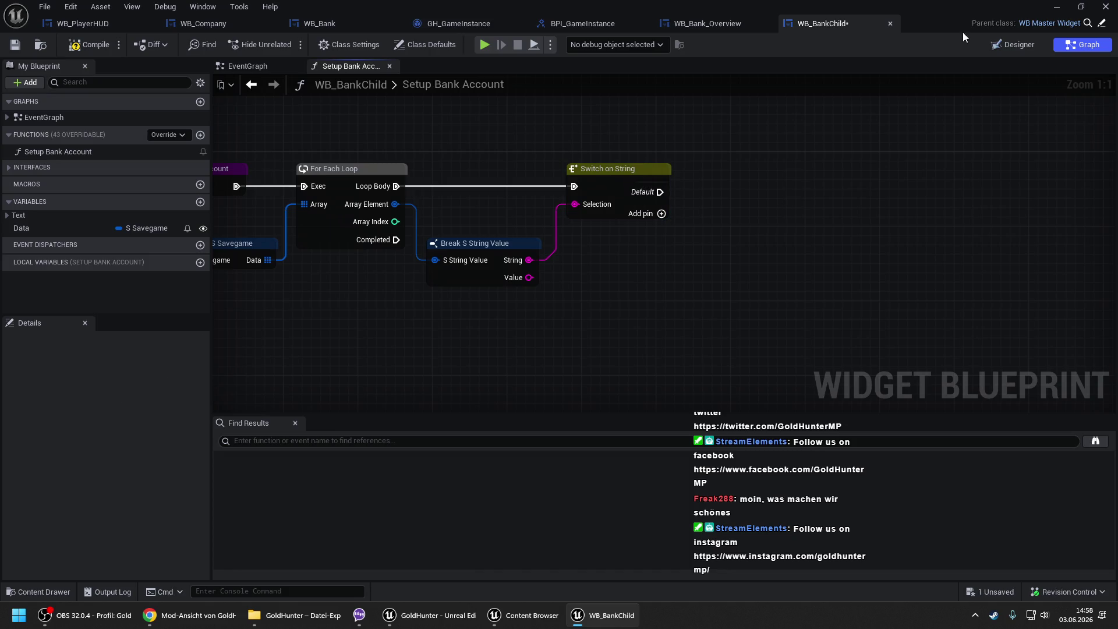
pyautogui.click(998, 43)
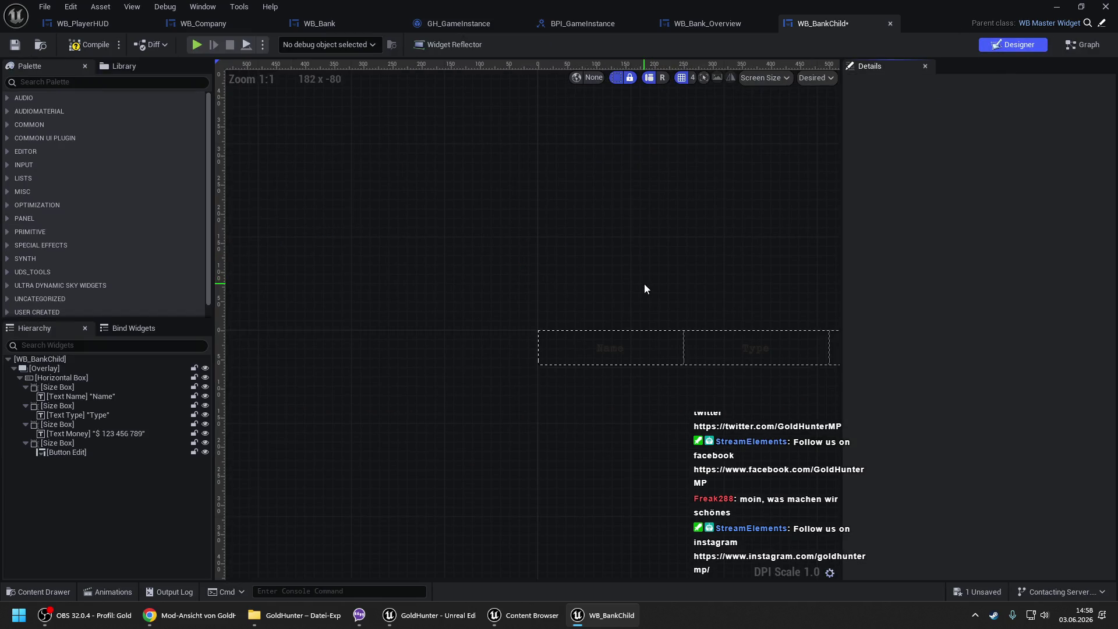
pyautogui.click(488, 285)
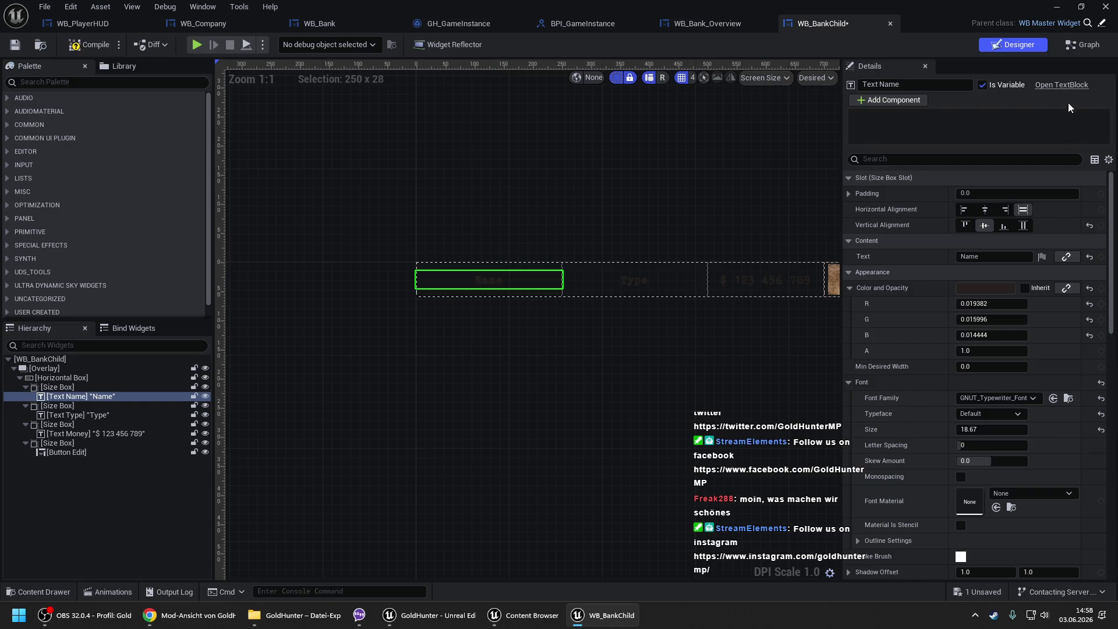
pyautogui.click(634, 289)
pyautogui.moveTo(693, 210); pyautogui.dragTo(580, 202)
pyautogui.click(638, 272)
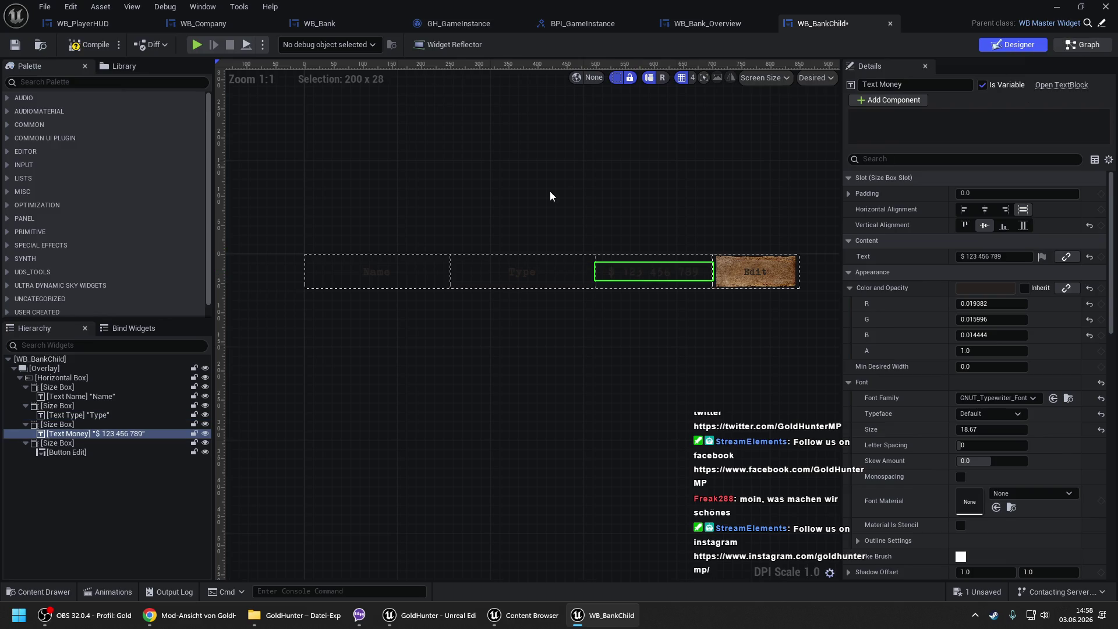
pyautogui.hotkey('ctrl', 'Tab')
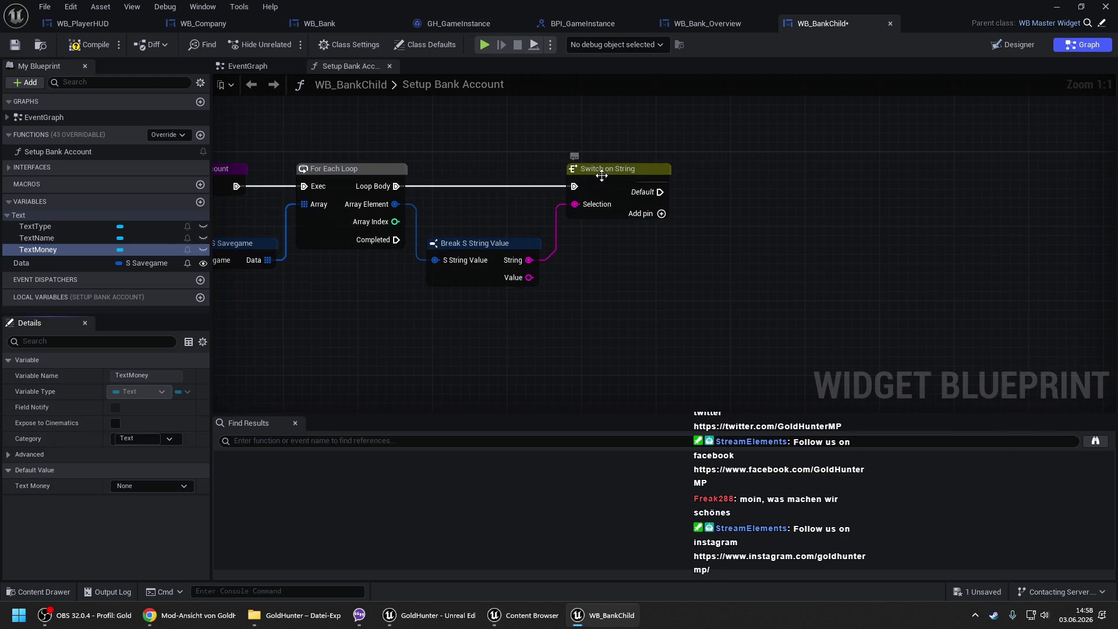
# - Give the Switch on String three named cases and remove its default output
pyautogui.click(601, 176)
pyautogui.click(173, 376)
pyautogui.click(149, 395)
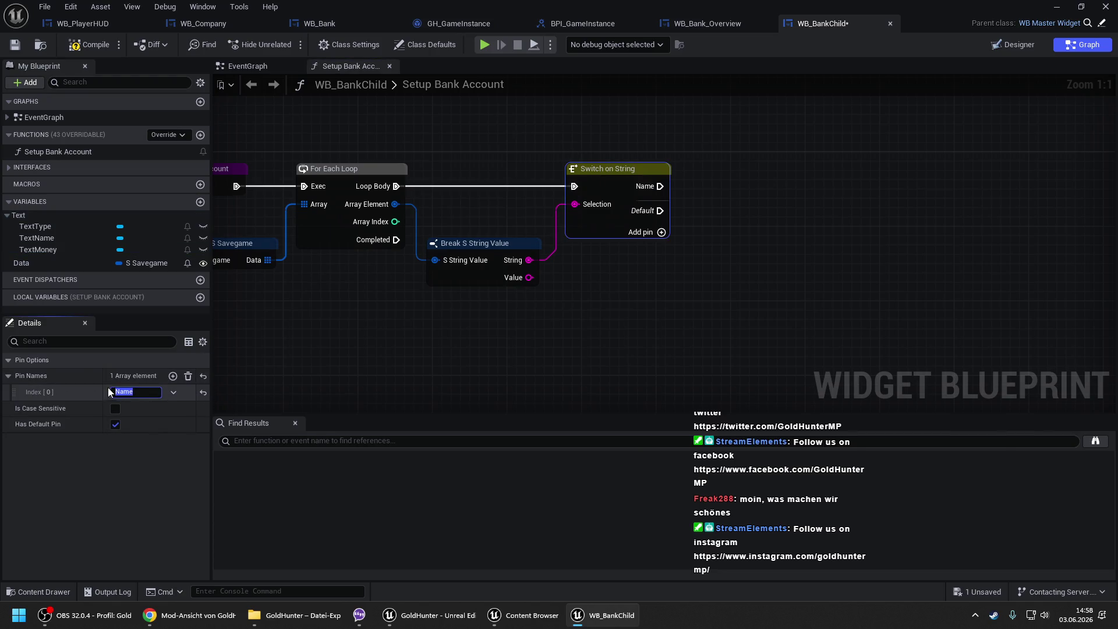
pyautogui.click(173, 376)
pyautogui.click(173, 376)
pyautogui.click(137, 408)
pyautogui.write('Type')
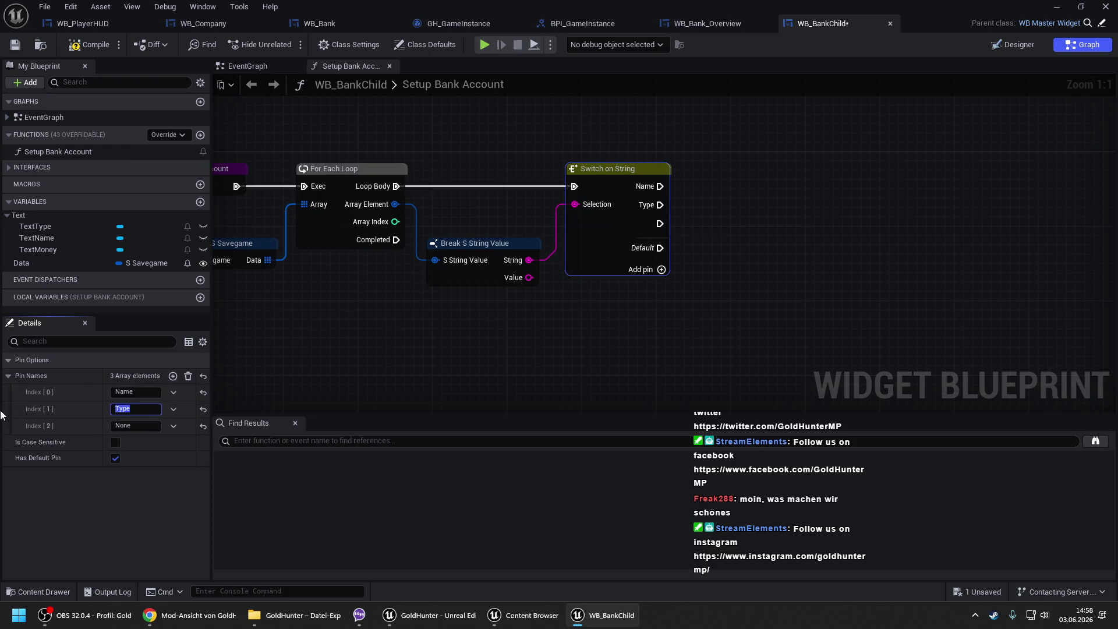
pyautogui.click(150, 428)
pyautogui.write('one')
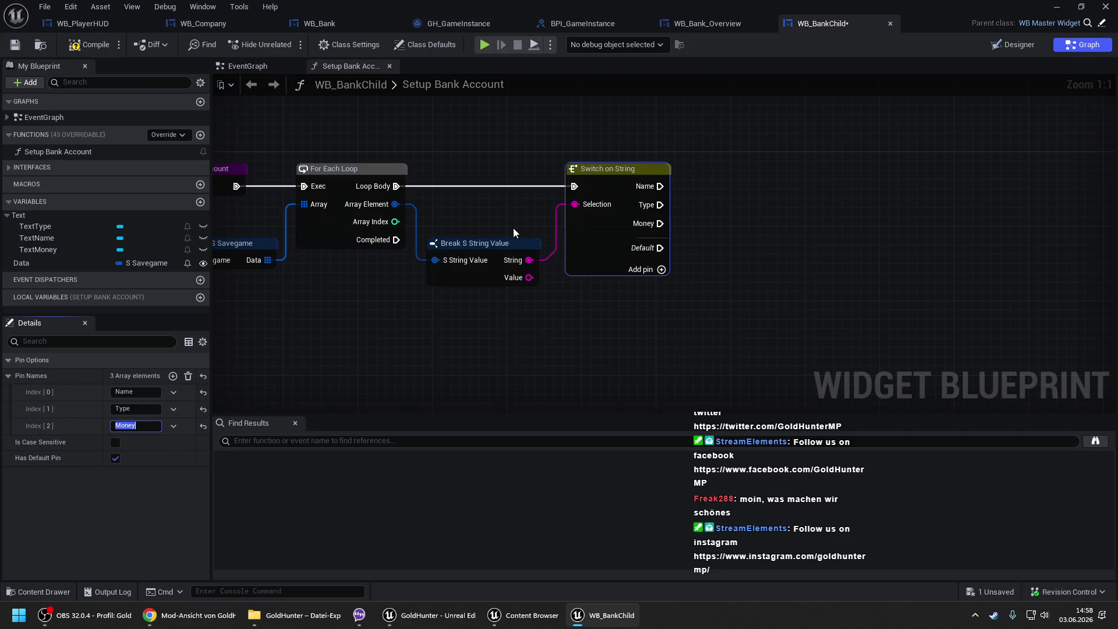
pyautogui.click(513, 228)
pyautogui.moveTo(513, 228); pyautogui.dragTo(481, 161)
pyautogui.click(566, 214)
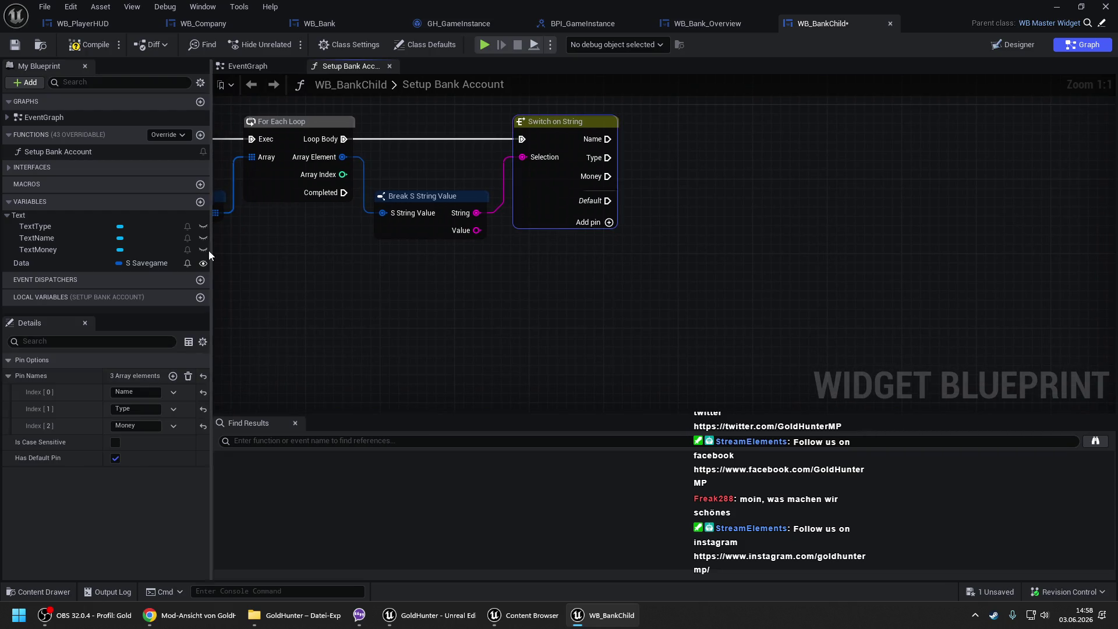
pyautogui.click(116, 458)
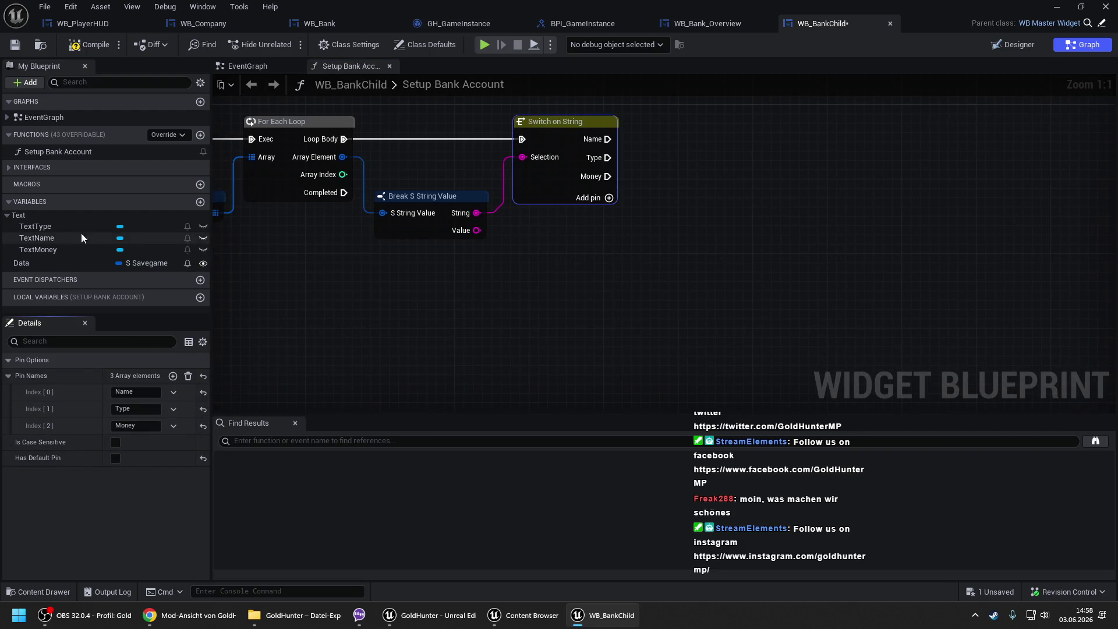
# - Add a Set Text targeting TextName, driven by the switch's Name case
pyautogui.moveTo(39, 237)
pyautogui.mouseDown()
pyautogui.moveTo(399, 262)
pyautogui.moveTo(503, 250)
pyautogui.moveTo(633, 199)
pyautogui.mouseUp()
pyautogui.click(515, 269)
pyautogui.write('set text')
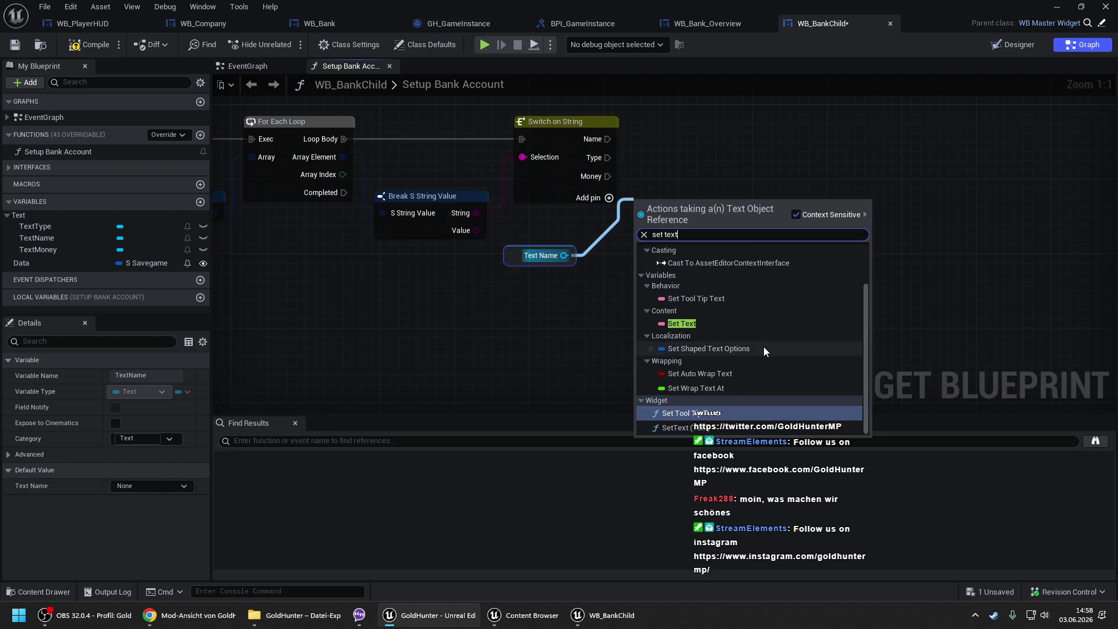
pyautogui.press('Down')
pyautogui.press('Return')
pyautogui.moveTo(667, 239)
pyautogui.mouseDown()
pyautogui.moveTo(861, 117)
pyautogui.moveTo(607, 139)
pyautogui.mouseUp()
pyautogui.moveTo(774, 175); pyautogui.dragTo(473, 232)
pyautogui.moveTo(628, 152); pyautogui.dragTo(575, 287)
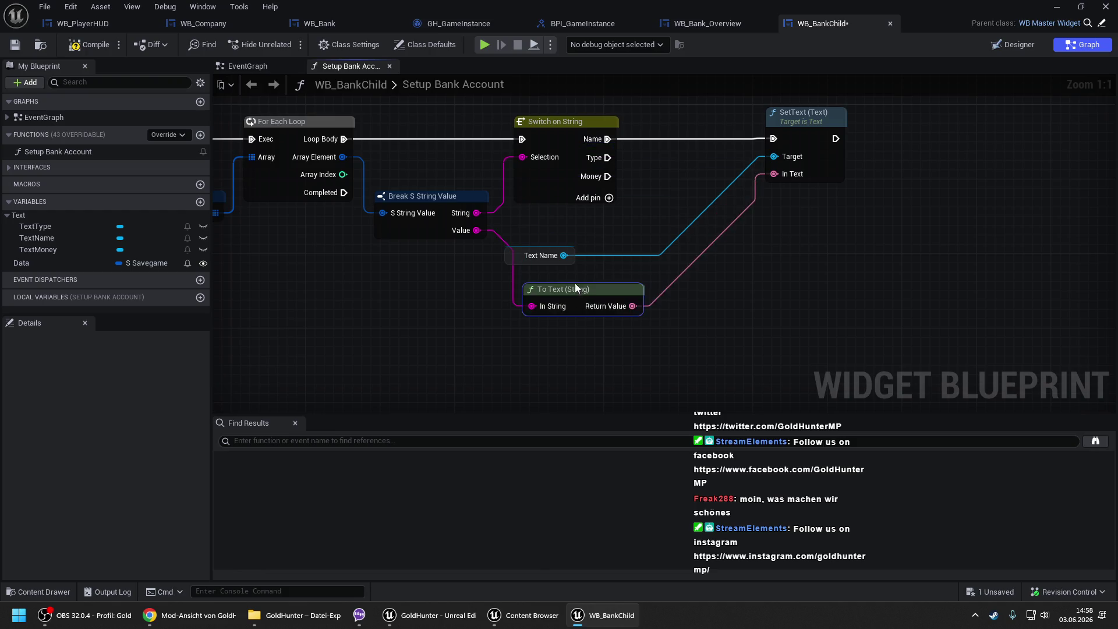
pyautogui.moveTo(515, 249)
pyautogui.mouseDown()
pyautogui.moveTo(689, 161)
pyautogui.moveTo(682, 155)
pyautogui.mouseUp()
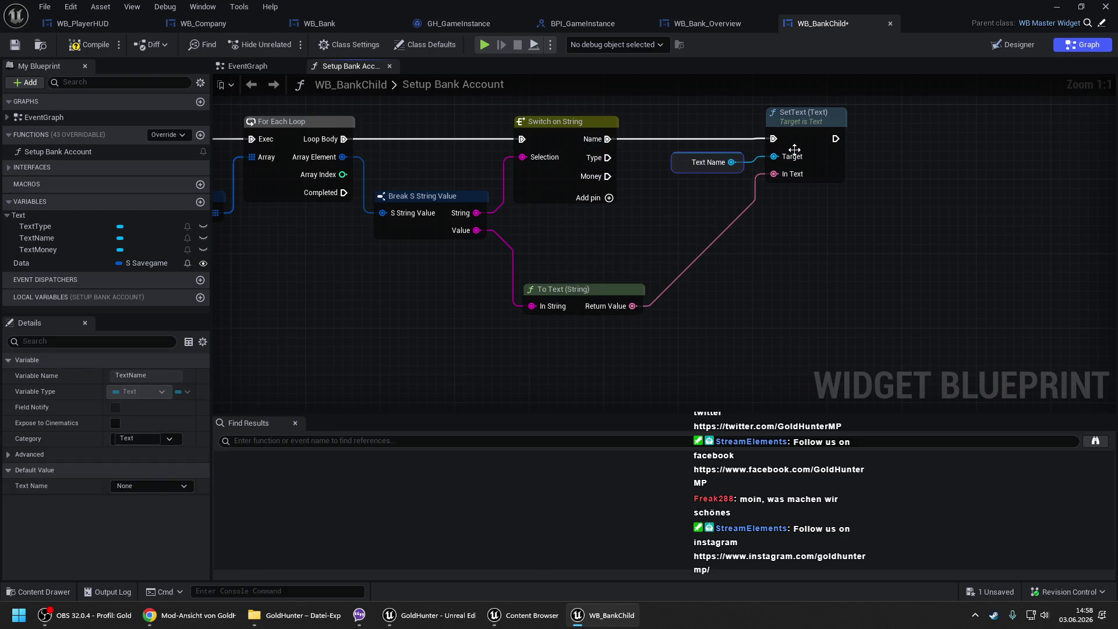
# - Duplicate the Set Text for TextType and TextMoney, wired to the Type and Money cases
pyautogui.keyDown('ctrl'); pyautogui.click(792, 169); pyautogui.keyUp('ctrl')
pyautogui.hotkey('ctrl', 'c')
pyautogui.hotkey('ctrl', 'v')
pyautogui.hotkey('ctrl', 'v')
pyautogui.moveTo(707, 219); pyautogui.dragTo(593, 214)
pyautogui.moveTo(35, 225); pyautogui.dragTo(647, 240)
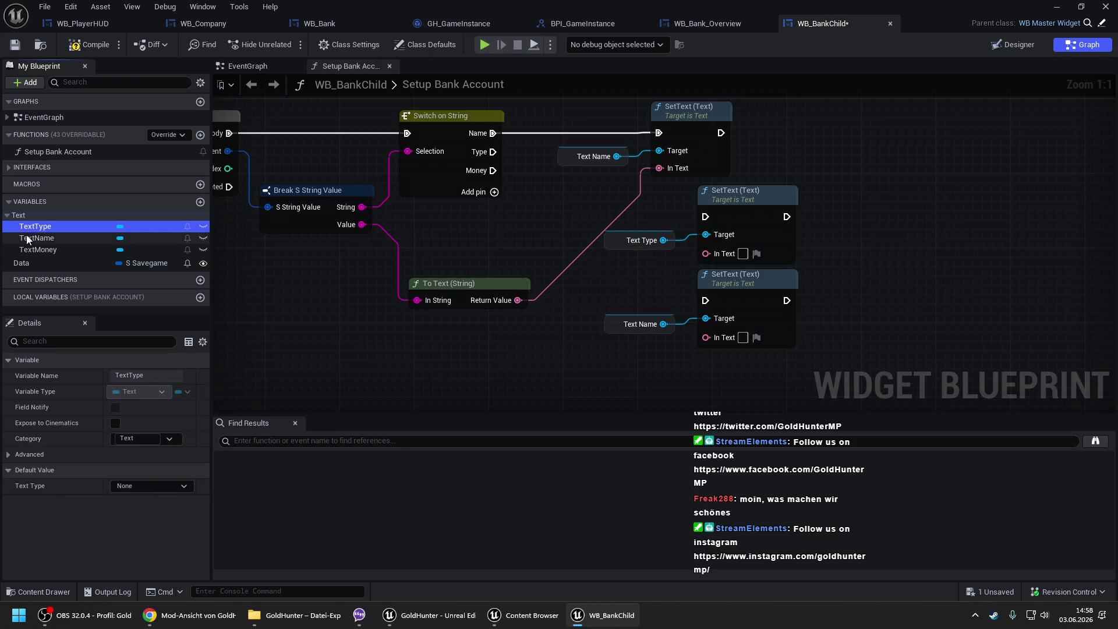
pyautogui.click(36, 250)
pyautogui.moveTo(637, 342); pyautogui.dragTo(614, 323)
pyautogui.moveTo(493, 151)
pyautogui.mouseDown()
pyautogui.moveTo(746, 254)
pyautogui.moveTo(705, 217)
pyautogui.mouseUp()
pyautogui.moveTo(600, 260)
pyautogui.mouseDown()
pyautogui.moveTo(709, 197)
pyautogui.moveTo(653, 188)
pyautogui.mouseUp()
pyautogui.moveTo(649, 244); pyautogui.dragTo(519, 298)
pyautogui.moveTo(595, 235); pyautogui.dragTo(609, 179)
pyautogui.moveTo(720, 245); pyautogui.dragTo(505, 120)
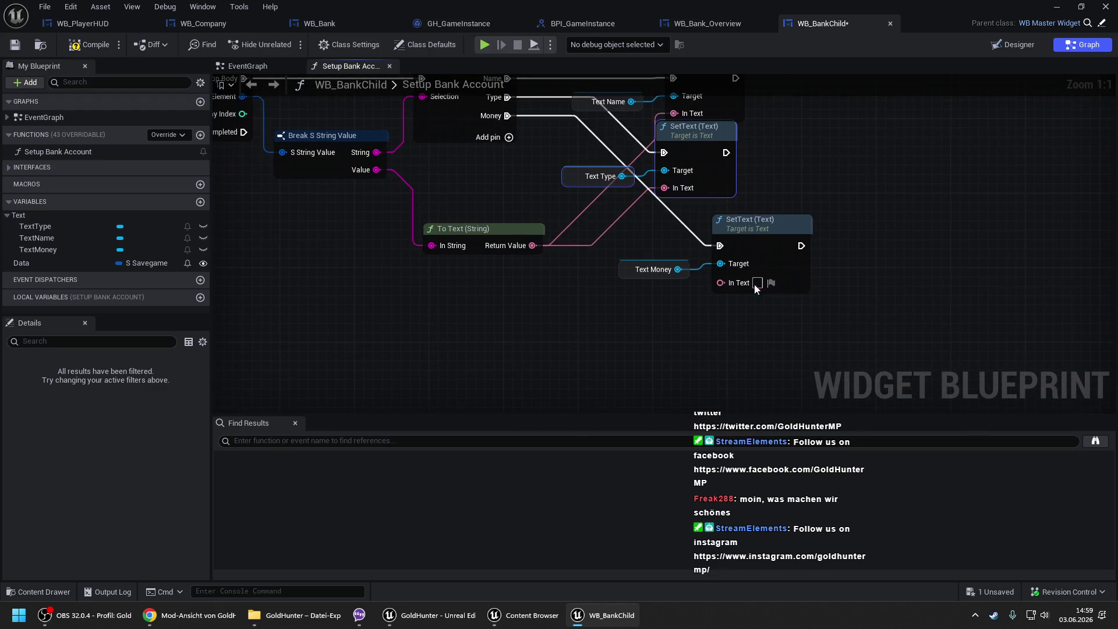
# - Feed the money text from a Format Text node, with its Money input taken from Value
pyautogui.moveTo(720, 282); pyautogui.dragTo(625, 296)
pyautogui.write('format')
pyautogui.press('Return')
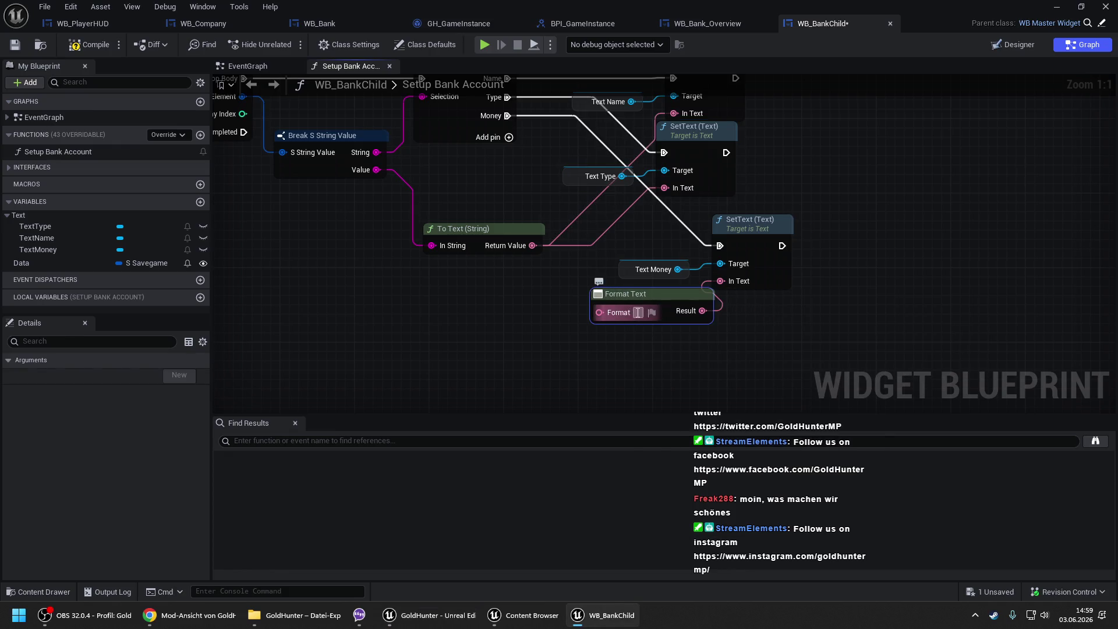
pyautogui.write('{0}')
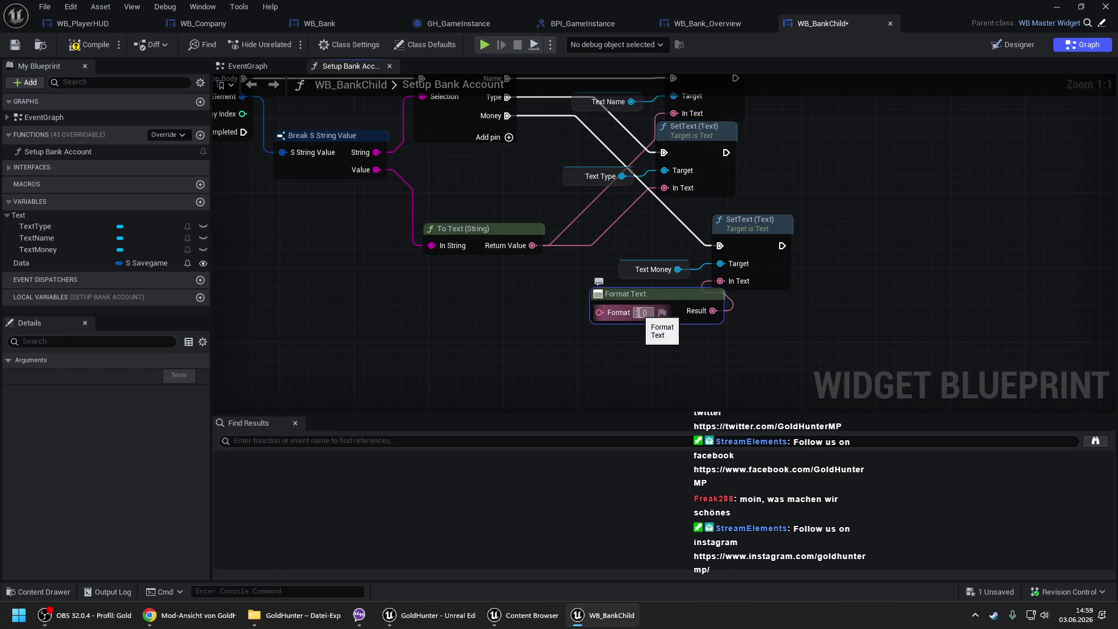
pyautogui.write('Money')
pyautogui.press('Return')
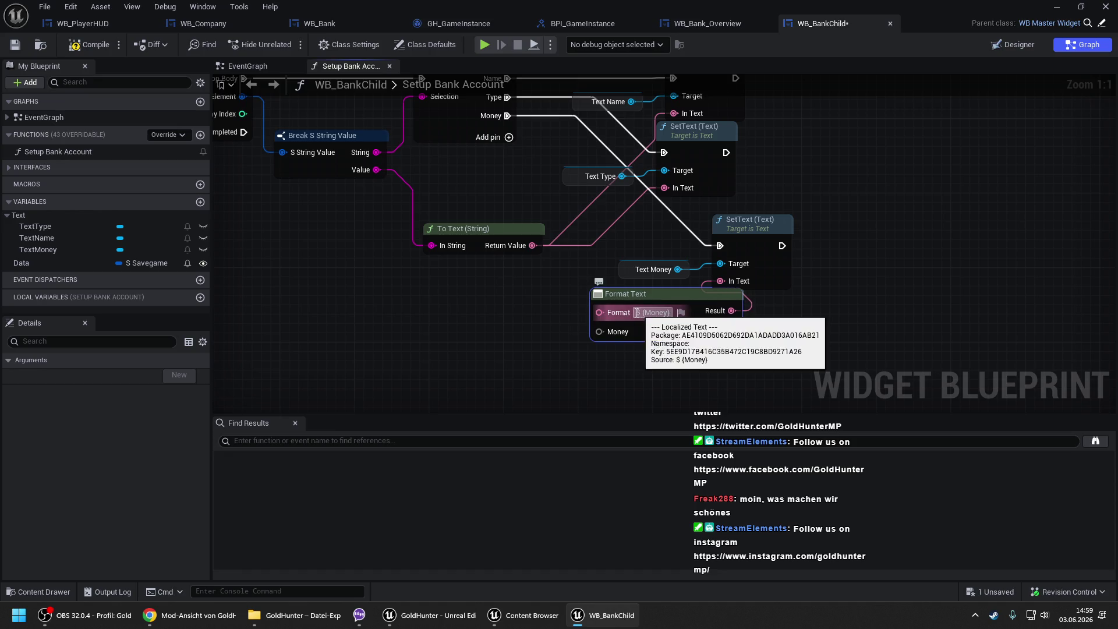
pyautogui.click(546, 340)
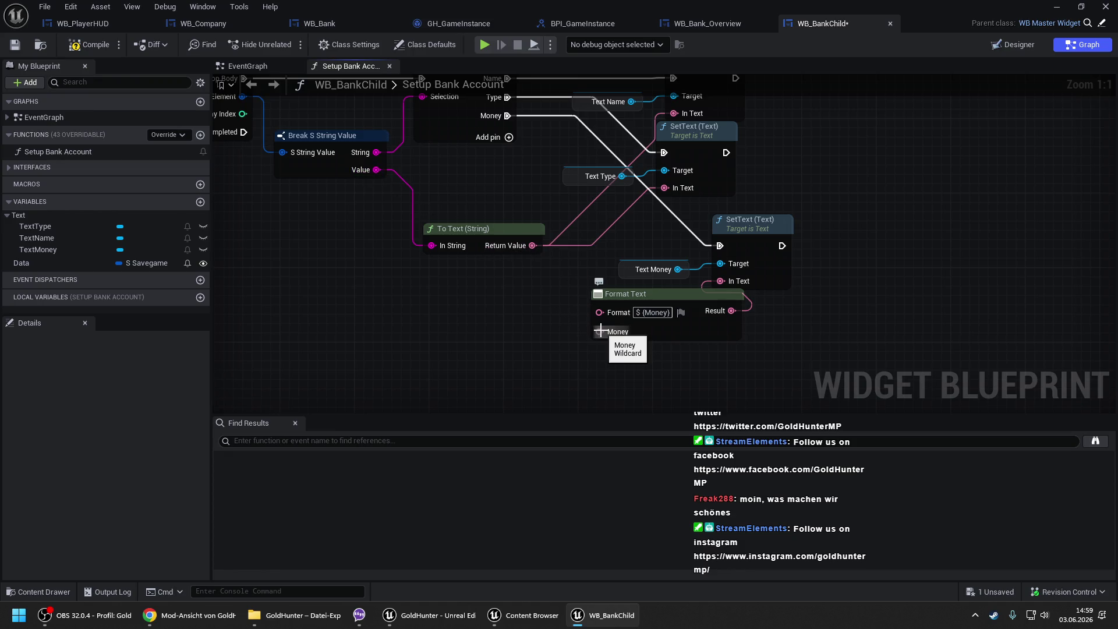
pyautogui.moveTo(599, 331); pyautogui.dragTo(420, 202)
pyautogui.moveTo(366, 173); pyautogui.dragTo(371, 173)
pyautogui.moveTo(658, 294); pyautogui.dragTo(600, 295)
pyautogui.scroll(-1, 626, 231)
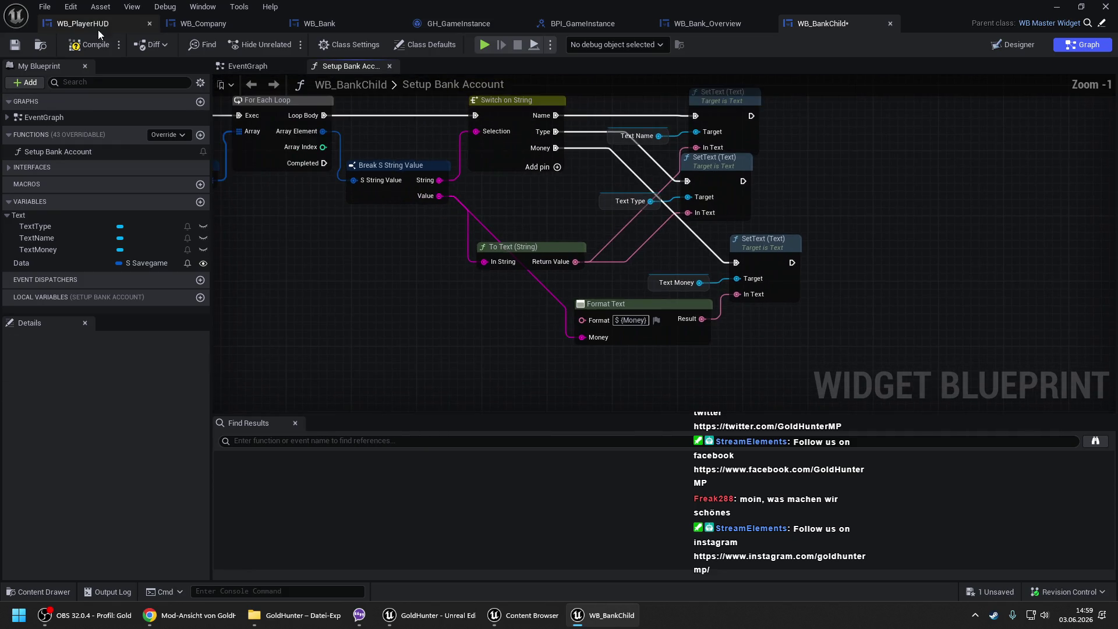
# - Compile WB_BankChild, then close BPI_GameInstance so the WB_Bank_Overview Designer is showing
pyautogui.click(90, 44)
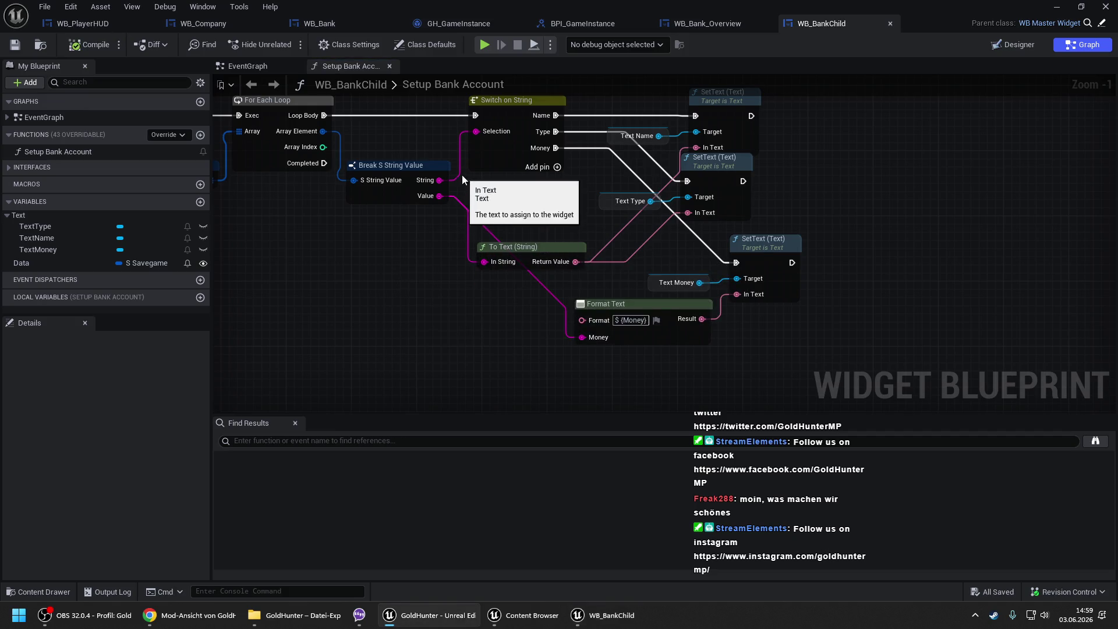
pyautogui.scroll(-1, 458, 163)
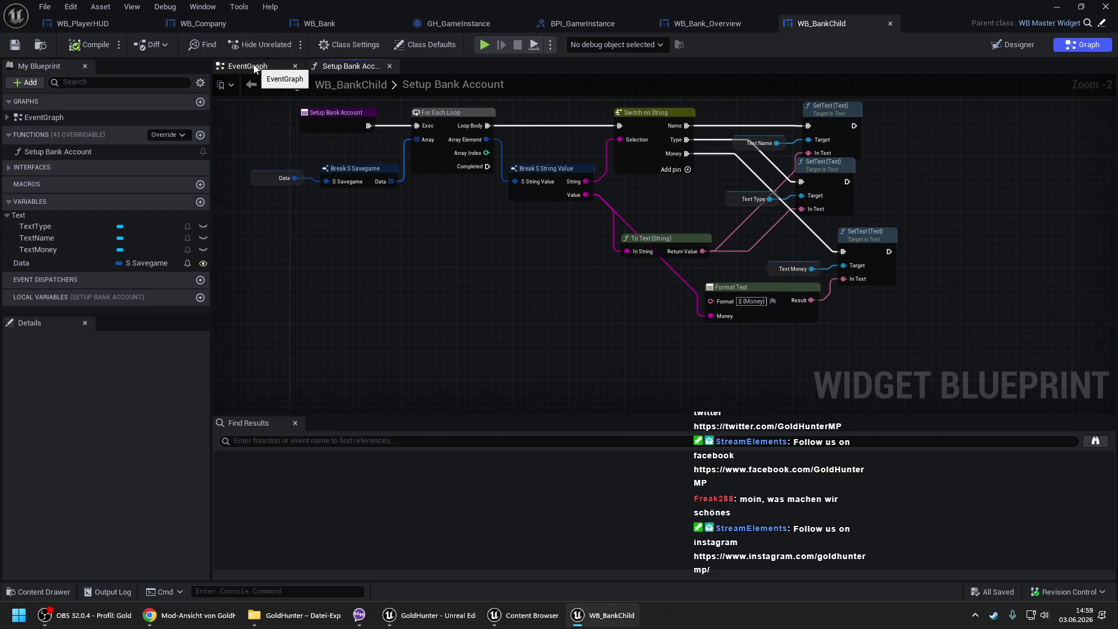
pyautogui.moveTo(488, 201); pyautogui.dragTo(497, 223)
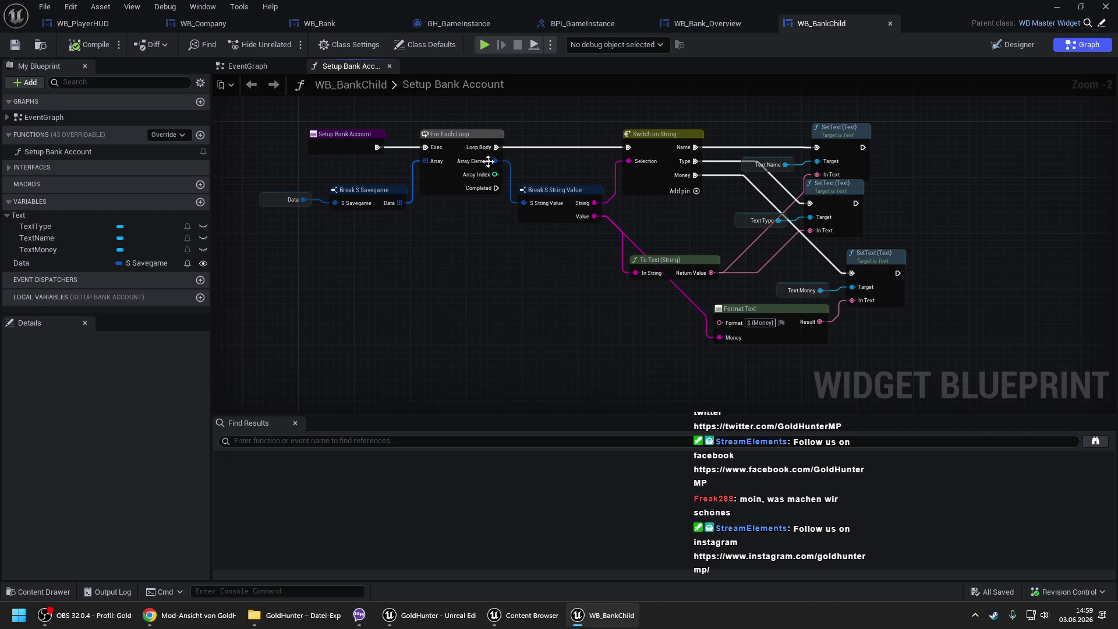
pyautogui.click(643, 24)
pyautogui.click(620, 26)
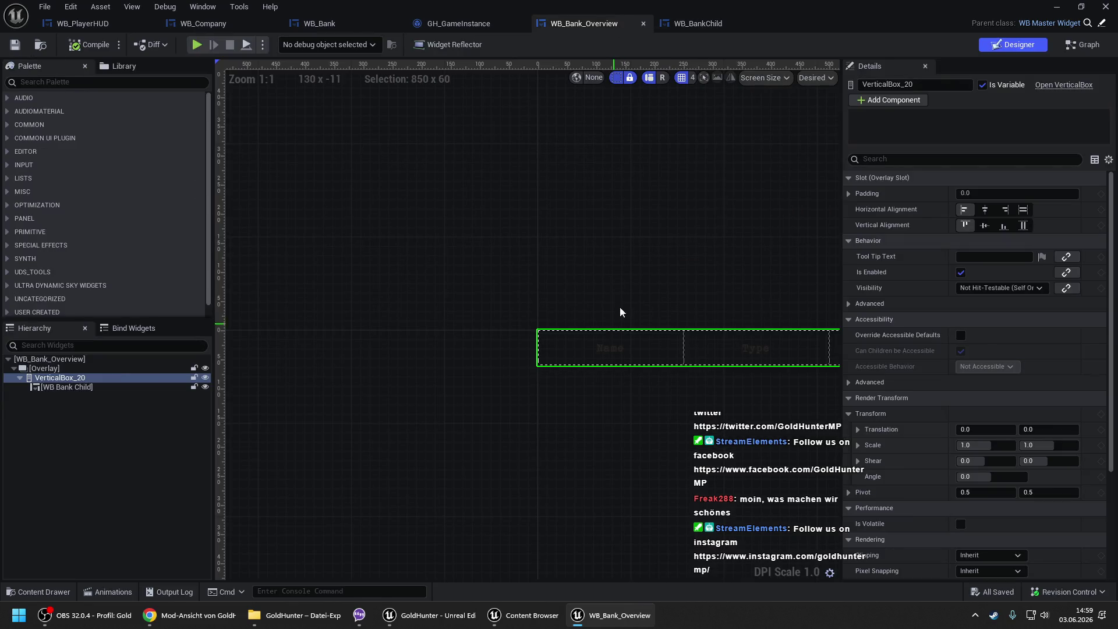
# - Select the WB Bank Child row, then close the WB_Bank_Overview blueprint
pyautogui.click(92, 387)
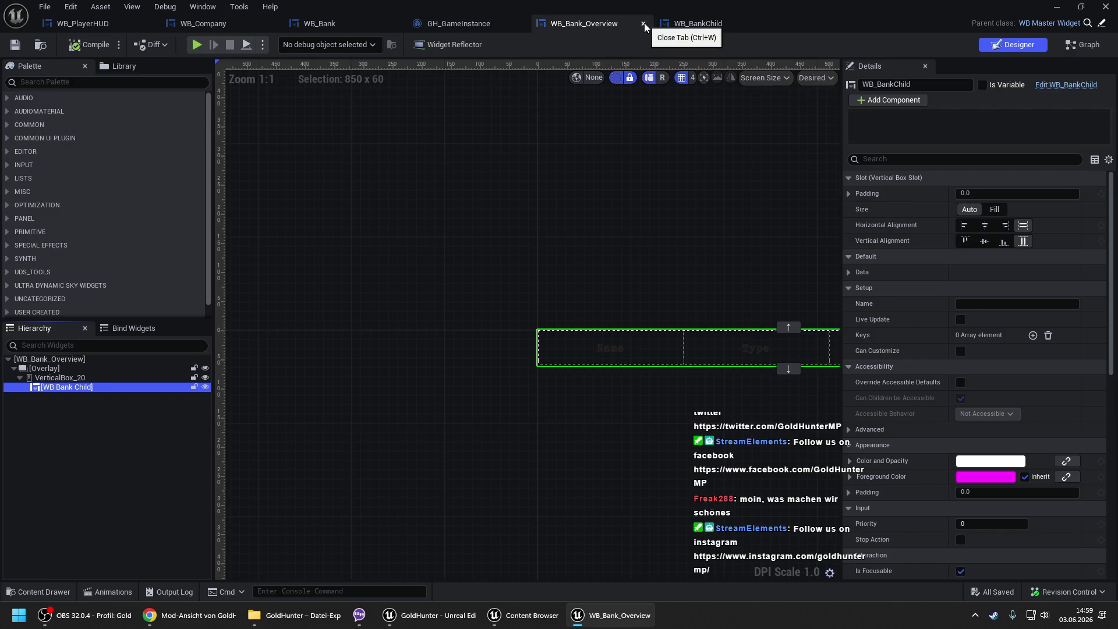
pyautogui.click(687, 24)
pyautogui.click(611, 17)
pyautogui.hotkey('ctrl', 'w')
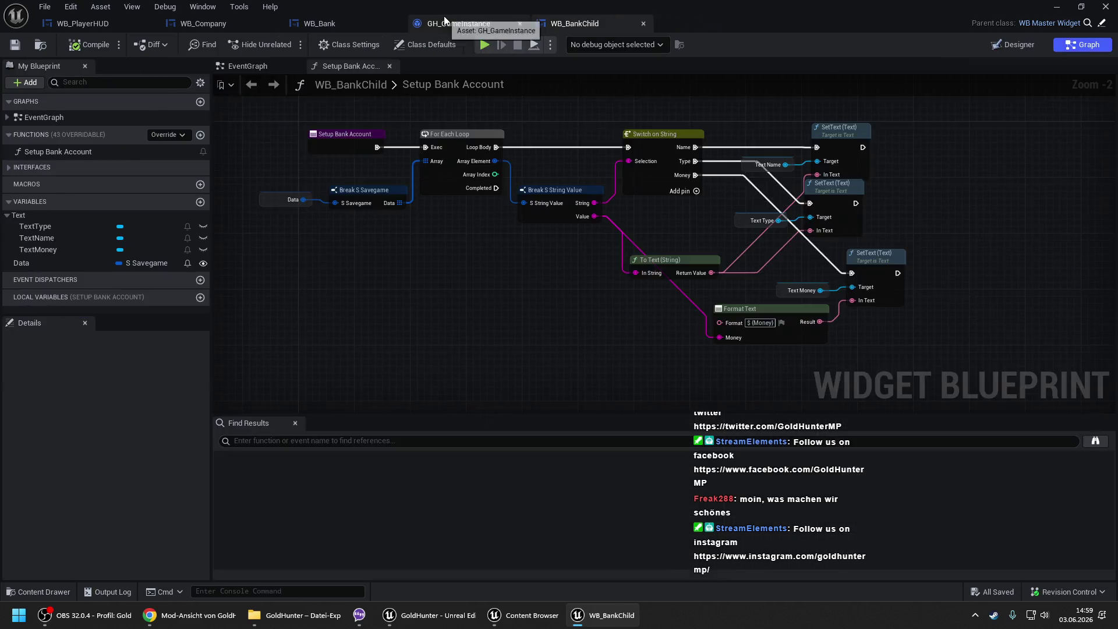
# - Switch to WB_Bank, inspect the WB_Bank_Register_C_0 widget in Designer, then return to Graph
pyautogui.click(446, 22)
pyautogui.click(323, 23)
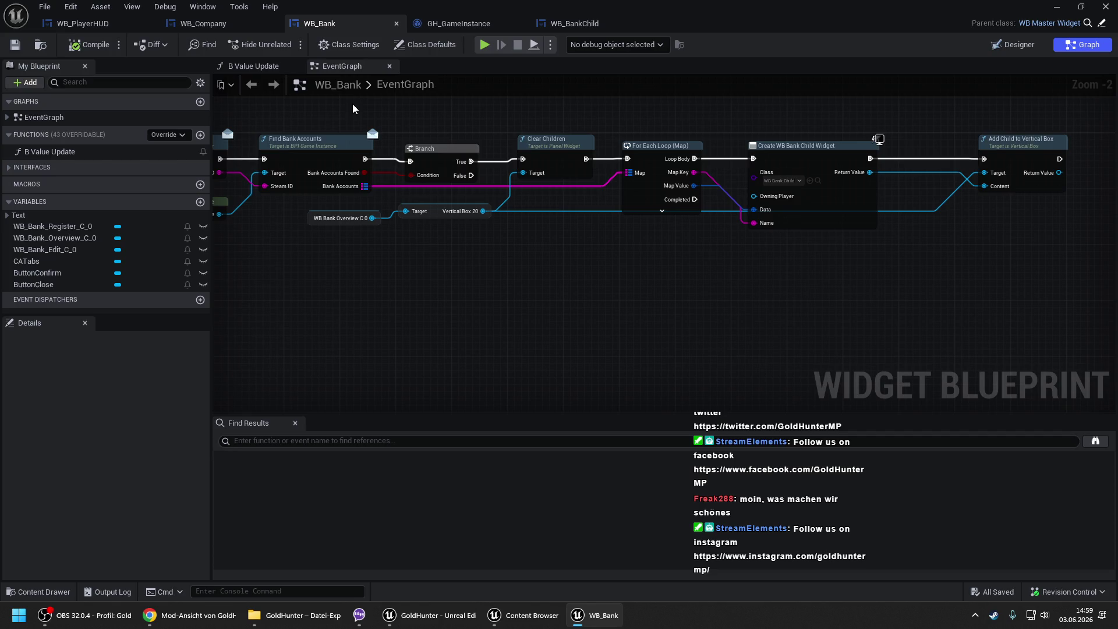
pyautogui.click(1026, 45)
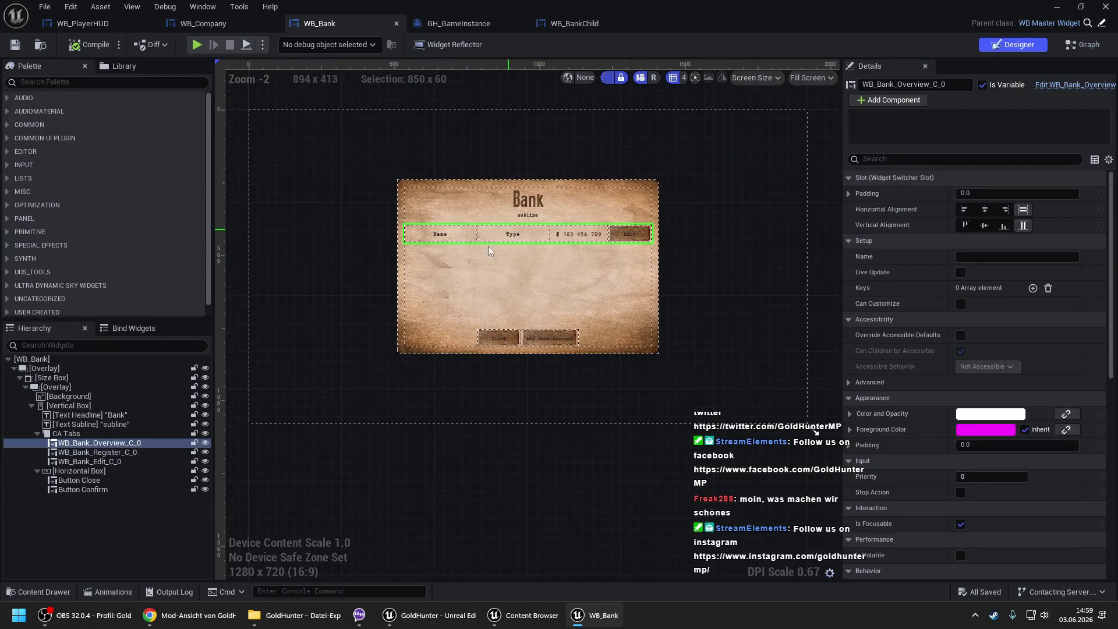
pyautogui.click(97, 453)
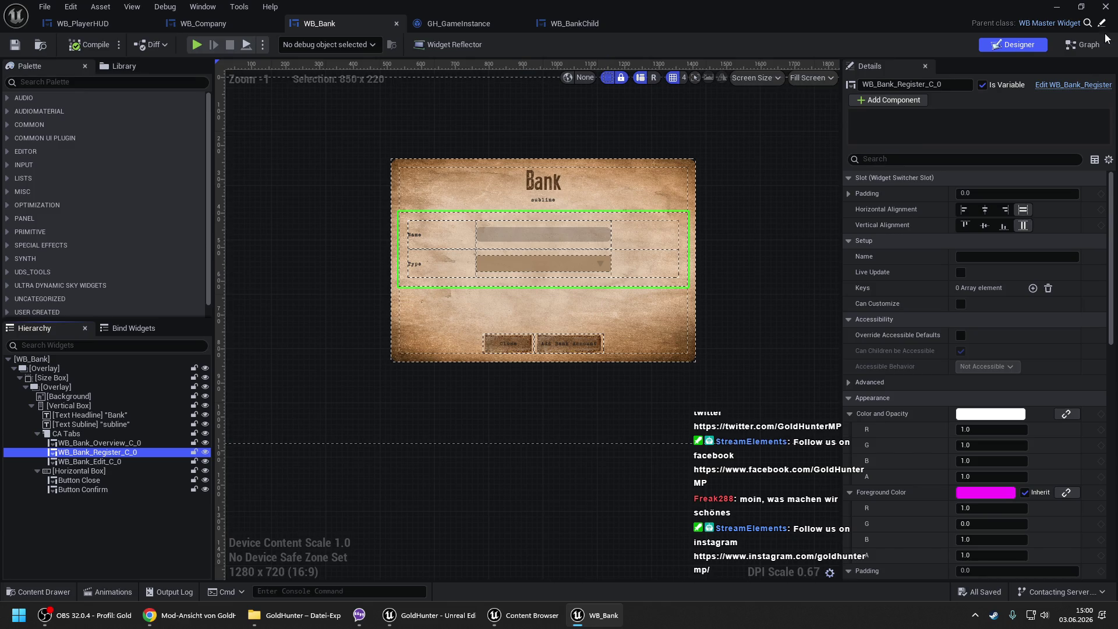
pyautogui.click(1092, 47)
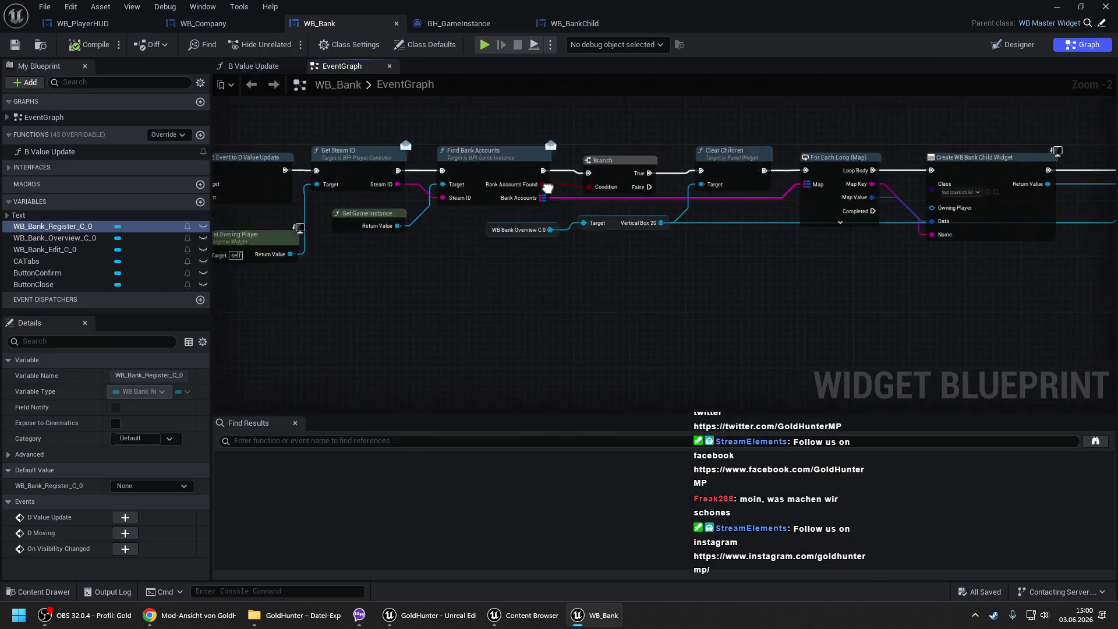
# - Delete Clear Children, link Branch True to the For Each Loop, and save WB_Bank
pyautogui.moveTo(694, 148)
pyautogui.mouseDown()
pyautogui.moveTo(546, 169)
pyautogui.moveTo(557, 167)
pyautogui.moveTo(451, 168)
pyautogui.mouseUp()
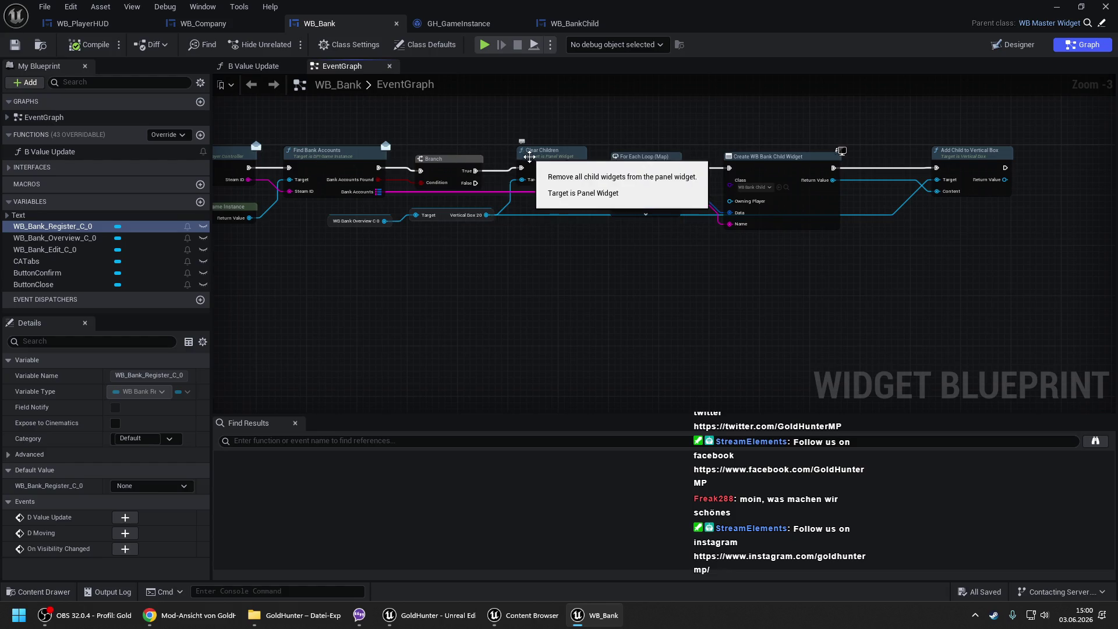
pyautogui.scroll(1, 545, 159)
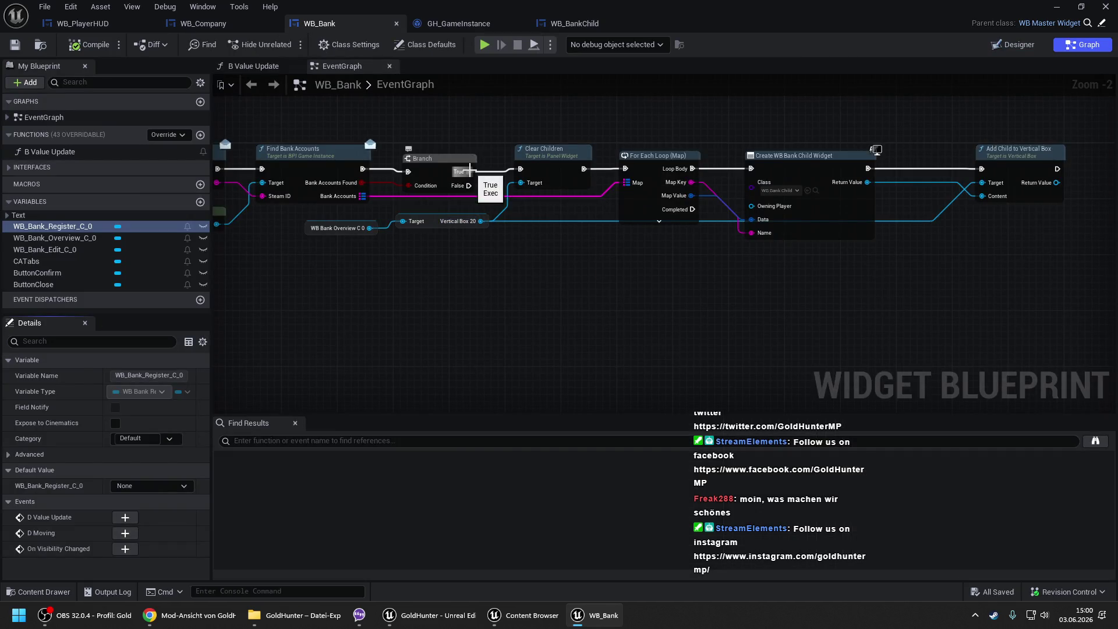
pyautogui.click(534, 167)
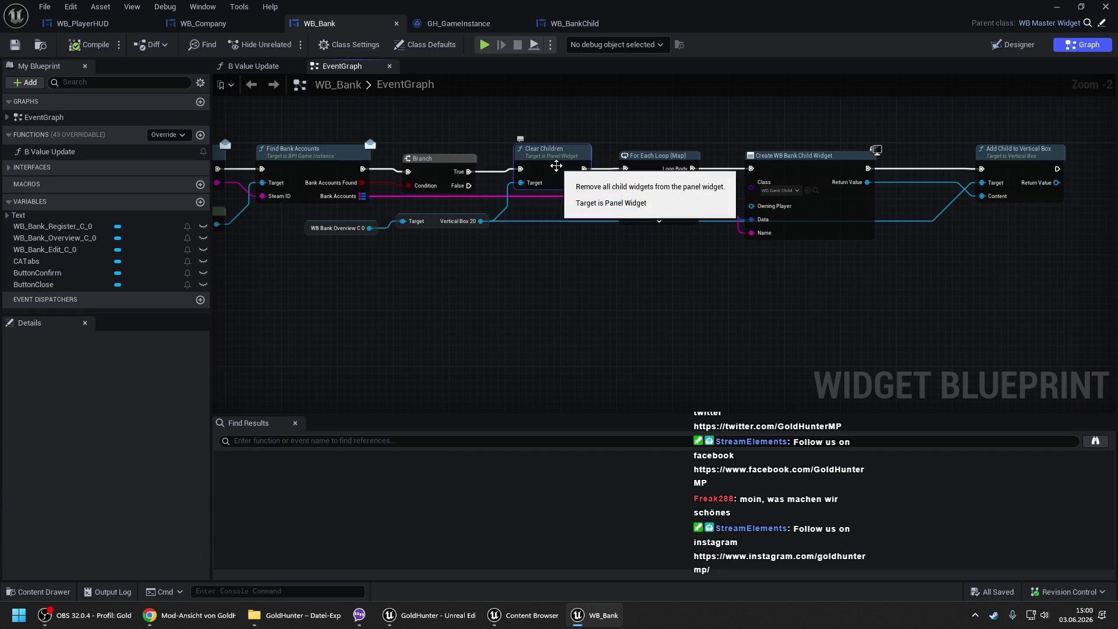
pyautogui.press('Delete')
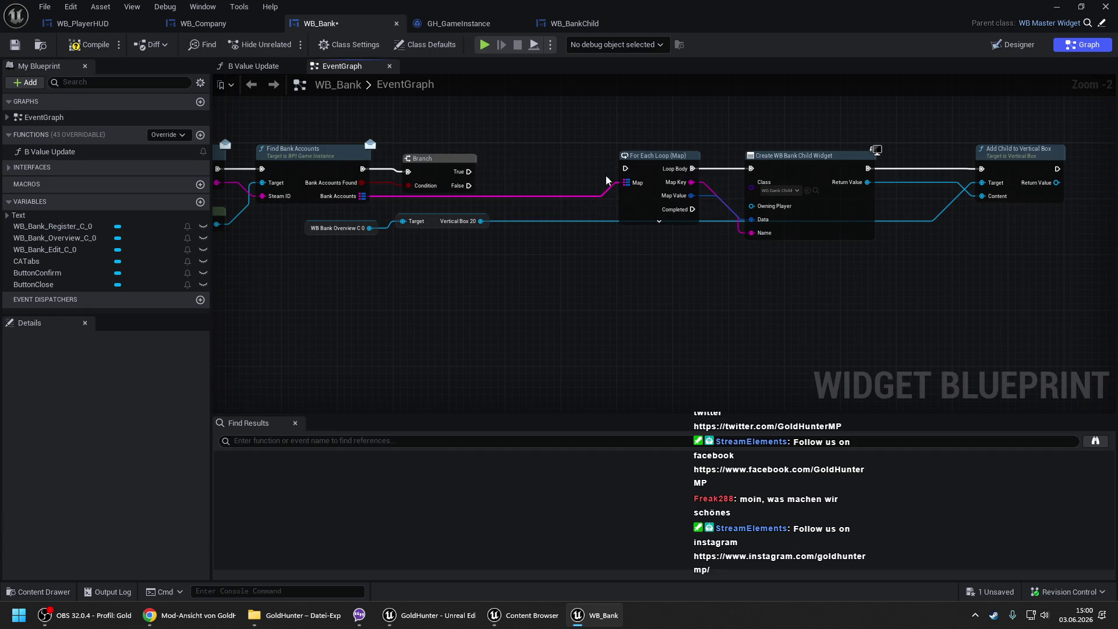
pyautogui.moveTo(625, 169); pyautogui.dragTo(469, 171)
pyautogui.hotkey('ctrl', 's')
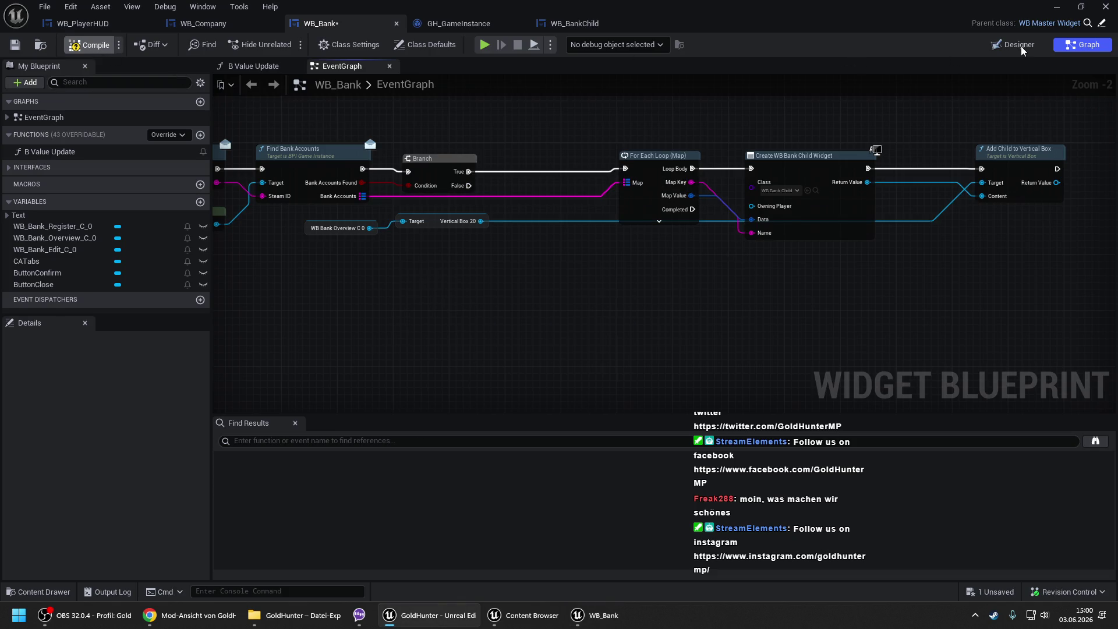
# - Open WB_Bank_Overview, delete its WB Bank Child placeholder, compile, and close it
pyautogui.doubleClick(373, 226)
pyautogui.click(107, 452)
pyautogui.click(105, 442)
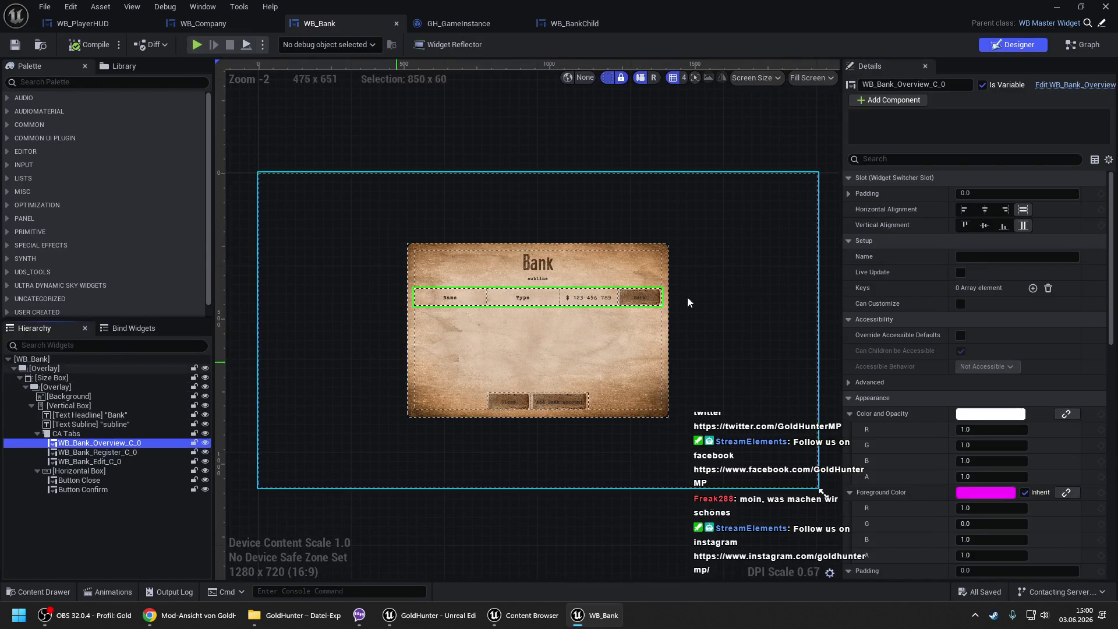
pyautogui.click(1077, 86)
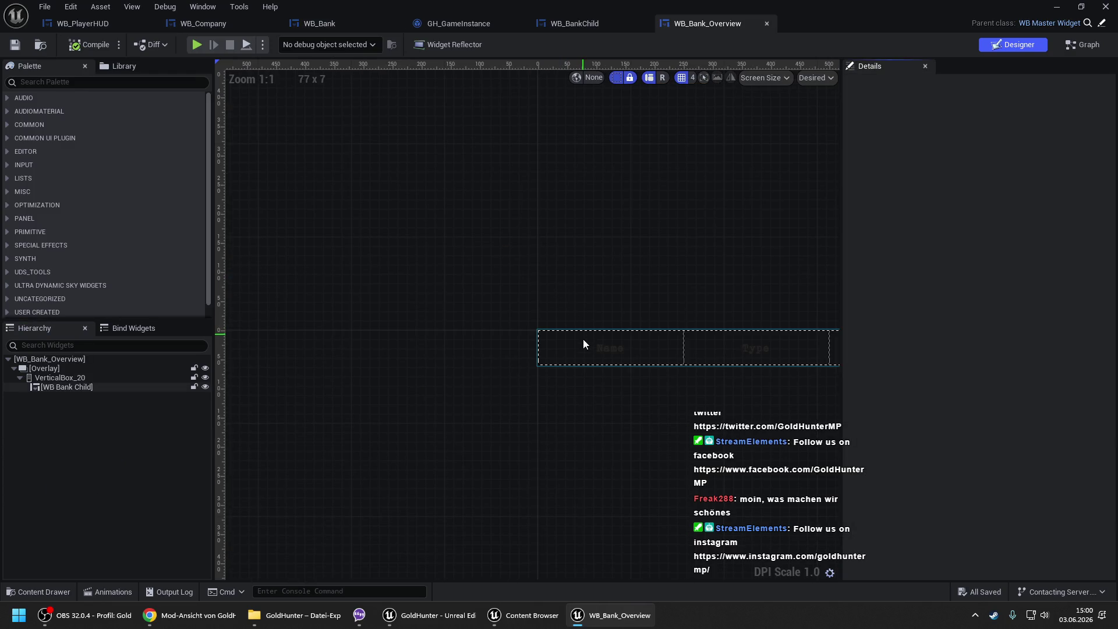
pyautogui.click(60, 384)
pyautogui.press('Delete')
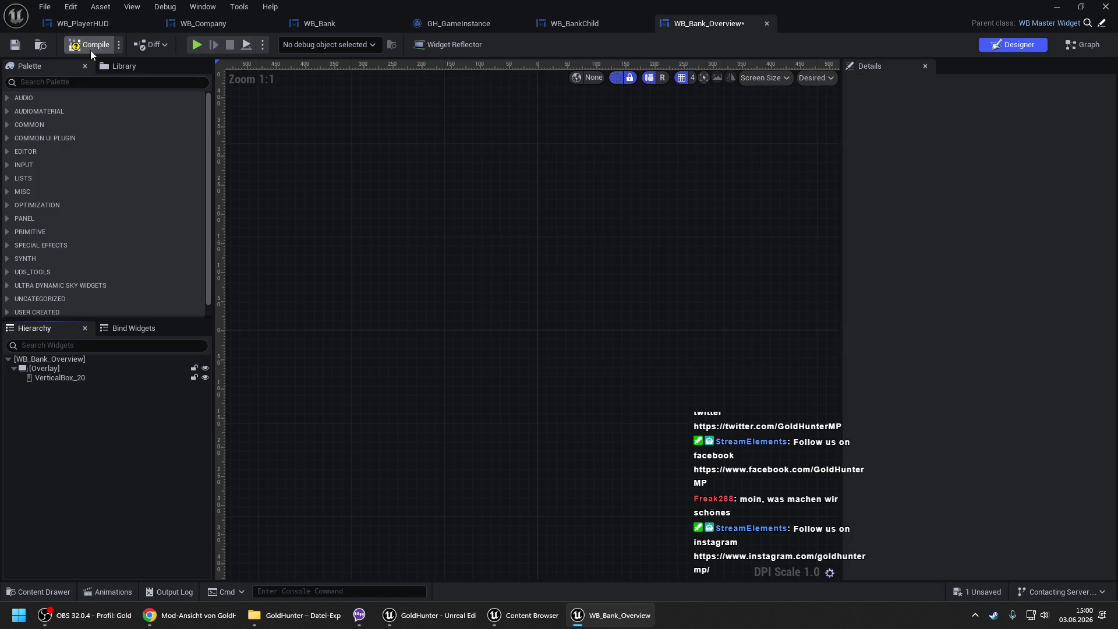
pyautogui.click(767, 23)
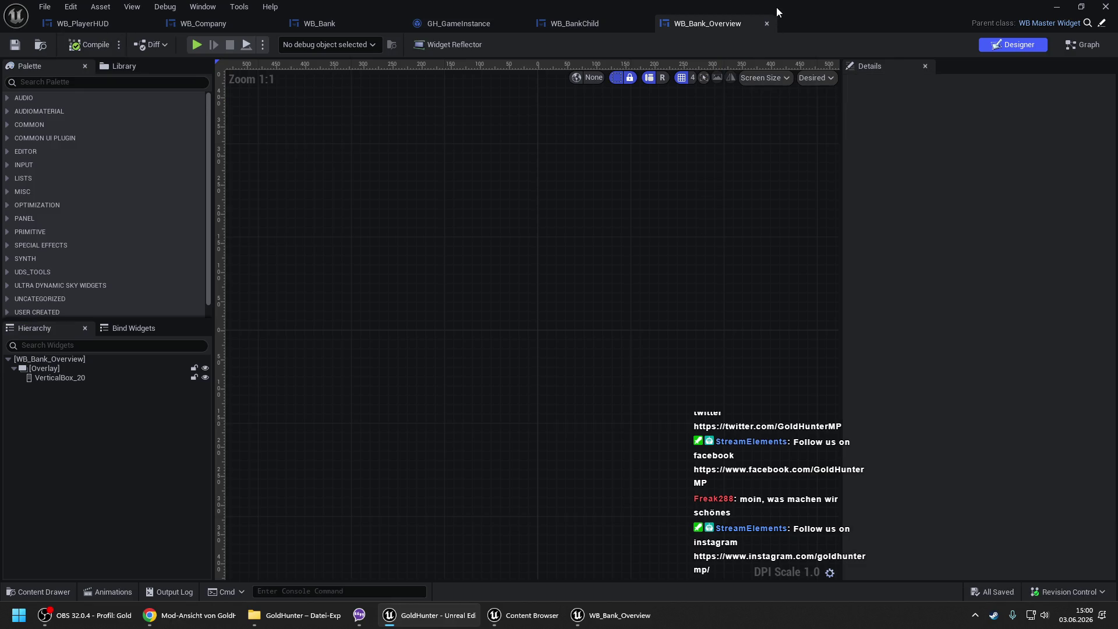
pyautogui.click(767, 24)
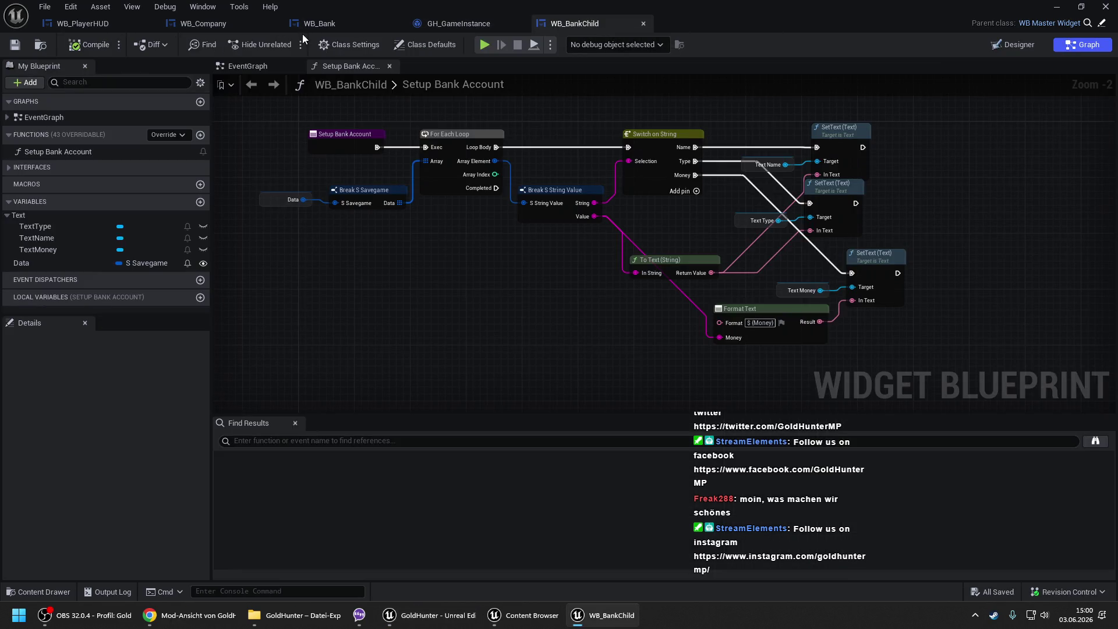
# - In WB_Bank, select the WB_Bank_Register_C_0 widget and switch to the Graph
pyautogui.click(316, 24)
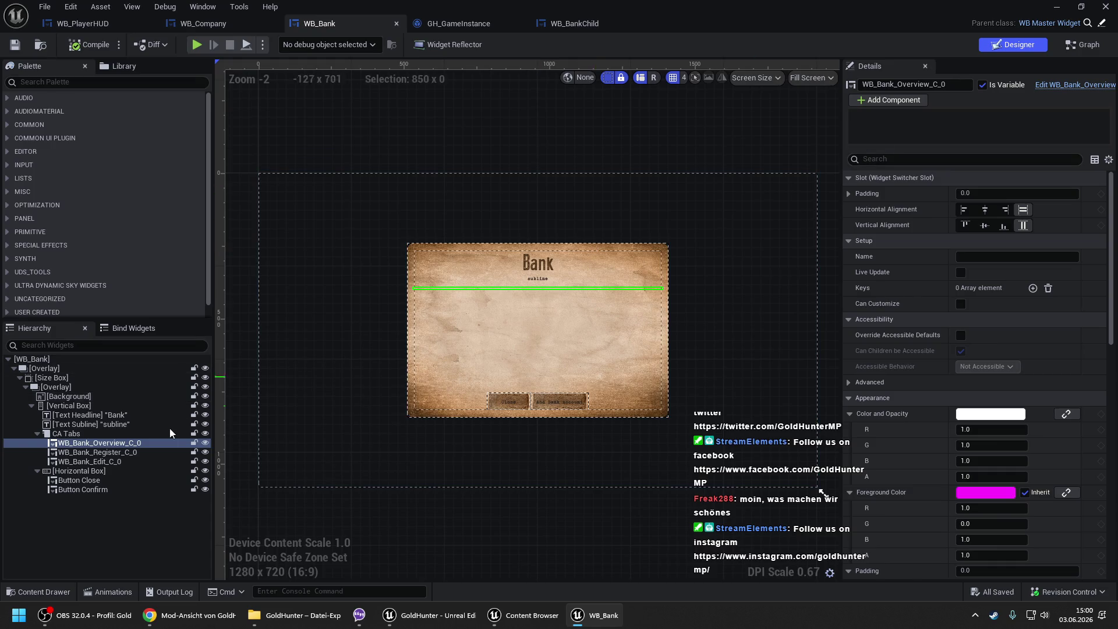
pyautogui.click(162, 454)
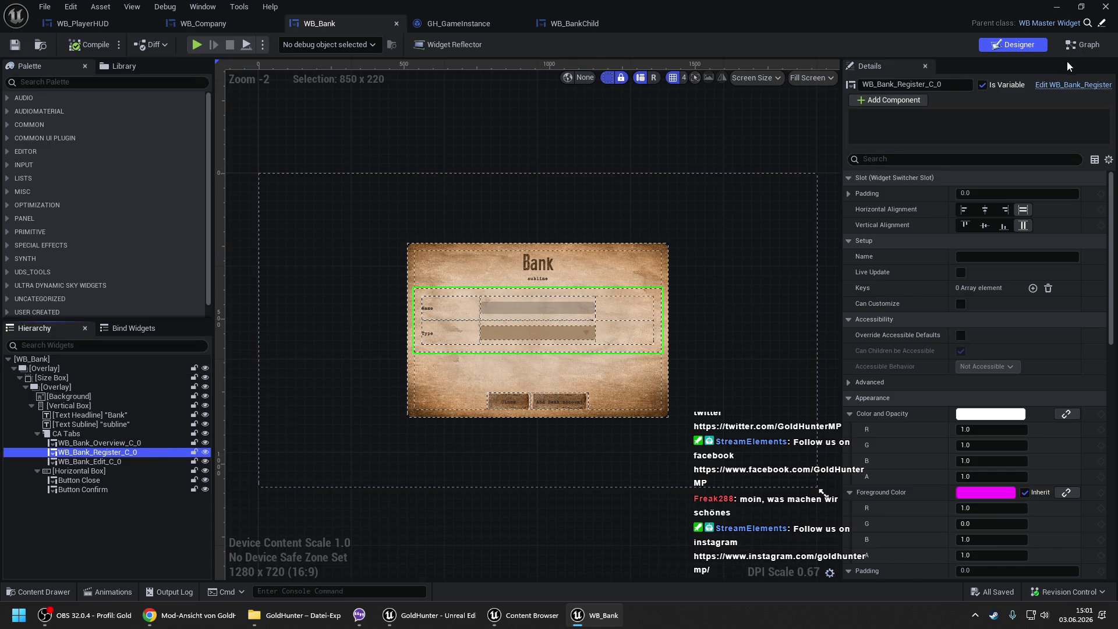
pyautogui.click(1075, 46)
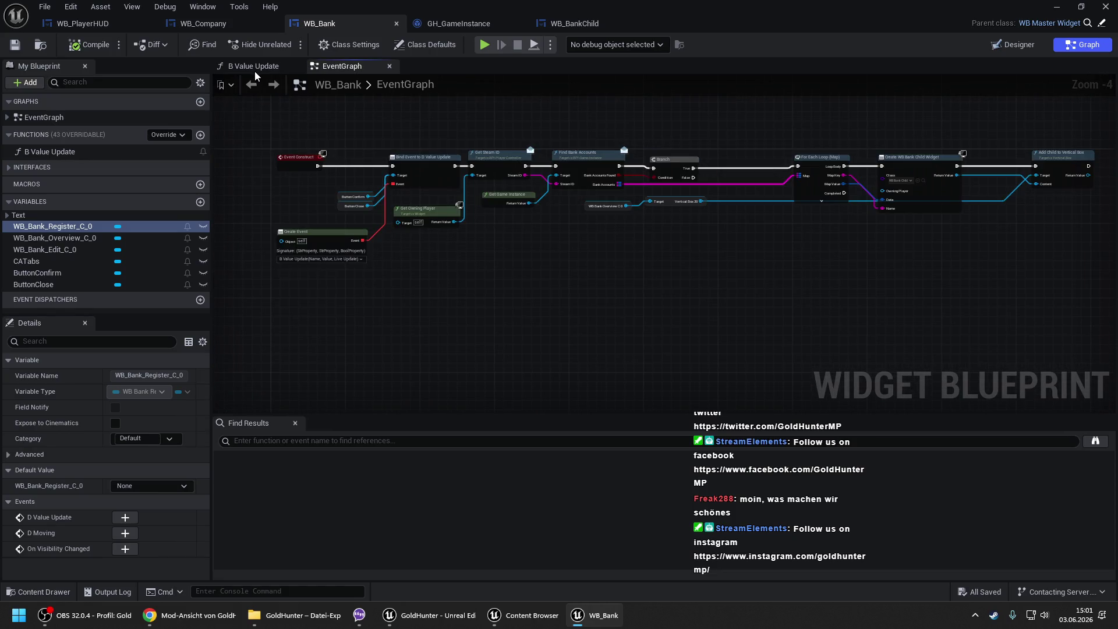
# - In B Value Update, move the Add Bank Account wire onto the Edit switch output
pyautogui.scroll(1, 358, 182)
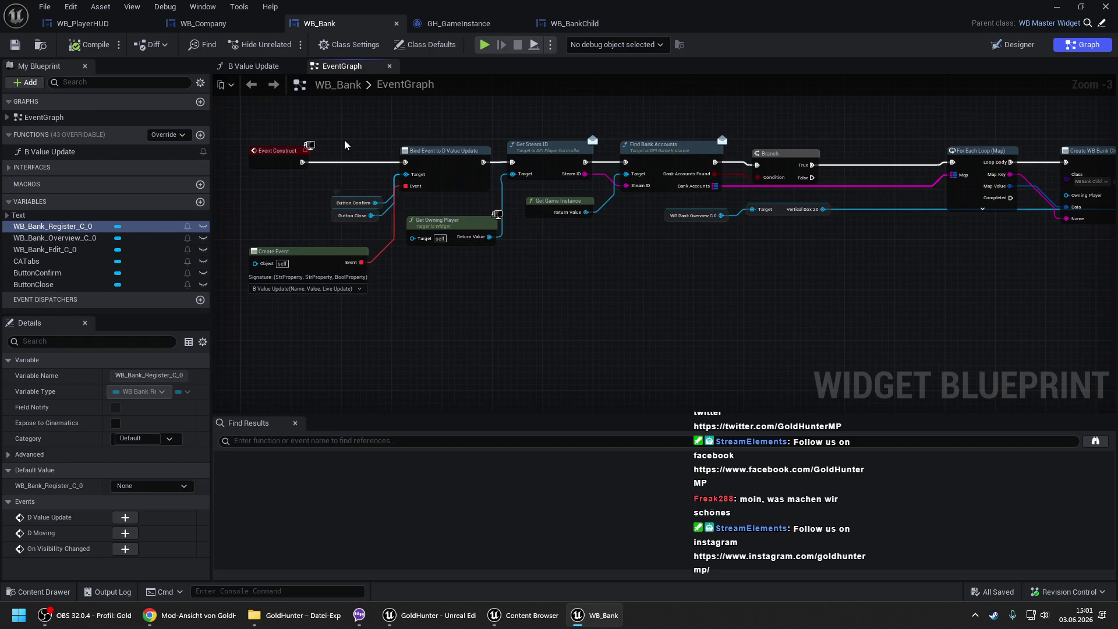
pyautogui.click(254, 66)
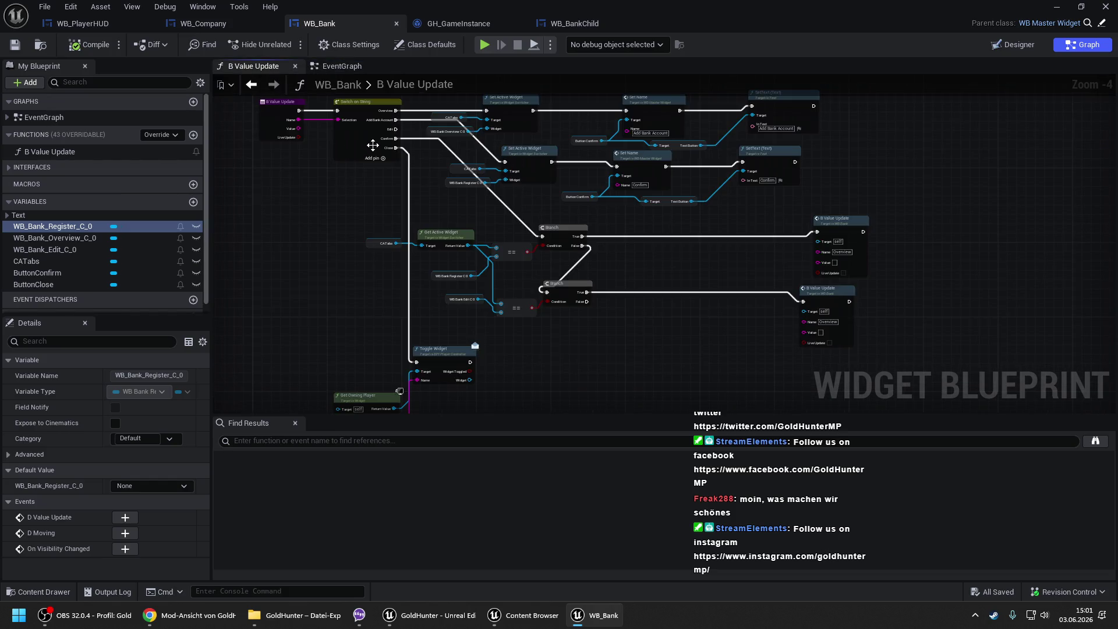
pyautogui.scroll(1, 394, 118)
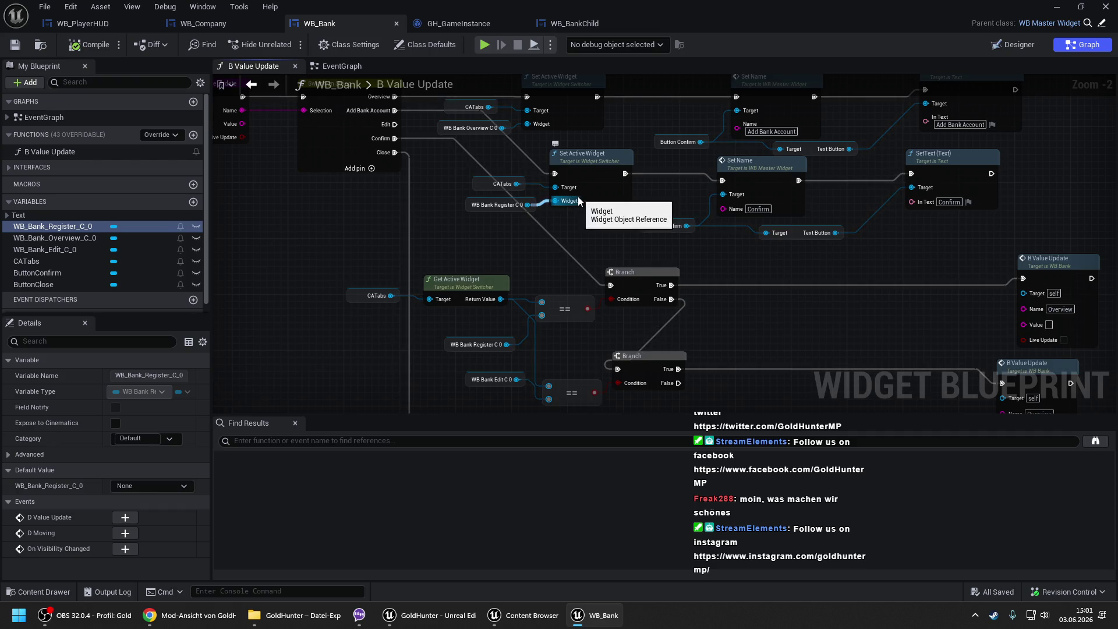
pyautogui.moveTo(578, 197); pyautogui.dragTo(512, 211)
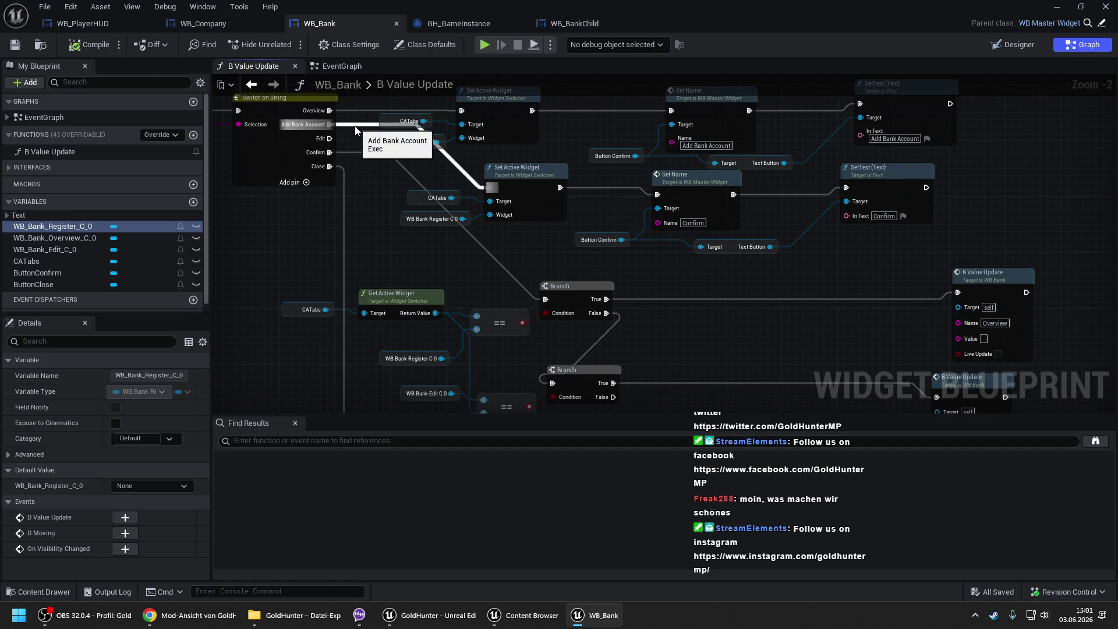
pyautogui.moveTo(330, 124)
pyautogui.mouseDown()
pyautogui.moveTo(330, 138)
pyautogui.moveTo(331, 127)
pyautogui.mouseUp()
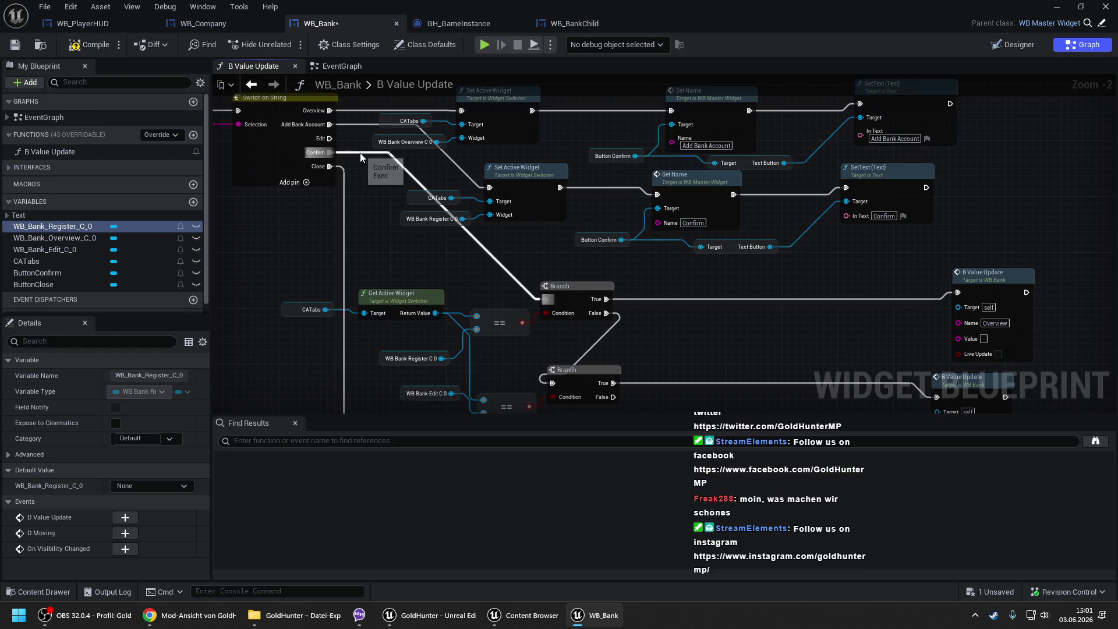
# - Paste a copy of the tab-switching node group, add a WB_Bank_Edit_C_0 reference, and save
pyautogui.scroll(-3, 336, 142)
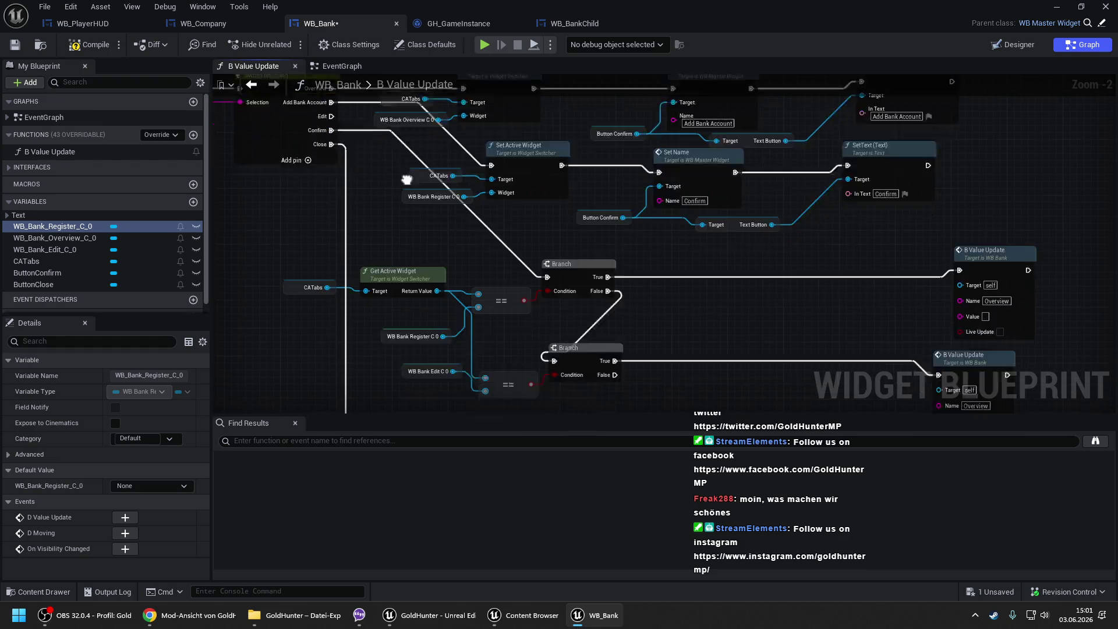
pyautogui.moveTo(269, 157); pyautogui.dragTo(607, 303)
pyautogui.scroll(2, 418, 163)
pyautogui.scroll(-2, 419, 167)
pyautogui.scroll(3, 380, 175)
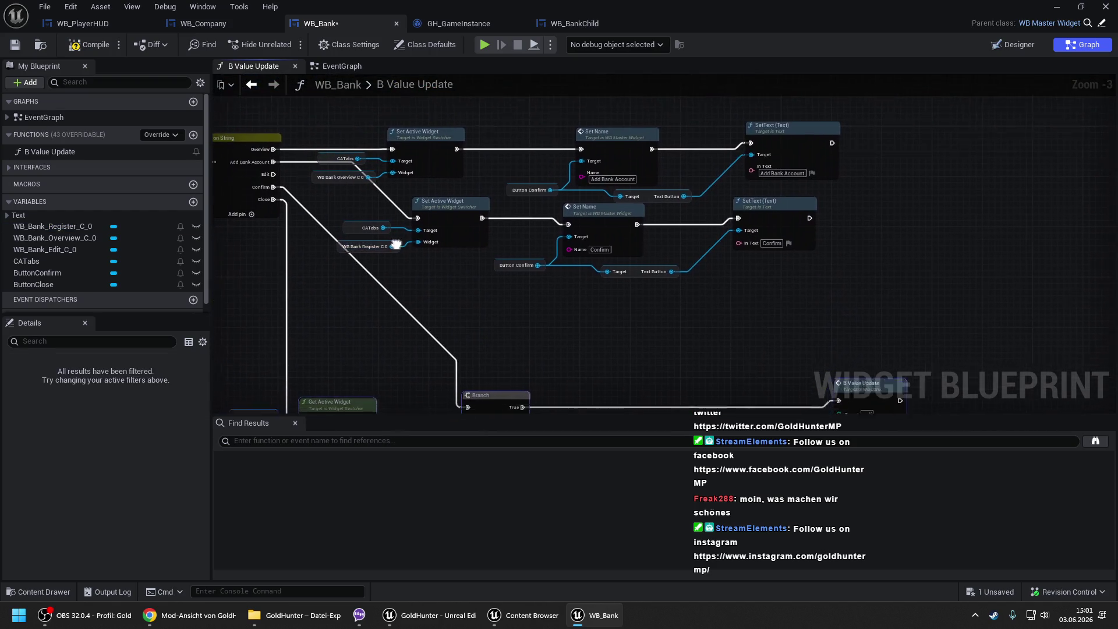
pyautogui.moveTo(359, 188)
pyautogui.mouseDown()
pyautogui.moveTo(844, 260)
pyautogui.moveTo(555, 308)
pyautogui.mouseUp()
pyautogui.hotkey('ctrl', 'v')
pyautogui.moveTo(467, 291)
pyautogui.mouseDown()
pyautogui.moveTo(433, 289)
pyautogui.moveTo(262, 163)
pyautogui.moveTo(267, 151)
pyautogui.mouseUp()
pyautogui.moveTo(53, 249)
pyautogui.mouseDown()
pyautogui.moveTo(340, 328)
pyautogui.moveTo(353, 303)
pyautogui.moveTo(315, 258)
pyautogui.mouseUp()
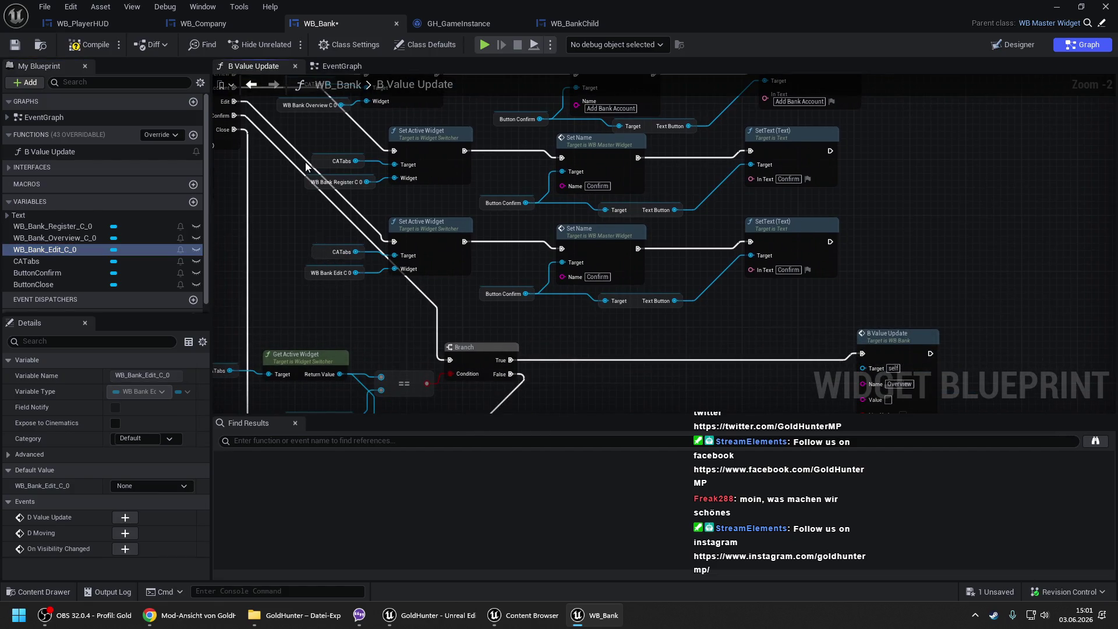
pyautogui.moveTo(296, 198); pyautogui.dragTo(389, 221)
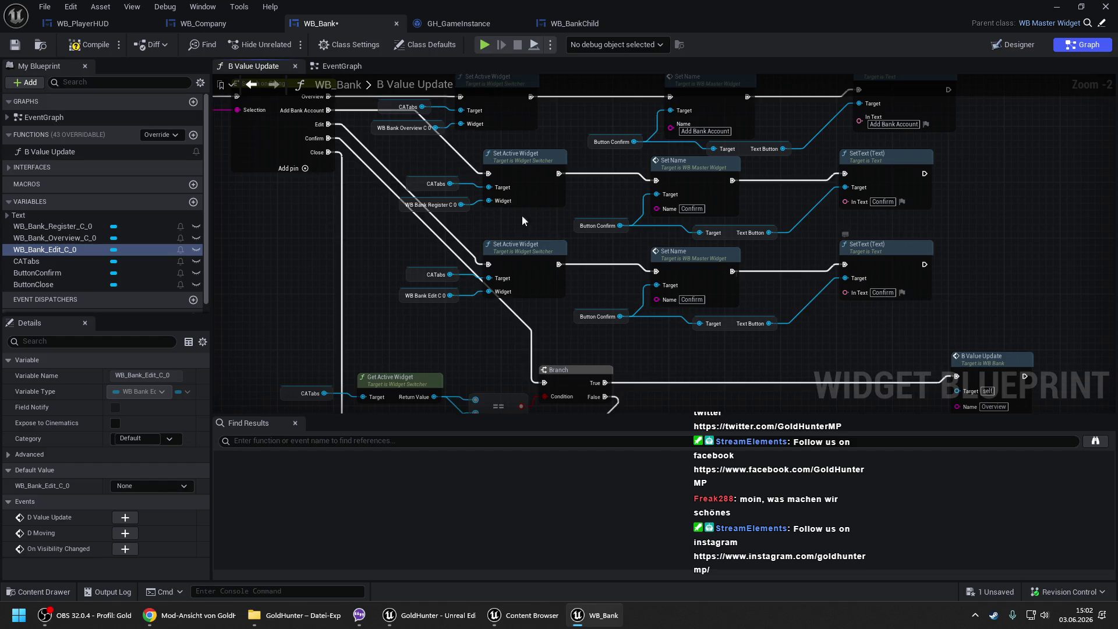
pyautogui.moveTo(443, 334)
pyautogui.mouseDown()
pyautogui.moveTo(449, 170)
pyautogui.moveTo(441, 262)
pyautogui.mouseUp()
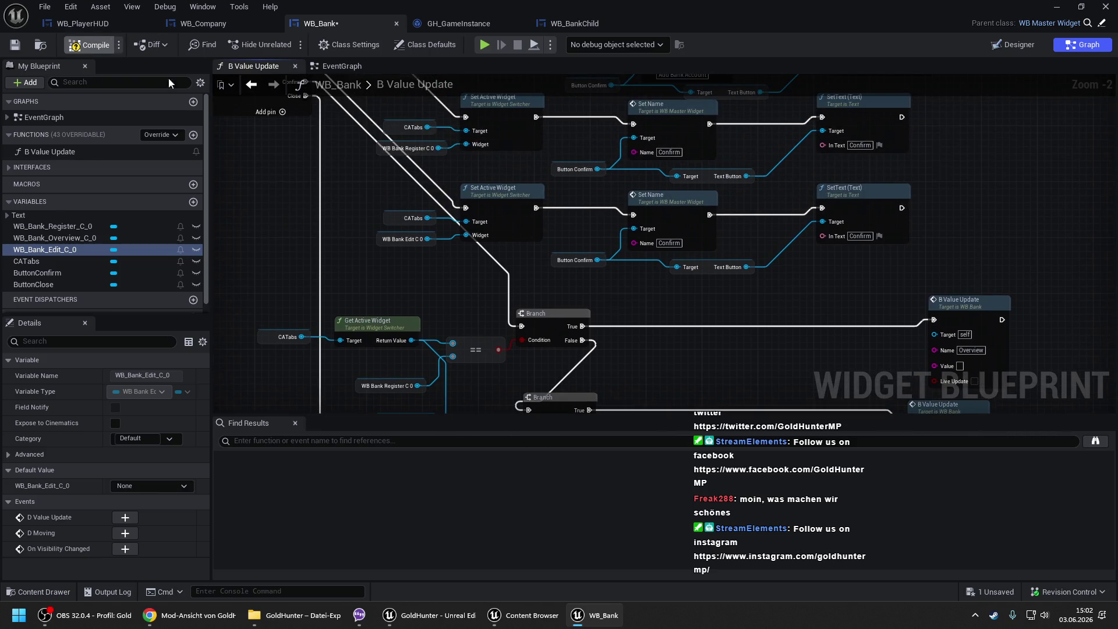
pyautogui.hotkey('ctrl', 's')
# - Spread out the two B Value Update nodes and save WB_Bank again
pyautogui.moveTo(463, 169); pyautogui.dragTo(488, 248)
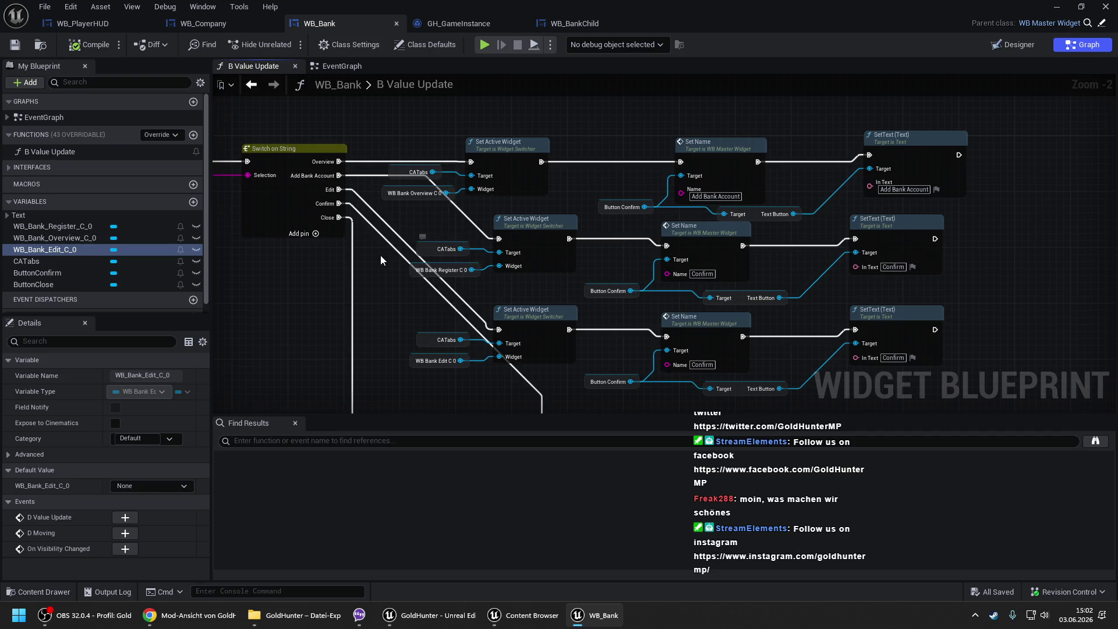
pyautogui.moveTo(399, 393); pyautogui.dragTo(372, 93)
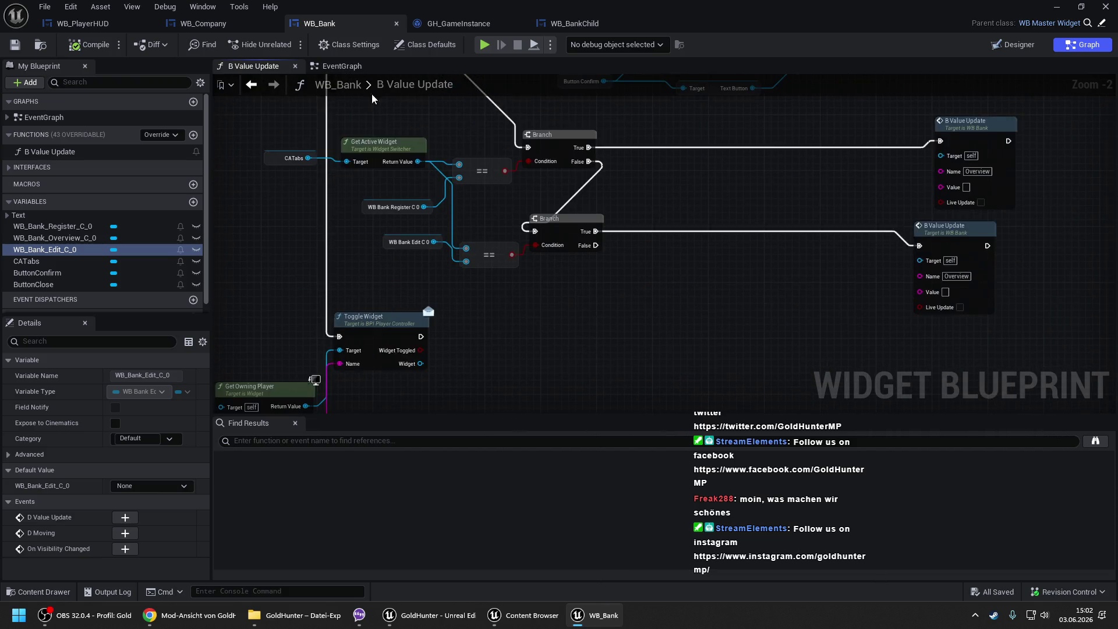
pyautogui.moveTo(887, 193); pyautogui.dragTo(558, 214)
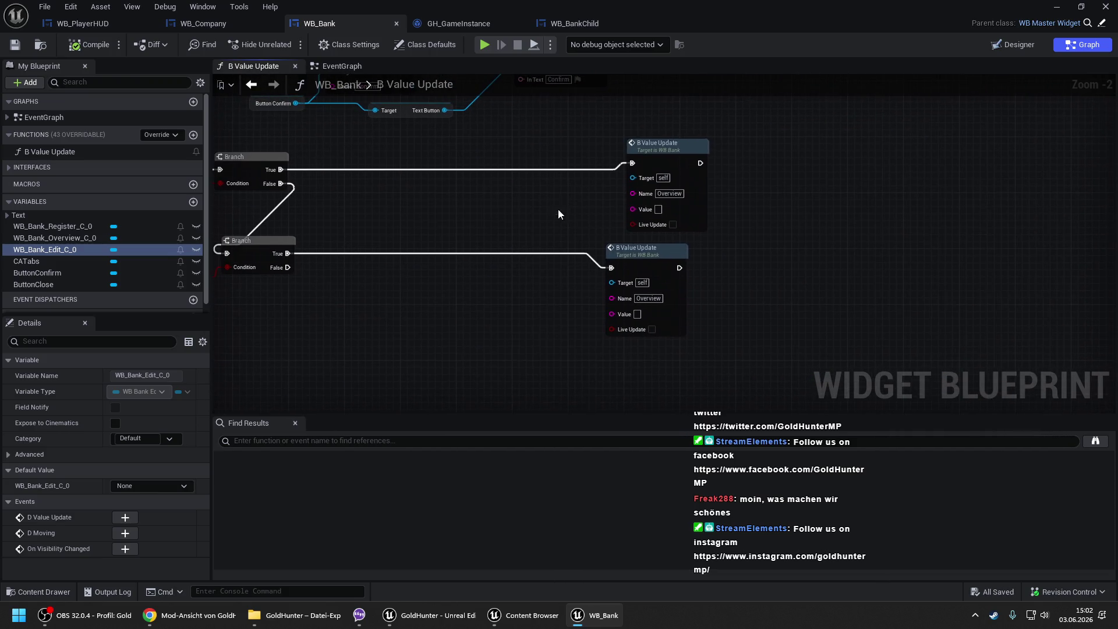
pyautogui.moveTo(650, 262); pyautogui.dragTo(797, 311)
pyautogui.moveTo(661, 162); pyautogui.dragTo(1024, 176)
pyautogui.click(90, 44)
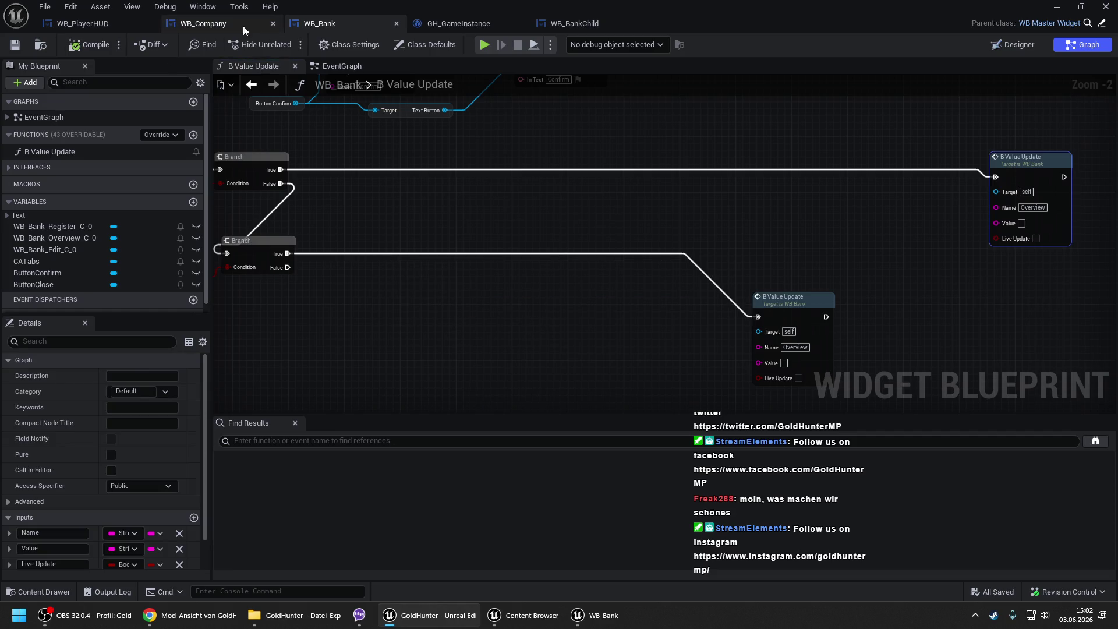
# - Switch to WB_Company's B Value Update graph and pan across its tab-switching nodes
pyautogui.click(239, 26)
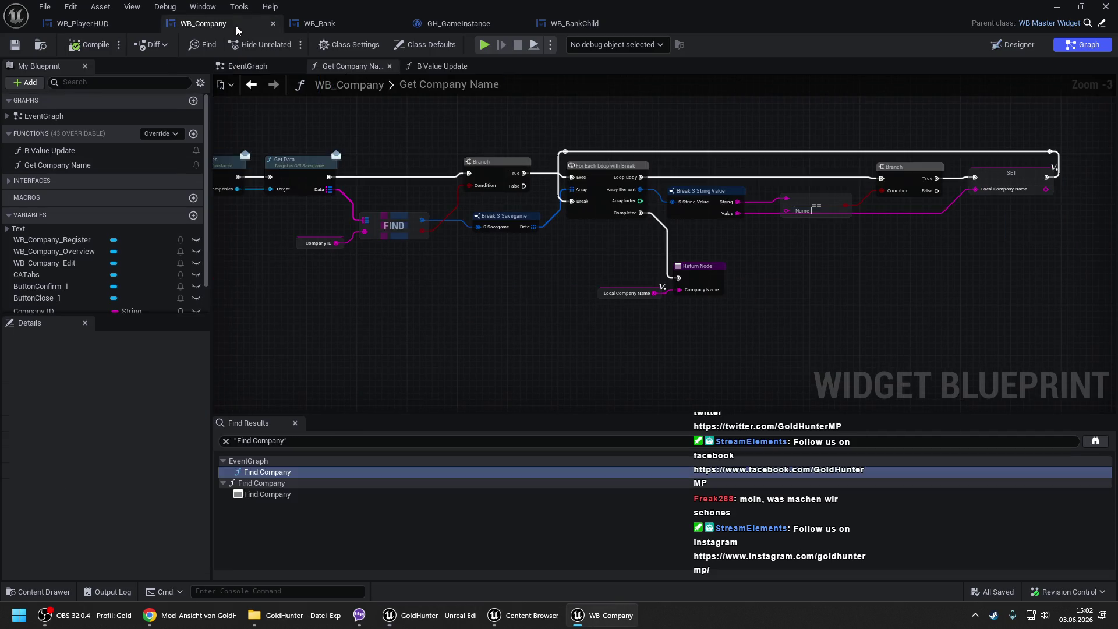
pyautogui.click(432, 69)
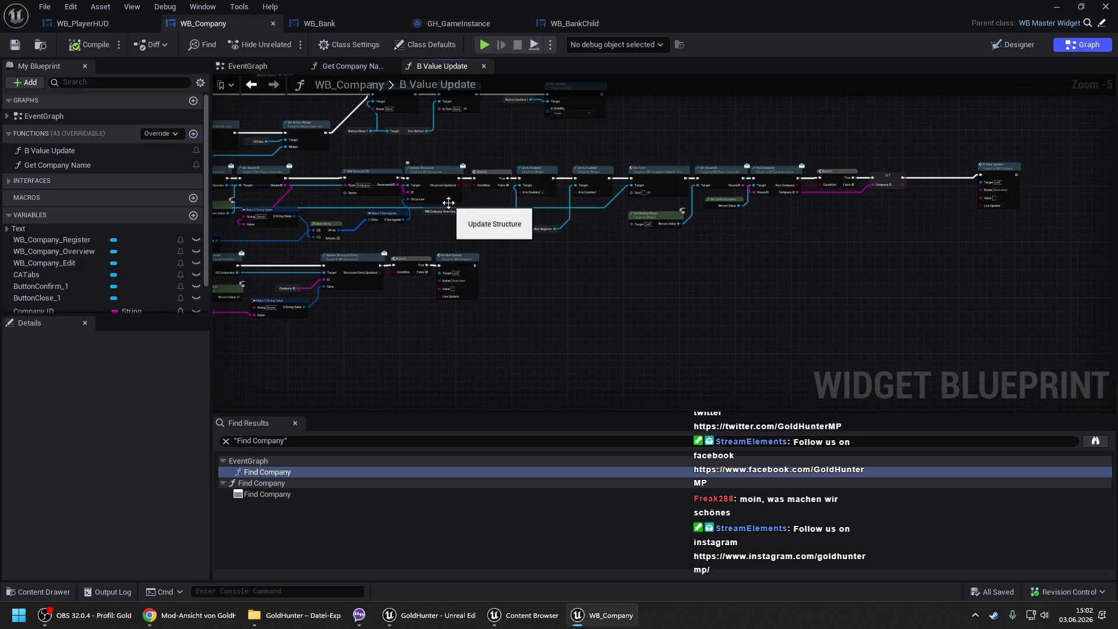
pyautogui.moveTo(438, 234); pyautogui.dragTo(646, 228)
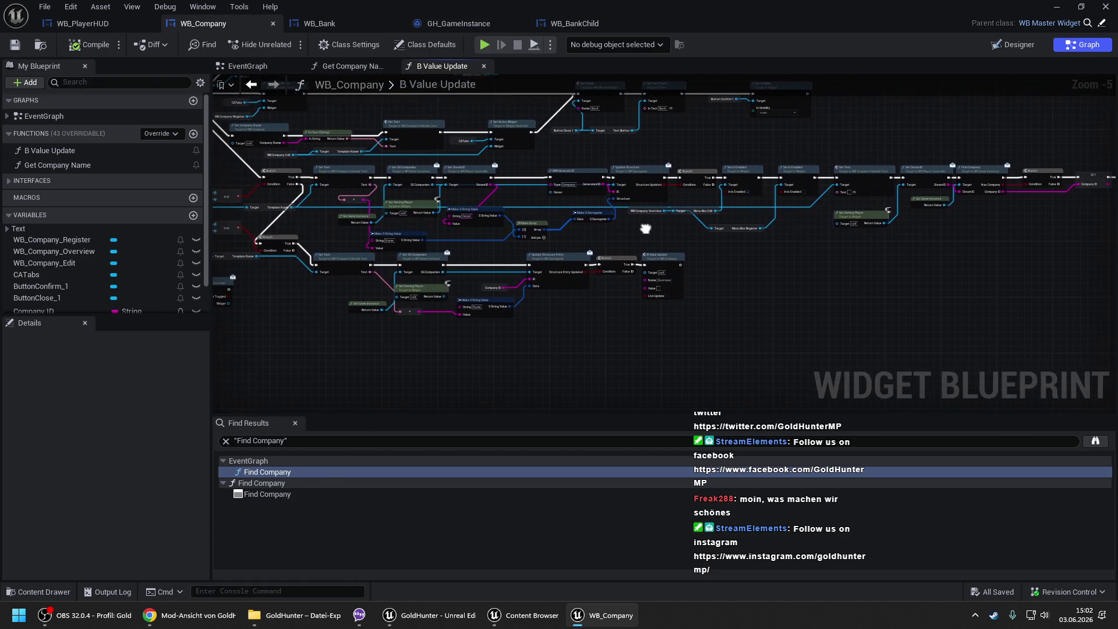
pyautogui.moveTo(390, 194); pyautogui.dragTo(456, 198)
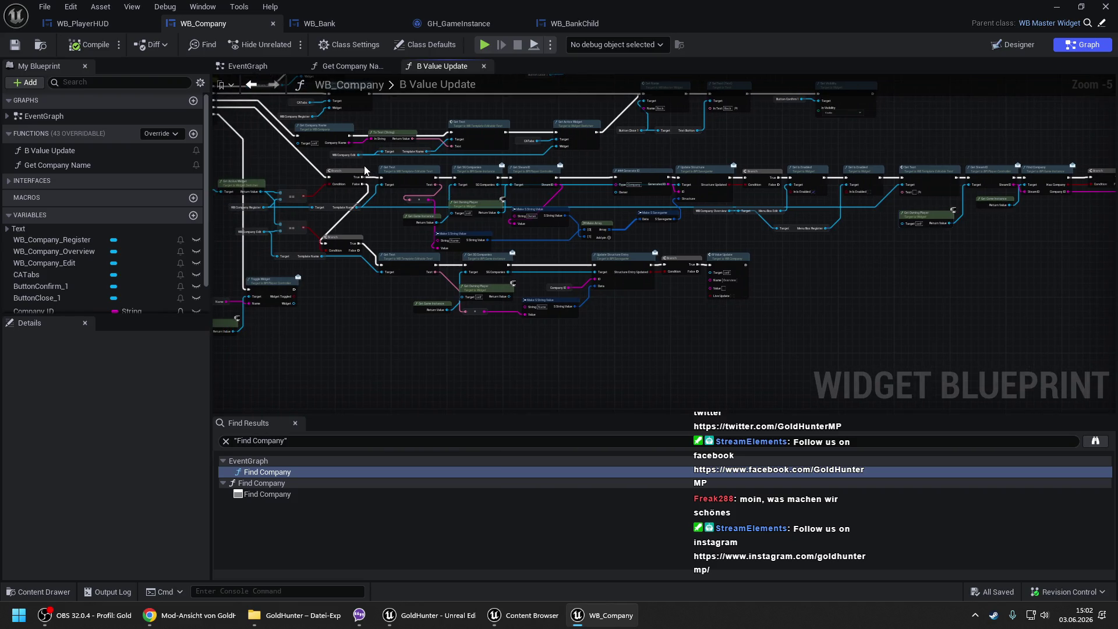